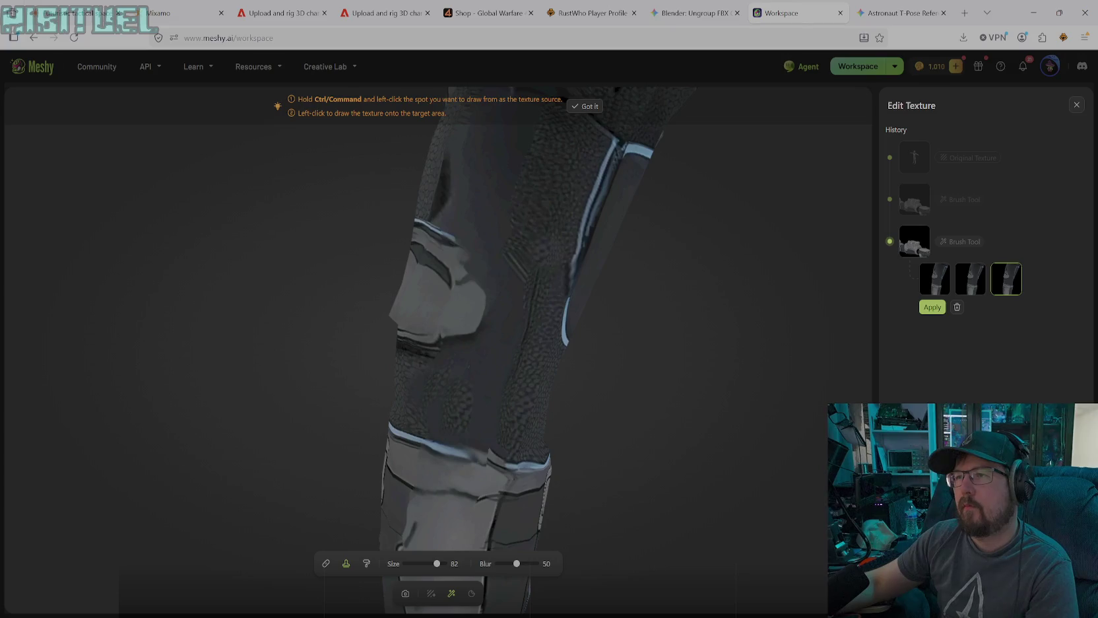
# - Shrink the clone brush to size 52 and clone bumpy fabric texture over the lower leg
pyautogui.moveTo(437, 563); pyautogui.dragTo(425, 563)
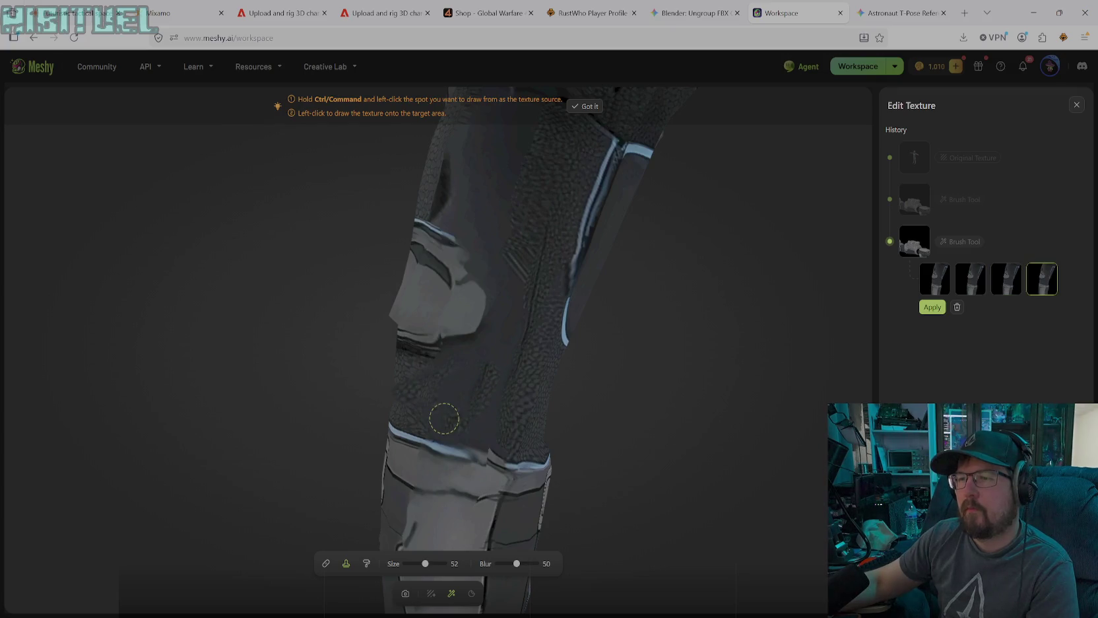
pyautogui.click(442, 417)
pyautogui.moveTo(429, 403)
pyautogui.mouseDown()
pyautogui.moveTo(458, 385)
pyautogui.moveTo(444, 373)
pyautogui.moveTo(397, 388)
pyautogui.moveTo(416, 412)
pyautogui.moveTo(449, 423)
pyautogui.mouseUp()
pyautogui.click(449, 423)
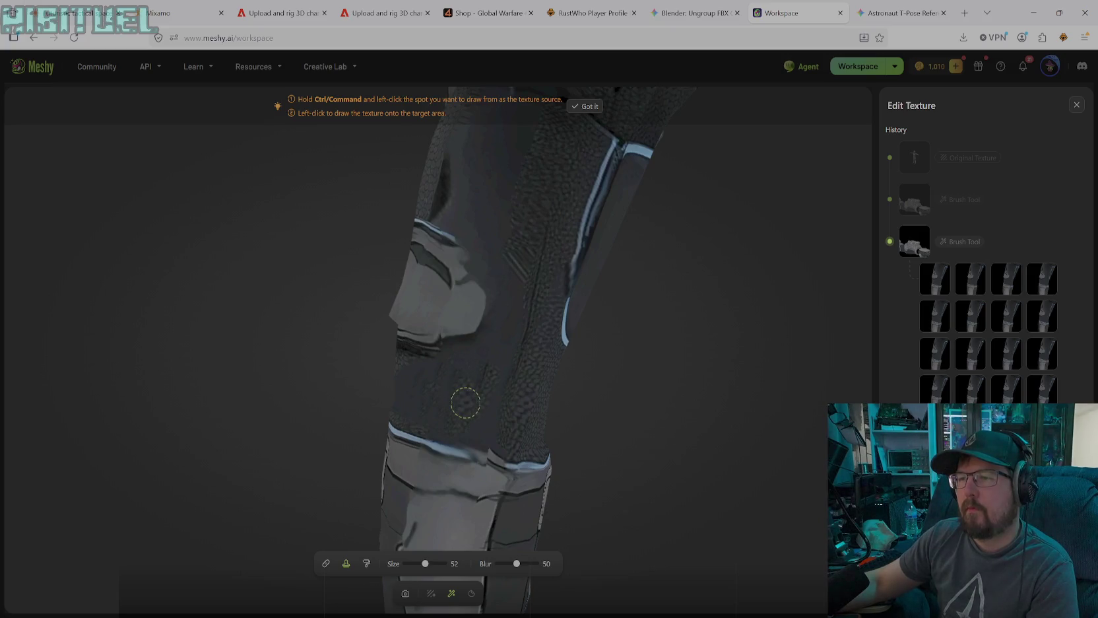
pyautogui.moveTo(477, 371); pyautogui.dragTo(449, 395)
pyautogui.moveTo(491, 402); pyautogui.dragTo(499, 375)
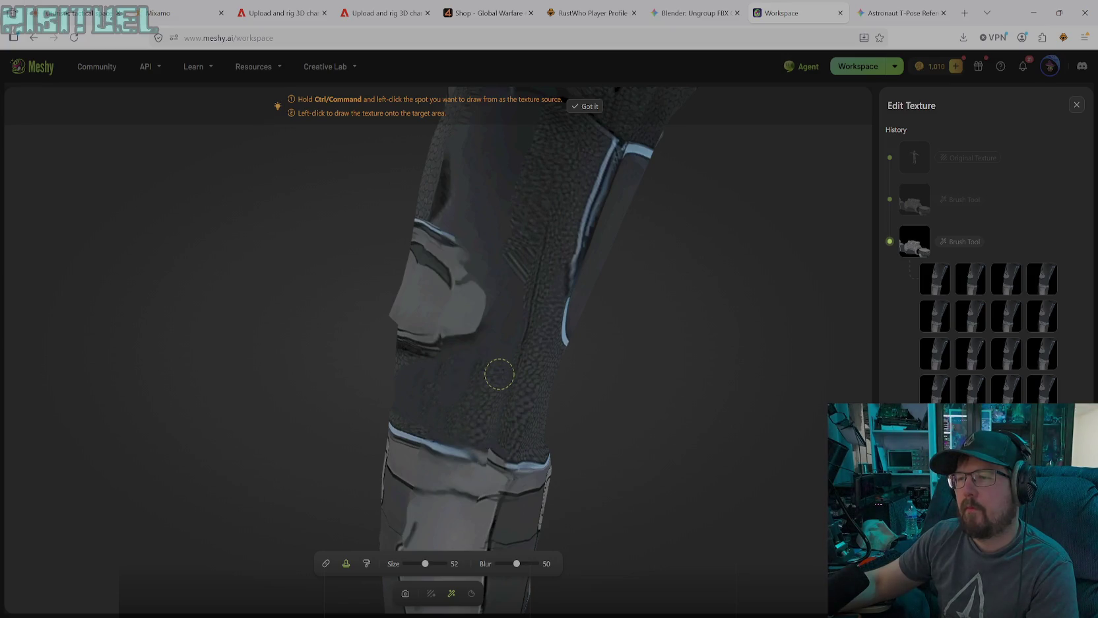
# - Continue cloning texture up the leg, covering the light streak above the blue band and the bright patch
pyautogui.moveTo(451, 420); pyautogui.dragTo(469, 368)
pyautogui.moveTo(439, 419); pyautogui.dragTo(459, 368)
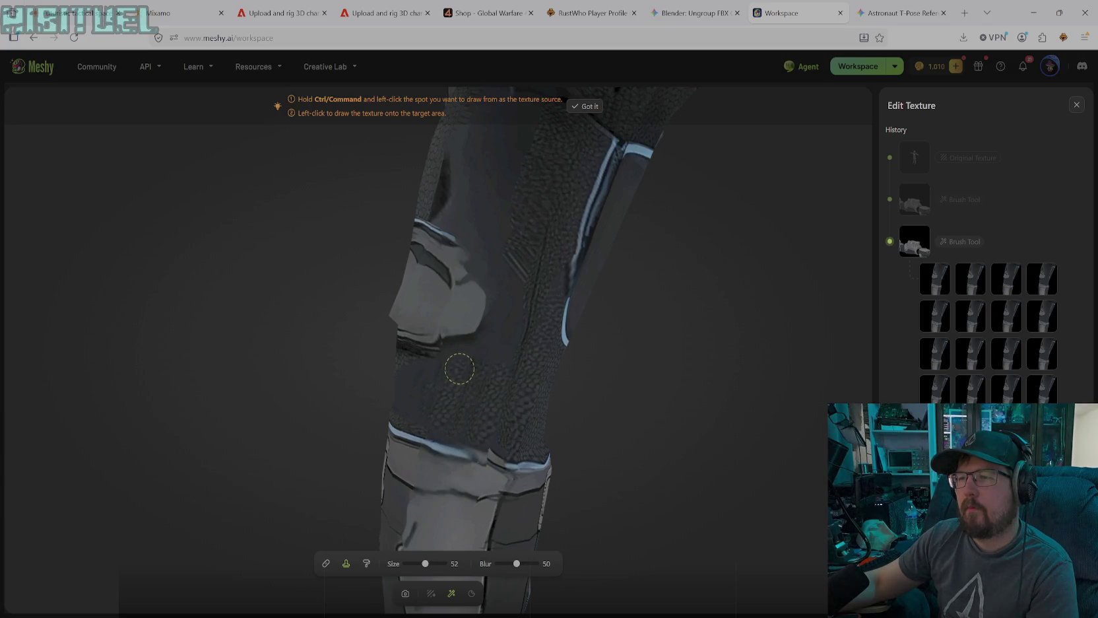
pyautogui.moveTo(437, 416); pyautogui.dragTo(457, 363)
pyautogui.moveTo(427, 402)
pyautogui.mouseDown()
pyautogui.moveTo(443, 381)
pyautogui.moveTo(436, 367)
pyautogui.moveTo(458, 363)
pyautogui.moveTo(451, 387)
pyautogui.mouseUp()
pyautogui.moveTo(435, 406); pyautogui.dragTo(428, 428)
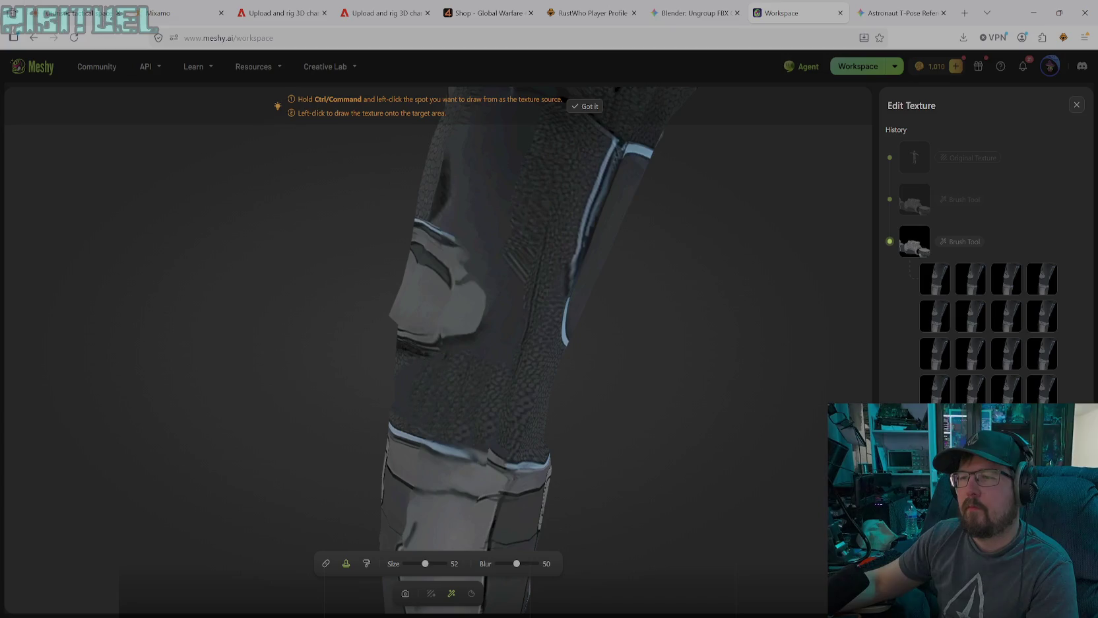
pyautogui.click(414, 394)
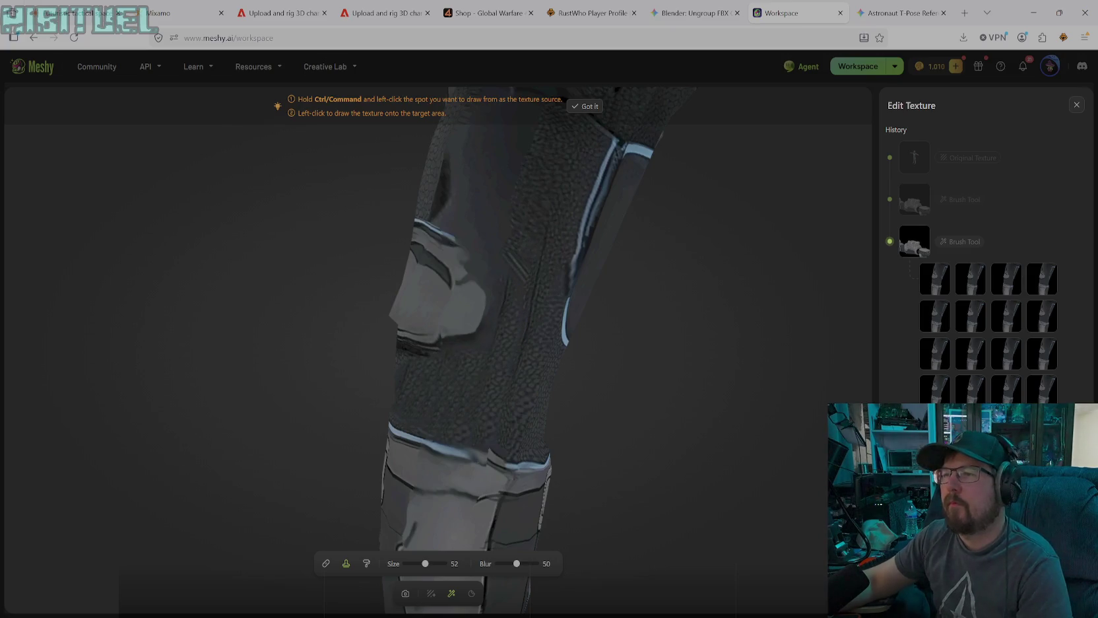
# - Clone dark texture over the light marks on the upper leg, then rotate toward the arm
pyautogui.moveTo(512, 265); pyautogui.dragTo(498, 324)
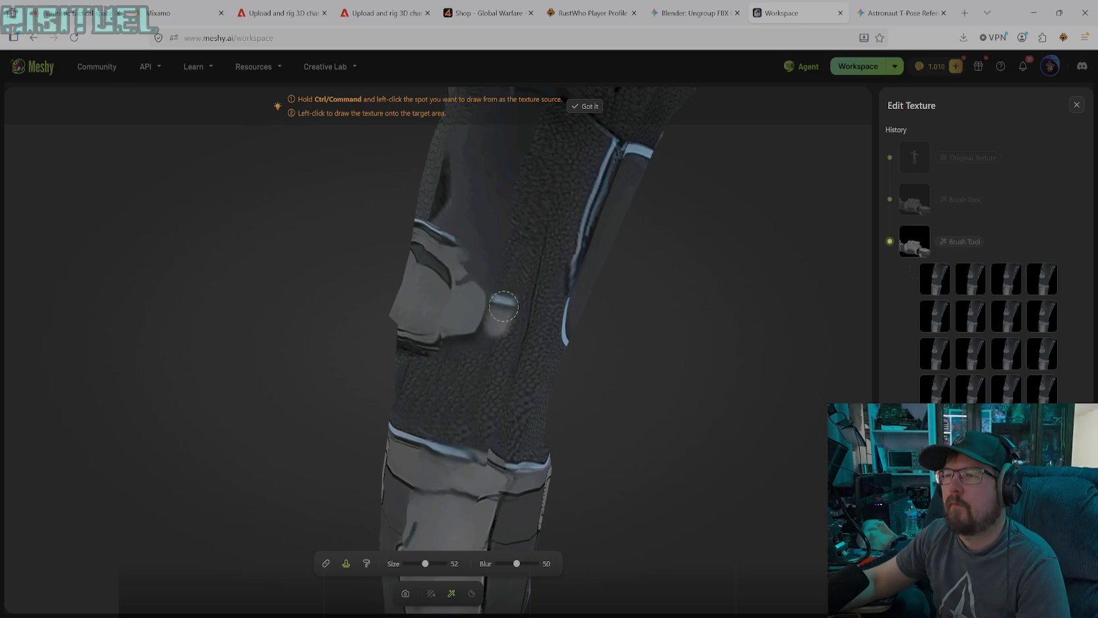
pyautogui.moveTo(492, 334); pyautogui.dragTo(512, 281)
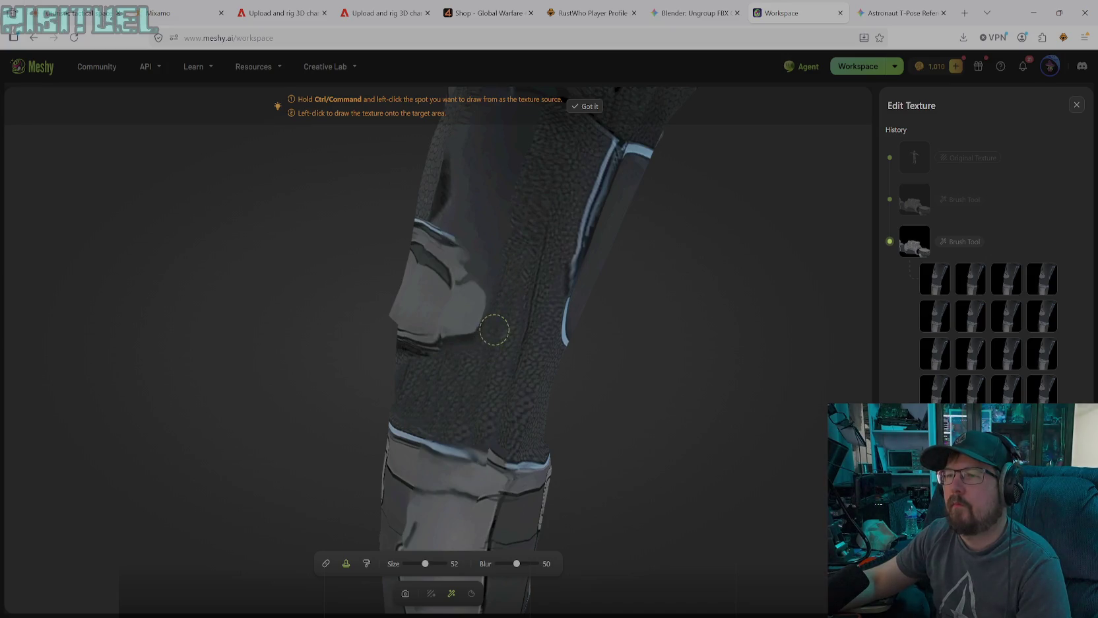
pyautogui.moveTo(987, 327)
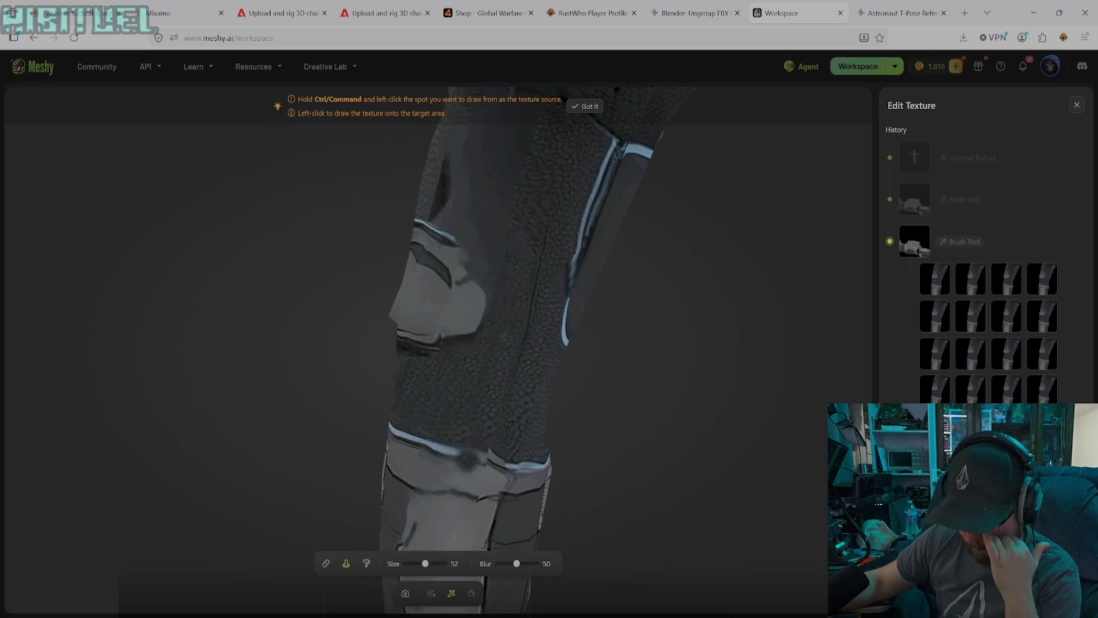
pyautogui.click(406, 593)
pyautogui.moveTo(503, 314)
pyautogui.mouseDown()
pyautogui.moveTo(498, 344)
pyautogui.moveTo(535, 370)
pyautogui.mouseUp()
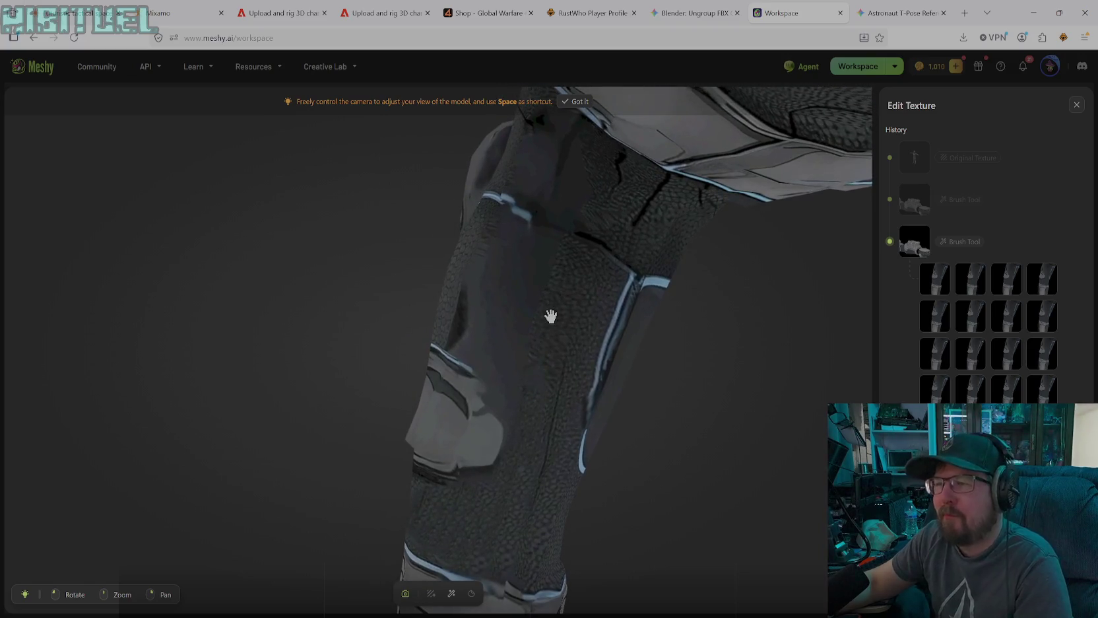
# - Orbit the model so the arm's fabric is seen side-on
pyautogui.click(452, 593)
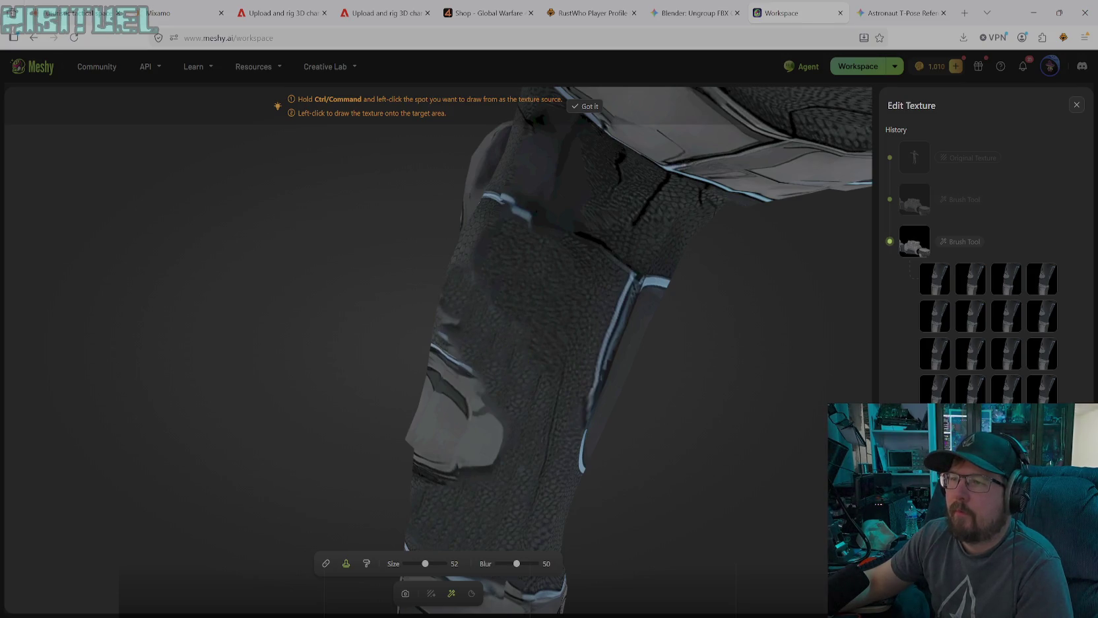
pyautogui.click(405, 594)
pyautogui.moveTo(465, 441); pyautogui.dragTo(566, 471)
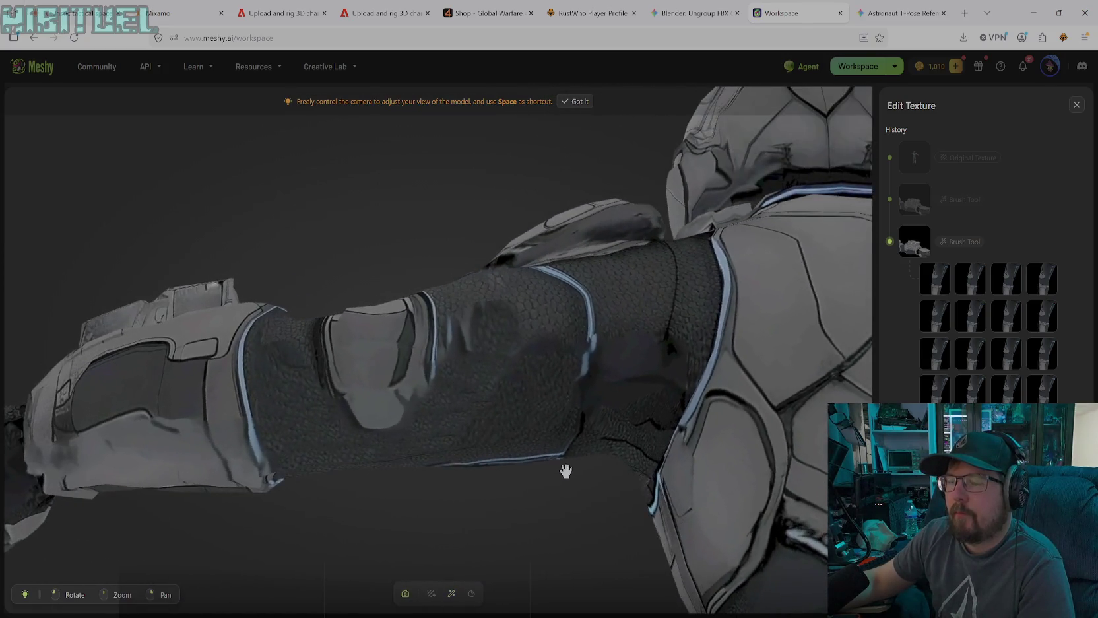
# - Orbit the model to show the shoulder and torso
pyautogui.click(451, 593)
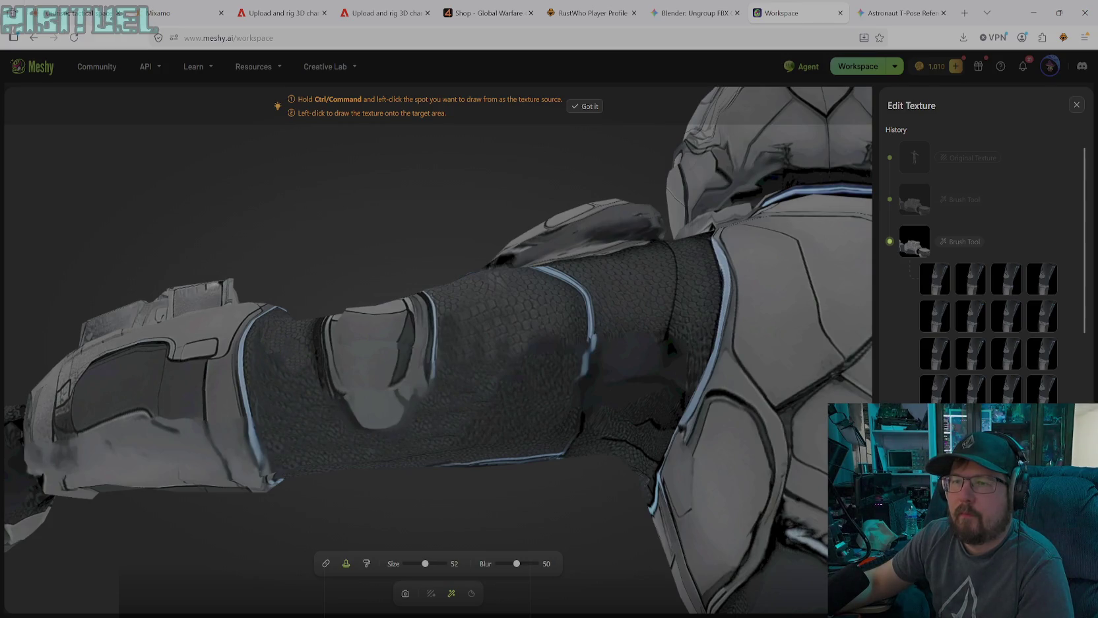
pyautogui.click(406, 594)
pyautogui.moveTo(398, 528); pyautogui.dragTo(426, 559)
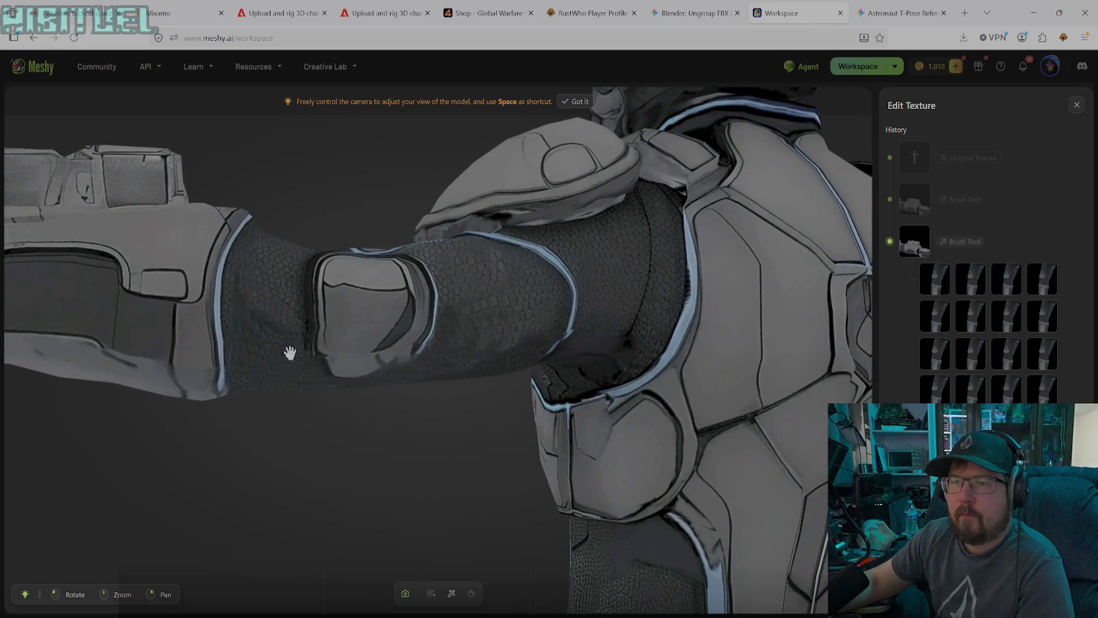
pyautogui.click(405, 593)
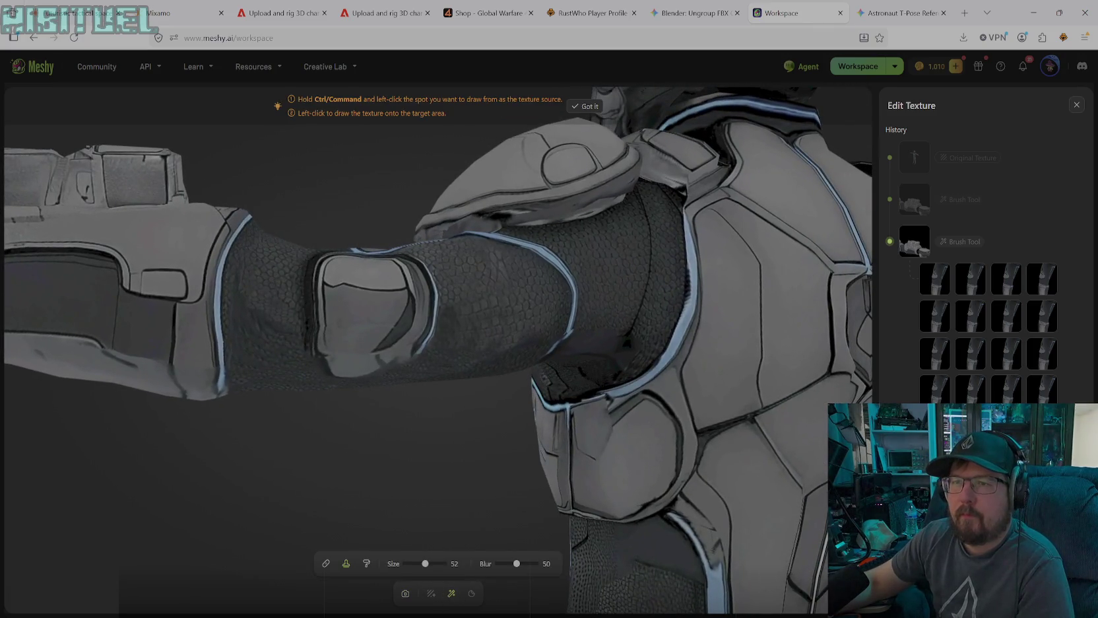
# - Clone bumpy texture onto the upper-arm fabric around the elbow pad, setting a new source on the arm
pyautogui.moveTo(252, 312); pyautogui.dragTo(261, 330)
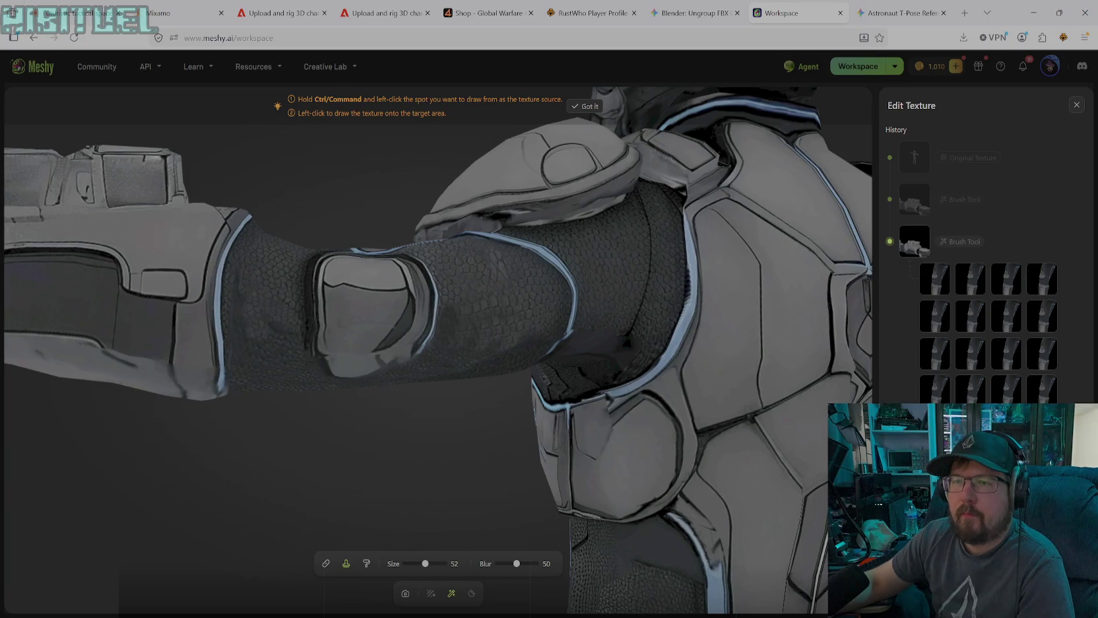
pyautogui.click(283, 332)
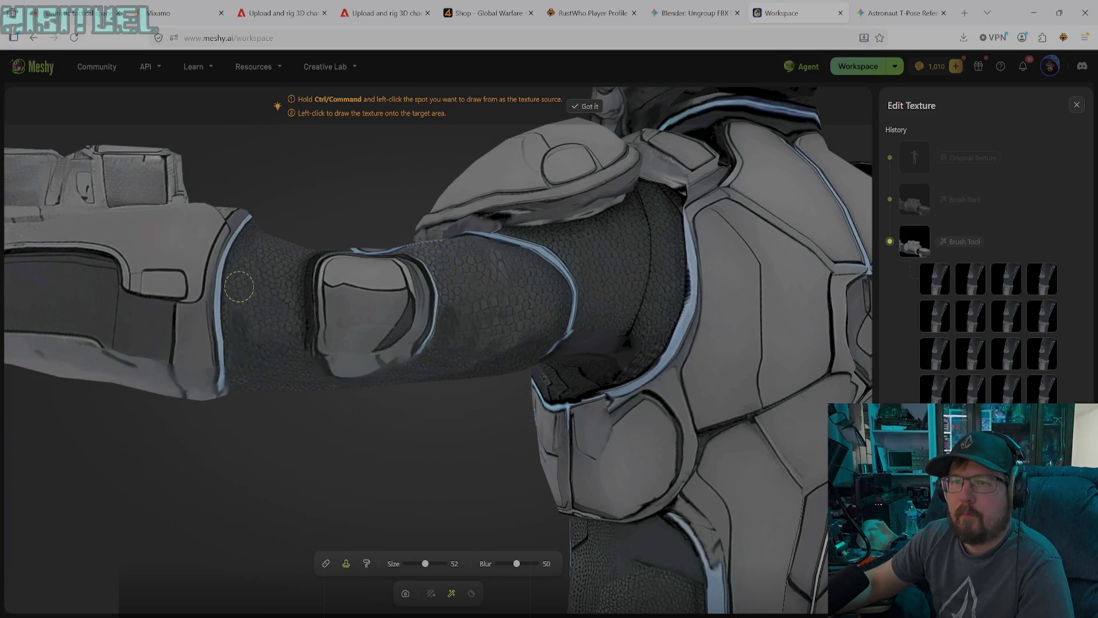
pyautogui.click(241, 326)
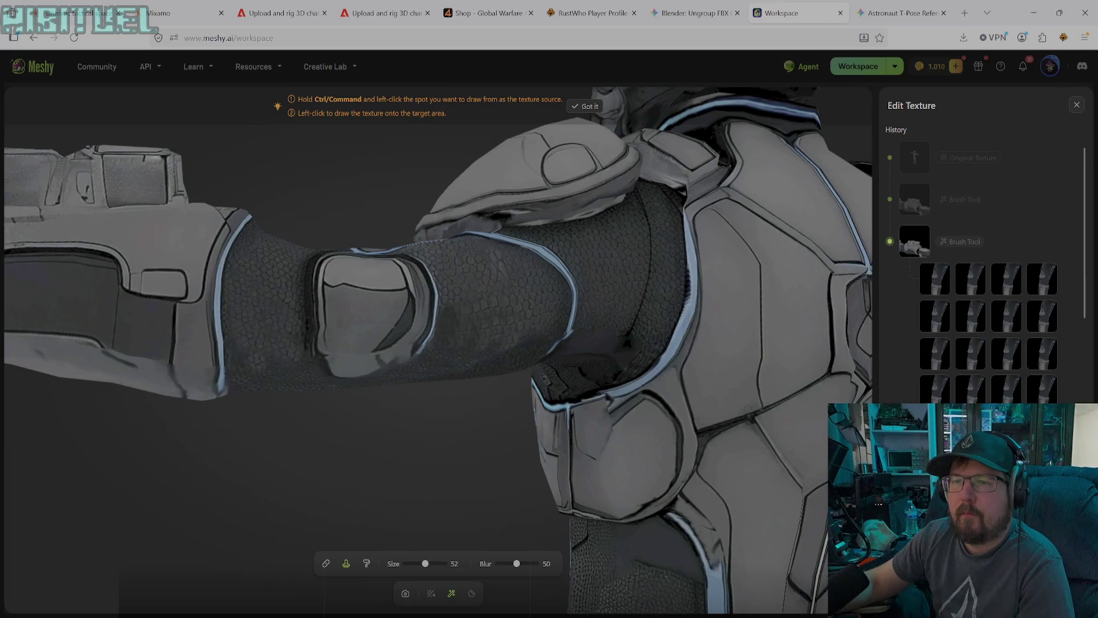
pyautogui.click(245, 363)
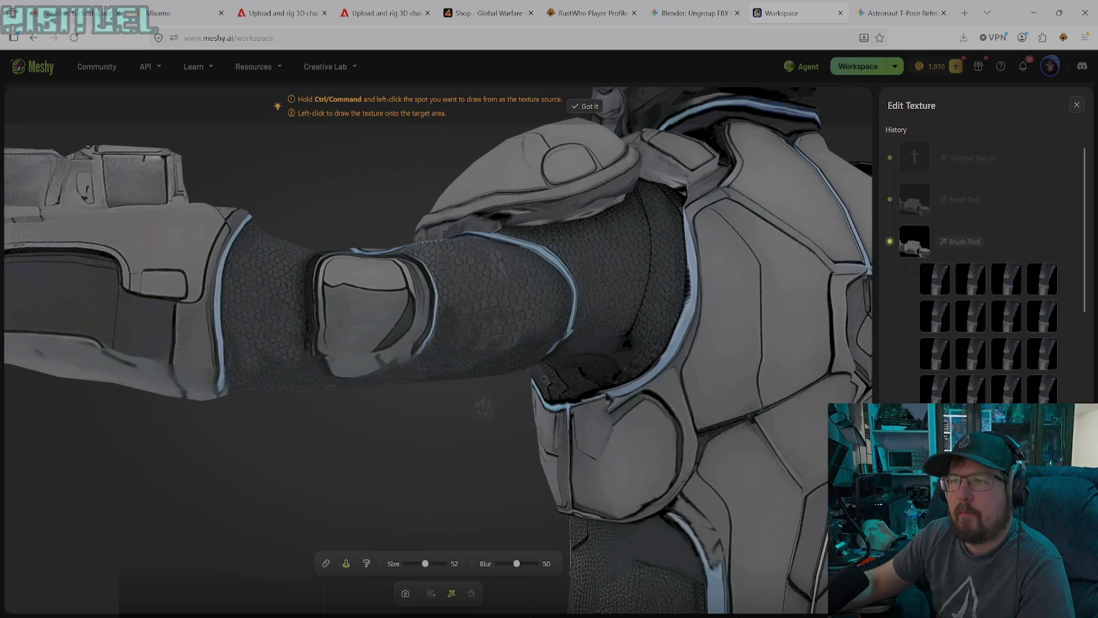
pyautogui.keyDown('ctrl'); pyautogui.click(447, 317); pyautogui.keyUp('ctrl')
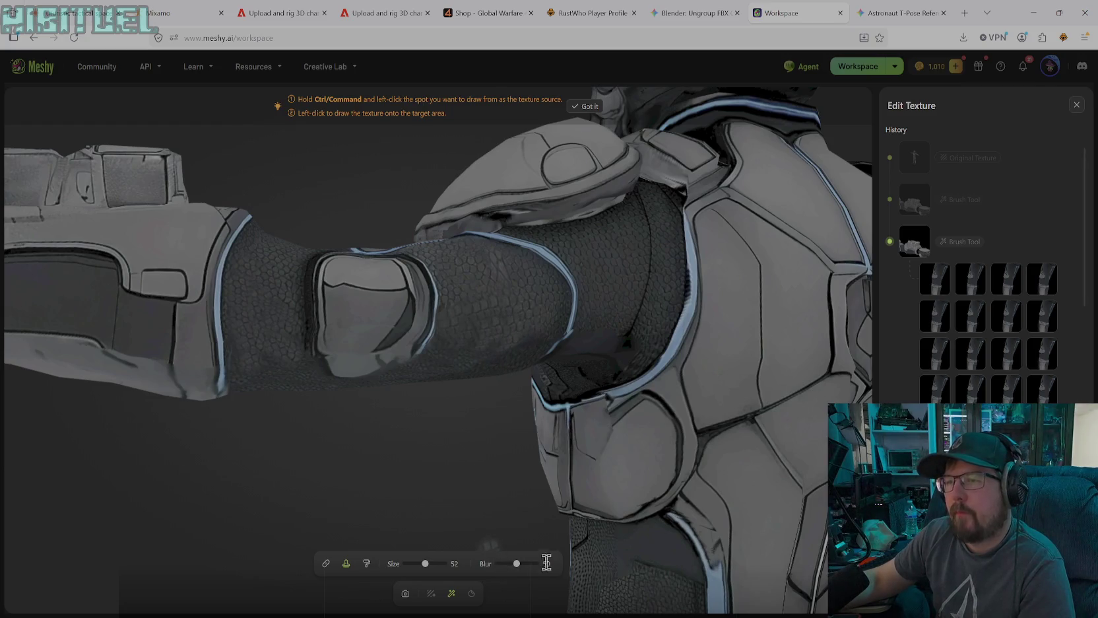
pyautogui.click(405, 593)
pyautogui.moveTo(420, 394)
pyautogui.mouseDown()
pyautogui.moveTo(460, 312)
pyautogui.moveTo(480, 296)
pyautogui.moveTo(466, 288)
pyautogui.moveTo(466, 301)
pyautogui.mouseUp()
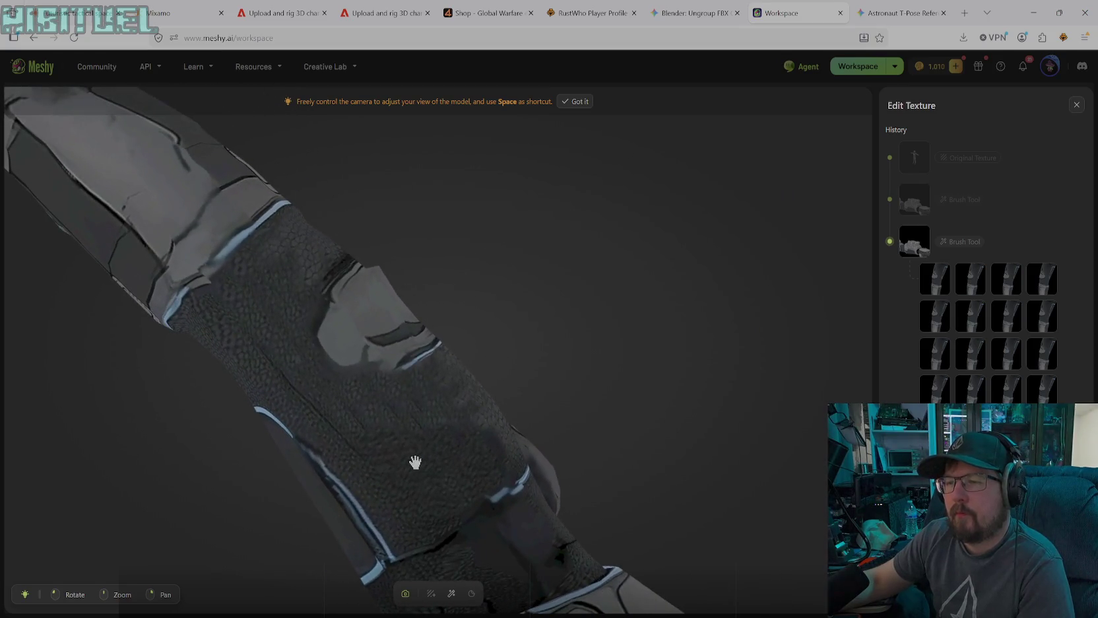
# - Switch to the Solid Paint Tool with black #000000, brush size 34 and blur 62
pyautogui.click(451, 593)
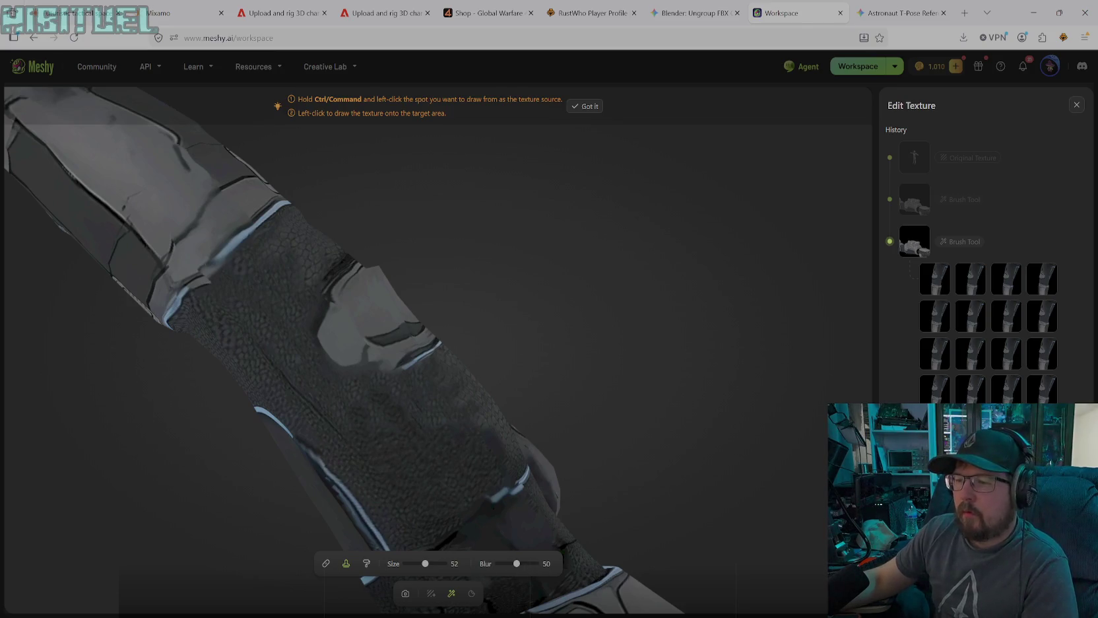
pyautogui.click(367, 567)
pyautogui.click(544, 565)
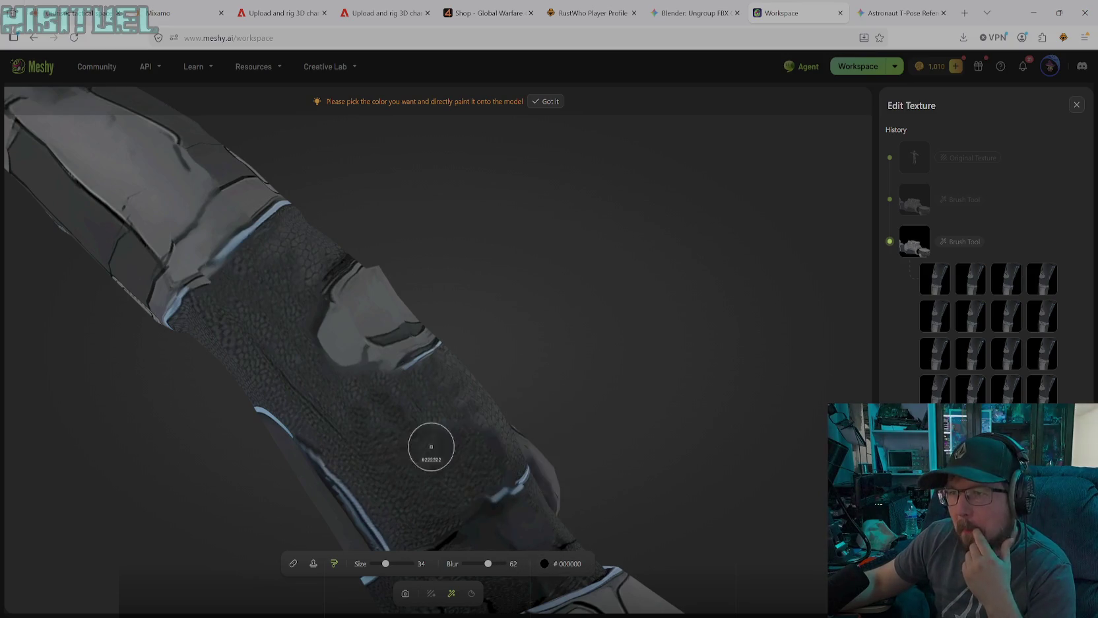
# - Sample the trim's light blue #7293B4 and paint it along the sleeve edge at size 12
pyautogui.moveTo(243, 231); pyautogui.dragTo(251, 227)
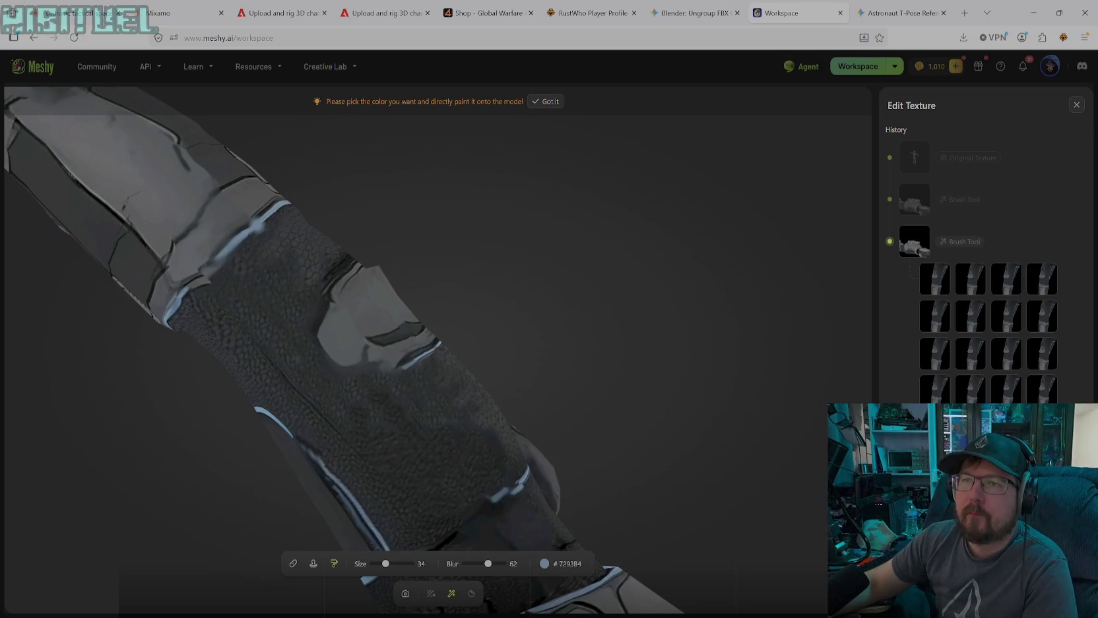
pyautogui.moveTo(385, 564); pyautogui.dragTo(376, 564)
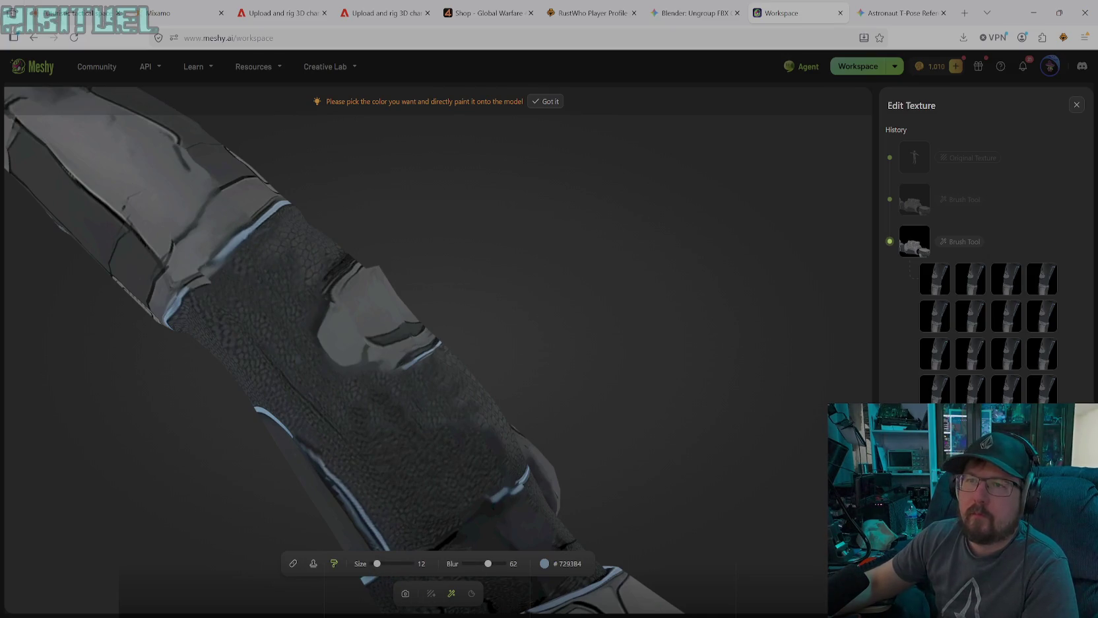
pyautogui.moveTo(236, 236); pyautogui.dragTo(203, 266)
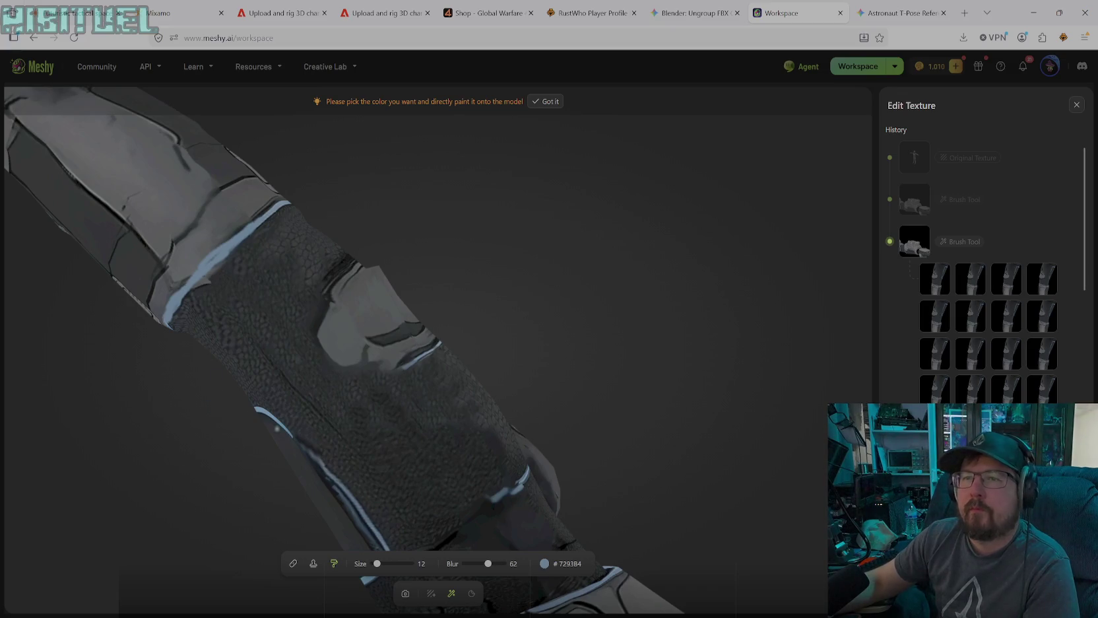
# - Set the paint colour to black with blur 95, and orbit to another side of the arm
pyautogui.click(544, 563)
pyautogui.click(476, 488)
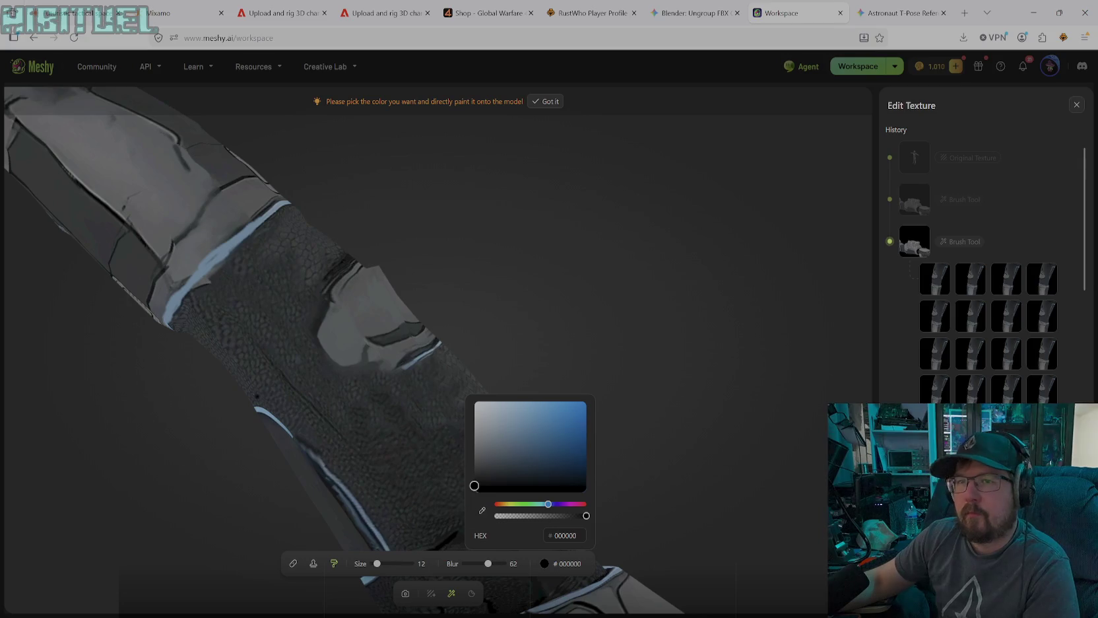
pyautogui.click(255, 230)
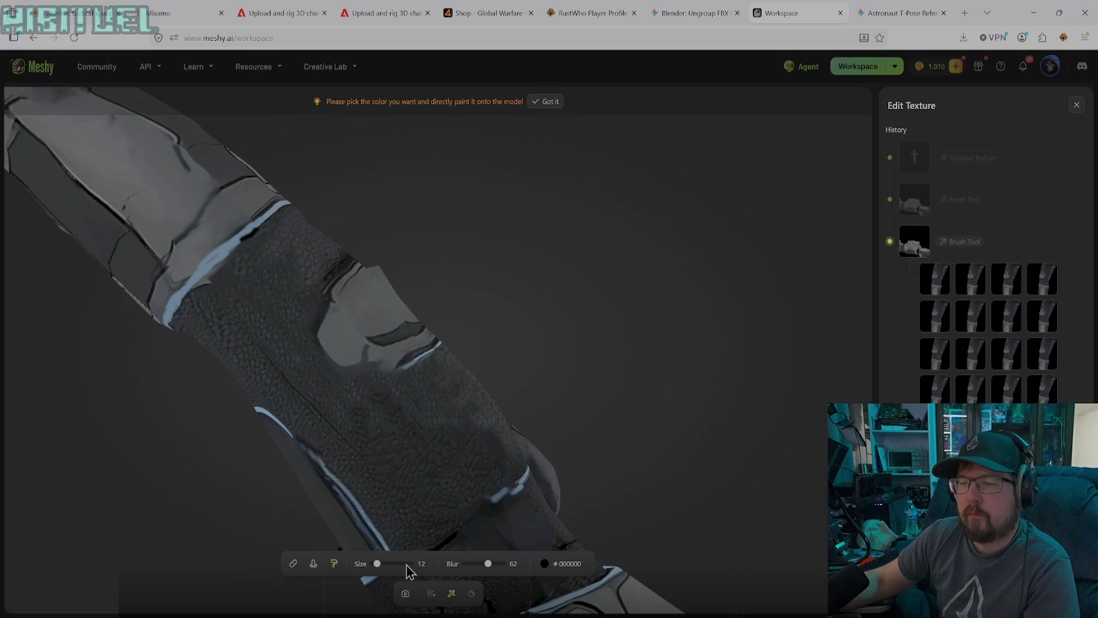
pyautogui.moveTo(488, 564); pyautogui.dragTo(496, 564)
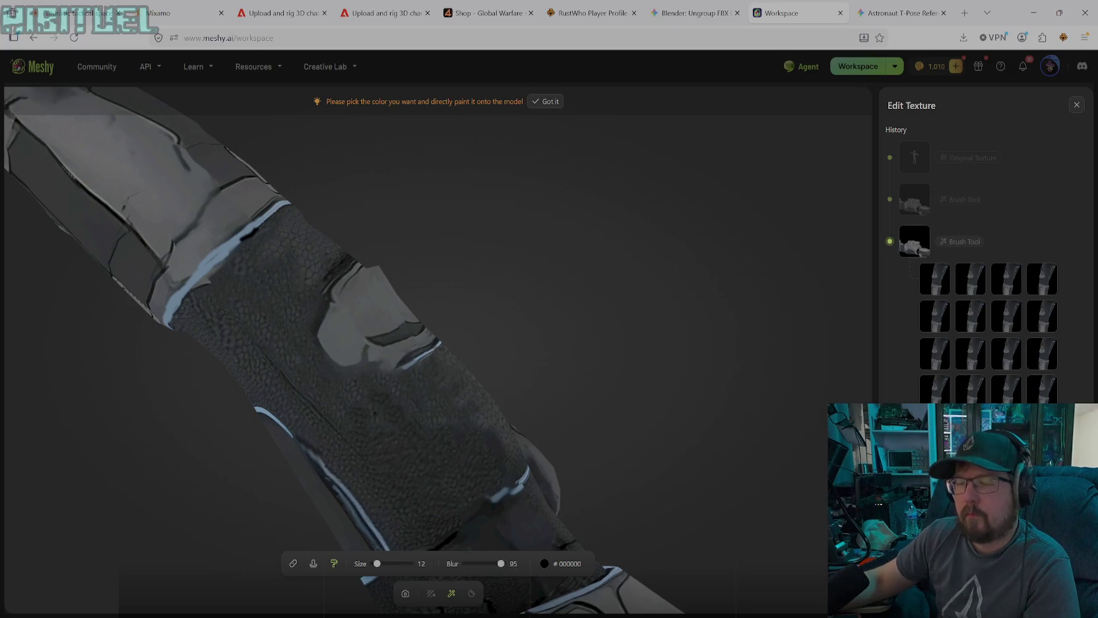
pyautogui.click(406, 593)
pyautogui.moveTo(342, 486)
pyautogui.mouseDown()
pyautogui.moveTo(405, 134)
pyautogui.moveTo(363, 365)
pyautogui.moveTo(368, 294)
pyautogui.moveTo(389, 286)
pyautogui.mouseUp()
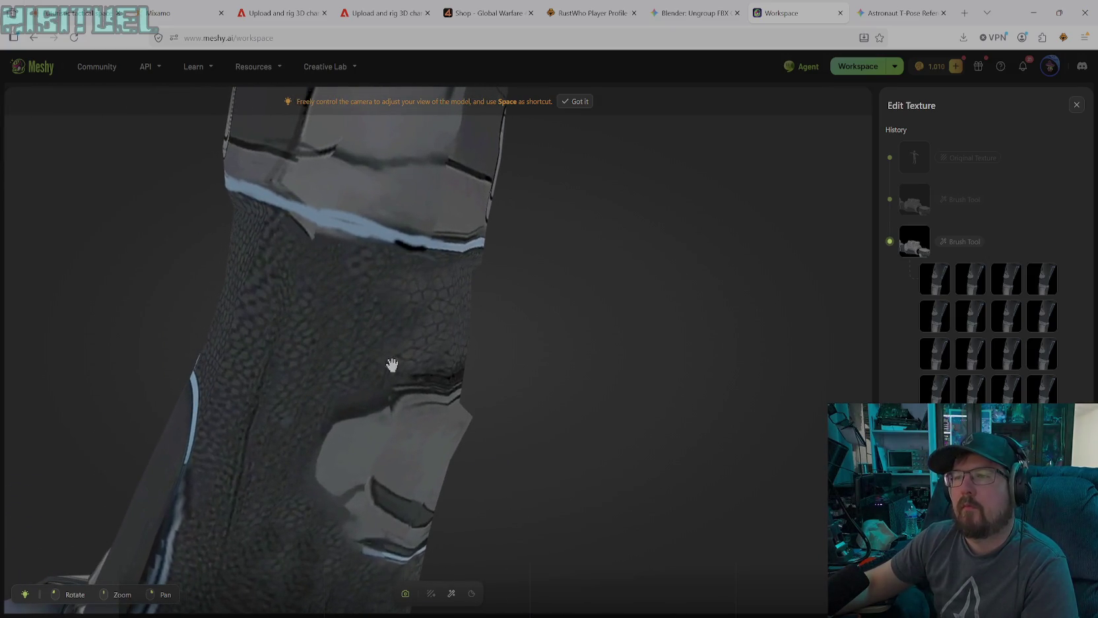
# - Paint a dark stroke along the arm's white band, briefly clone texture, then reselect solid black paint
pyautogui.click(452, 592)
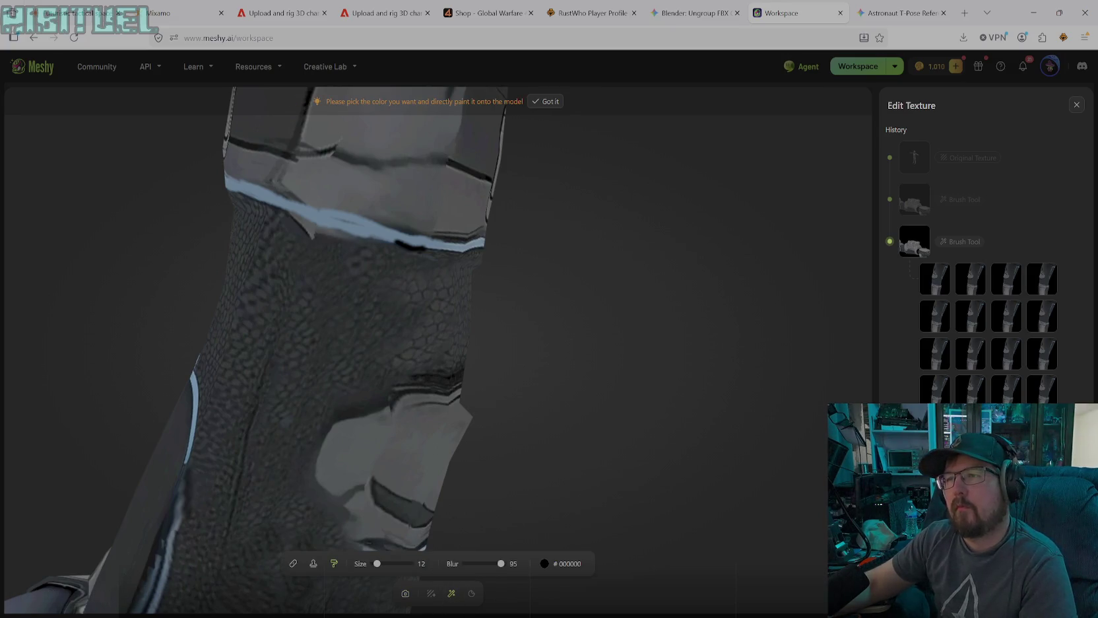
pyautogui.moveTo(415, 245); pyautogui.dragTo(305, 222)
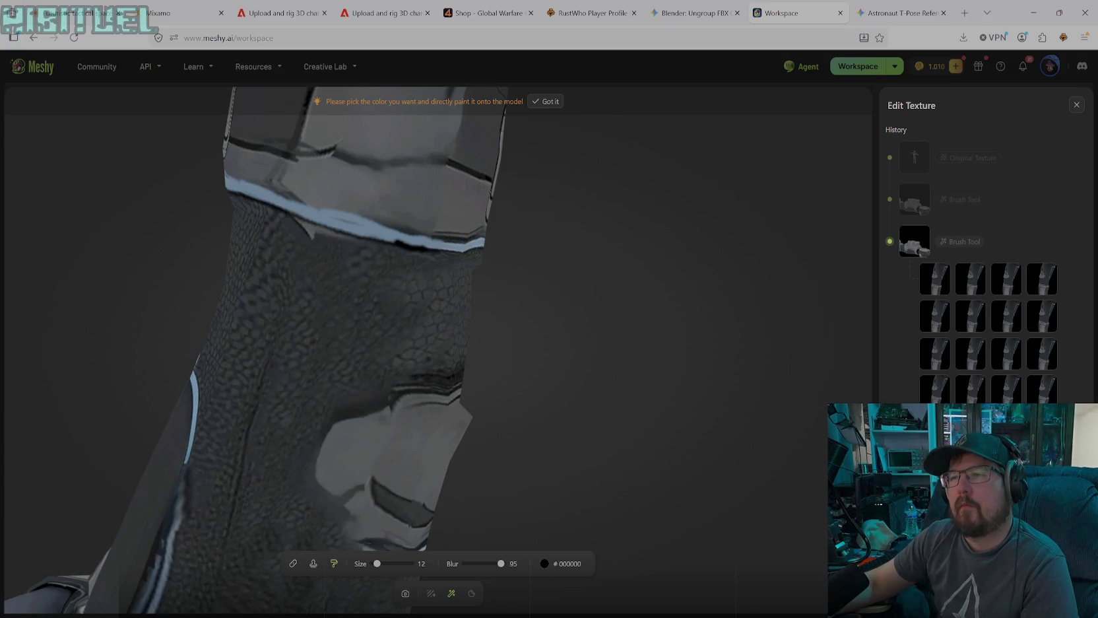
pyautogui.click(315, 564)
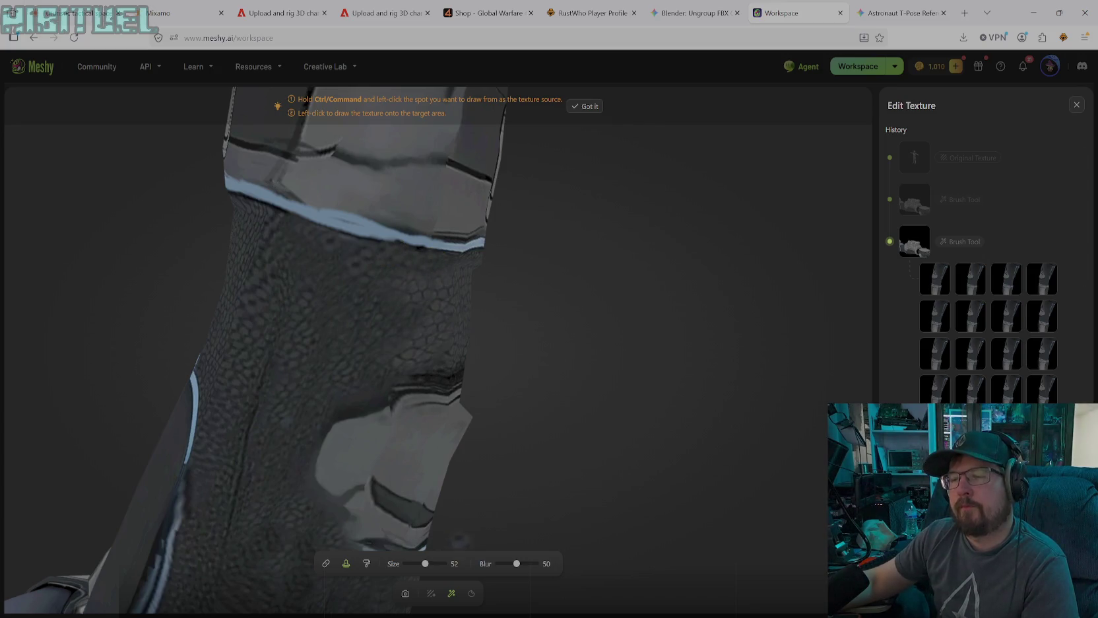
pyautogui.click(366, 563)
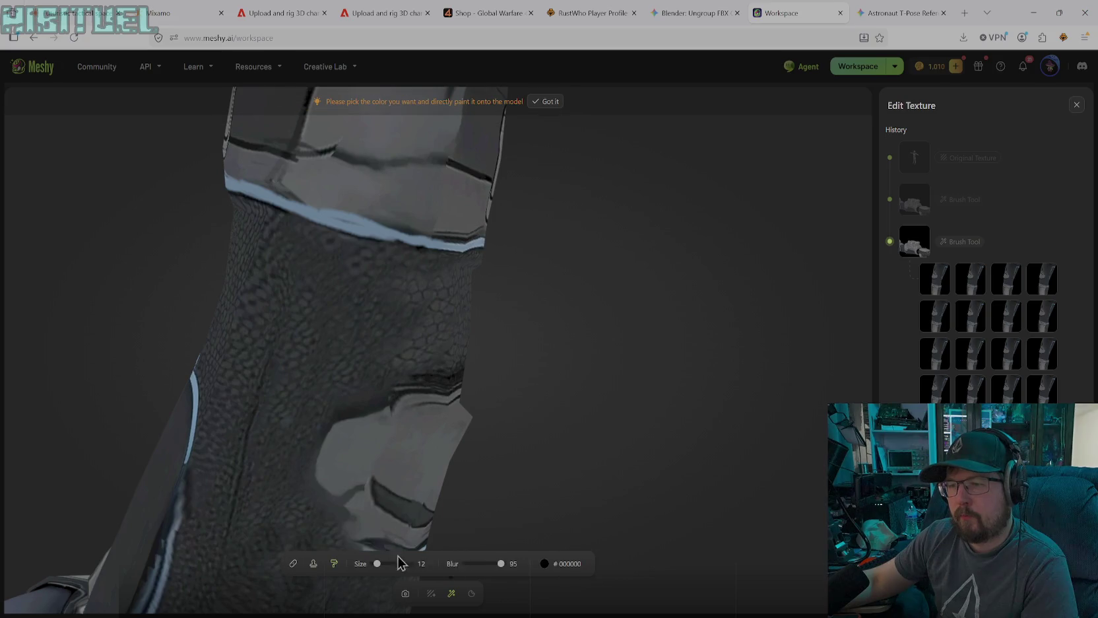
# - Paint black over the light stripe, the armor cuff crease and the sleeve band
pyautogui.click(558, 563)
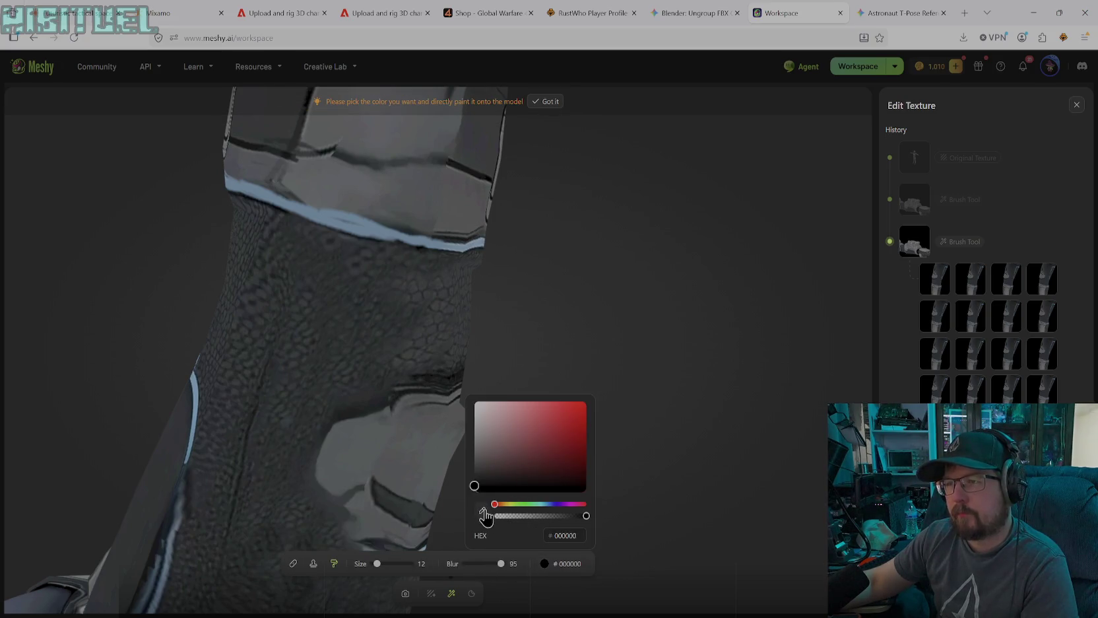
pyautogui.press('Escape')
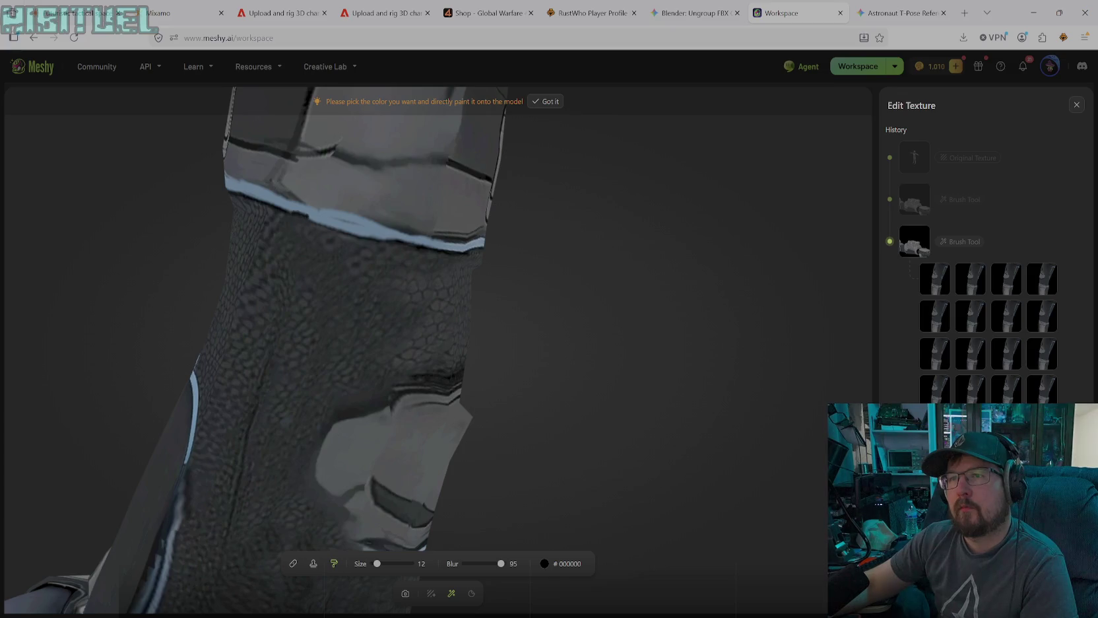
pyautogui.moveTo(327, 225); pyautogui.dragTo(366, 236)
pyautogui.moveTo(290, 213); pyautogui.dragTo(376, 240)
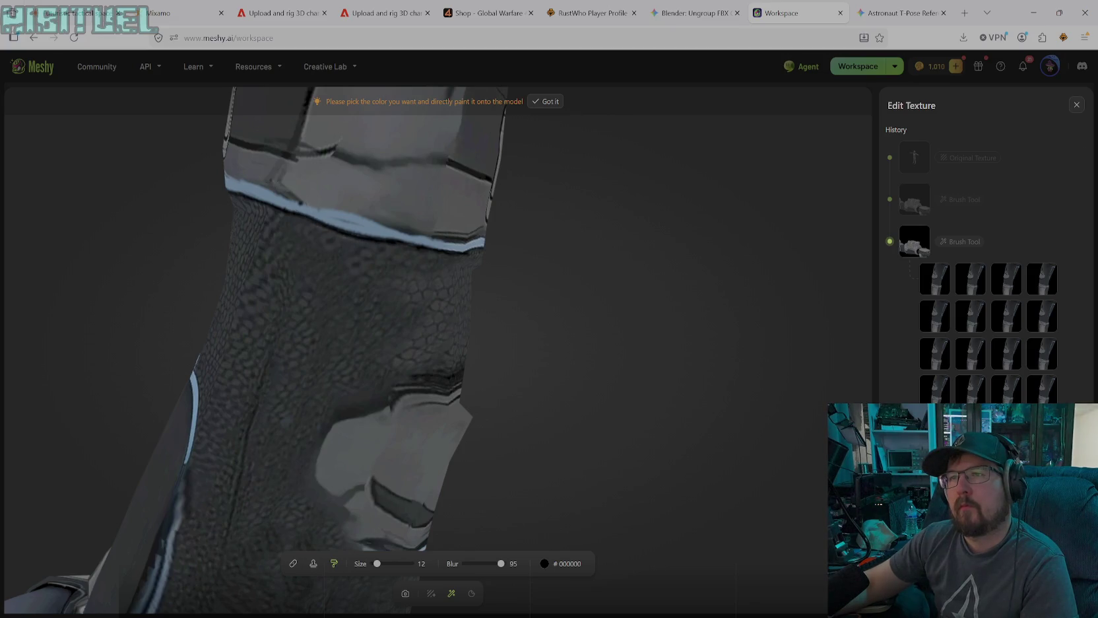
pyautogui.moveTo(297, 204); pyautogui.dragTo(437, 244)
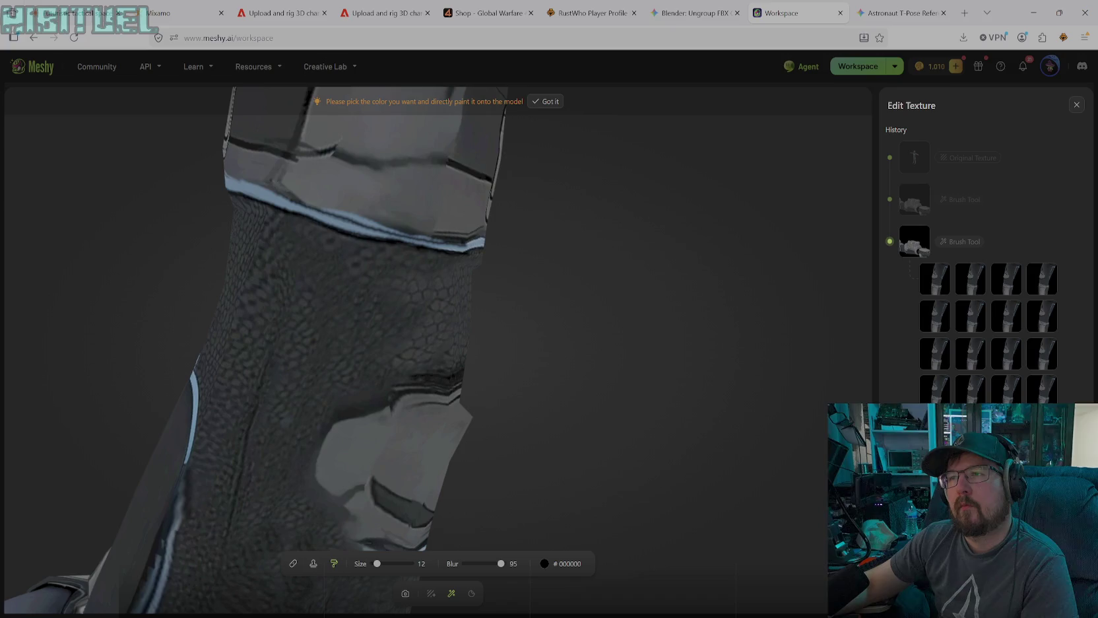
pyautogui.moveTo(442, 241); pyautogui.dragTo(291, 200)
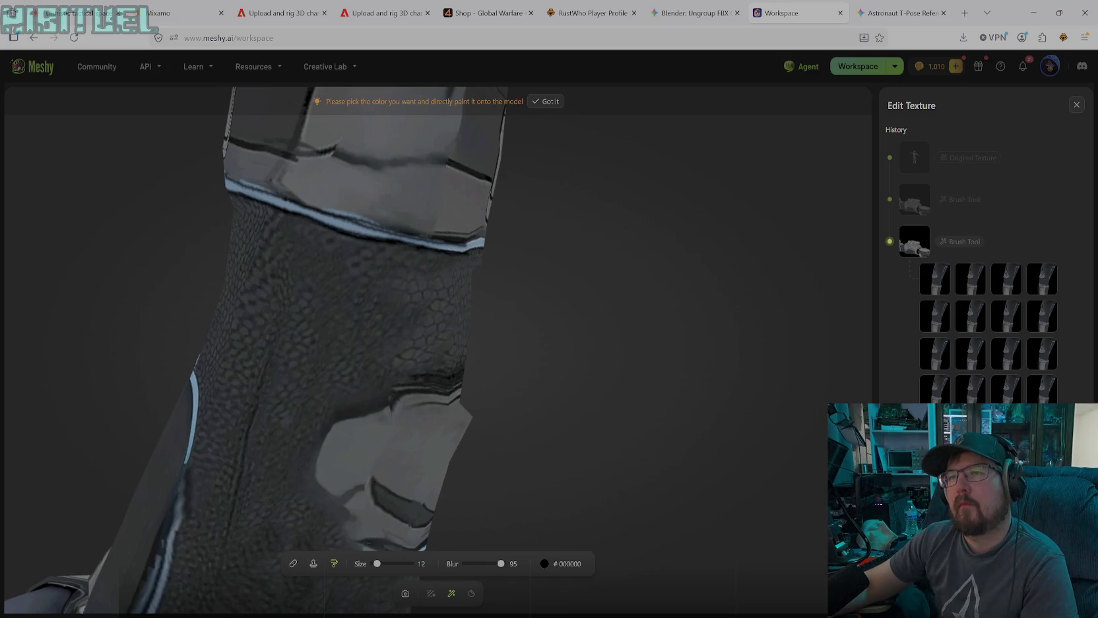
pyautogui.moveTo(345, 214); pyautogui.dragTo(455, 241)
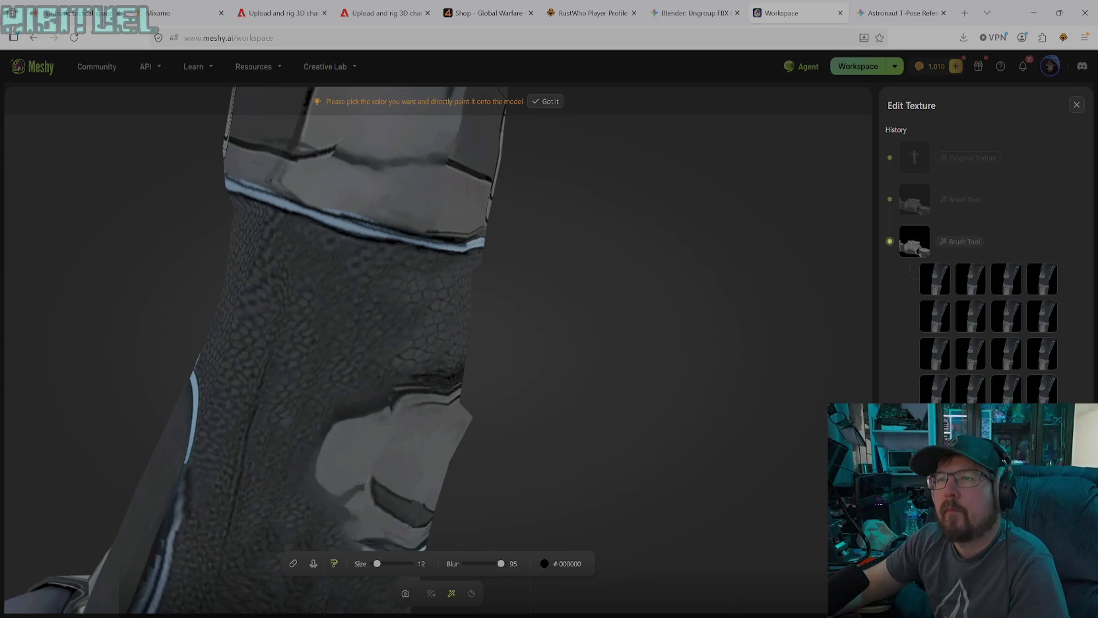
pyautogui.moveTo(346, 153); pyautogui.dragTo(441, 157)
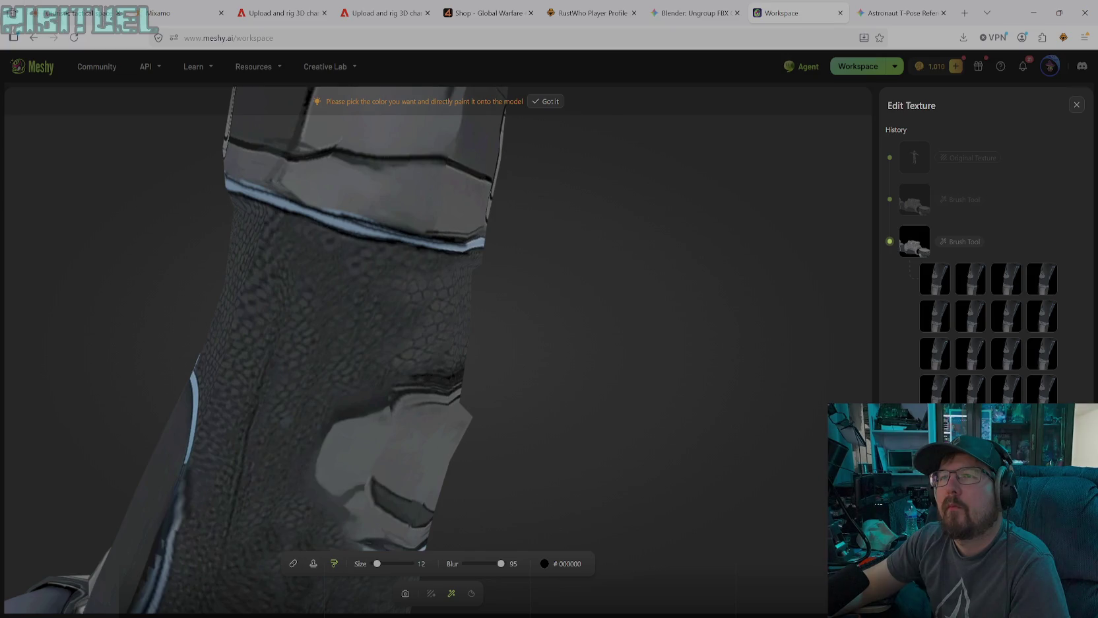
pyautogui.moveTo(272, 178); pyautogui.dragTo(305, 202)
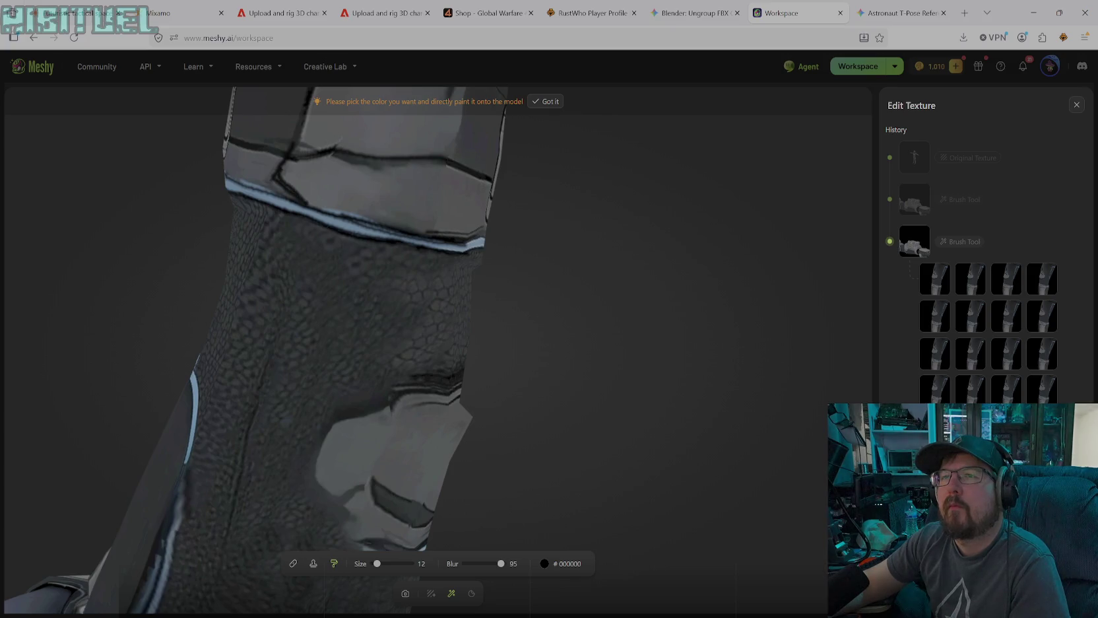
pyautogui.moveTo(318, 211); pyautogui.dragTo(386, 230)
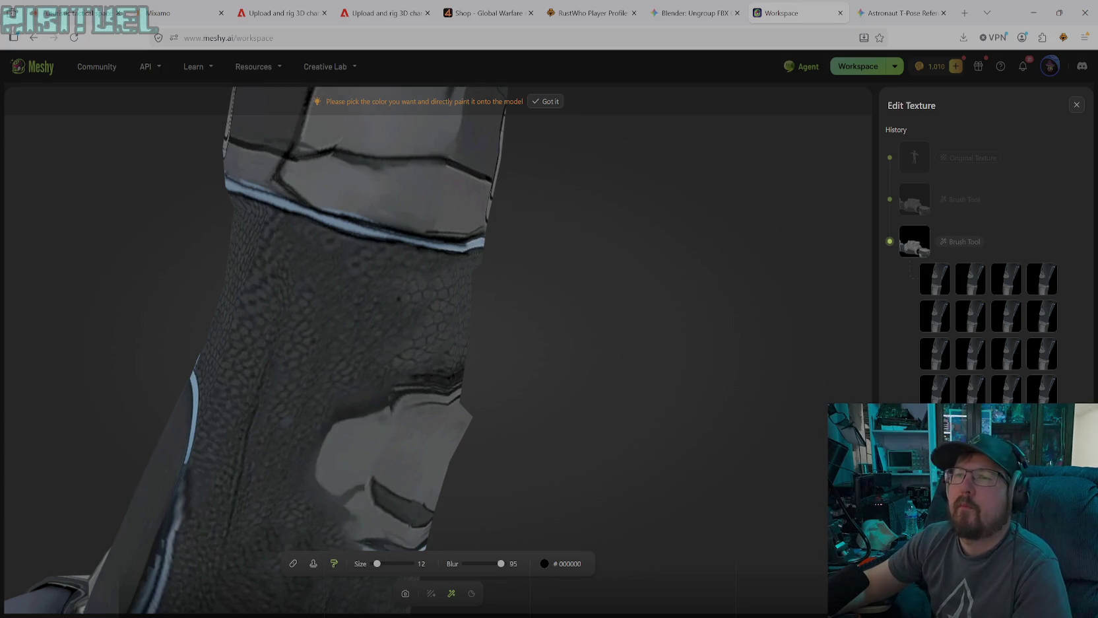
# - Sample a dark grey, set brush size 17 and blur 75, and paint a faint grey stroke on the upper armor
pyautogui.click(572, 565)
pyautogui.click(482, 462)
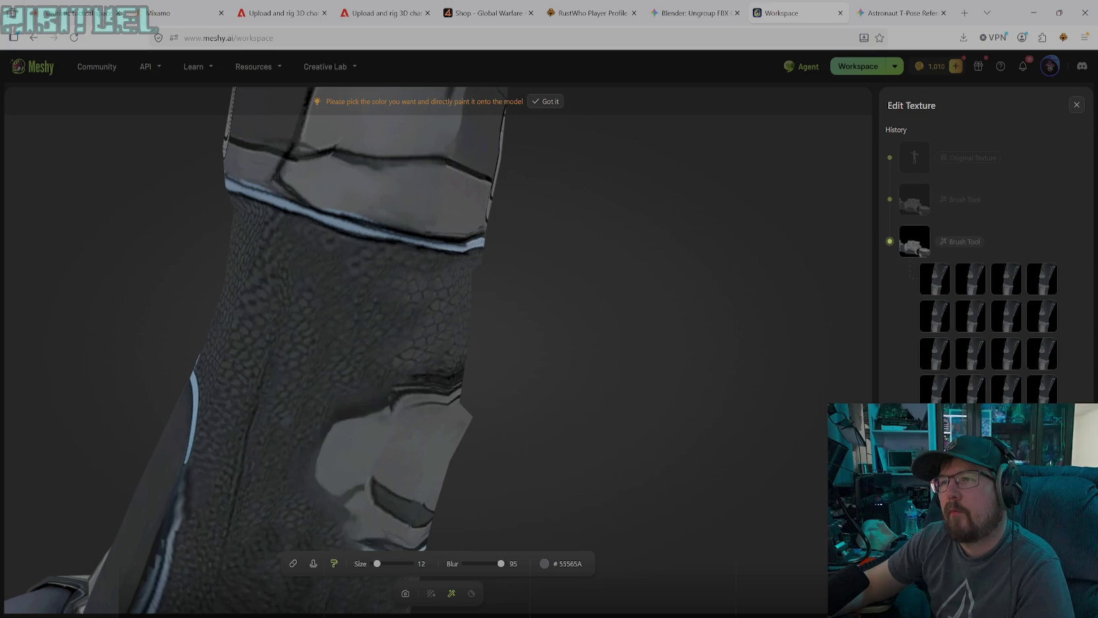
pyautogui.moveTo(377, 564); pyautogui.dragTo(385, 563)
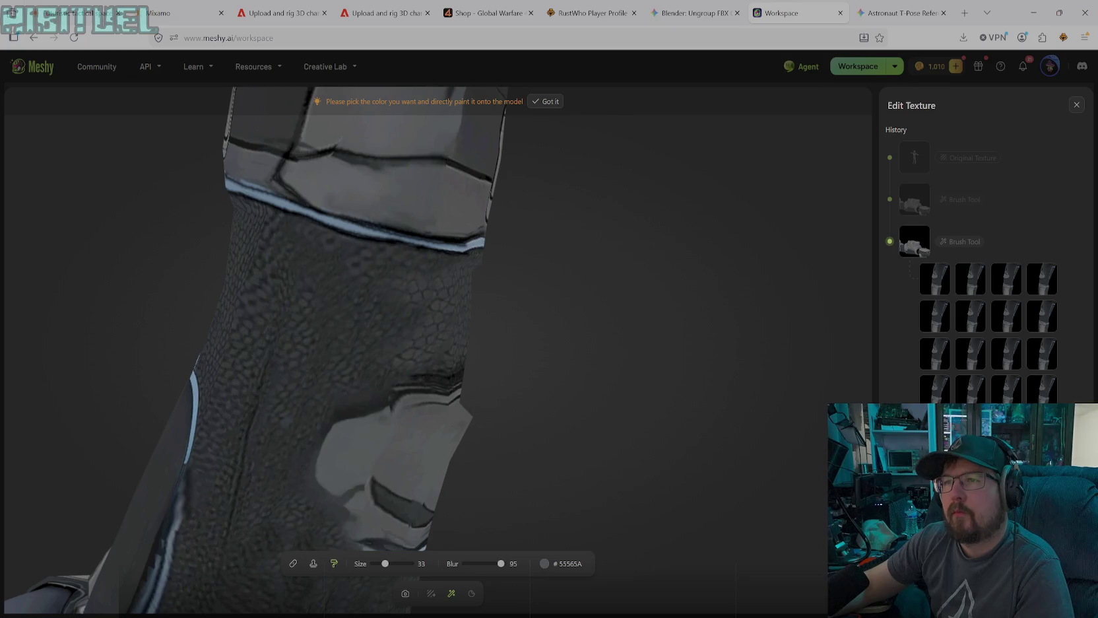
pyautogui.moveTo(501, 564); pyautogui.dragTo(493, 564)
pyautogui.moveTo(385, 564); pyautogui.dragTo(379, 563)
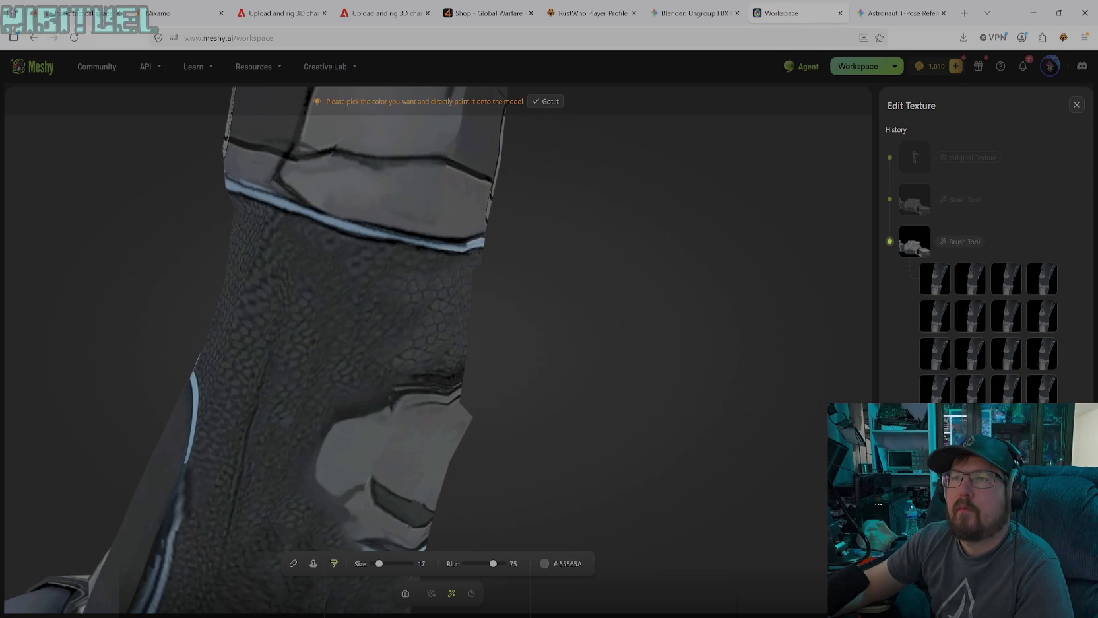
pyautogui.moveTo(384, 165)
pyautogui.mouseDown()
pyautogui.moveTo(446, 162)
pyautogui.moveTo(355, 160)
pyautogui.mouseUp()
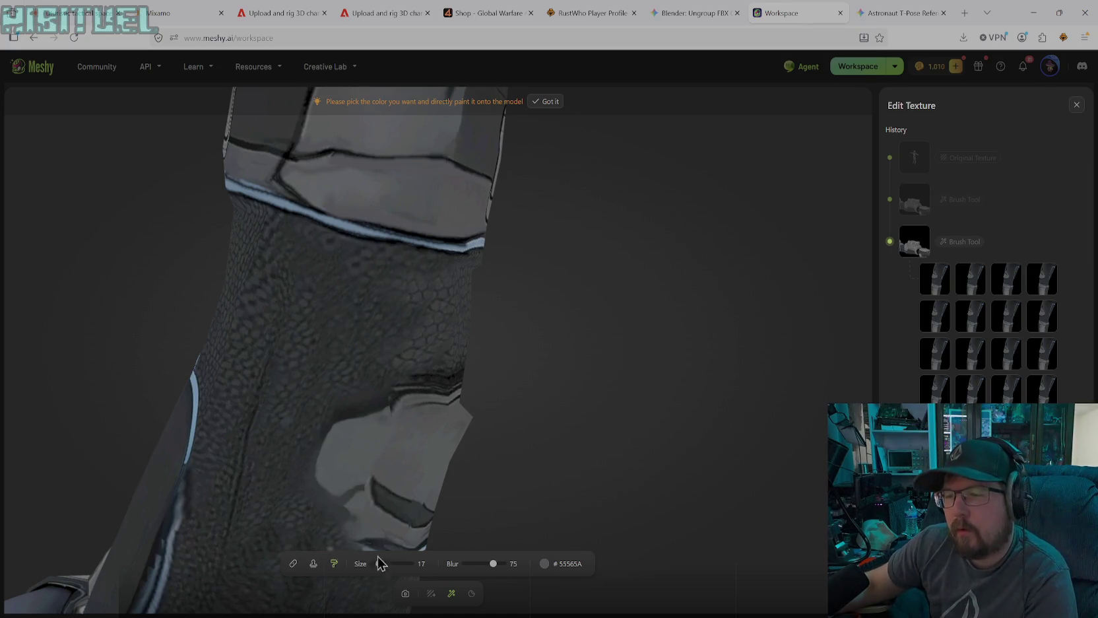
# - Sample the light blue stripe's blue-grey #719384 as the paint colour
pyautogui.click(553, 563)
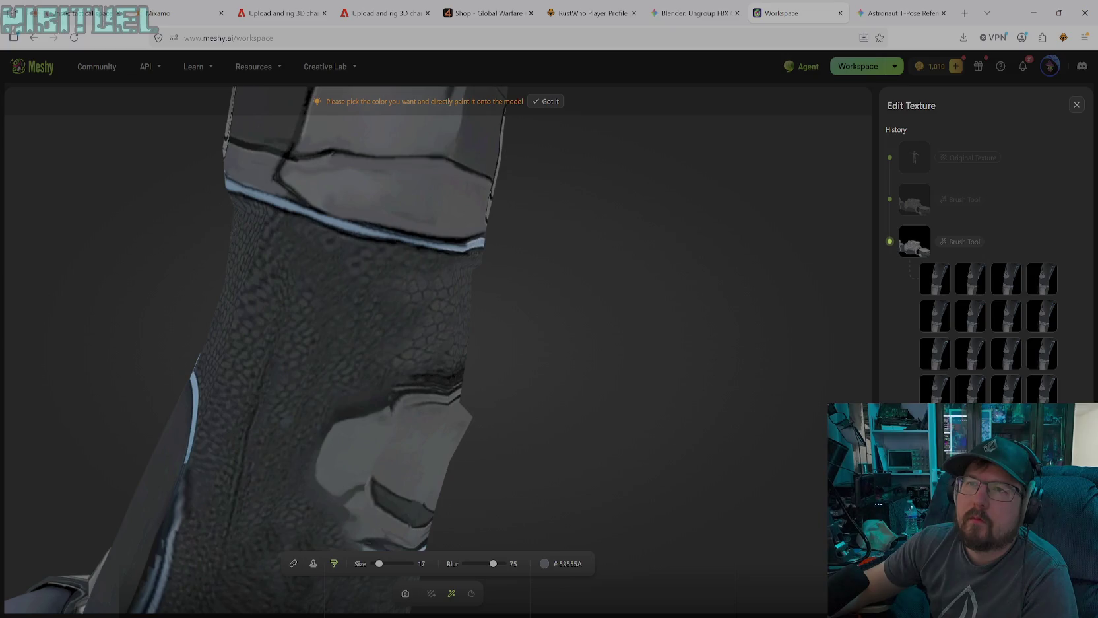
pyautogui.click(545, 564)
pyautogui.click(293, 210)
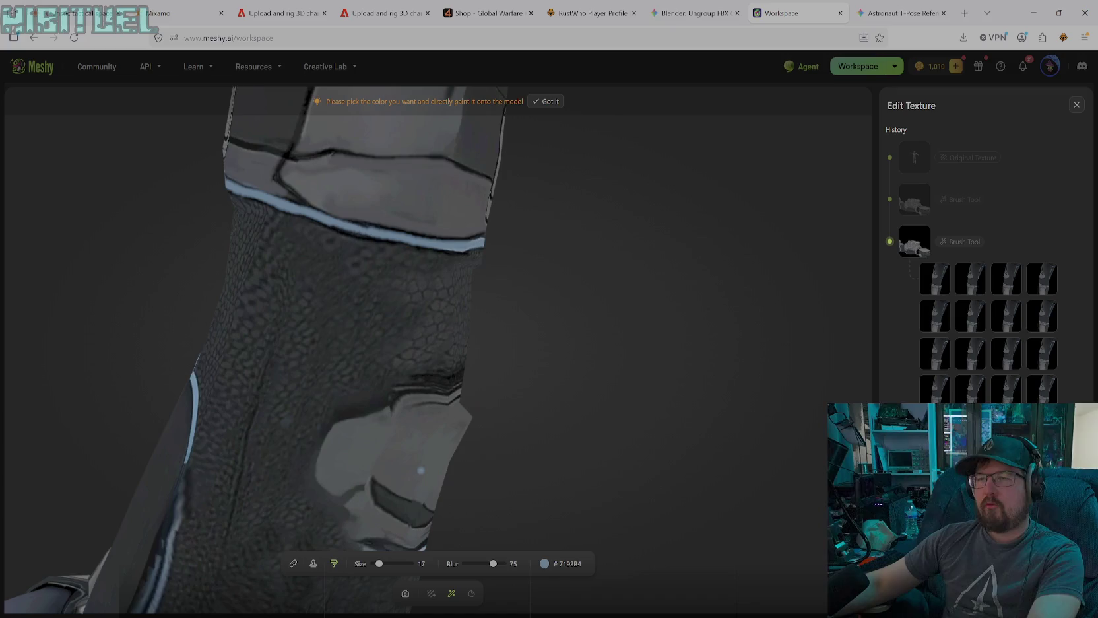
pyautogui.click(544, 563)
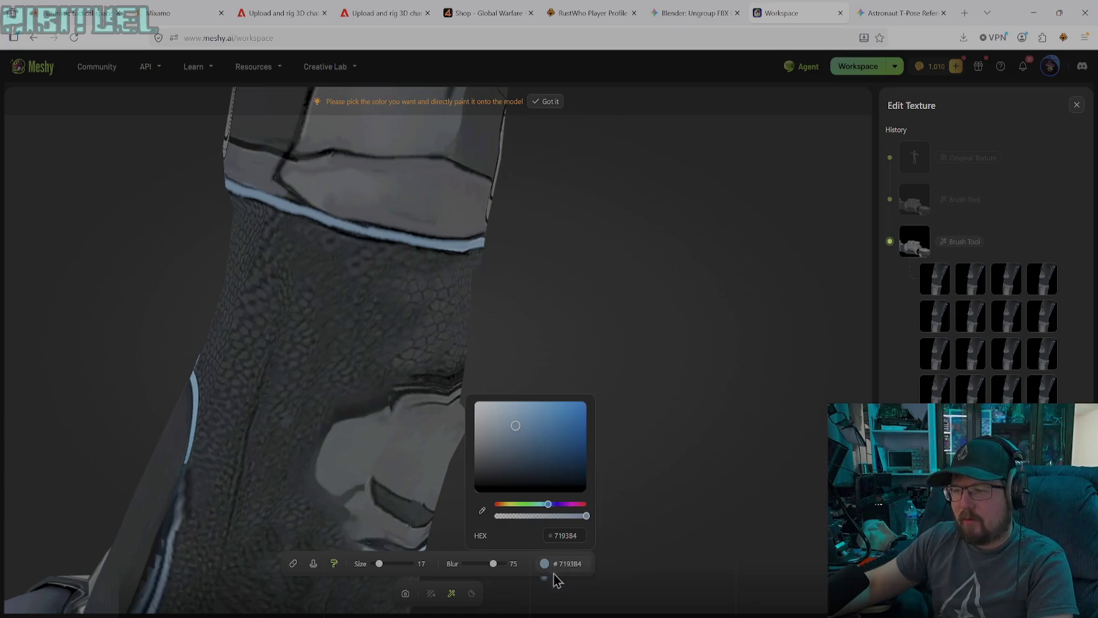
# - Set the paint colour to pure black #000000 and rotate out to view the forearm
pyautogui.moveTo(495, 477); pyautogui.dragTo(481, 508)
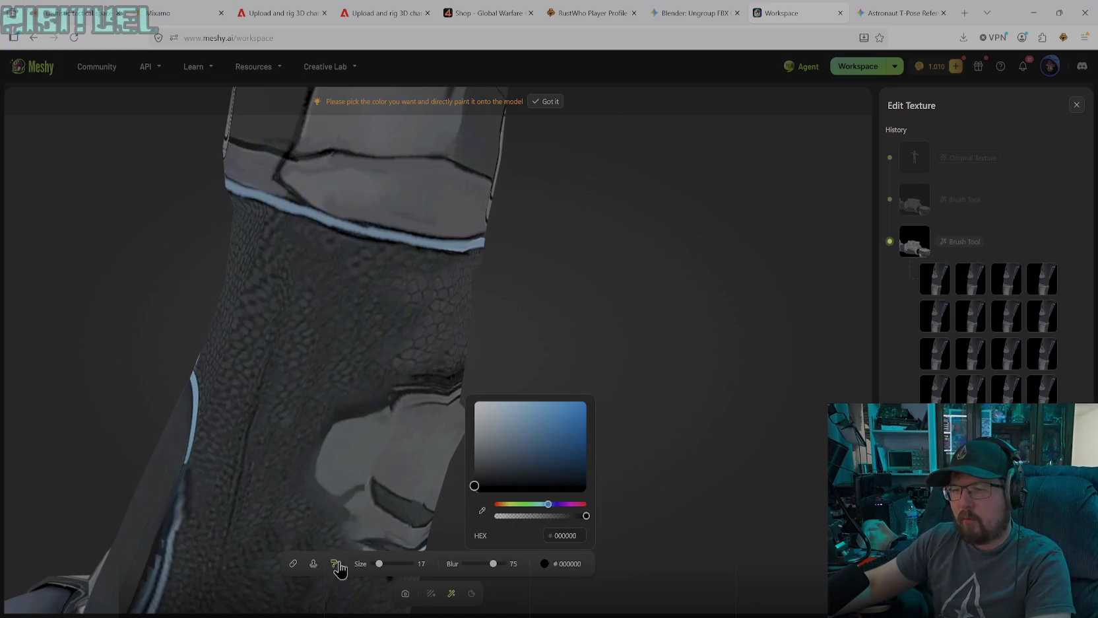
pyautogui.click(391, 404)
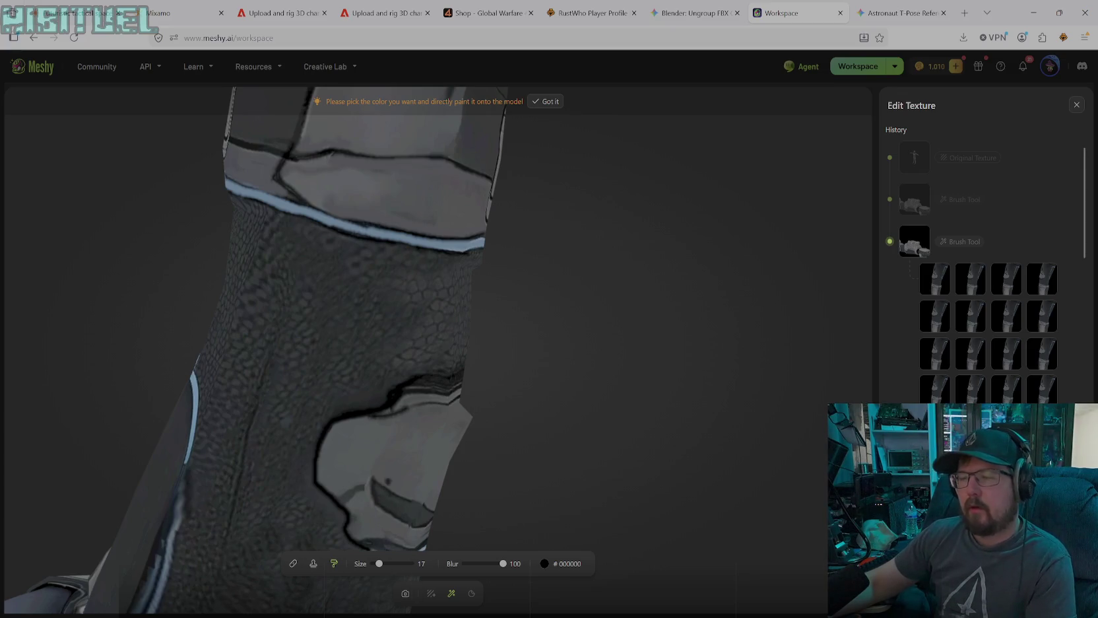
pyautogui.click(406, 592)
pyautogui.moveTo(380, 436)
pyautogui.mouseDown()
pyautogui.moveTo(374, 411)
pyautogui.moveTo(483, 375)
pyautogui.moveTo(579, 295)
pyautogui.moveTo(520, 380)
pyautogui.moveTo(537, 477)
pyautogui.moveTo(559, 312)
pyautogui.moveTo(537, 301)
pyautogui.moveTo(422, 346)
pyautogui.moveTo(211, 348)
pyautogui.moveTo(107, 405)
pyautogui.moveTo(233, 485)
pyautogui.moveTo(355, 380)
pyautogui.moveTo(324, 346)
pyautogui.moveTo(292, 385)
pyautogui.moveTo(296, 364)
pyautogui.moveTo(233, 340)
pyautogui.mouseUp()
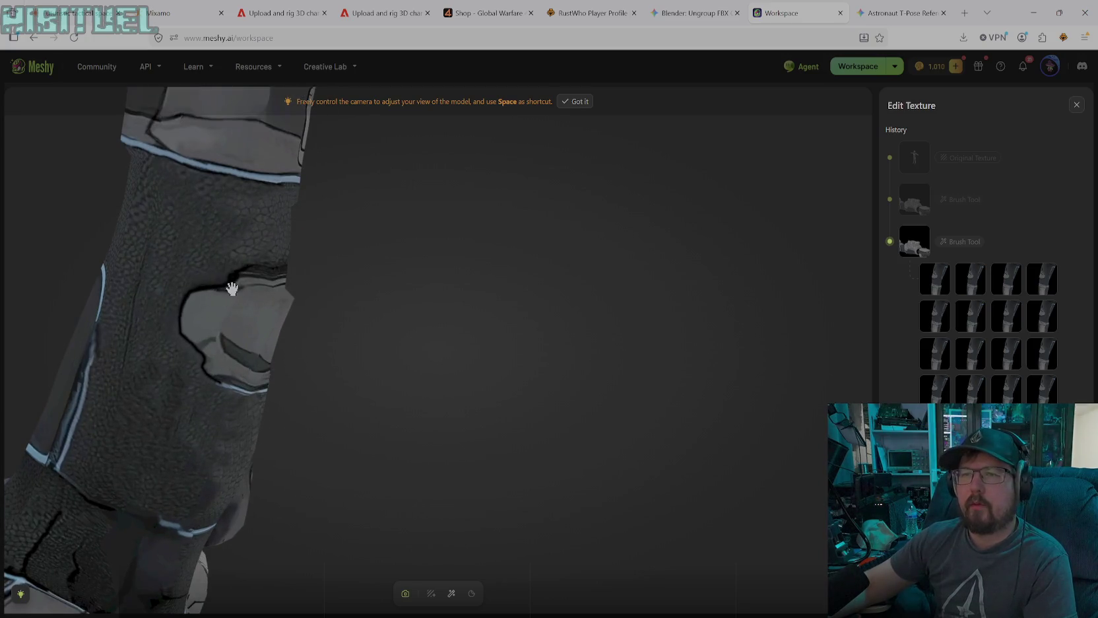
# - Sample the forearm patch's grey #565C5F as the paint colour
pyautogui.click(449, 594)
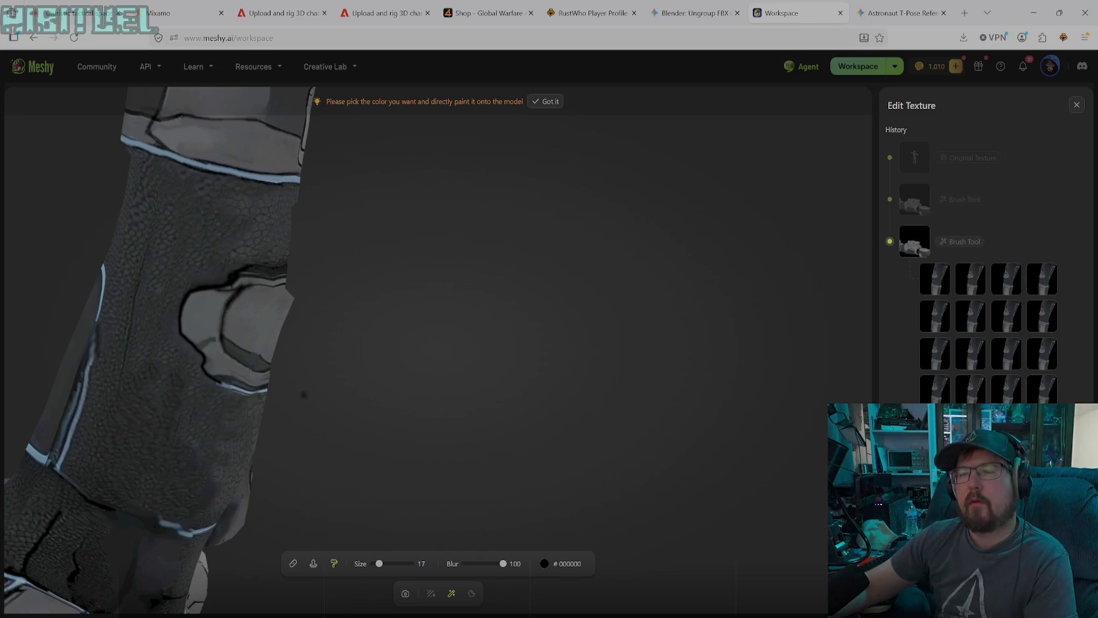
pyautogui.click(545, 564)
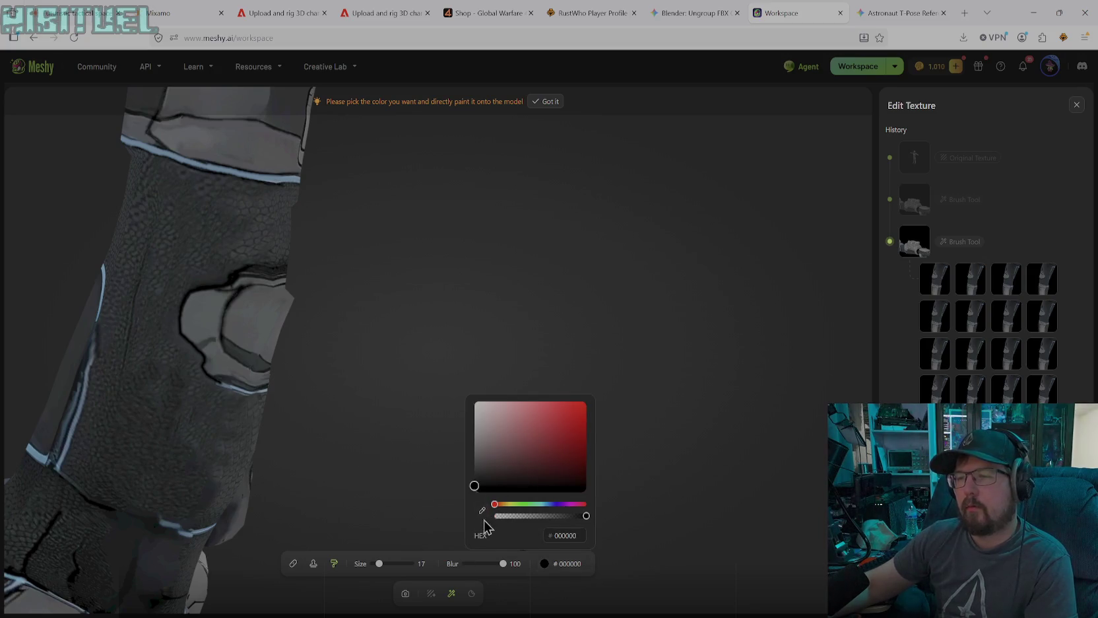
pyautogui.click(198, 316)
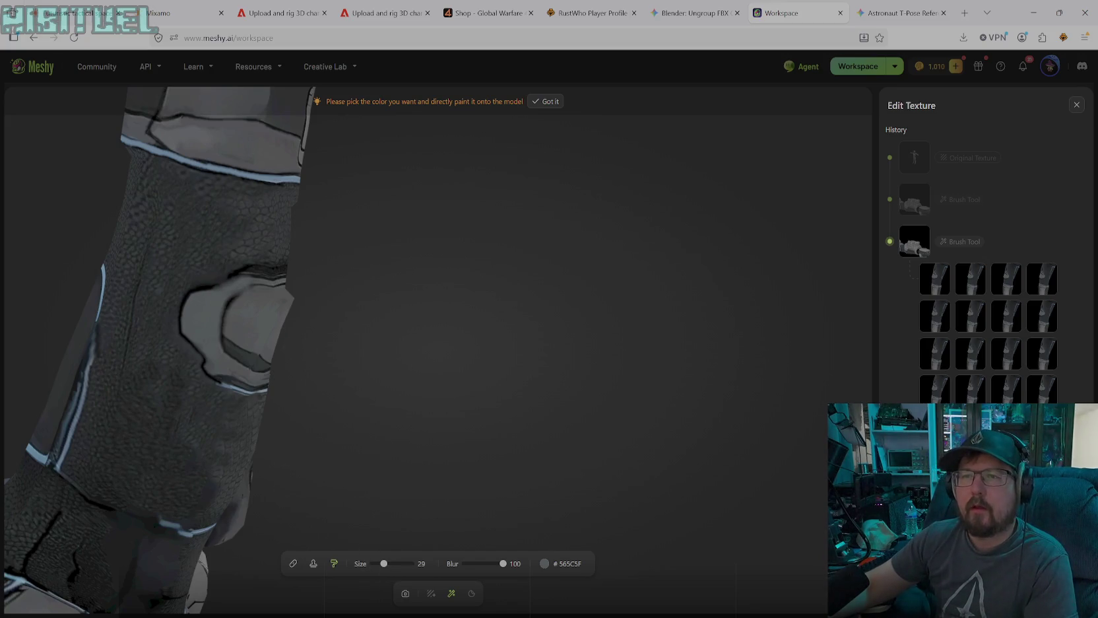
# - Orbit the model to the shoulder and arm, then return to solid-colour painting
pyautogui.click(406, 593)
pyautogui.moveTo(302, 522)
pyautogui.mouseDown()
pyautogui.moveTo(362, 391)
pyautogui.moveTo(294, 289)
pyautogui.moveTo(265, 302)
pyautogui.moveTo(436, 428)
pyautogui.moveTo(478, 367)
pyautogui.moveTo(574, 314)
pyautogui.mouseUp()
pyautogui.scroll(5, 435, 427)
pyautogui.scroll(-5, 436, 427)
pyautogui.scroll(5, 410, 424)
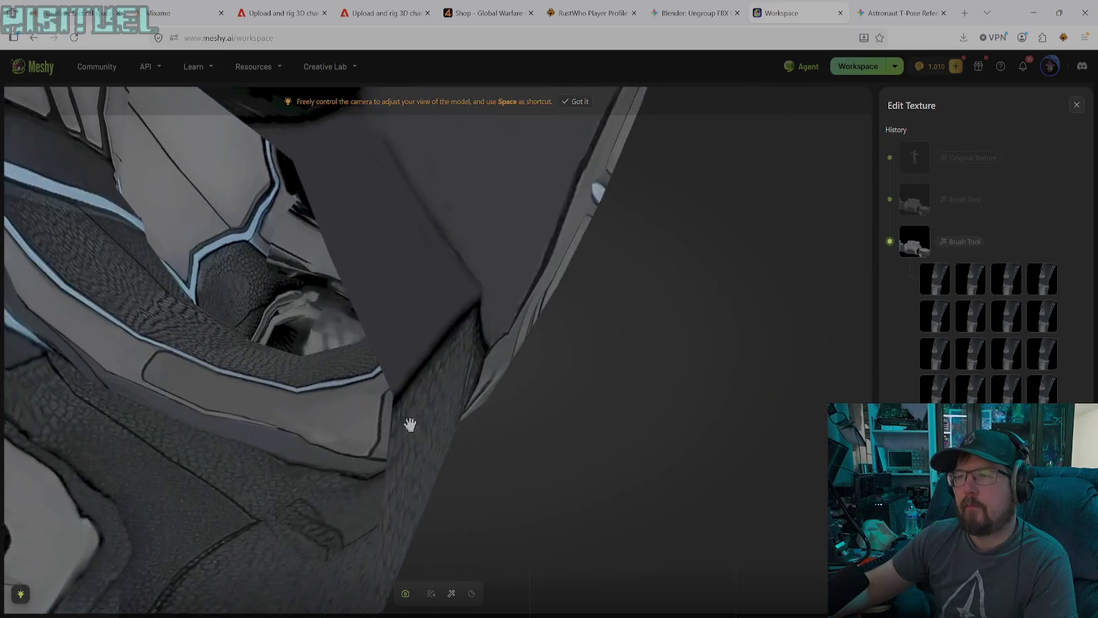
pyautogui.moveTo(410, 424)
pyautogui.mouseDown()
pyautogui.moveTo(286, 434)
pyautogui.moveTo(399, 536)
pyautogui.mouseUp()
pyautogui.click(451, 593)
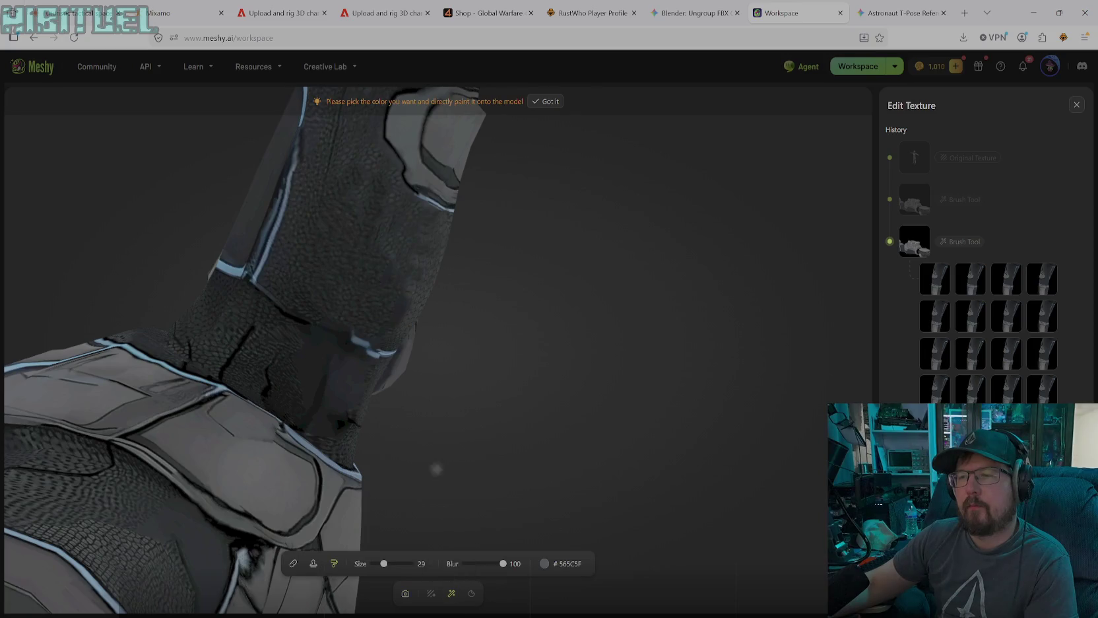
# - Sample the bluish armor edge colour #5F7BAD, then switch to the clone stamp tool
pyautogui.click(554, 567)
pyautogui.click(382, 349)
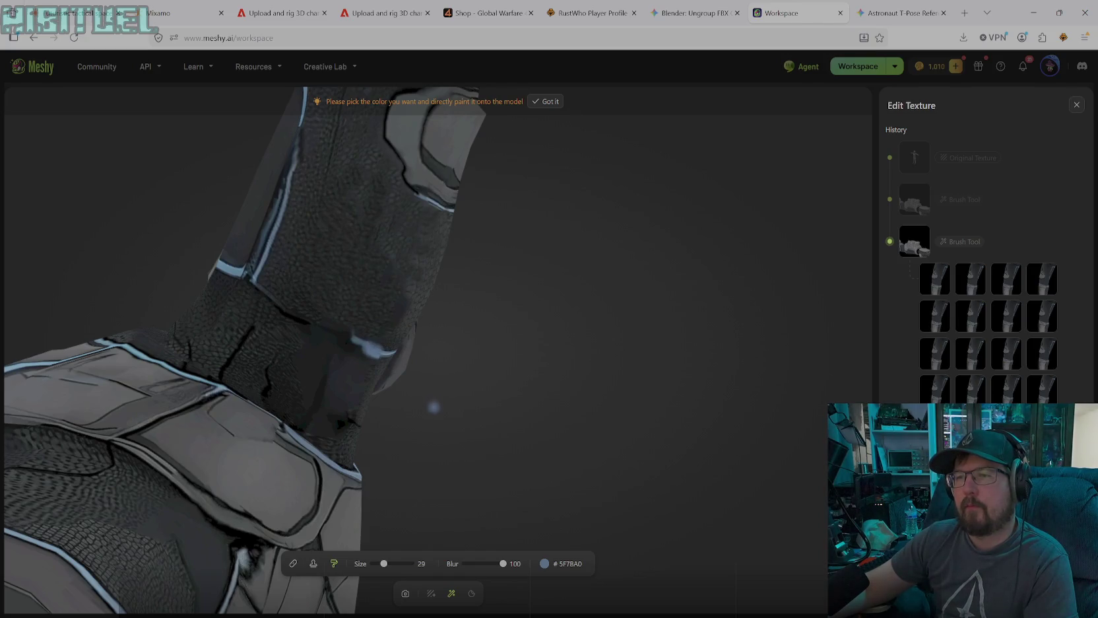
pyautogui.click(314, 565)
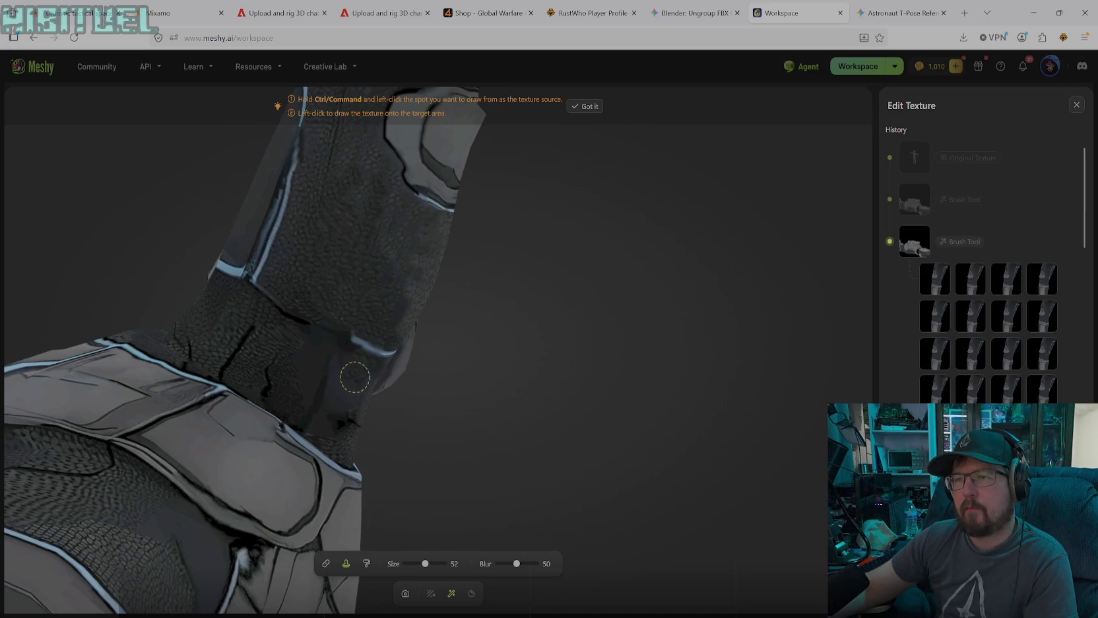
# - Clone dark fabric texture over the white highlight under the helmet's chin
pyautogui.moveTo(347, 416); pyautogui.dragTo(358, 391)
pyautogui.moveTo(349, 399); pyautogui.dragTo(347, 418)
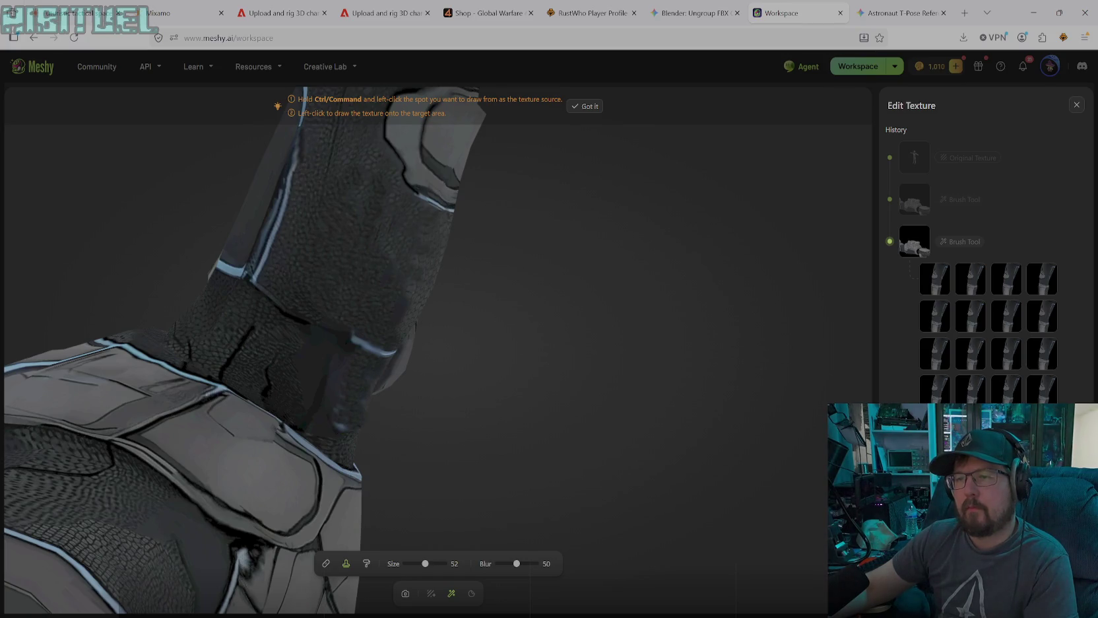
pyautogui.moveTo(342, 397); pyautogui.dragTo(342, 423)
pyautogui.click(340, 426)
pyautogui.moveTo(341, 406); pyautogui.dragTo(343, 431)
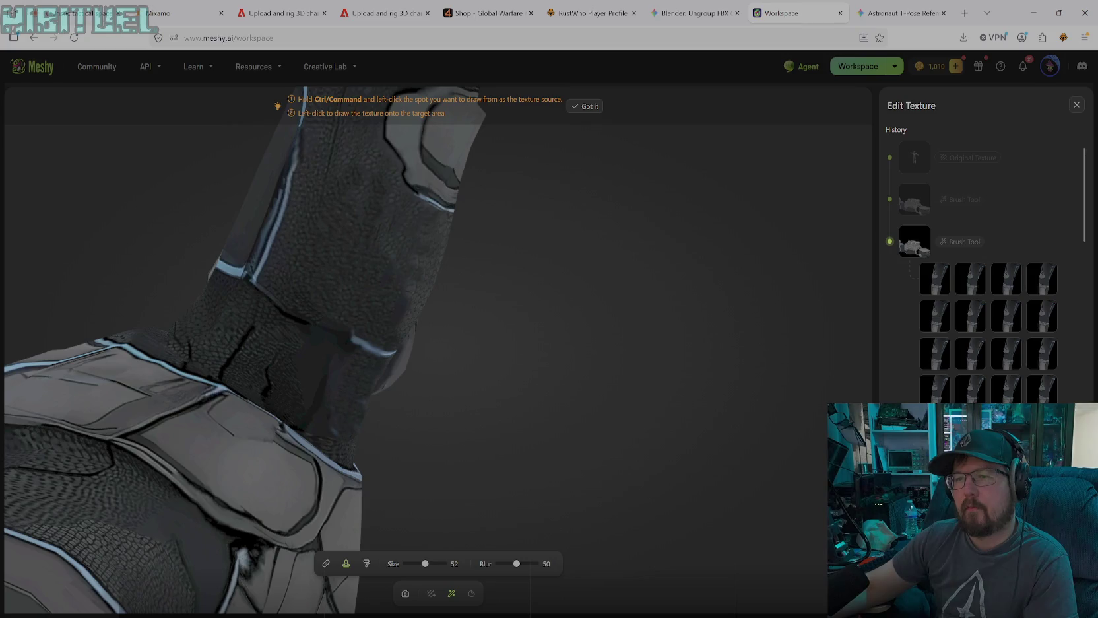
pyautogui.click(336, 429)
pyautogui.click(361, 396)
pyautogui.click(332, 436)
pyautogui.moveTo(308, 383); pyautogui.dragTo(320, 406)
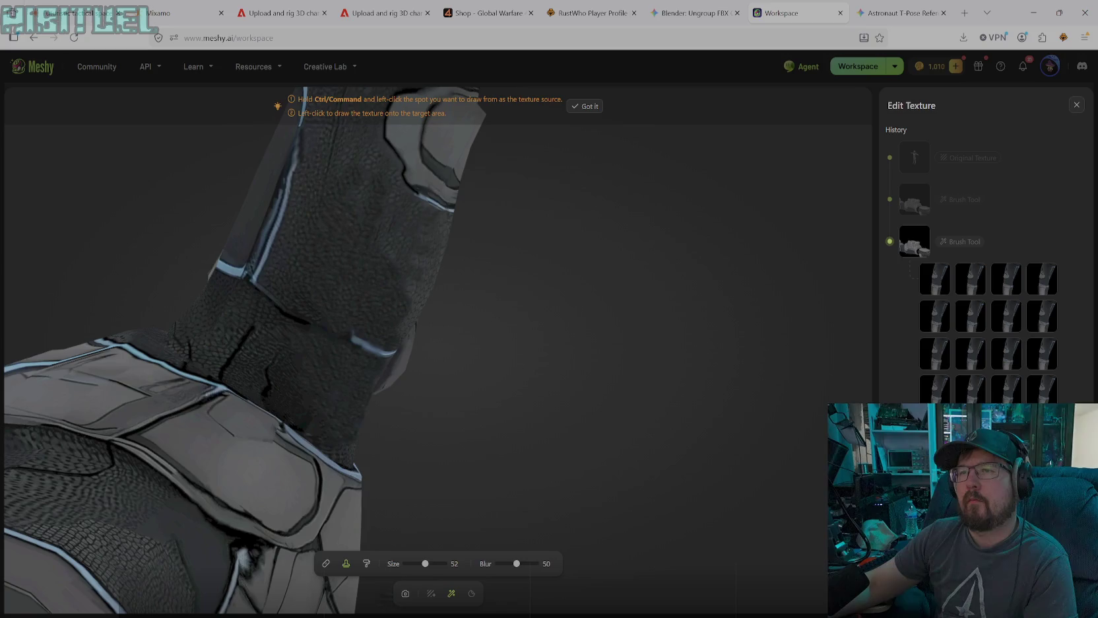
# - In free camera mode, orbit and zoom to the forearm and glove
pyautogui.click(405, 593)
pyautogui.moveTo(392, 449)
pyautogui.mouseDown()
pyautogui.moveTo(404, 395)
pyautogui.moveTo(512, 468)
pyautogui.moveTo(515, 453)
pyautogui.moveTo(408, 383)
pyautogui.moveTo(474, 346)
pyautogui.moveTo(501, 365)
pyautogui.moveTo(479, 520)
pyautogui.moveTo(475, 487)
pyautogui.moveTo(449, 508)
pyautogui.moveTo(556, 419)
pyautogui.moveTo(433, 549)
pyautogui.mouseUp()
pyautogui.moveTo(456, 458)
pyautogui.mouseDown()
pyautogui.moveTo(593, 363)
pyautogui.moveTo(612, 300)
pyautogui.moveTo(638, 272)
pyautogui.moveTo(358, 539)
pyautogui.moveTo(347, 584)
pyautogui.moveTo(510, 385)
pyautogui.moveTo(645, 255)
pyautogui.moveTo(306, 579)
pyautogui.moveTo(412, 510)
pyautogui.moveTo(591, 315)
pyautogui.moveTo(655, 269)
pyautogui.mouseUp()
pyautogui.moveTo(622, 368)
pyautogui.mouseDown()
pyautogui.moveTo(581, 360)
pyautogui.moveTo(581, 296)
pyautogui.moveTo(695, 223)
pyautogui.moveTo(595, 240)
pyautogui.moveTo(689, 389)
pyautogui.moveTo(681, 452)
pyautogui.moveTo(705, 449)
pyautogui.mouseUp()
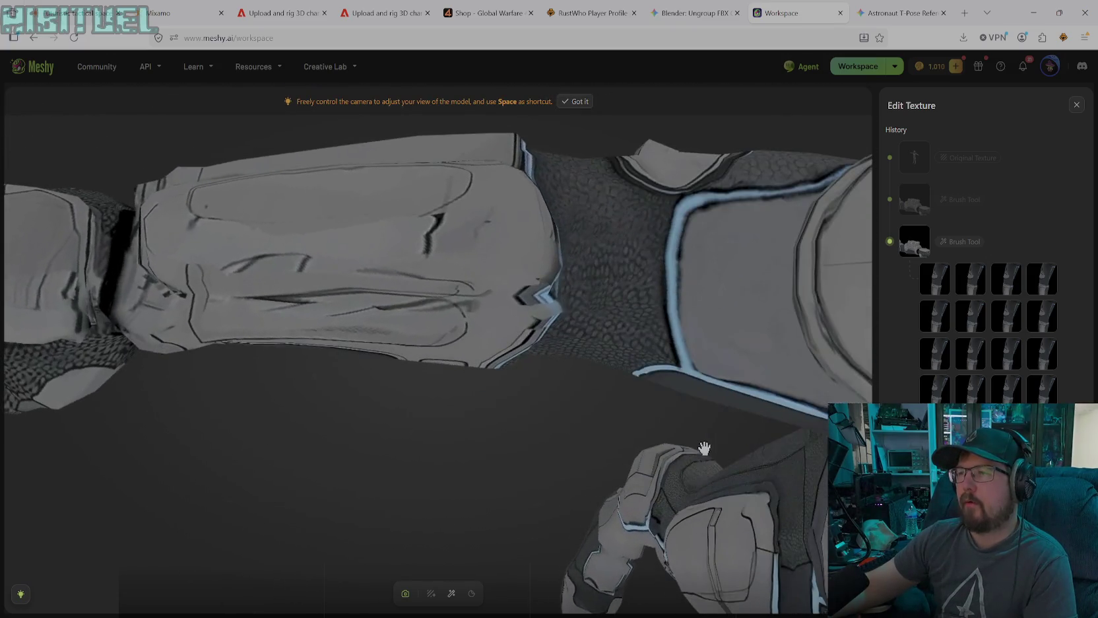
# - Orbit close onto the forearm's rounded armor plate and select the Stamp Tool
pyautogui.moveTo(489, 415)
pyautogui.mouseDown()
pyautogui.moveTo(196, 404)
pyautogui.moveTo(446, 368)
pyautogui.moveTo(304, 405)
pyautogui.moveTo(215, 367)
pyautogui.moveTo(399, 458)
pyautogui.moveTo(399, 304)
pyautogui.moveTo(446, 289)
pyautogui.moveTo(447, 218)
pyautogui.mouseUp()
pyautogui.moveTo(446, 162)
pyautogui.mouseDown()
pyautogui.moveTo(419, 231)
pyautogui.moveTo(424, 465)
pyautogui.mouseUp()
pyautogui.moveTo(329, 442)
pyautogui.mouseDown()
pyautogui.moveTo(855, 334)
pyautogui.moveTo(649, 253)
pyautogui.mouseUp()
pyautogui.moveTo(392, 388)
pyautogui.mouseDown()
pyautogui.moveTo(405, 306)
pyautogui.moveTo(407, 416)
pyautogui.moveTo(451, 252)
pyautogui.moveTo(447, 405)
pyautogui.moveTo(579, 299)
pyautogui.moveTo(540, 325)
pyautogui.mouseUp()
pyautogui.moveTo(490, 316)
pyautogui.mouseDown()
pyautogui.moveTo(346, 331)
pyautogui.moveTo(289, 400)
pyautogui.moveTo(360, 334)
pyautogui.moveTo(482, 363)
pyautogui.moveTo(499, 461)
pyautogui.moveTo(453, 444)
pyautogui.moveTo(348, 330)
pyautogui.moveTo(325, 287)
pyautogui.moveTo(262, 277)
pyautogui.moveTo(200, 231)
pyautogui.moveTo(363, 241)
pyautogui.moveTo(255, 212)
pyautogui.moveTo(228, 192)
pyautogui.moveTo(456, 262)
pyautogui.moveTo(331, 184)
pyautogui.moveTo(479, 252)
pyautogui.moveTo(439, 321)
pyautogui.moveTo(566, 326)
pyautogui.moveTo(512, 312)
pyautogui.moveTo(494, 229)
pyautogui.moveTo(454, 426)
pyautogui.moveTo(505, 358)
pyautogui.moveTo(502, 260)
pyautogui.moveTo(589, 261)
pyautogui.moveTo(461, 209)
pyautogui.moveTo(481, 226)
pyautogui.moveTo(444, 258)
pyautogui.moveTo(270, 260)
pyautogui.moveTo(407, 363)
pyautogui.moveTo(481, 446)
pyautogui.moveTo(365, 569)
pyautogui.moveTo(472, 440)
pyautogui.moveTo(311, 241)
pyautogui.moveTo(436, 367)
pyautogui.moveTo(474, 383)
pyautogui.moveTo(575, 507)
pyautogui.mouseUp()
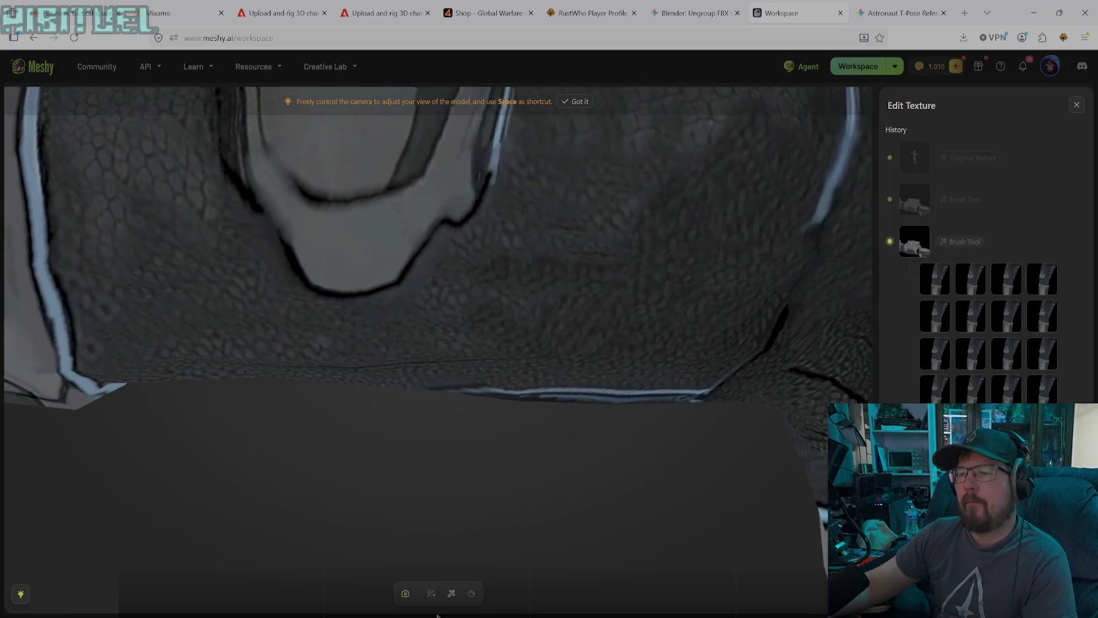
pyautogui.click(451, 593)
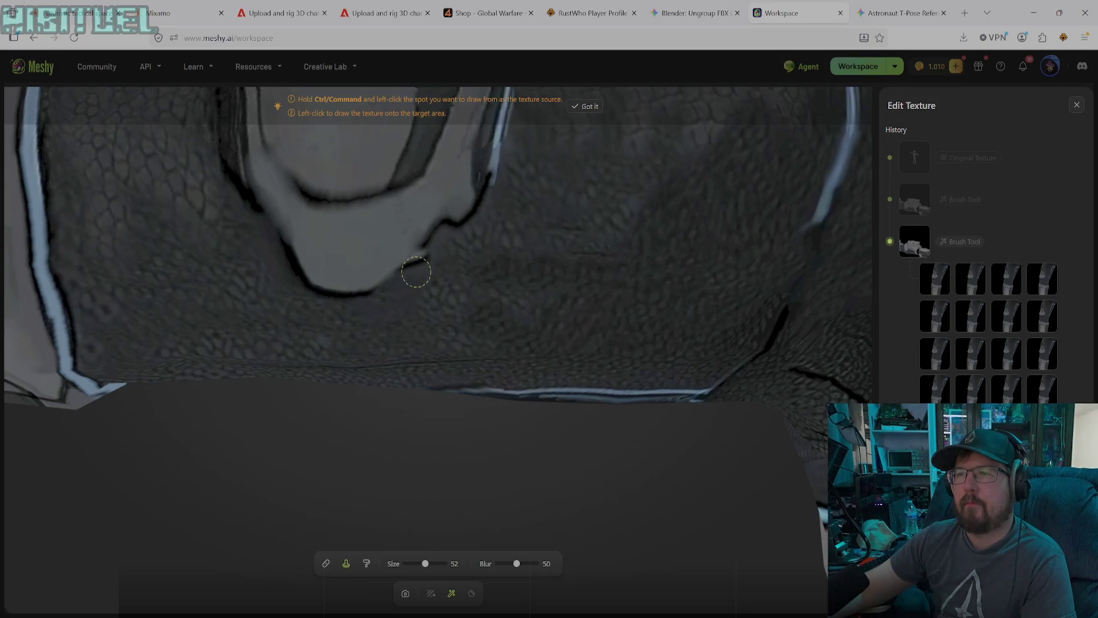
pyautogui.moveTo(987, 326)
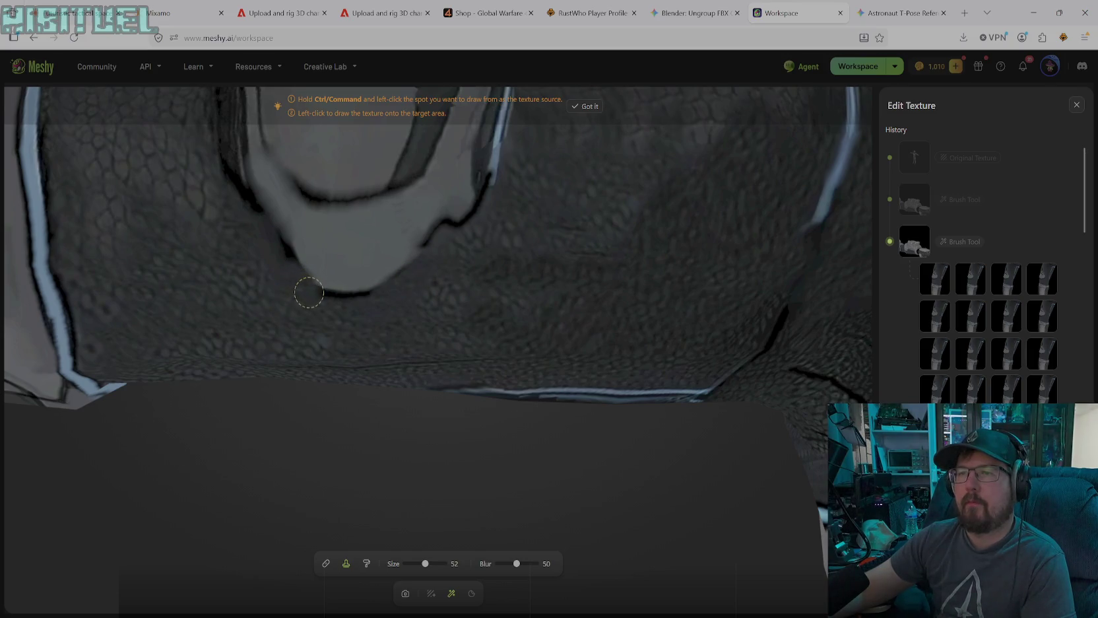
# - Stamp scale texture over the light arm patch, then set solid paint to black (#000000)
pyautogui.click(266, 230)
pyautogui.click(270, 242)
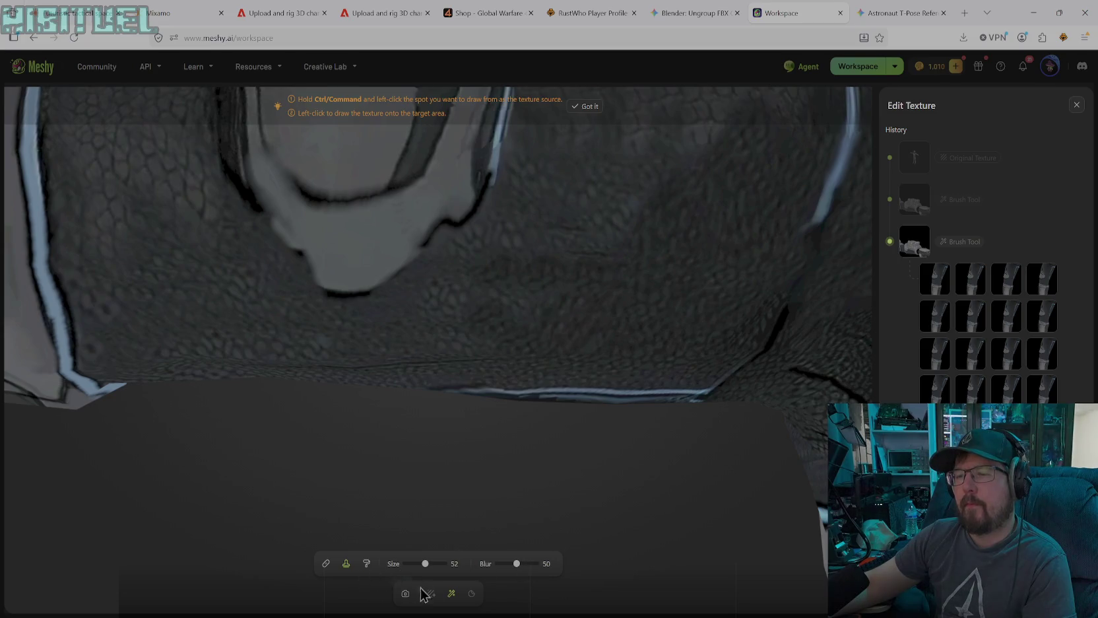
pyautogui.click(367, 564)
pyautogui.click(548, 563)
pyautogui.moveTo(561, 515); pyautogui.dragTo(497, 516)
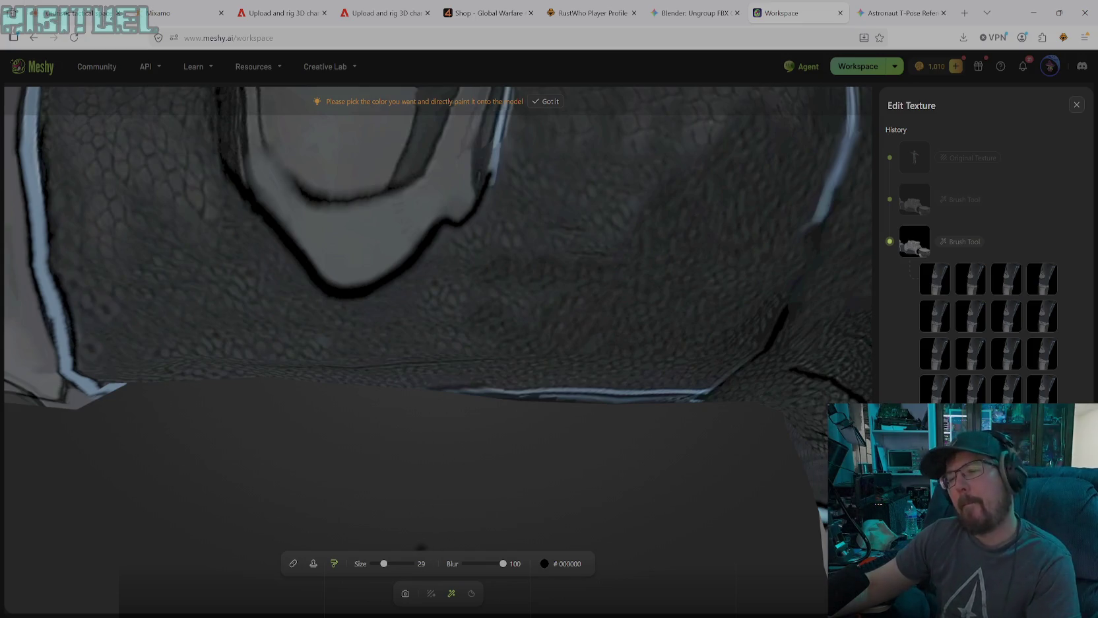
# - In free camera mode, zoom out and orbit from the back to the front shoulder and chest
pyautogui.click(405, 592)
pyautogui.scroll(-3, 423, 412)
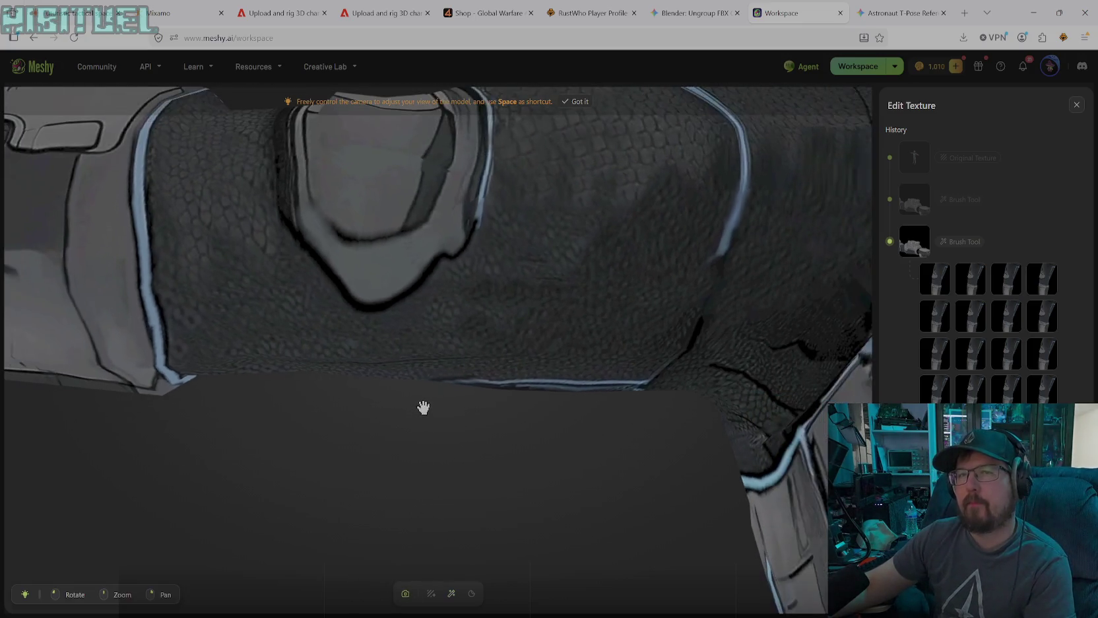
pyautogui.scroll(-4, 424, 403)
pyautogui.scroll(-3, 422, 400)
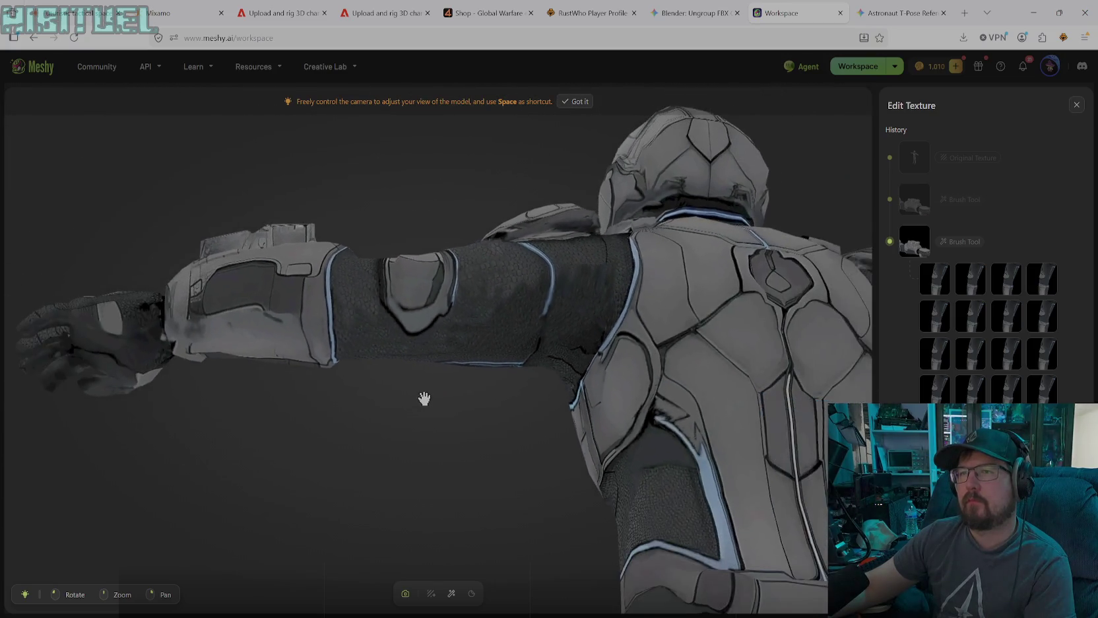
pyautogui.scroll(-2, 423, 399)
pyautogui.moveTo(404, 336)
pyautogui.mouseDown()
pyautogui.moveTo(385, 499)
pyautogui.moveTo(350, 470)
pyautogui.moveTo(380, 454)
pyautogui.moveTo(387, 473)
pyautogui.moveTo(473, 480)
pyautogui.moveTo(515, 505)
pyautogui.moveTo(456, 498)
pyautogui.moveTo(388, 465)
pyautogui.mouseUp()
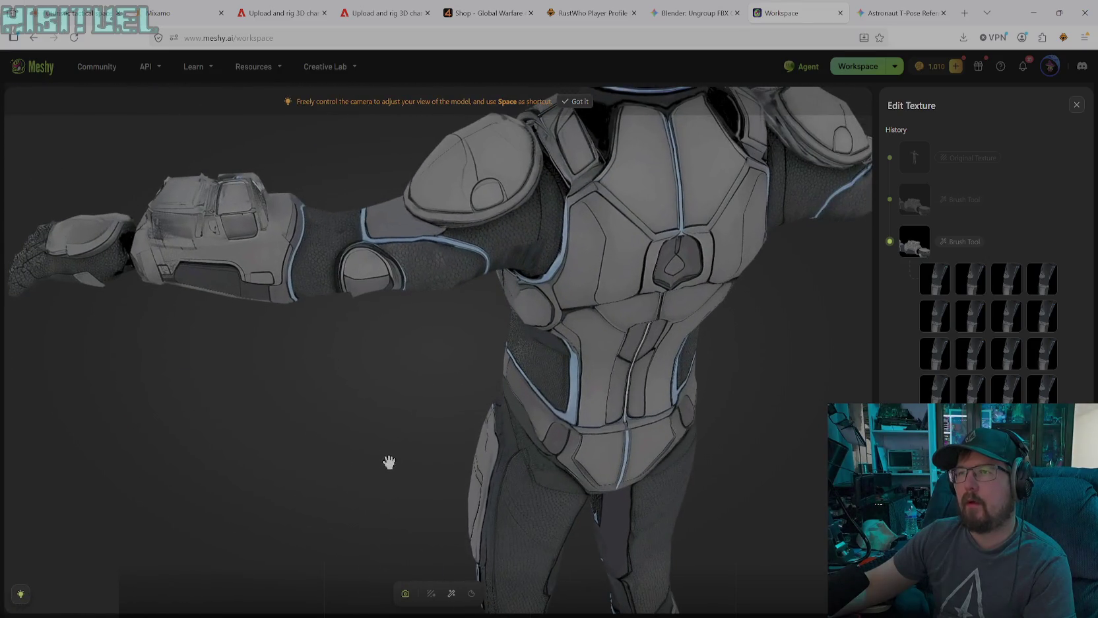
pyautogui.moveTo(726, 375)
pyautogui.mouseDown()
pyautogui.moveTo(522, 380)
pyautogui.moveTo(442, 363)
pyautogui.mouseUp()
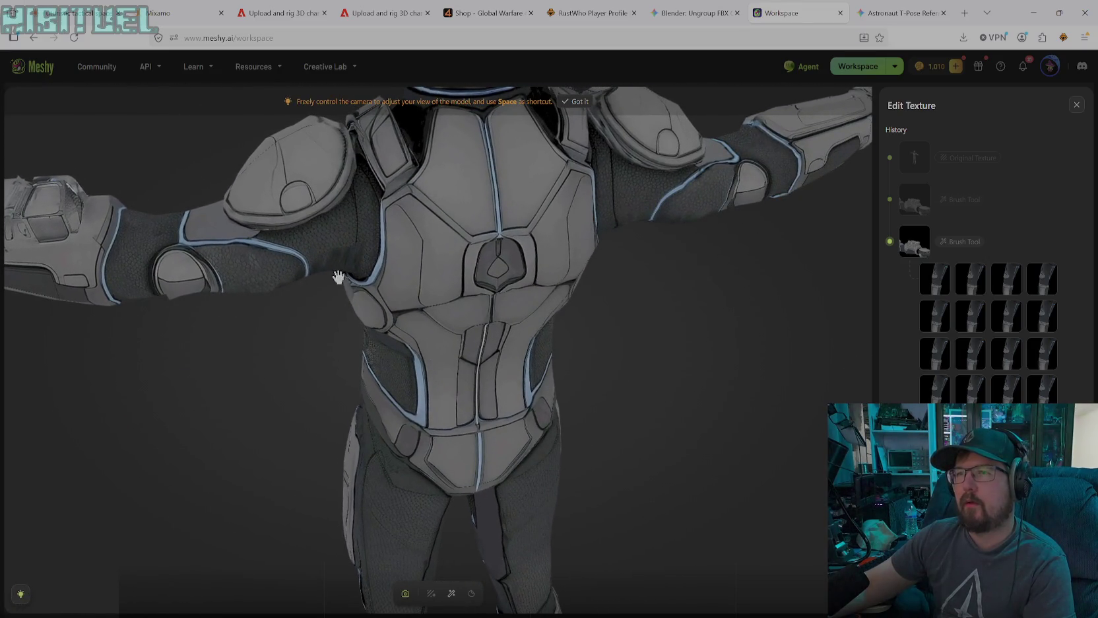
pyautogui.moveTo(341, 279); pyautogui.dragTo(321, 247)
# - Inspect the collar and upper back, then resume the clone stamp brush
pyautogui.scroll(3, 367, 258)
pyautogui.scroll(3, 397, 406)
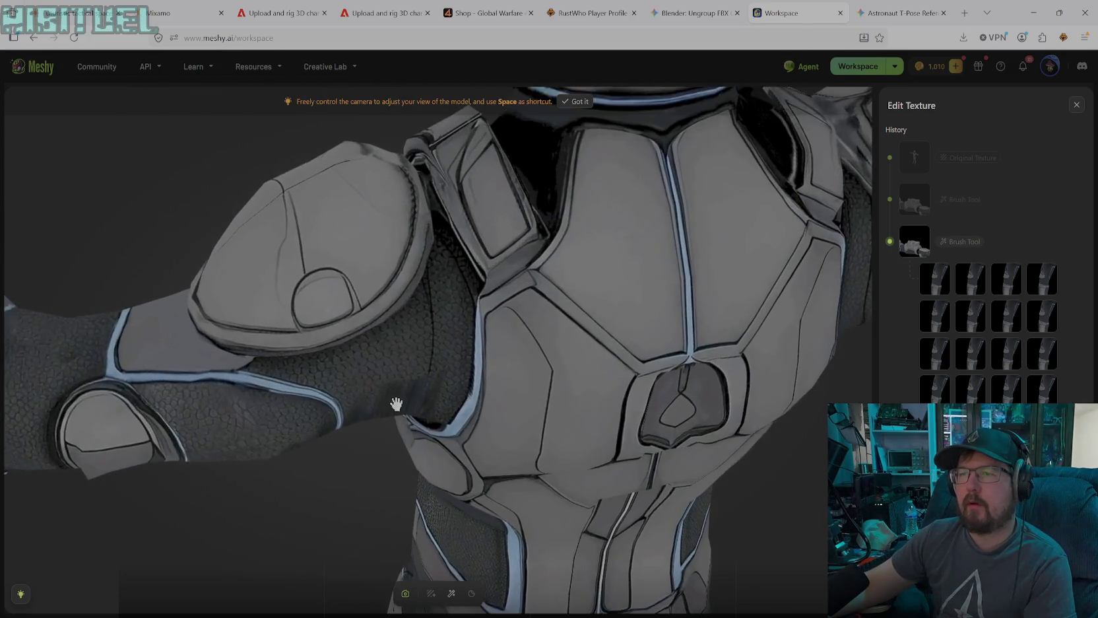
pyautogui.moveTo(392, 433)
pyautogui.mouseDown()
pyautogui.moveTo(388, 289)
pyautogui.moveTo(435, 458)
pyautogui.mouseUp()
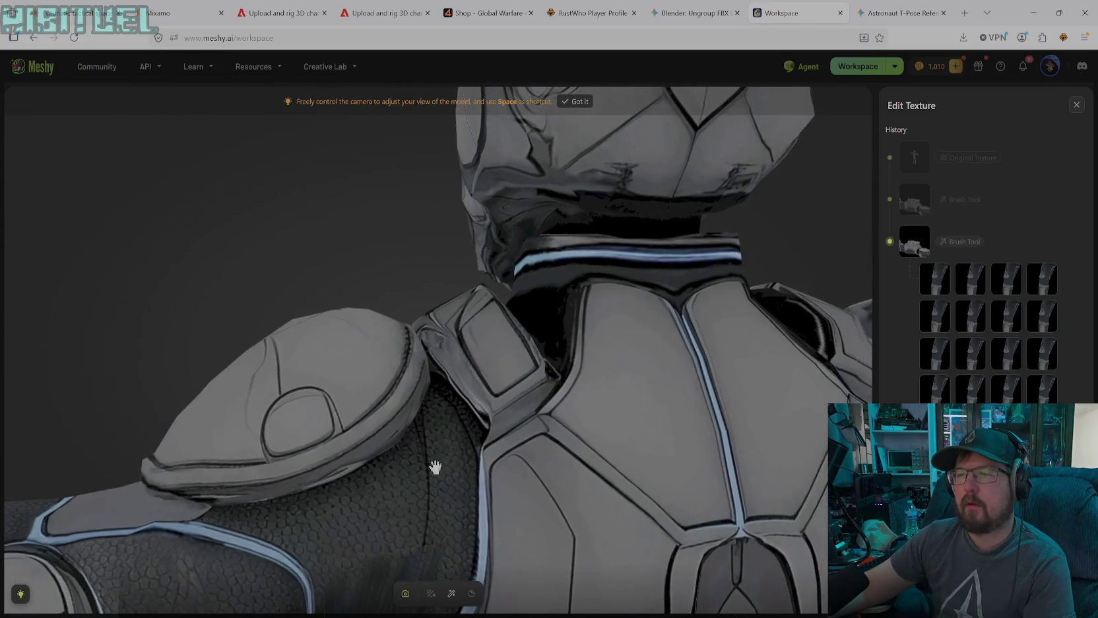
pyautogui.scroll(3, 451, 356)
pyautogui.scroll(-5, 451, 355)
pyautogui.scroll(3, 422, 391)
pyautogui.moveTo(422, 391)
pyautogui.mouseDown()
pyautogui.moveTo(466, 302)
pyautogui.moveTo(433, 326)
pyautogui.moveTo(345, 321)
pyautogui.moveTo(386, 326)
pyautogui.mouseUp()
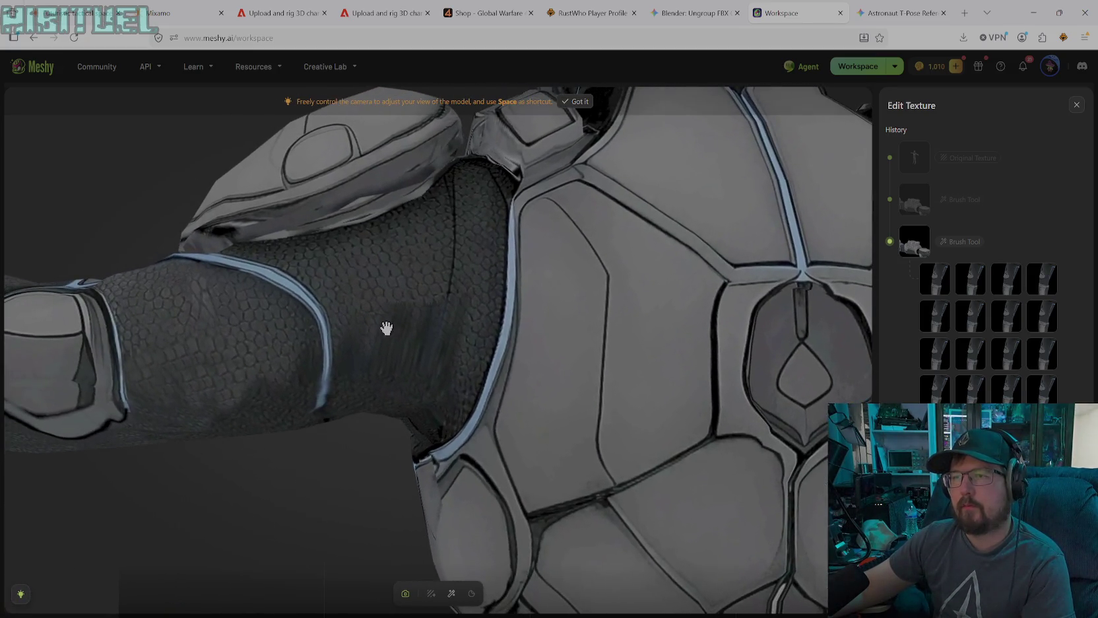
pyautogui.click(452, 597)
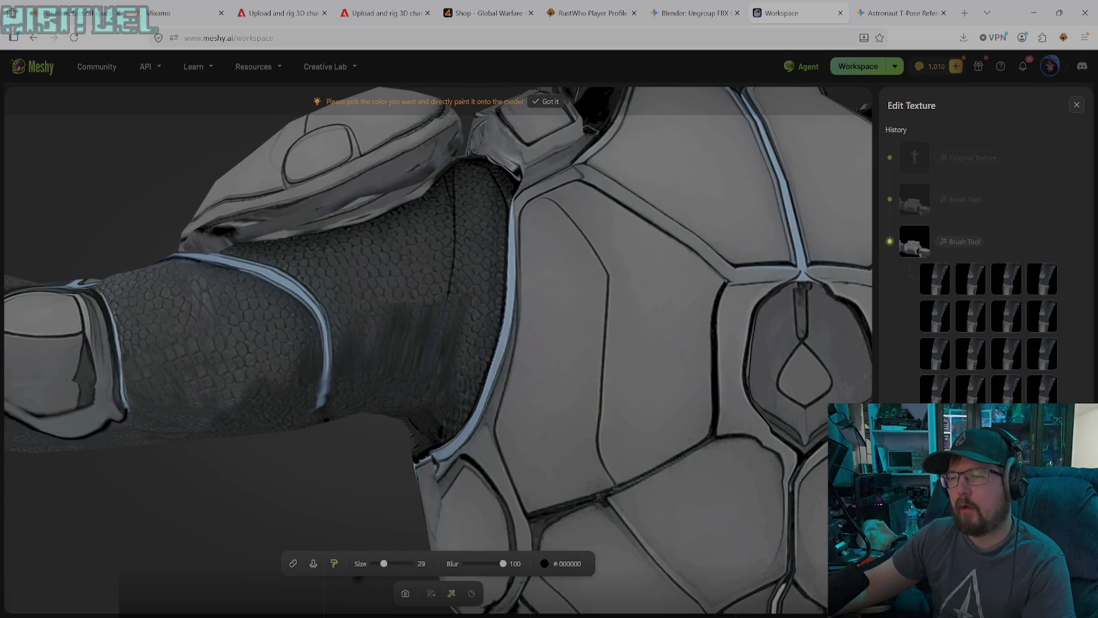
pyautogui.click(313, 563)
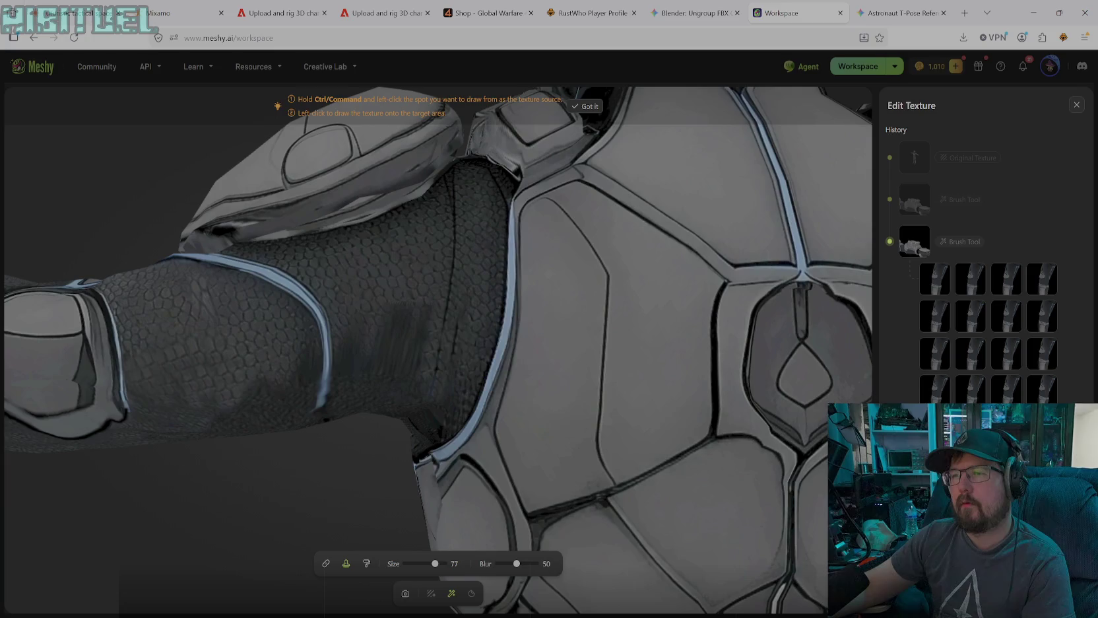
# - Stroke cloned scale texture down the upper-arm fabric beside the chest armour
pyautogui.moveTo(400, 316); pyautogui.dragTo(393, 271)
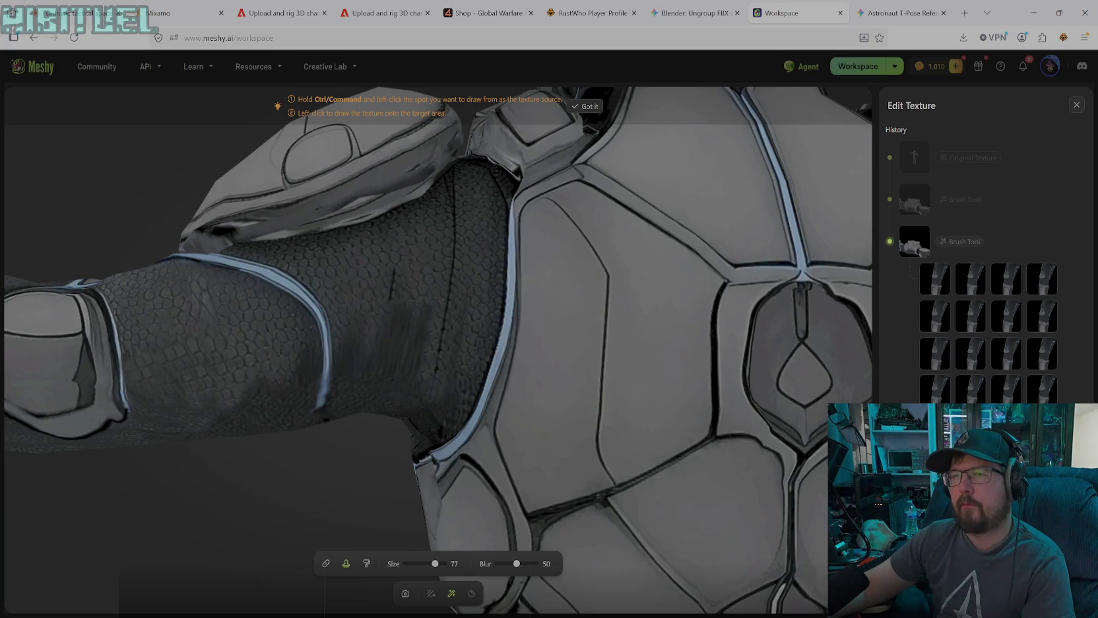
pyautogui.moveTo(414, 315)
pyautogui.mouseDown()
pyautogui.moveTo(408, 349)
pyautogui.moveTo(375, 361)
pyautogui.mouseUp()
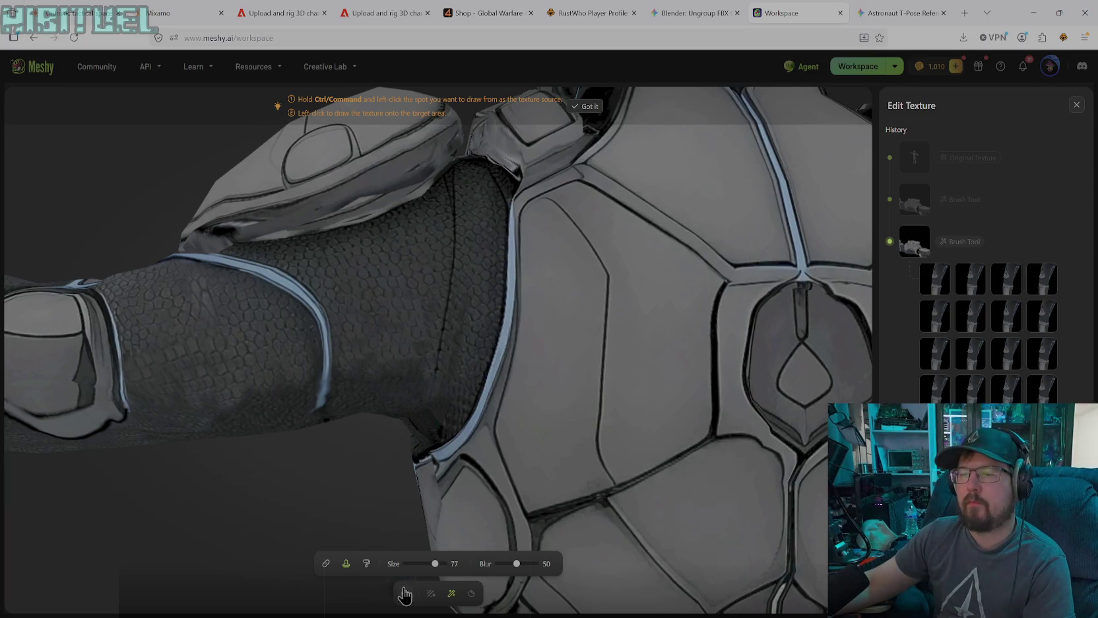
pyautogui.click(405, 593)
pyautogui.scroll(-3, 407, 539)
pyautogui.scroll(-3, 402, 463)
pyautogui.scroll(-3, 399, 439)
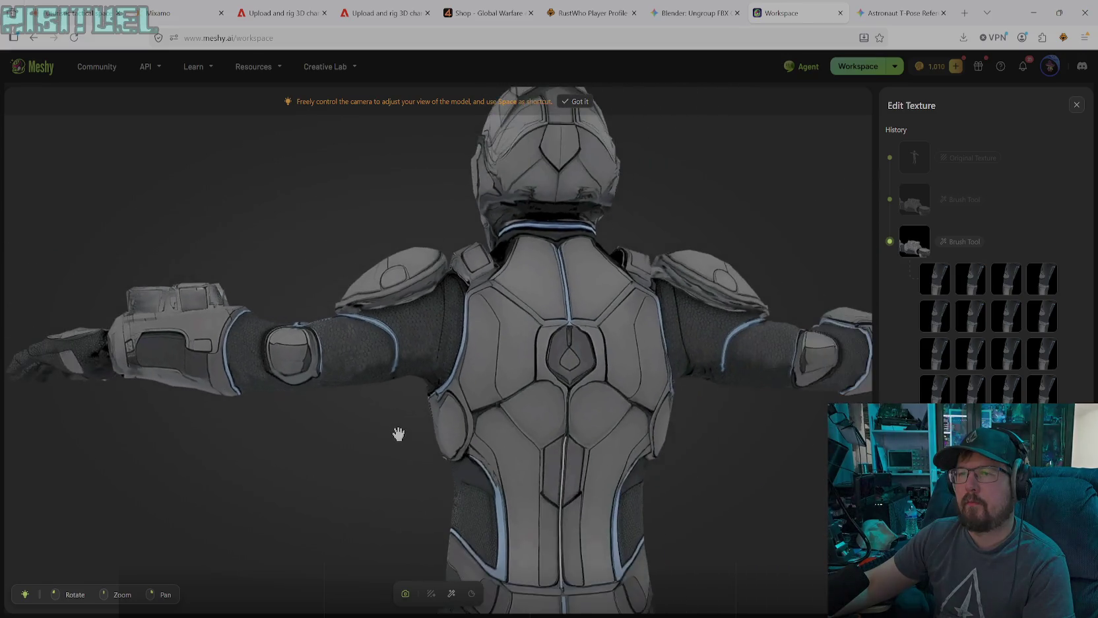
pyautogui.scroll(-2, 409, 433)
pyautogui.moveTo(692, 434); pyautogui.dragTo(492, 445, button='right')
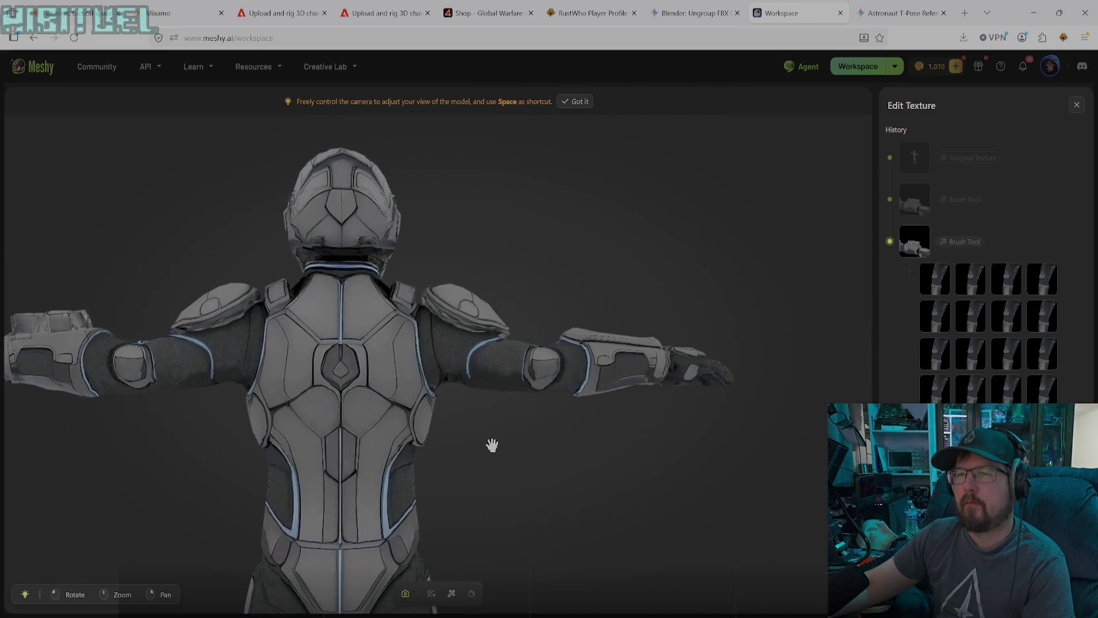
pyautogui.scroll(2, 487, 422)
pyautogui.scroll(2, 488, 421)
pyautogui.scroll(2, 488, 420)
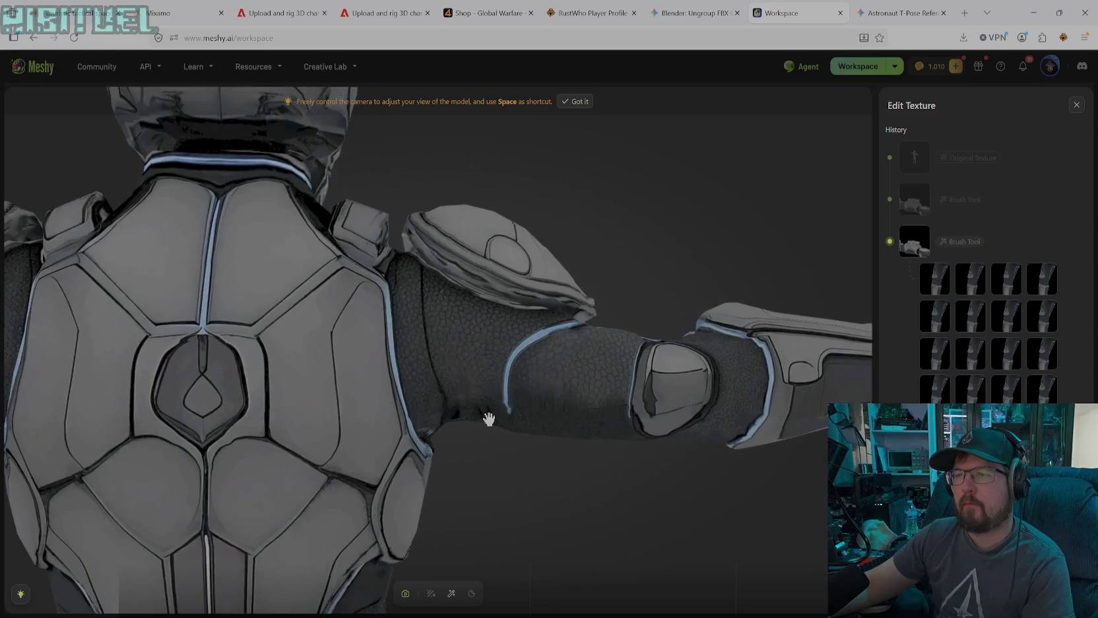
pyautogui.scroll(2, 488, 422)
pyautogui.scroll(1, 489, 456)
pyautogui.scroll(2, 462, 429)
pyautogui.scroll(2, 403, 366)
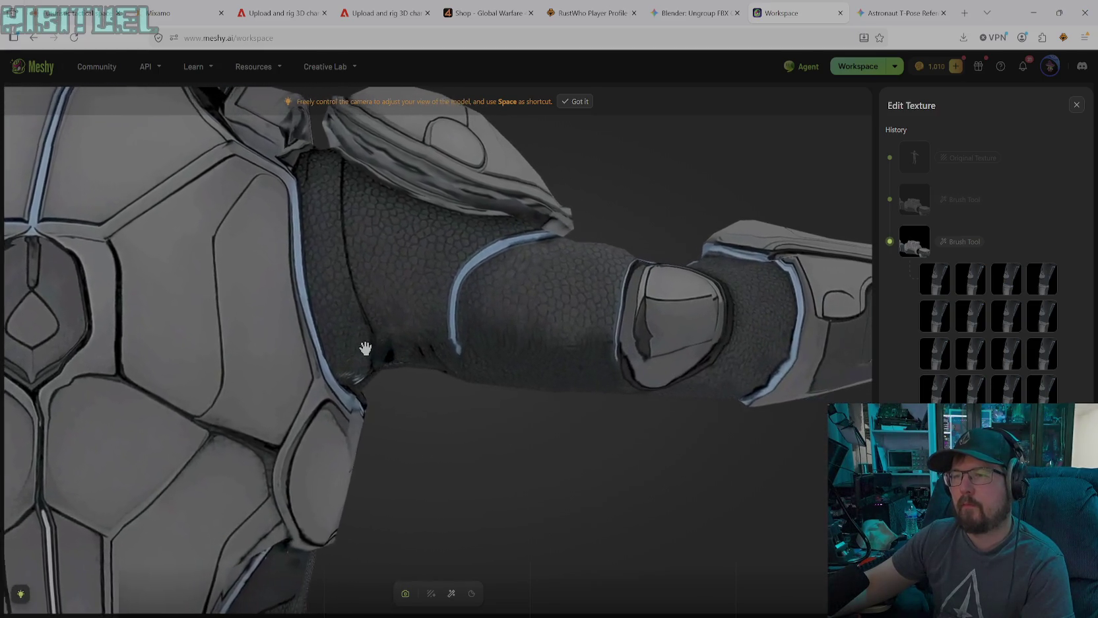
pyautogui.click(453, 593)
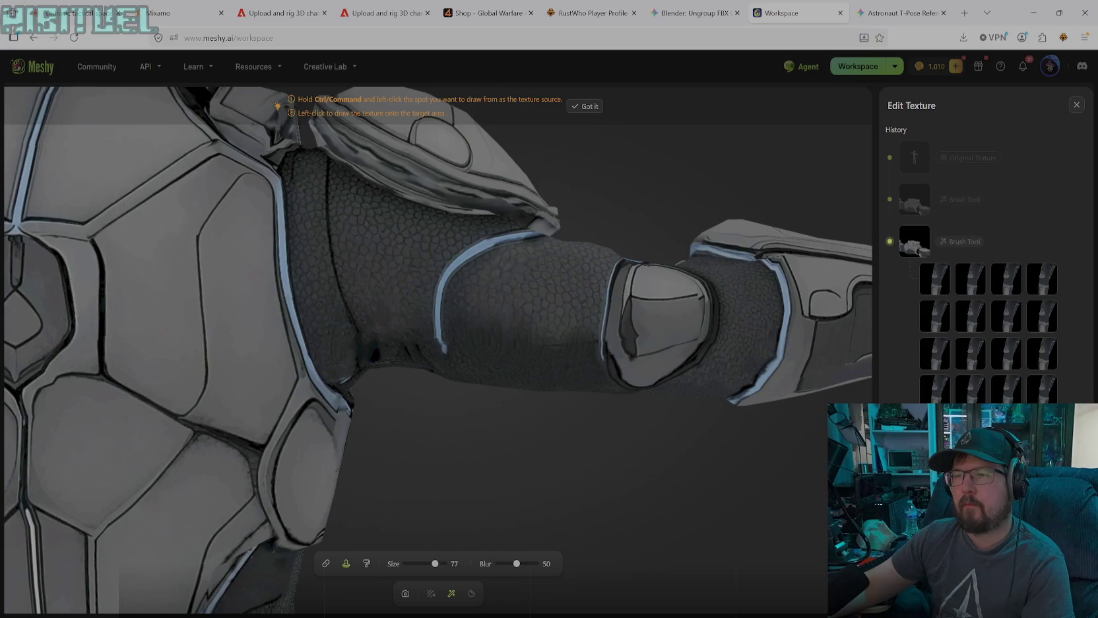
# - In free camera mode, orbit from the shoulder toward the back and torso
pyautogui.click(405, 593)
pyautogui.moveTo(396, 475)
pyautogui.mouseDown()
pyautogui.moveTo(364, 417)
pyautogui.moveTo(337, 404)
pyautogui.moveTo(491, 466)
pyautogui.moveTo(429, 449)
pyautogui.moveTo(559, 460)
pyautogui.moveTo(454, 449)
pyautogui.moveTo(406, 428)
pyautogui.moveTo(502, 461)
pyautogui.moveTo(488, 470)
pyautogui.moveTo(544, 417)
pyautogui.moveTo(605, 471)
pyautogui.moveTo(284, 431)
pyautogui.moveTo(233, 449)
pyautogui.moveTo(174, 412)
pyautogui.moveTo(82, 392)
pyautogui.moveTo(76, 407)
pyautogui.moveTo(381, 456)
pyautogui.moveTo(416, 442)
pyautogui.moveTo(404, 449)
pyautogui.moveTo(466, 443)
pyautogui.moveTo(216, 420)
pyautogui.moveTo(513, 408)
pyautogui.moveTo(380, 398)
pyautogui.moveTo(639, 375)
pyautogui.moveTo(733, 436)
pyautogui.moveTo(464, 423)
pyautogui.moveTo(667, 434)
pyautogui.moveTo(444, 441)
pyautogui.moveTo(421, 407)
pyautogui.moveTo(474, 397)
pyautogui.moveTo(442, 336)
pyautogui.moveTo(457, 508)
pyautogui.moveTo(488, 522)
pyautogui.moveTo(461, 503)
pyautogui.moveTo(343, 481)
pyautogui.moveTo(239, 386)
pyautogui.moveTo(491, 421)
pyautogui.moveTo(257, 385)
pyautogui.moveTo(203, 398)
pyautogui.moveTo(530, 431)
pyautogui.moveTo(350, 432)
pyautogui.moveTo(453, 421)
pyautogui.moveTo(542, 432)
pyautogui.moveTo(419, 409)
pyautogui.moveTo(608, 449)
pyautogui.moveTo(577, 451)
pyautogui.moveTo(491, 422)
pyautogui.mouseUp()
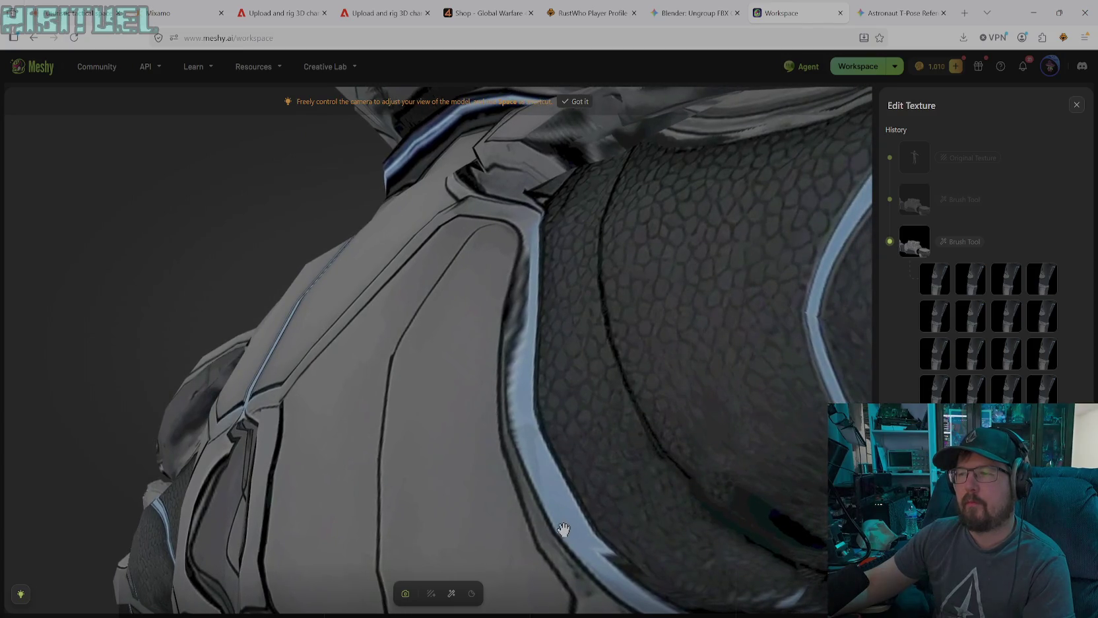
# - Inspect the armour plates from close-up, rear, frontal and hip angles
pyautogui.moveTo(580, 561)
pyautogui.mouseDown()
pyautogui.moveTo(407, 348)
pyautogui.moveTo(553, 360)
pyautogui.moveTo(653, 431)
pyautogui.moveTo(538, 432)
pyautogui.moveTo(636, 438)
pyautogui.mouseUp()
pyautogui.scroll(-2, 554, 360)
pyautogui.scroll(-3, 564, 361)
pyautogui.scroll(-3, 569, 368)
pyautogui.scroll(-2, 571, 370)
pyautogui.moveTo(701, 451)
pyautogui.mouseDown()
pyautogui.moveTo(608, 422)
pyautogui.moveTo(583, 382)
pyautogui.moveTo(567, 395)
pyautogui.moveTo(711, 431)
pyautogui.moveTo(643, 475)
pyautogui.moveTo(577, 485)
pyautogui.moveTo(505, 466)
pyautogui.moveTo(590, 472)
pyautogui.moveTo(611, 462)
pyautogui.moveTo(620, 421)
pyautogui.moveTo(589, 433)
pyautogui.moveTo(654, 427)
pyautogui.moveTo(691, 451)
pyautogui.moveTo(824, 453)
pyautogui.mouseUp()
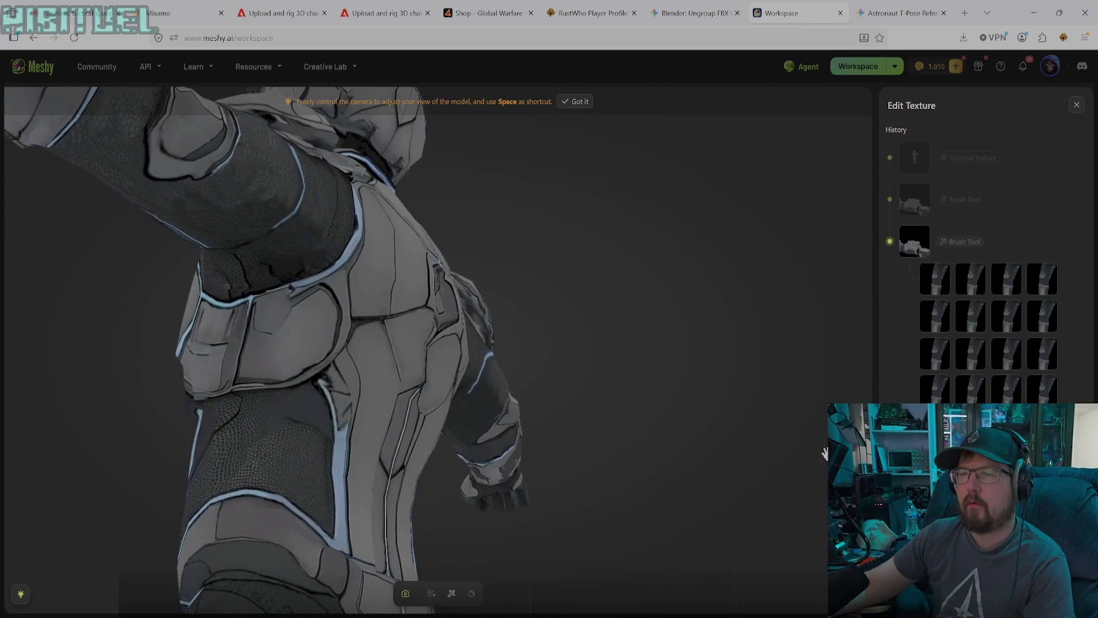
pyautogui.moveTo(380, 401)
pyautogui.mouseDown()
pyautogui.moveTo(428, 425)
pyautogui.moveTo(412, 417)
pyautogui.moveTo(454, 417)
pyautogui.moveTo(381, 431)
pyautogui.mouseUp()
pyautogui.moveTo(453, 462); pyautogui.dragTo(355, 467)
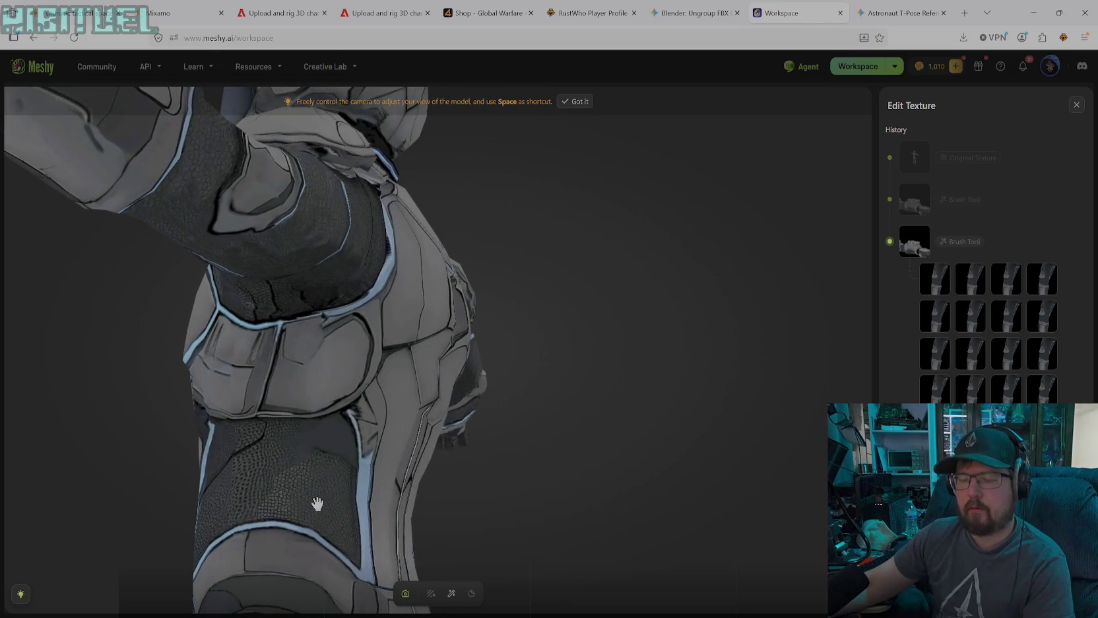
pyautogui.click(451, 593)
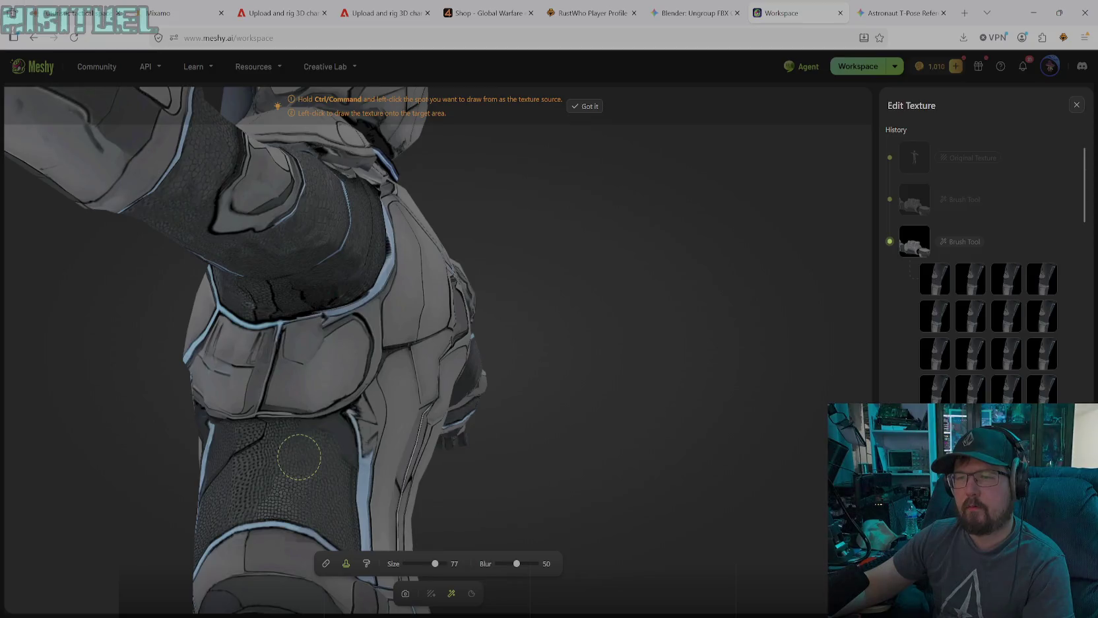
# - Turn the model to show its back, zoom in, and resume cloning texture
pyautogui.click(404, 596)
pyautogui.moveTo(385, 458)
pyautogui.mouseDown()
pyautogui.moveTo(270, 461)
pyautogui.moveTo(218, 487)
pyautogui.mouseUp()
pyautogui.scroll(2, 218, 487)
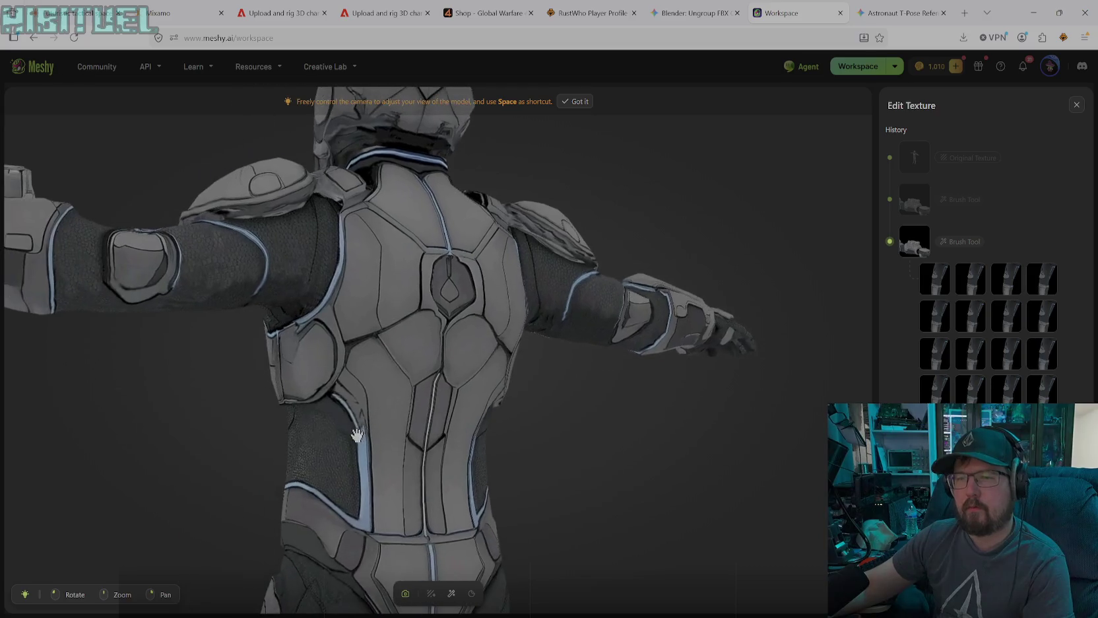
pyautogui.scroll(2, 251, 475)
pyautogui.scroll(2, 294, 465)
pyautogui.scroll(2, 354, 430)
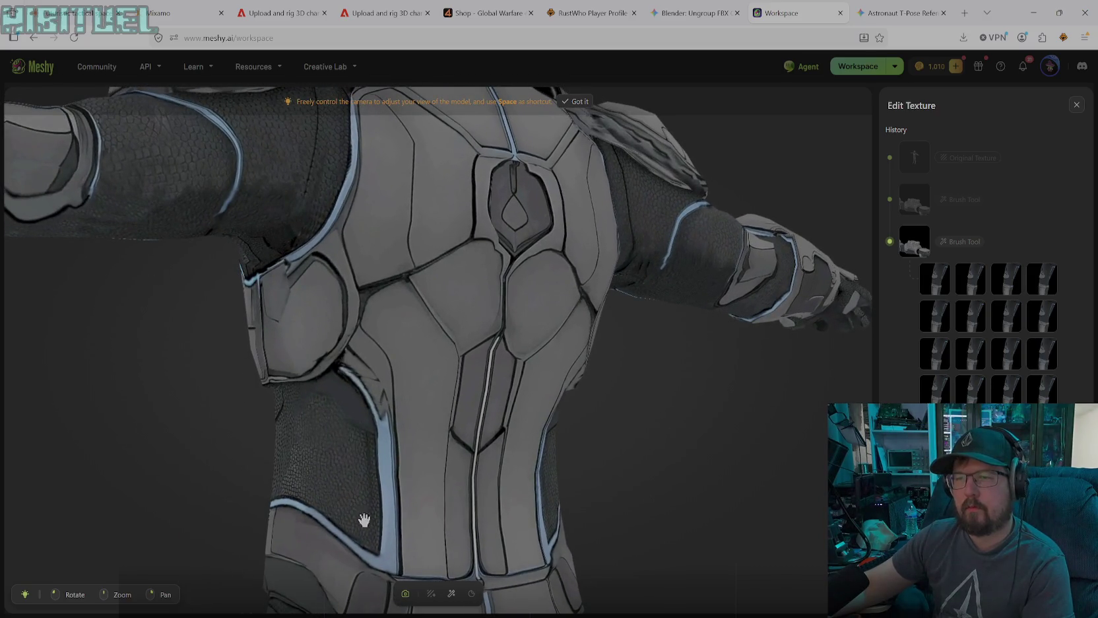
pyautogui.click(451, 594)
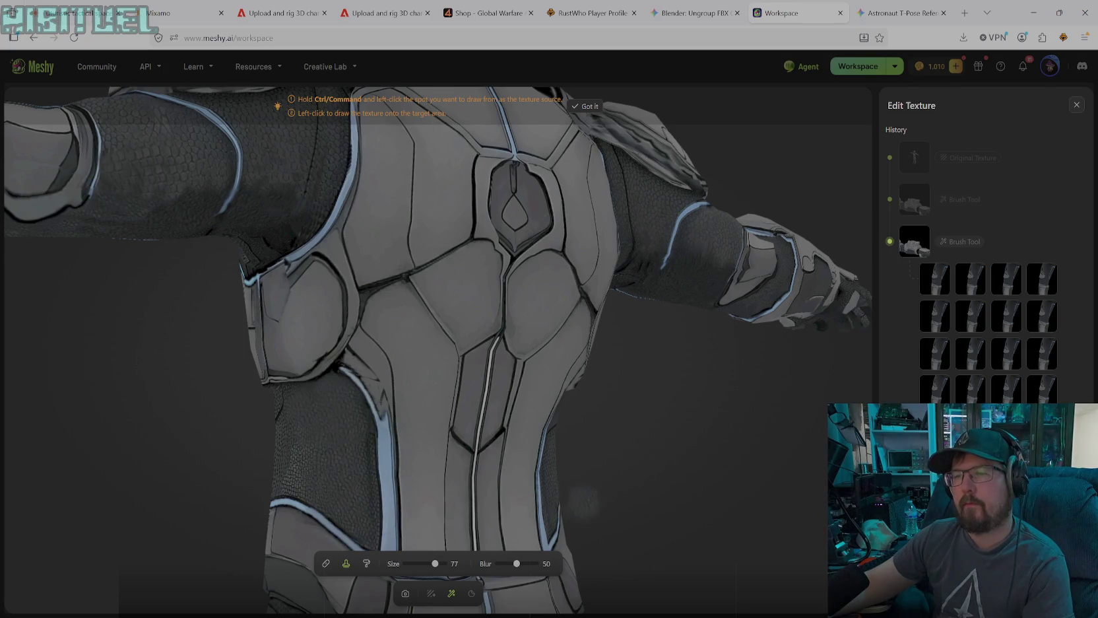
# - Rotate the model to expose the torso's side and arm for cloning
pyautogui.click(405, 593)
pyautogui.moveTo(536, 508)
pyautogui.mouseDown()
pyautogui.moveTo(510, 491)
pyautogui.moveTo(639, 481)
pyautogui.moveTo(444, 422)
pyautogui.moveTo(486, 466)
pyautogui.moveTo(438, 470)
pyautogui.mouseUp()
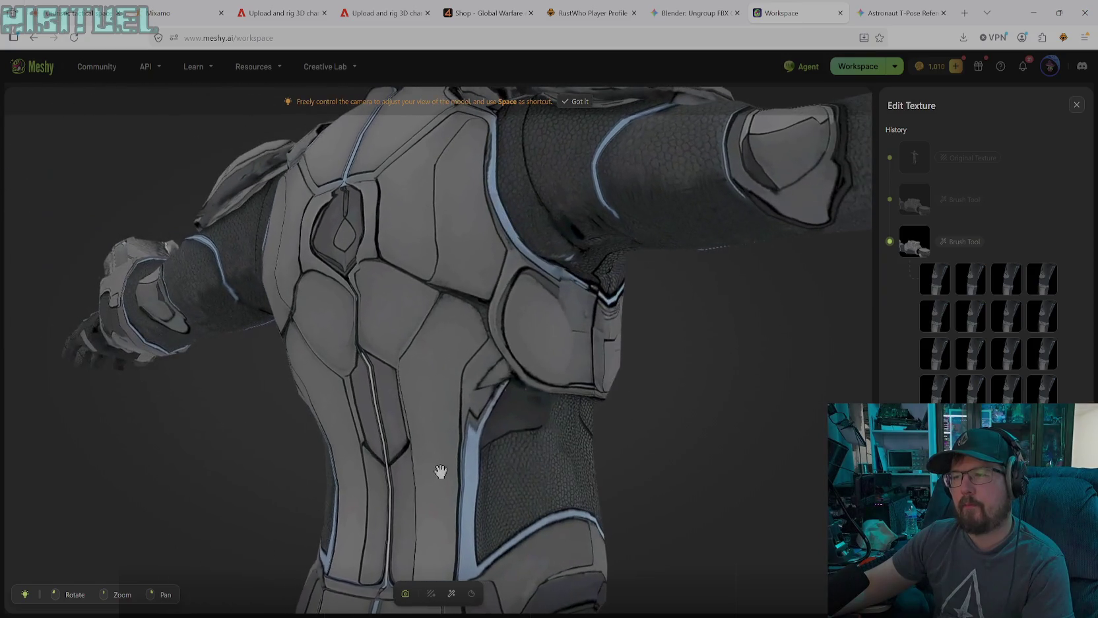
pyautogui.moveTo(553, 460); pyautogui.dragTo(525, 464)
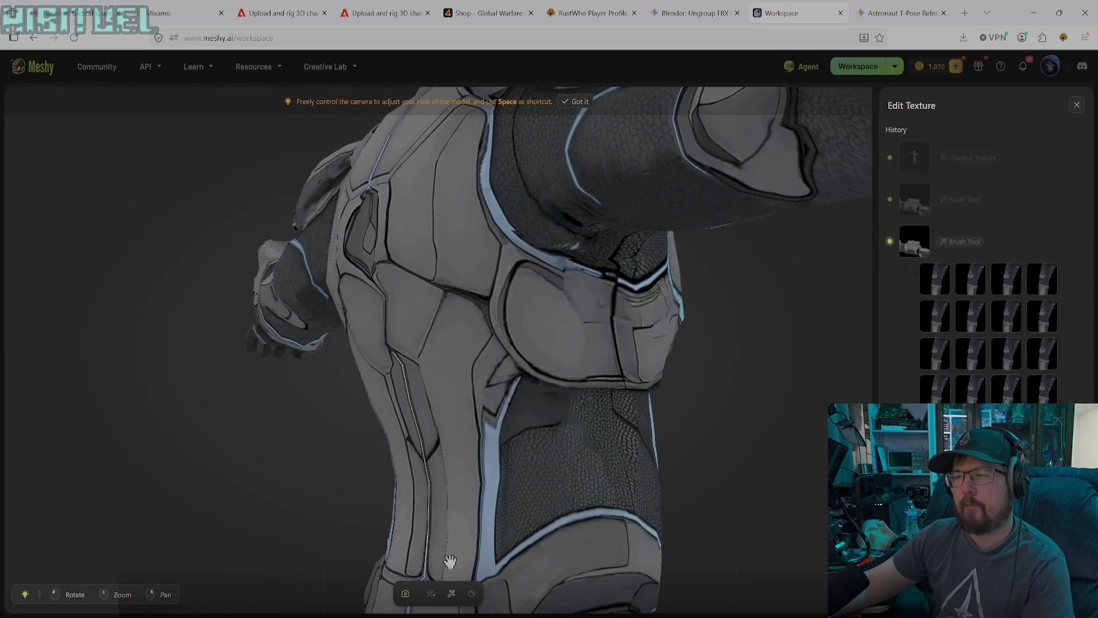
pyautogui.click(452, 594)
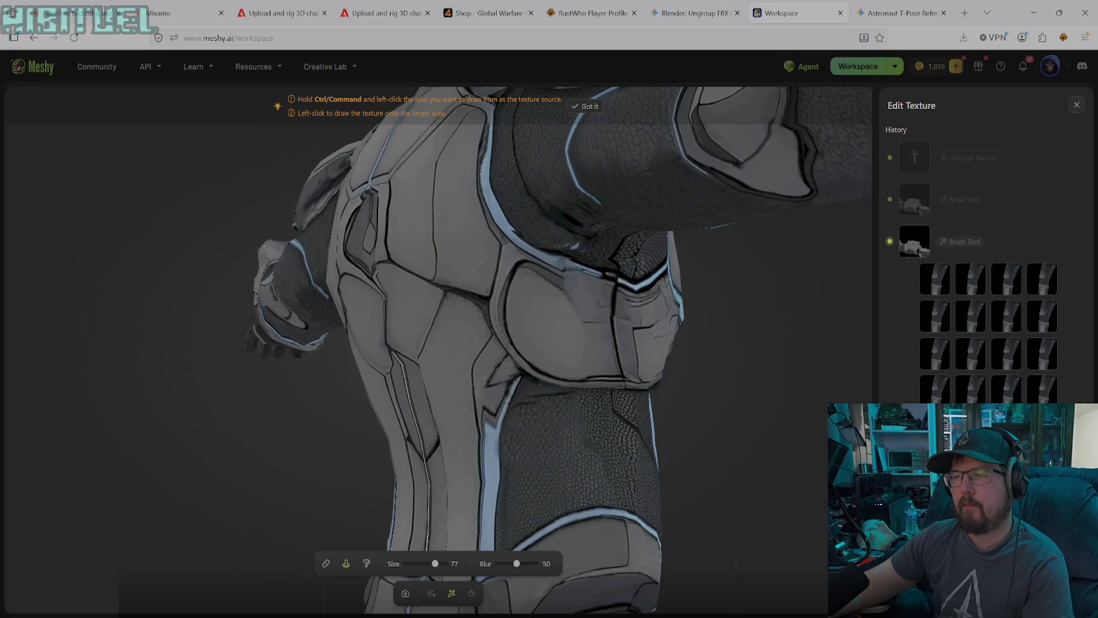
pyautogui.click(405, 594)
pyautogui.moveTo(516, 468); pyautogui.dragTo(577, 483)
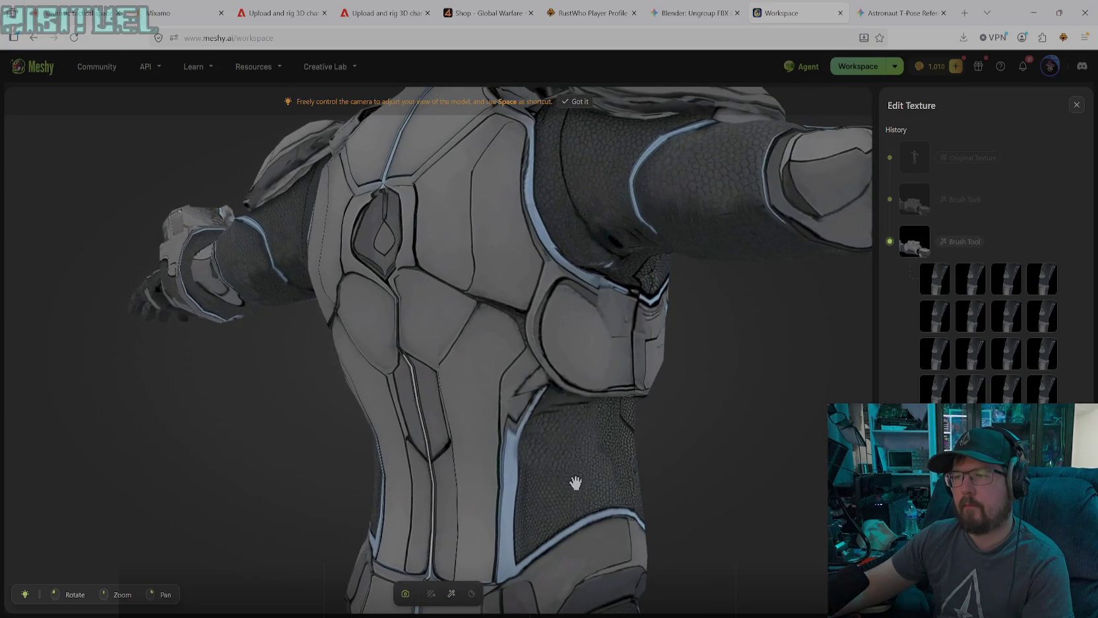
pyautogui.click(452, 594)
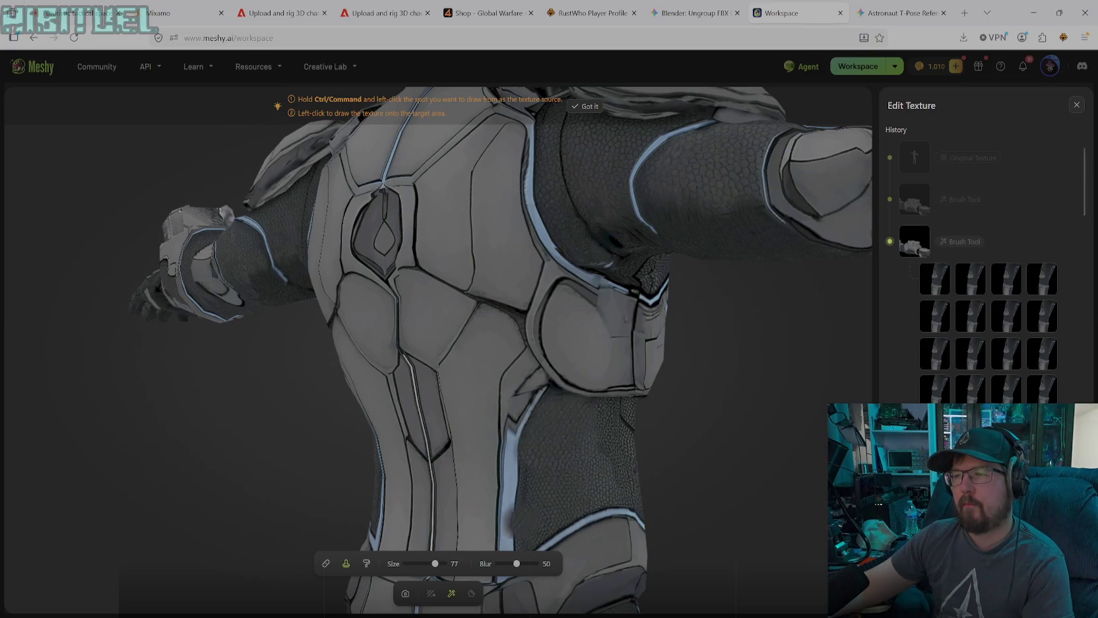
# - Drag the clone brush Size slider down to 17
pyautogui.moveTo(437, 567); pyautogui.dragTo(407, 565)
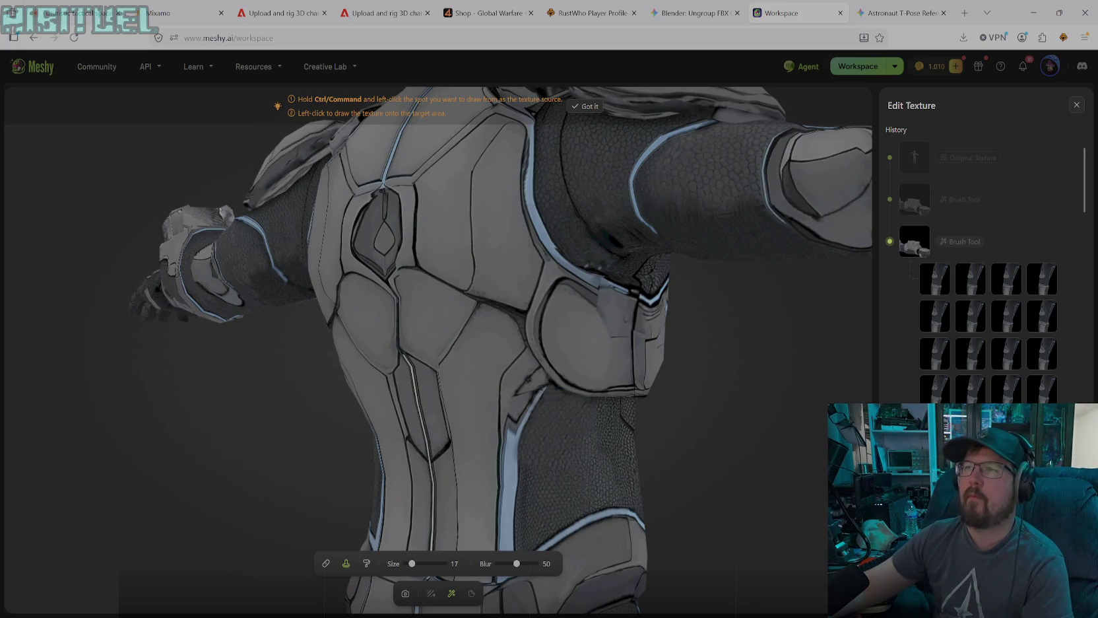
pyautogui.scroll(-5, 988, 271)
pyautogui.scroll(-5, 988, 271)
pyautogui.scroll(-3, 989, 271)
pyautogui.scroll(-3, 988, 271)
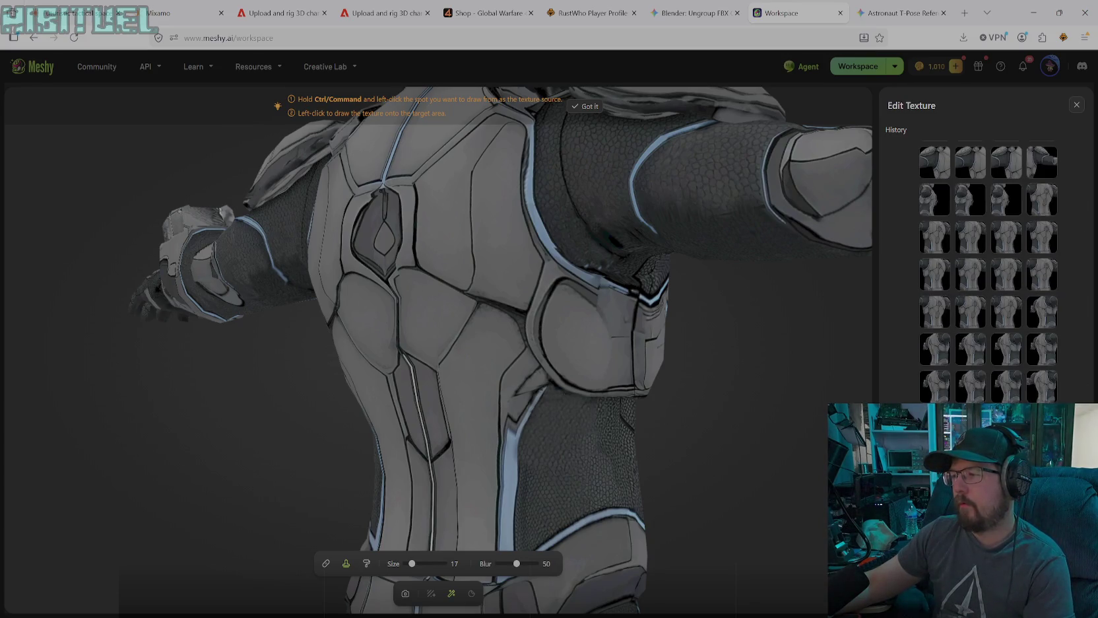
# - In free camera mode, orbit to a straight-on back view of the retextured character
pyautogui.click(406, 594)
pyautogui.scroll(-3, 508, 432)
pyautogui.moveTo(515, 421)
pyautogui.mouseDown()
pyautogui.moveTo(488, 424)
pyautogui.moveTo(522, 392)
pyautogui.moveTo(611, 351)
pyautogui.moveTo(718, 368)
pyautogui.moveTo(547, 400)
pyautogui.moveTo(599, 420)
pyautogui.moveTo(459, 436)
pyautogui.moveTo(514, 404)
pyautogui.moveTo(426, 429)
pyautogui.moveTo(586, 331)
pyautogui.moveTo(490, 398)
pyautogui.moveTo(436, 394)
pyautogui.moveTo(578, 330)
pyautogui.moveTo(537, 355)
pyautogui.moveTo(569, 341)
pyautogui.moveTo(409, 350)
pyautogui.moveTo(277, 285)
pyautogui.moveTo(460, 416)
pyautogui.moveTo(361, 363)
pyautogui.moveTo(480, 416)
pyautogui.moveTo(394, 374)
pyautogui.moveTo(471, 442)
pyautogui.moveTo(446, 419)
pyautogui.moveTo(521, 426)
pyautogui.moveTo(559, 456)
pyautogui.moveTo(588, 441)
pyautogui.moveTo(657, 478)
pyautogui.moveTo(845, 462)
pyautogui.moveTo(878, 504)
pyautogui.mouseUp()
pyautogui.scroll(2, 547, 401)
pyautogui.scroll(2, 599, 420)
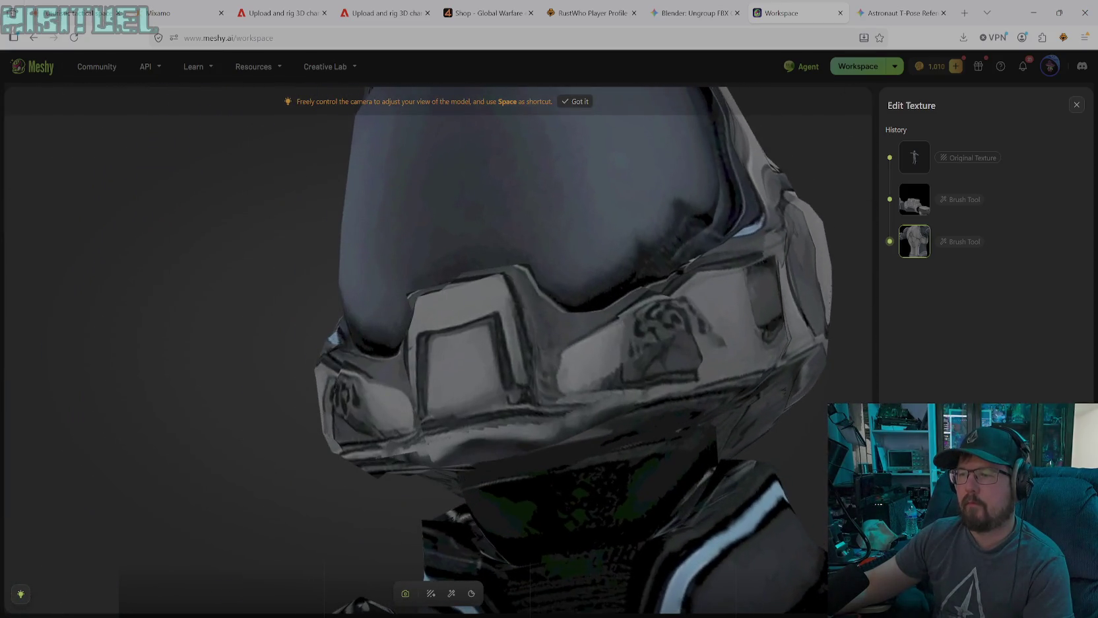
# - Orbit to the helmet visor, centre the full character, then view its left side
pyautogui.moveTo(718, 540)
pyautogui.mouseDown()
pyautogui.moveTo(657, 503)
pyautogui.moveTo(713, 515)
pyautogui.moveTo(621, 572)
pyautogui.mouseUp()
pyautogui.scroll(-2, 659, 495)
pyautogui.scroll(-3, 660, 495)
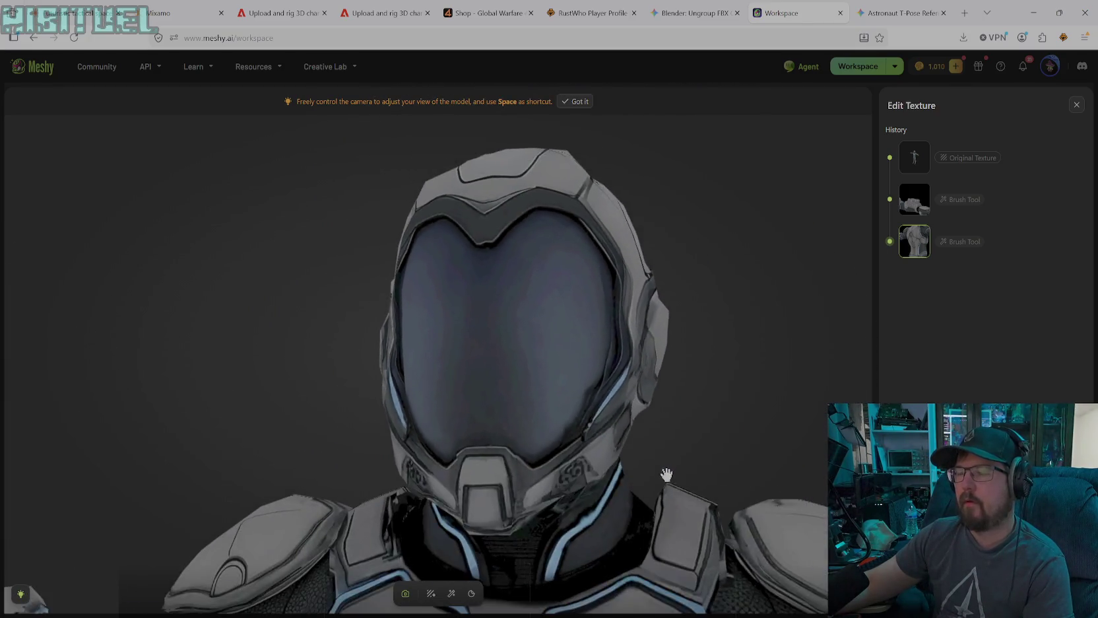
pyautogui.scroll(-3, 660, 495)
pyautogui.scroll(-3, 660, 495)
pyautogui.scroll(-2, 653, 518)
pyautogui.scroll(-1, 643, 515)
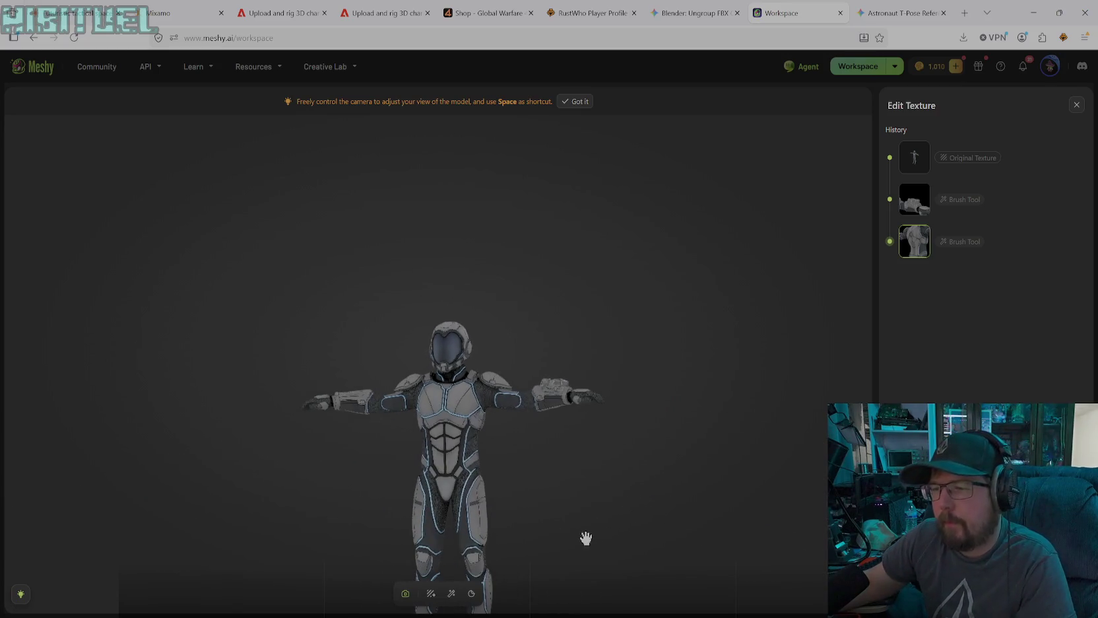
pyautogui.moveTo(588, 535); pyautogui.dragTo(641, 387, button='right')
pyautogui.scroll(2, 614, 404)
pyautogui.scroll(2, 584, 403)
pyautogui.moveTo(564, 392)
pyautogui.mouseDown()
pyautogui.moveTo(775, 404)
pyautogui.moveTo(584, 441)
pyautogui.moveTo(344, 424)
pyautogui.moveTo(522, 419)
pyautogui.moveTo(485, 453)
pyautogui.moveTo(388, 456)
pyautogui.moveTo(313, 422)
pyautogui.moveTo(299, 385)
pyautogui.moveTo(390, 344)
pyautogui.moveTo(432, 361)
pyautogui.moveTo(402, 429)
pyautogui.moveTo(387, 319)
pyautogui.moveTo(411, 361)
pyautogui.moveTo(436, 363)
pyautogui.moveTo(667, 361)
pyautogui.moveTo(670, 328)
pyautogui.moveTo(634, 337)
pyautogui.moveTo(680, 339)
pyautogui.moveTo(641, 338)
pyautogui.moveTo(650, 346)
pyautogui.moveTo(627, 321)
pyautogui.moveTo(488, 385)
pyautogui.moveTo(661, 446)
pyautogui.mouseUp()
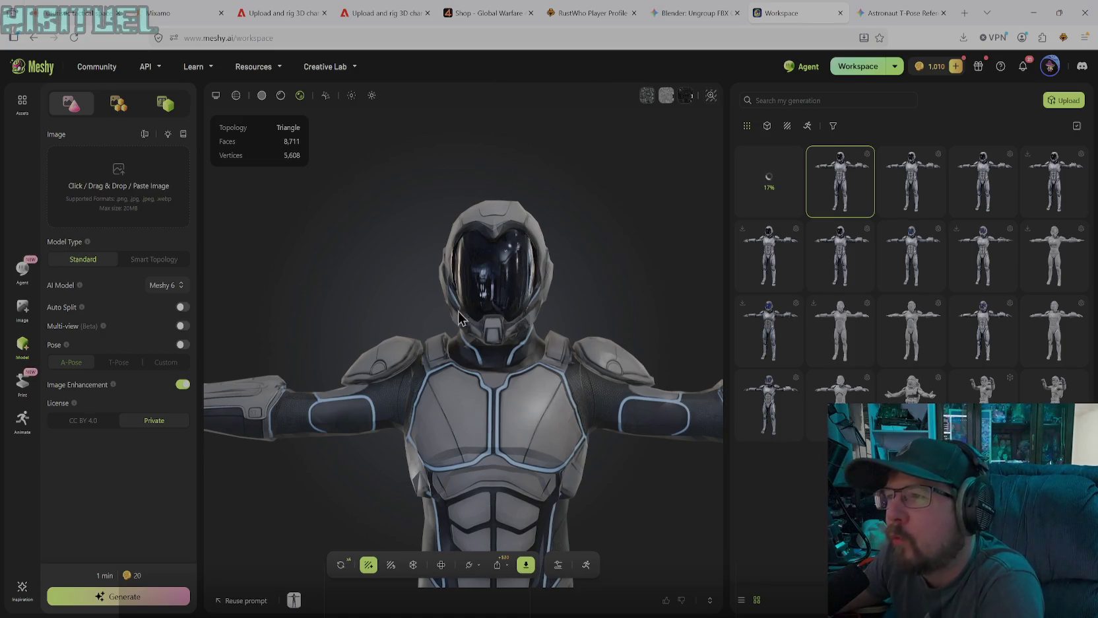
pyautogui.scroll(-3, 545, 415)
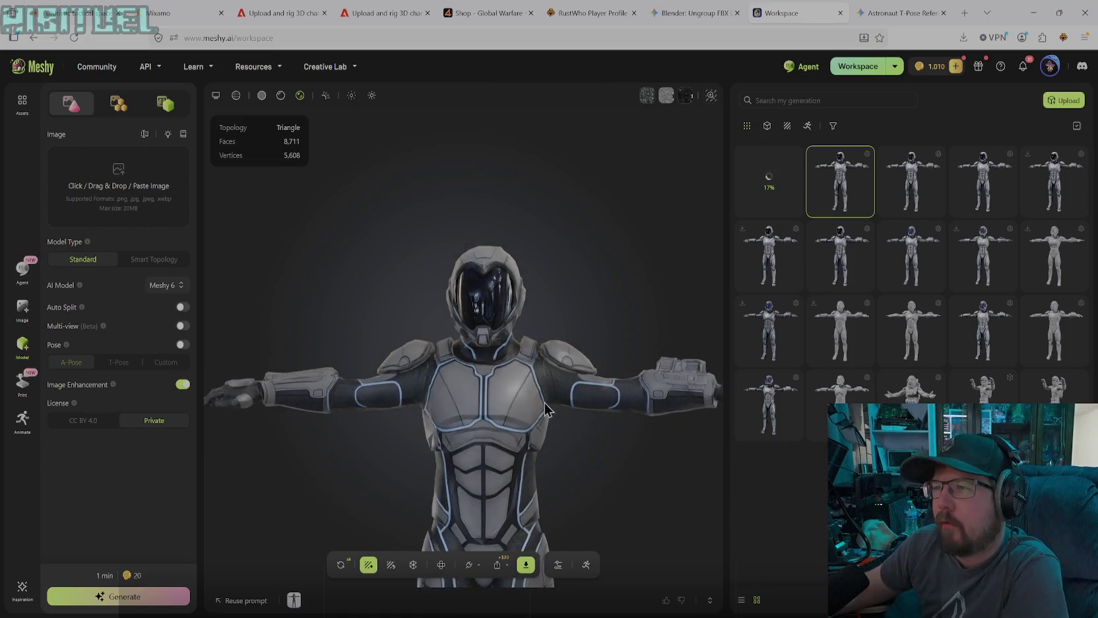
pyautogui.moveTo(545, 409)
pyautogui.mouseDown()
pyautogui.moveTo(565, 391)
pyautogui.moveTo(483, 380)
pyautogui.moveTo(495, 358)
pyautogui.moveTo(507, 372)
pyautogui.moveTo(490, 365)
pyautogui.moveTo(492, 492)
pyautogui.moveTo(561, 462)
pyautogui.moveTo(581, 436)
pyautogui.moveTo(571, 403)
pyautogui.moveTo(442, 409)
pyautogui.mouseUp()
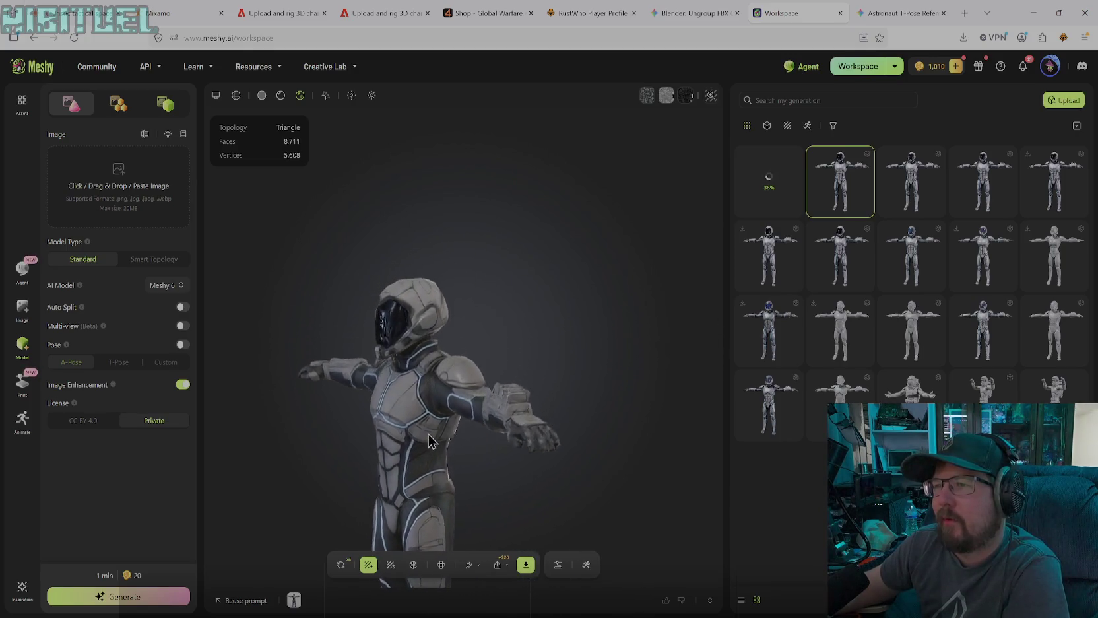
pyautogui.moveTo(428, 421); pyautogui.dragTo(476, 430)
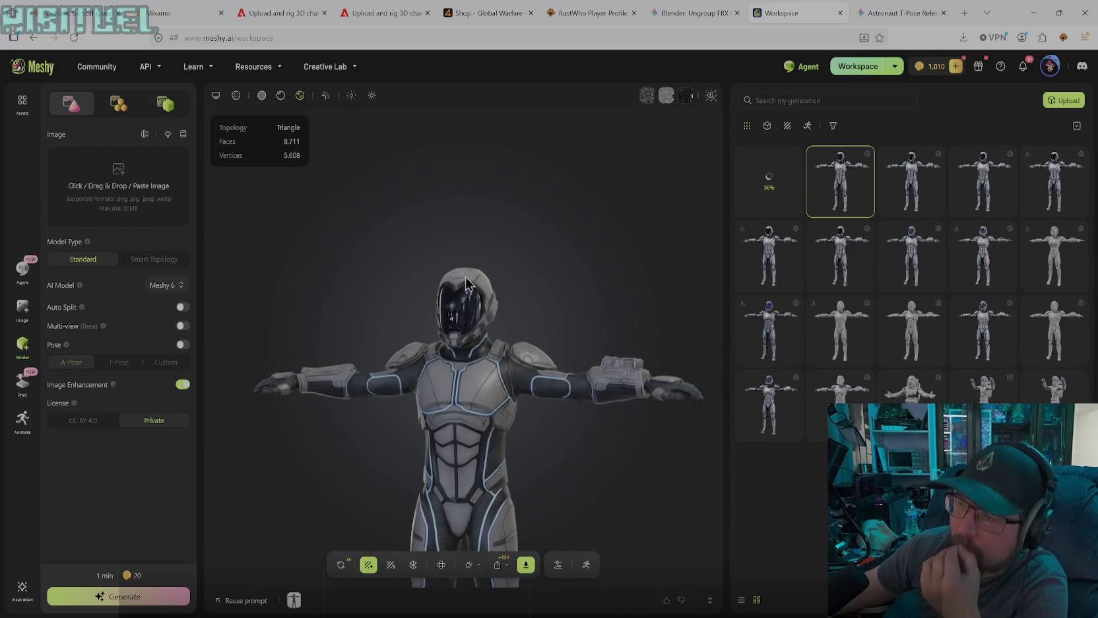
pyautogui.scroll(-3, 466, 373)
pyautogui.moveTo(467, 373)
pyautogui.mouseDown()
pyautogui.moveTo(552, 452)
pyautogui.moveTo(500, 332)
pyautogui.moveTo(554, 238)
pyautogui.moveTo(526, 342)
pyautogui.mouseUp()
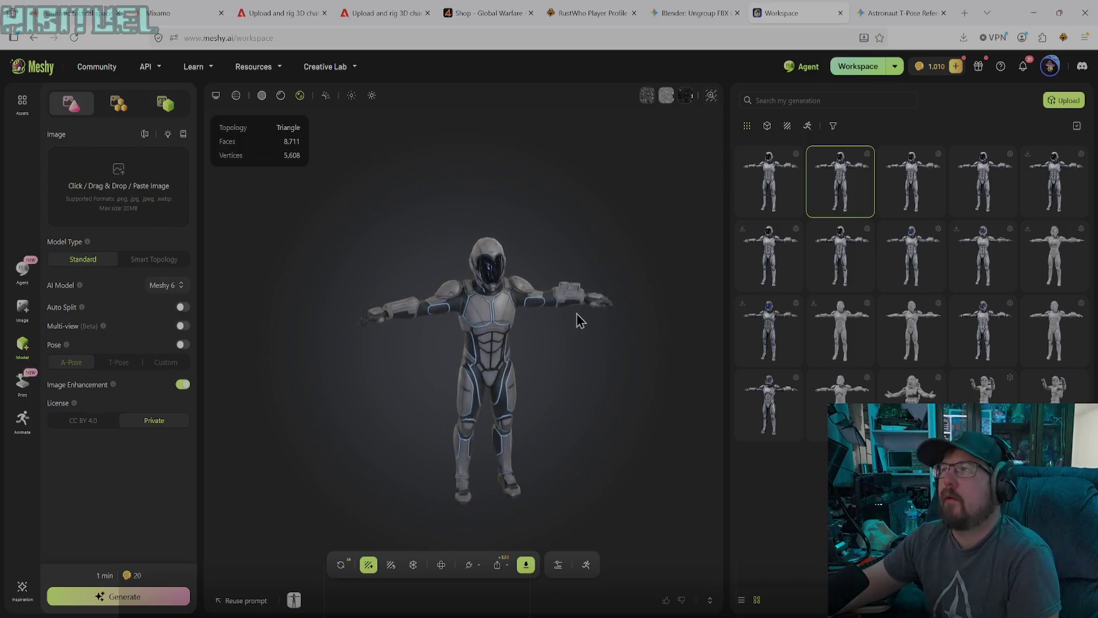
pyautogui.click(524, 567)
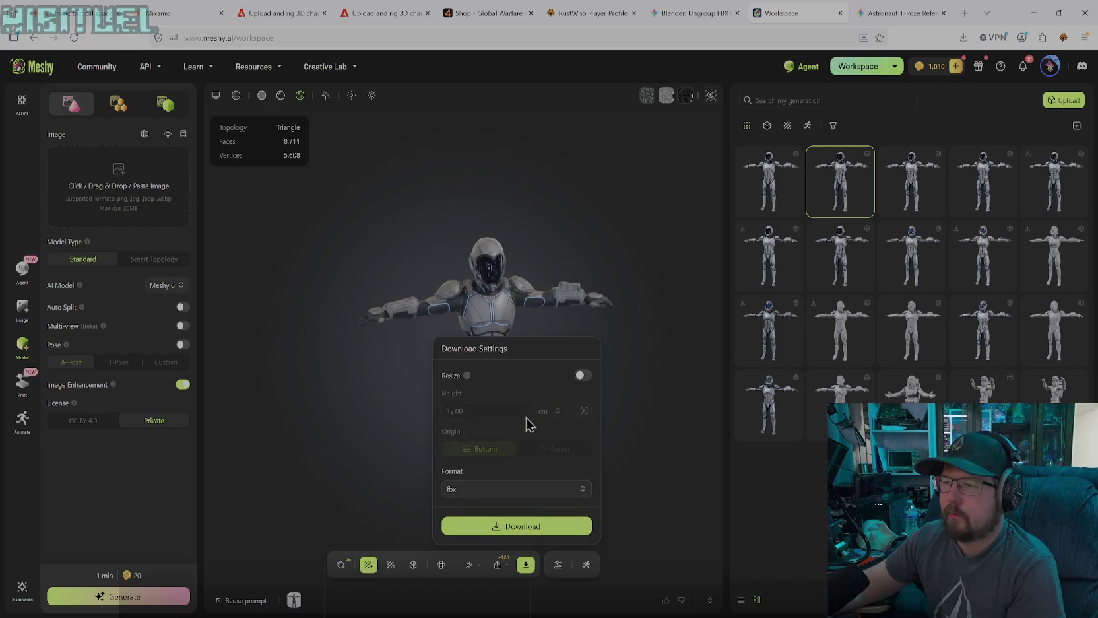
# - Download the character as FBX resized to 184 cm height with origin at bottom
pyautogui.click(581, 375)
pyautogui.click(485, 411)
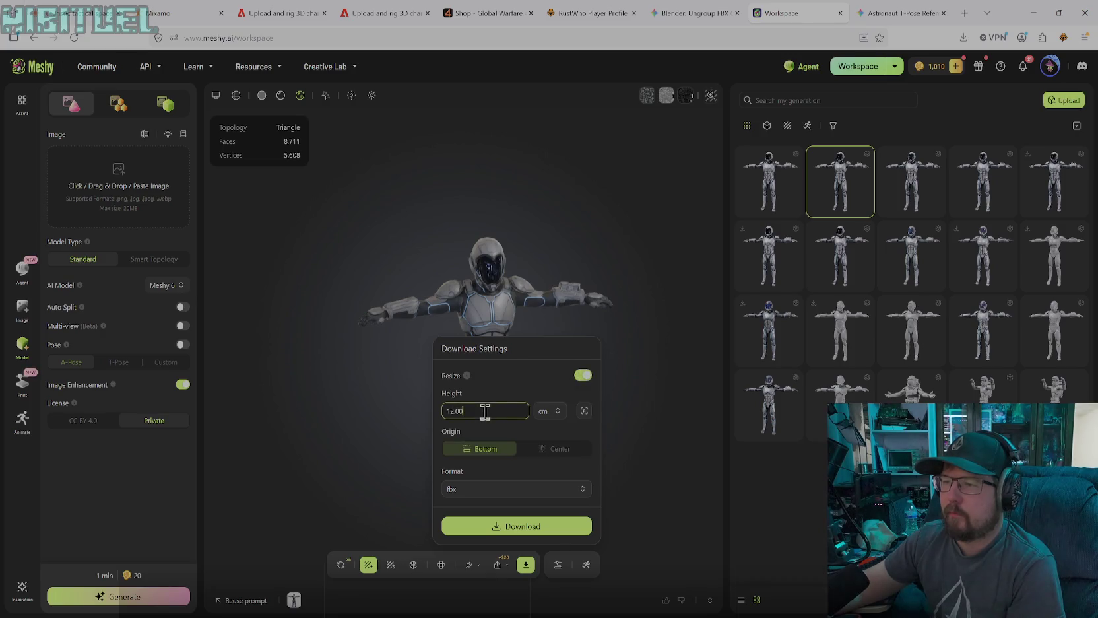
pyautogui.press('BackSpace')
pyautogui.press('BackSpace')
pyautogui.press('BackSpace')
pyautogui.press('BackSpace')
pyautogui.press('BackSpace')
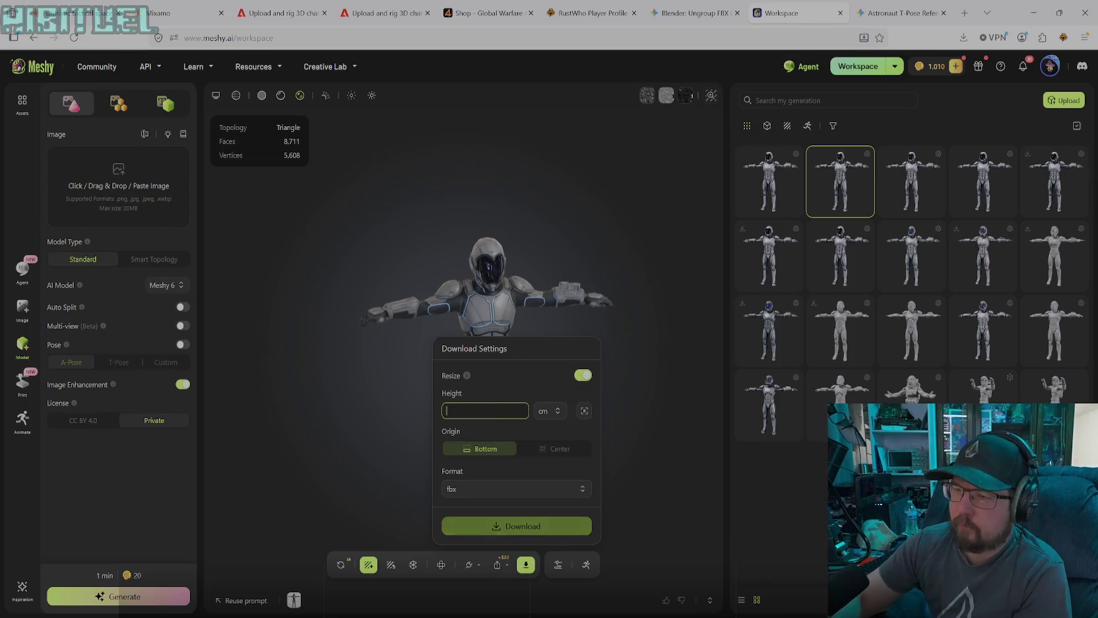
pyautogui.write('184')
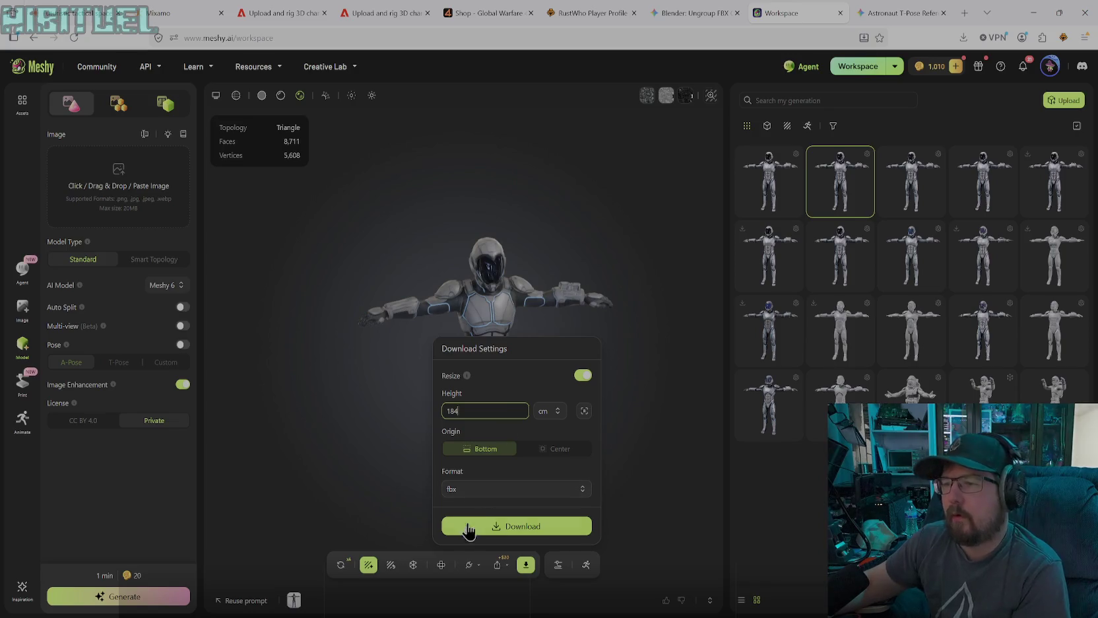
pyautogui.click(509, 535)
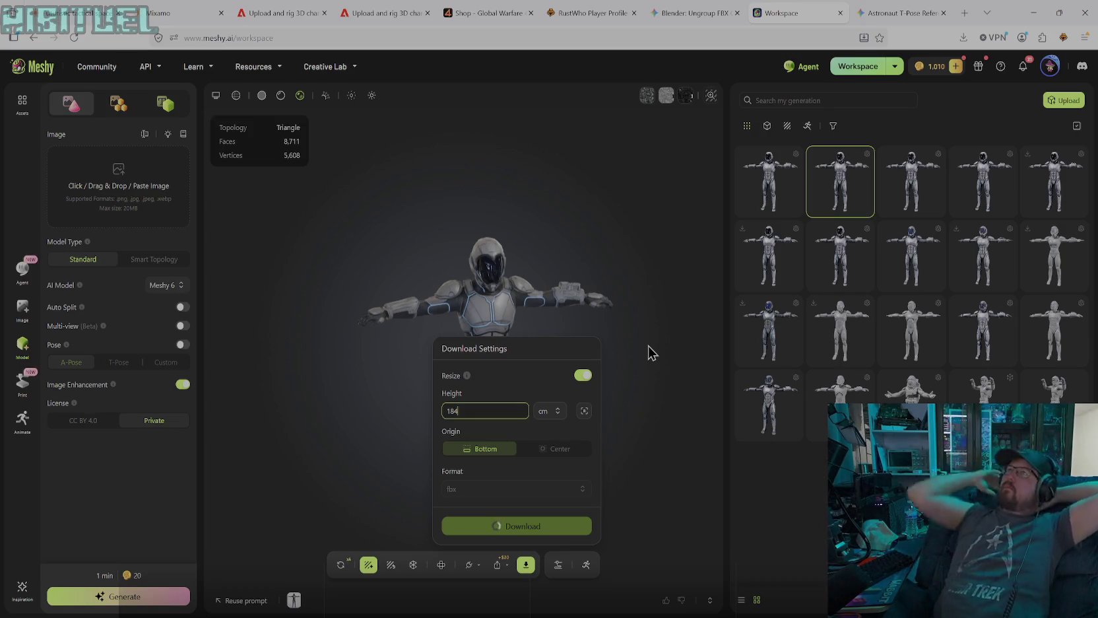
pyautogui.write('1.3119')
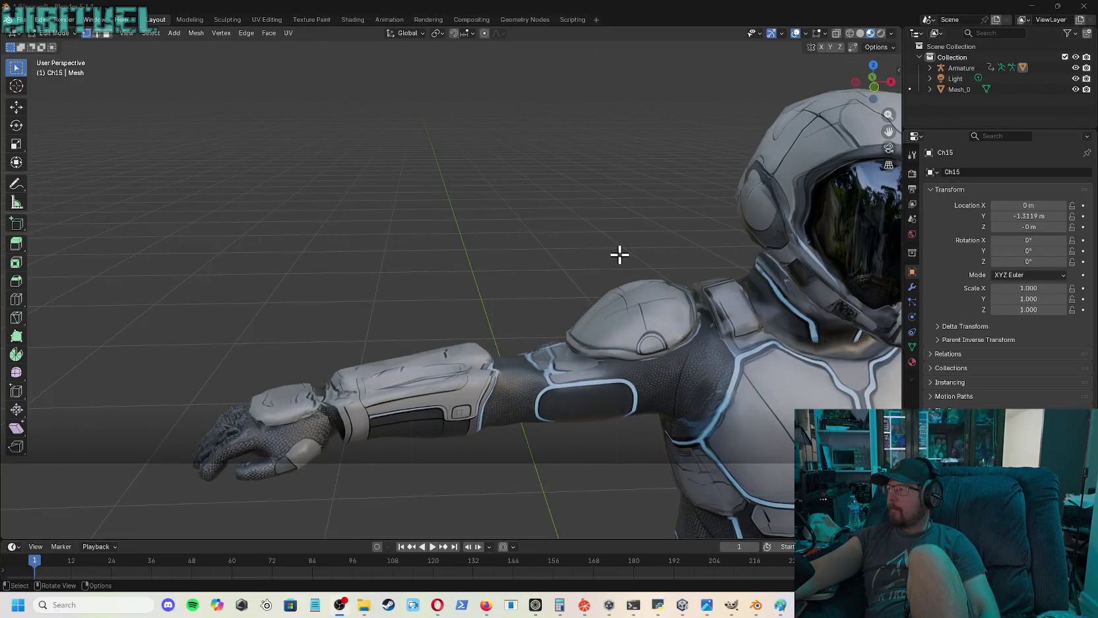
# - Return to Object Mode and delete the old Mesh_0 body, leaving only the armature and light
pyautogui.scroll(-5, 617, 291)
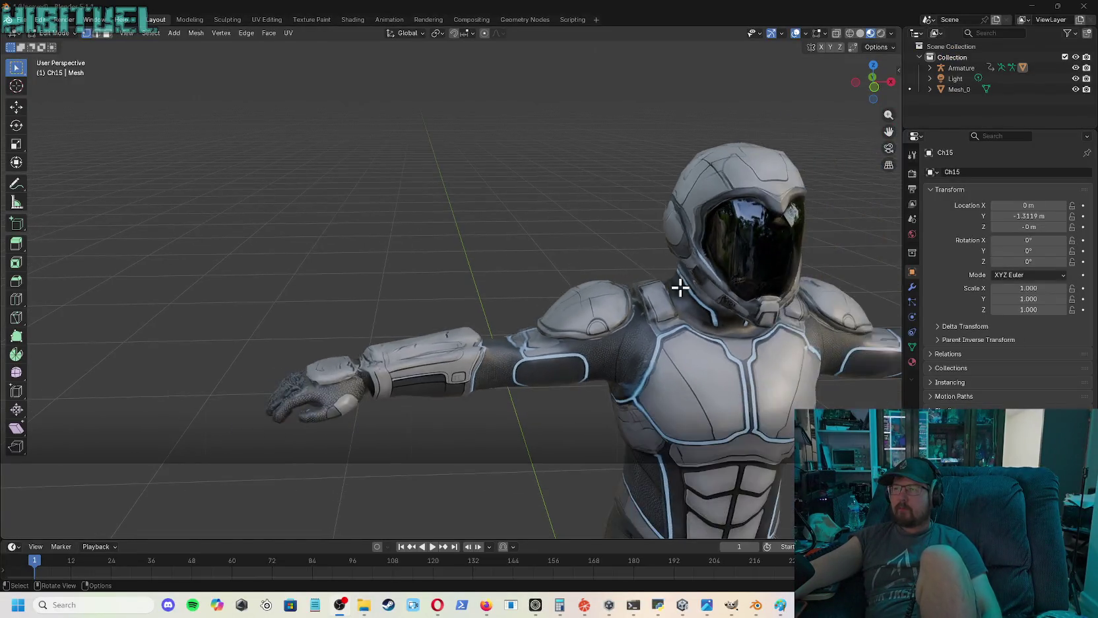
pyautogui.scroll(-3, 677, 289)
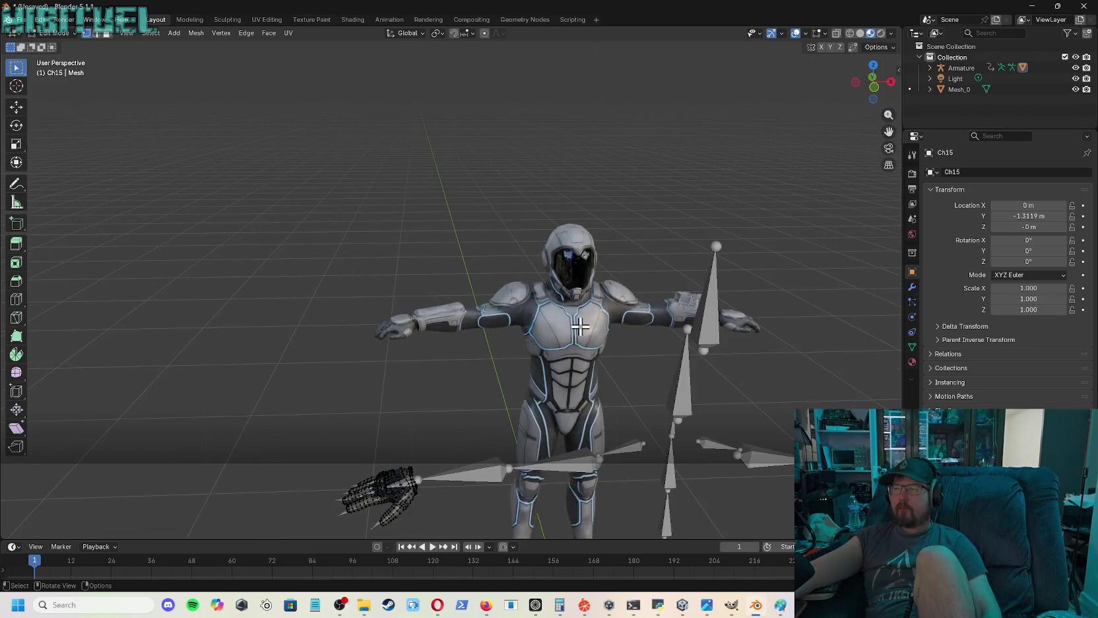
pyautogui.moveTo(505, 212)
pyautogui.mouseDown()
pyautogui.moveTo(587, 356)
pyautogui.moveTo(607, 358)
pyautogui.mouseUp()
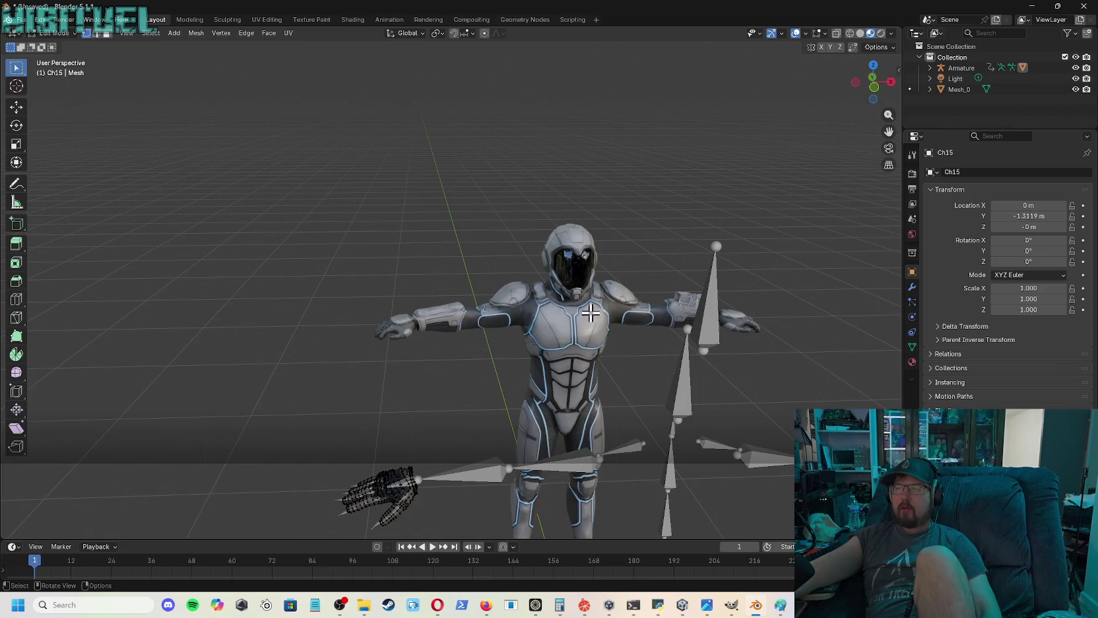
pyautogui.click(66, 34)
pyautogui.click(67, 47)
pyautogui.click(487, 305)
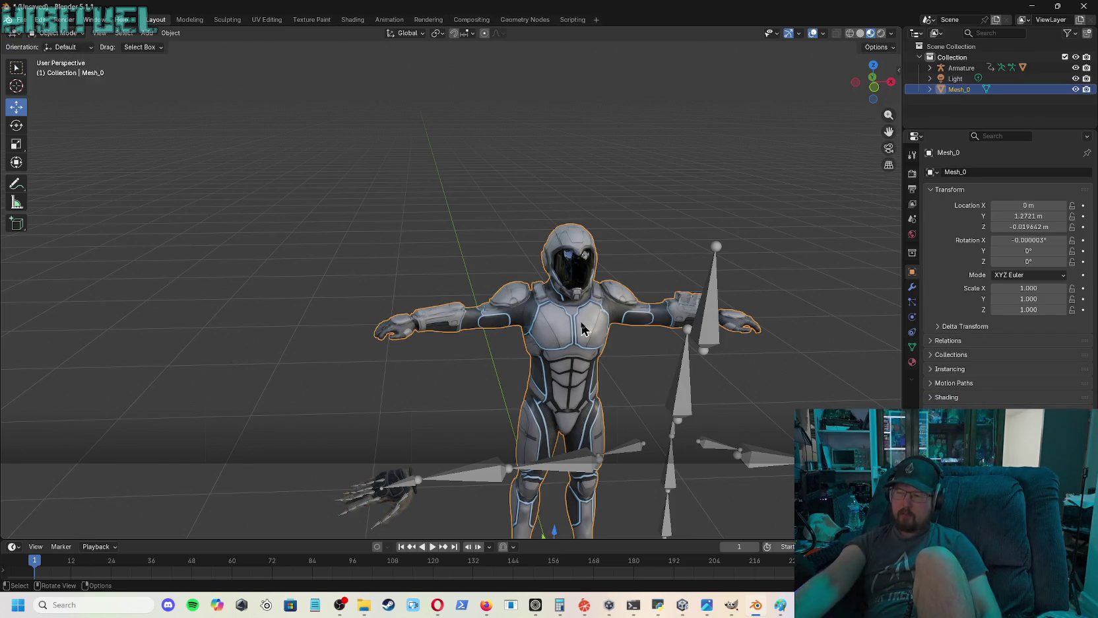
pyautogui.press('Delete')
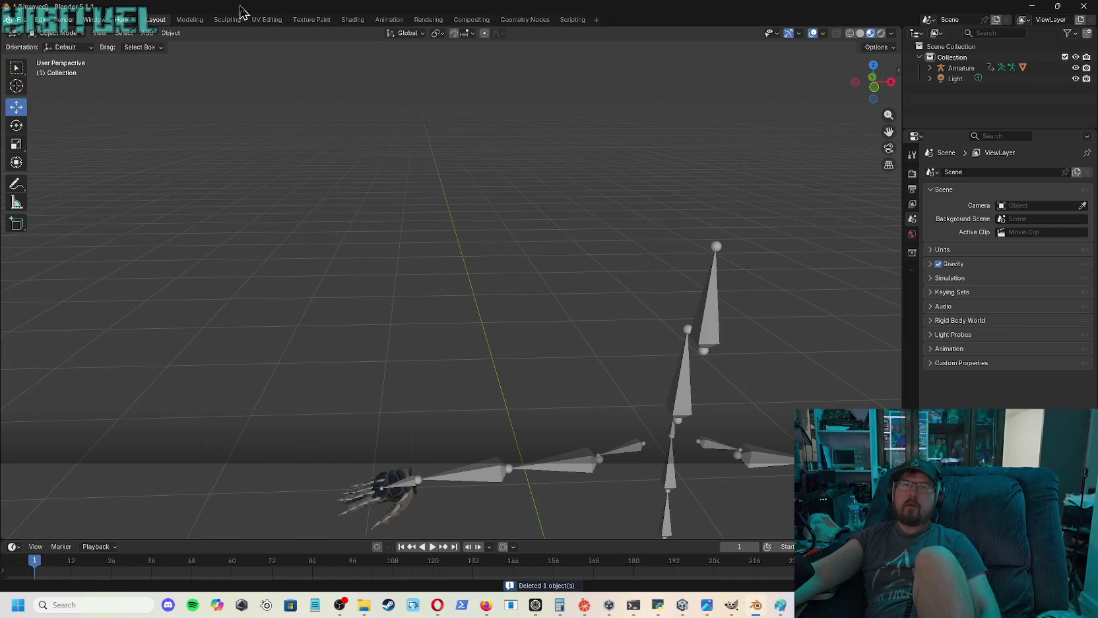
pyautogui.click(25, 20)
pyautogui.moveTo(40, 172)
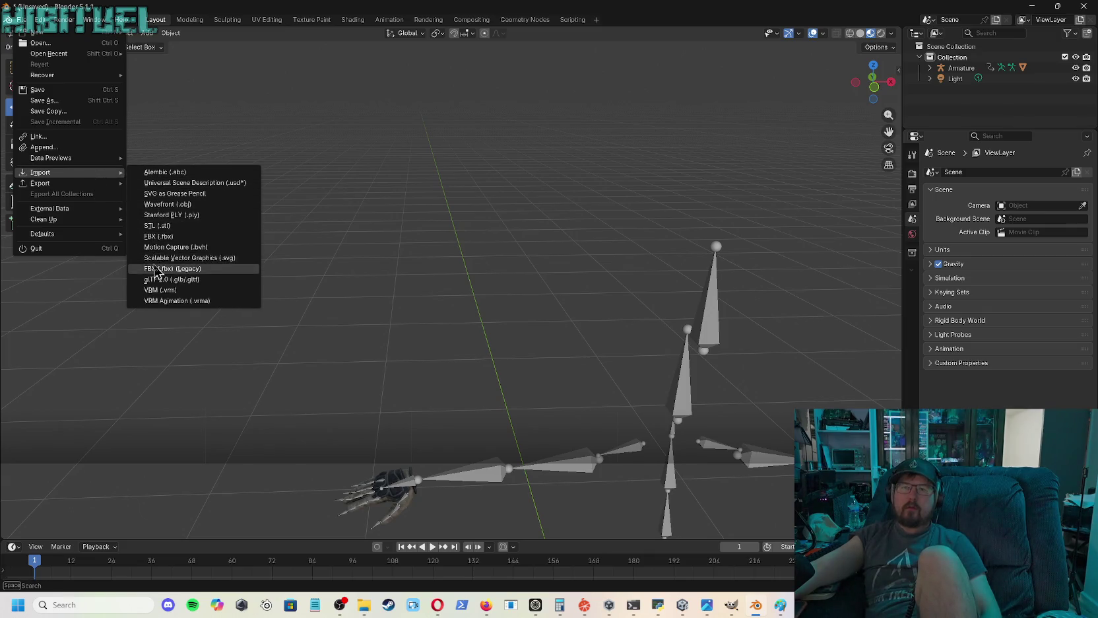
pyautogui.click(162, 238)
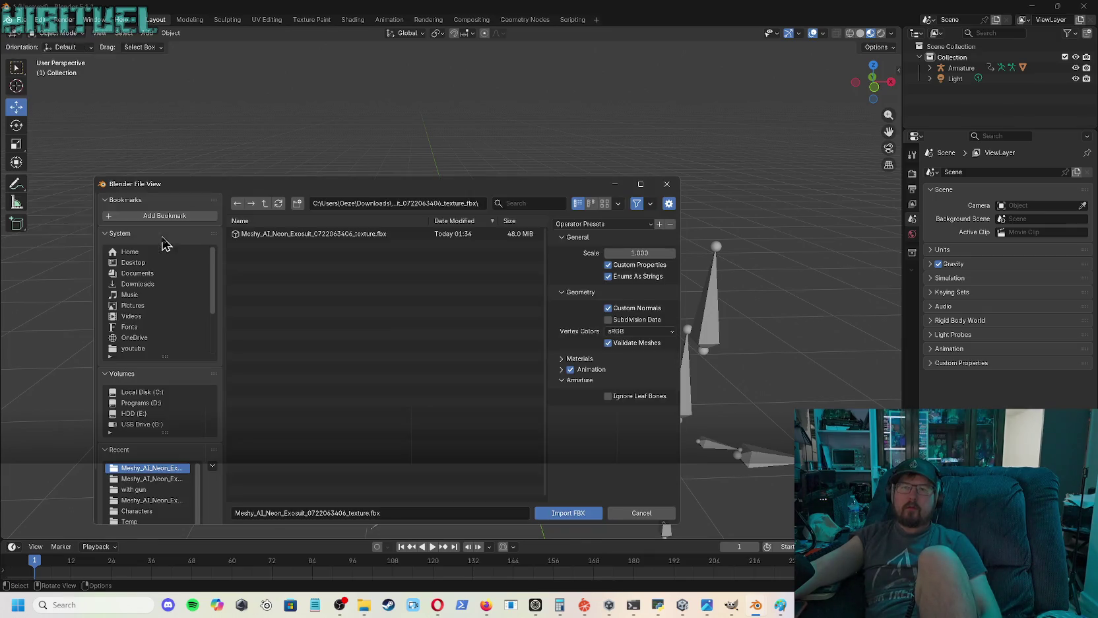
pyautogui.click(264, 203)
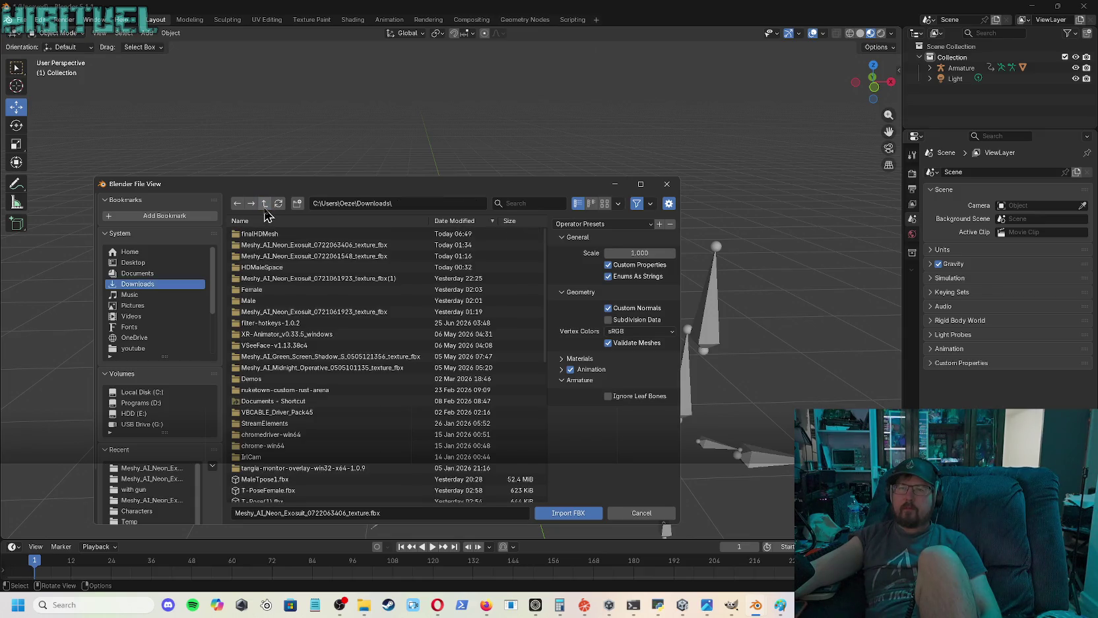
pyautogui.click(397, 235)
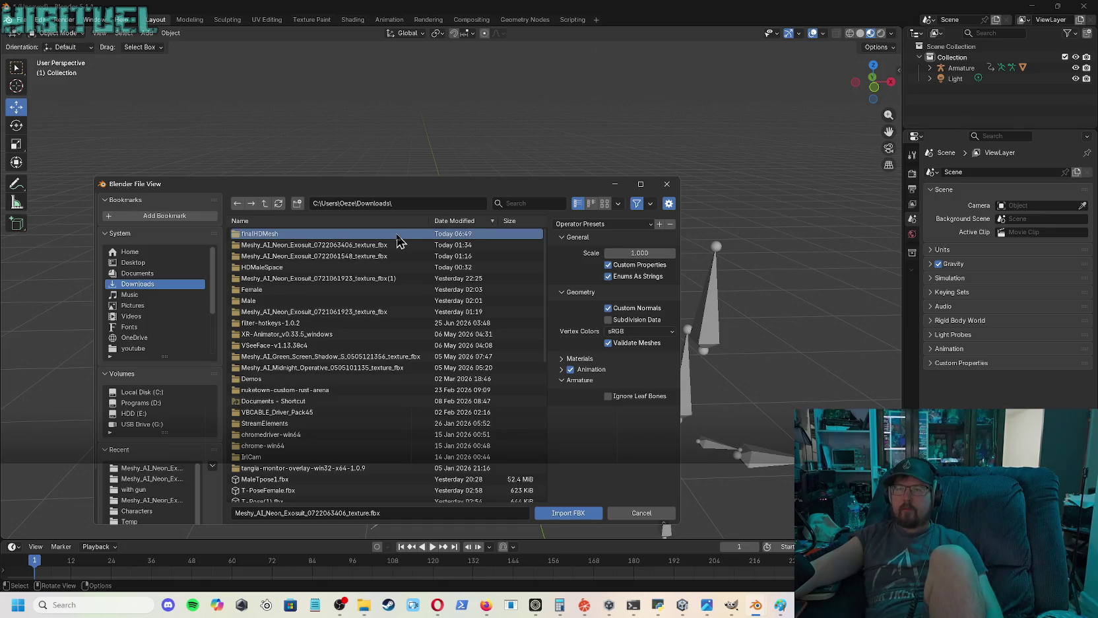
pyautogui.doubleClick(397, 236)
pyautogui.doubleClick(371, 236)
pyautogui.click(331, 235)
pyautogui.click(571, 513)
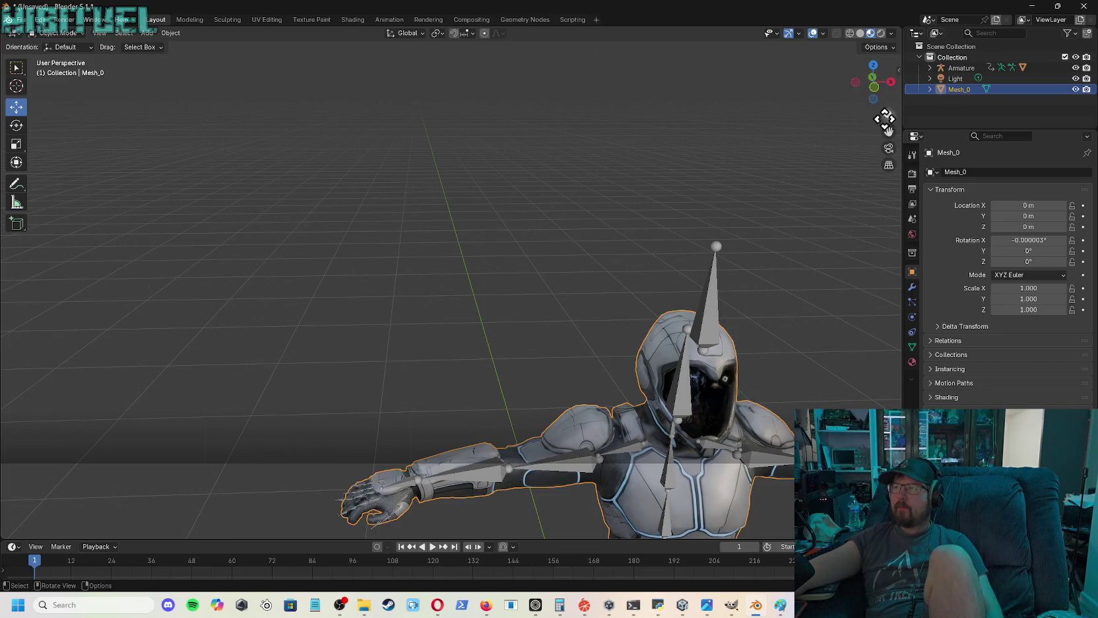
# - Frame the model from the side and move Mesh_0 about 0.75 m along Y
pyautogui.moveTo(888, 112)
pyautogui.mouseDown()
pyautogui.moveTo(887, 145)
pyautogui.moveTo(736, 13)
pyautogui.mouseUp()
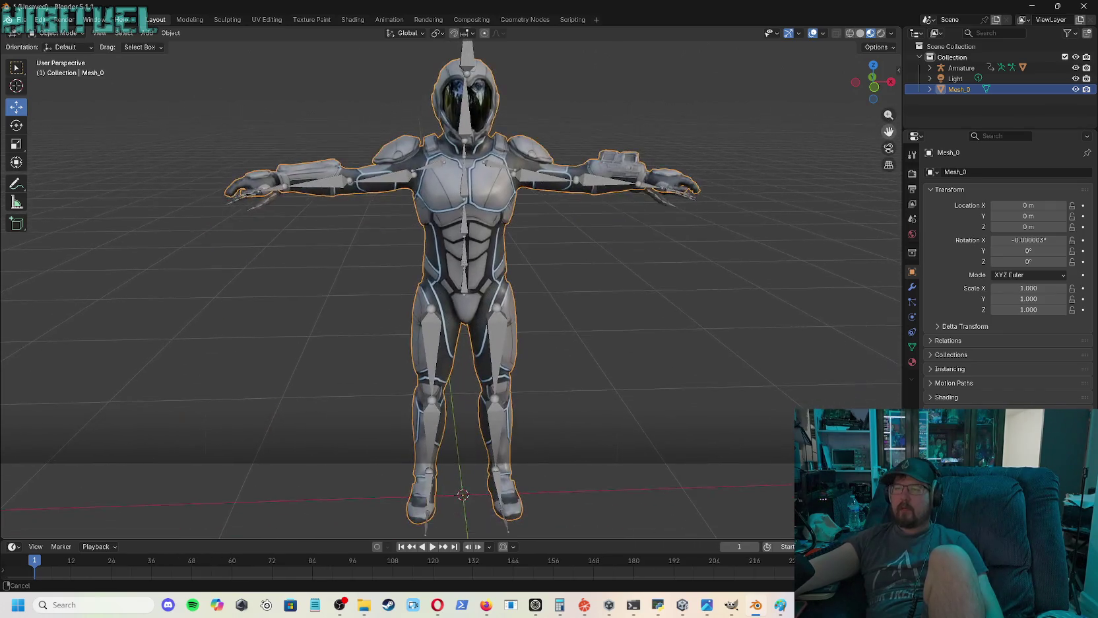
pyautogui.moveTo(889, 131); pyautogui.dragTo(804, 258)
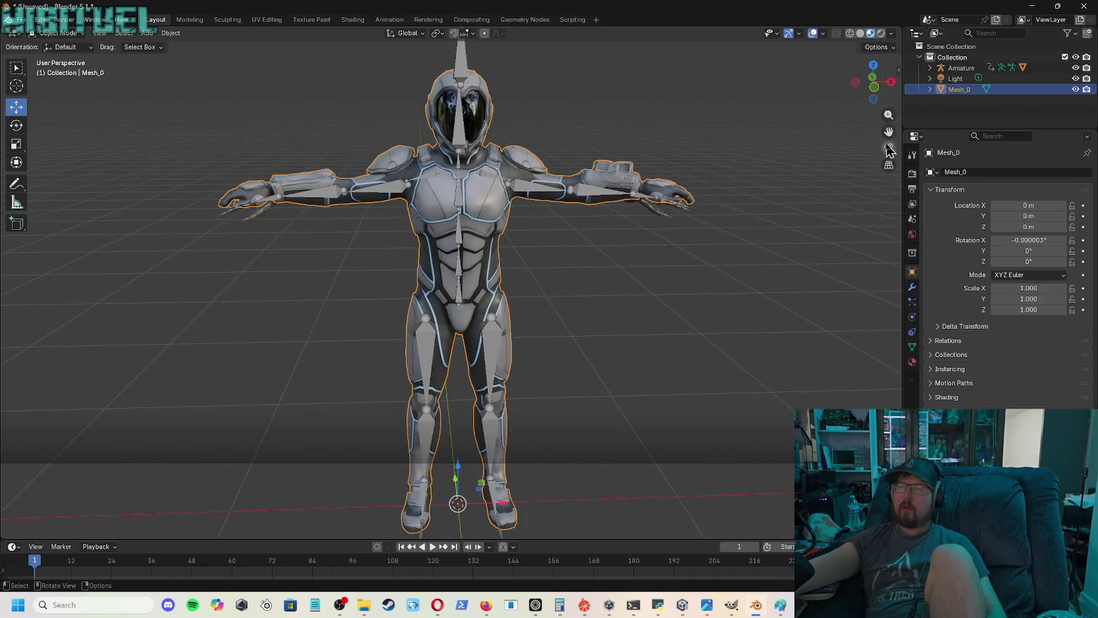
pyautogui.moveTo(888, 134); pyautogui.dragTo(889, 6)
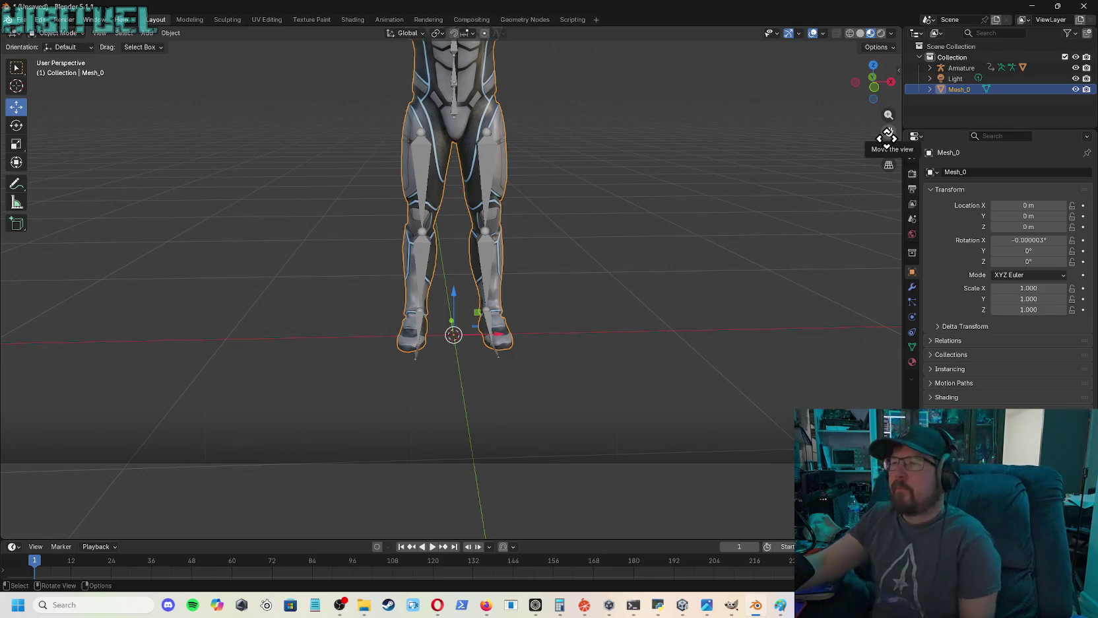
pyautogui.moveTo(889, 135)
pyautogui.mouseDown()
pyautogui.moveTo(726, 243)
pyautogui.moveTo(821, 257)
pyautogui.mouseUp()
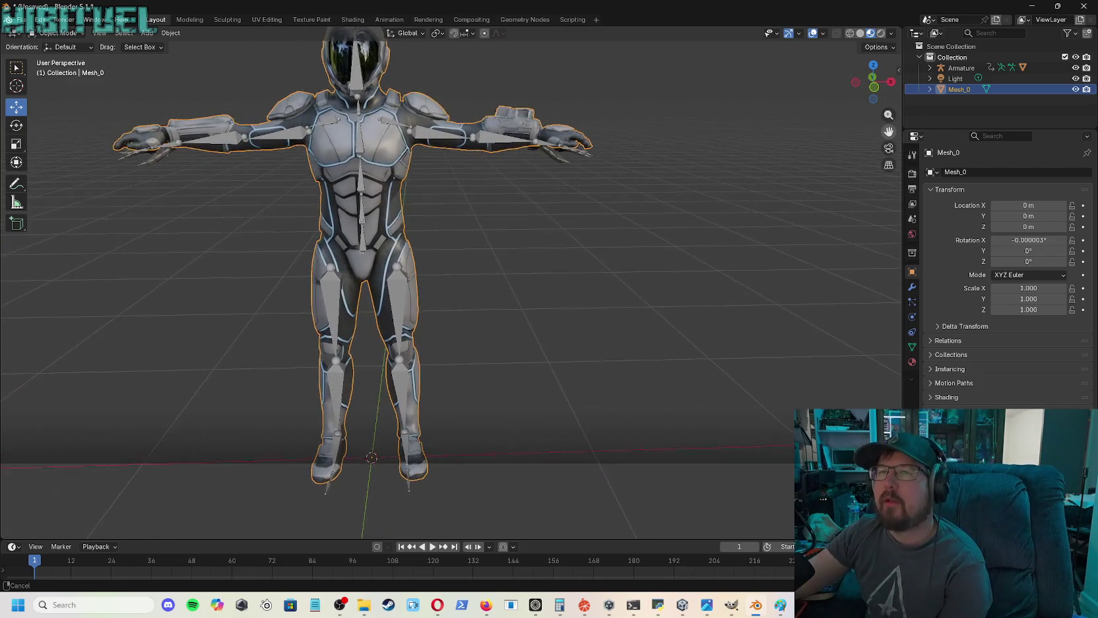
pyautogui.moveTo(821, 256); pyautogui.dragTo(826, 247)
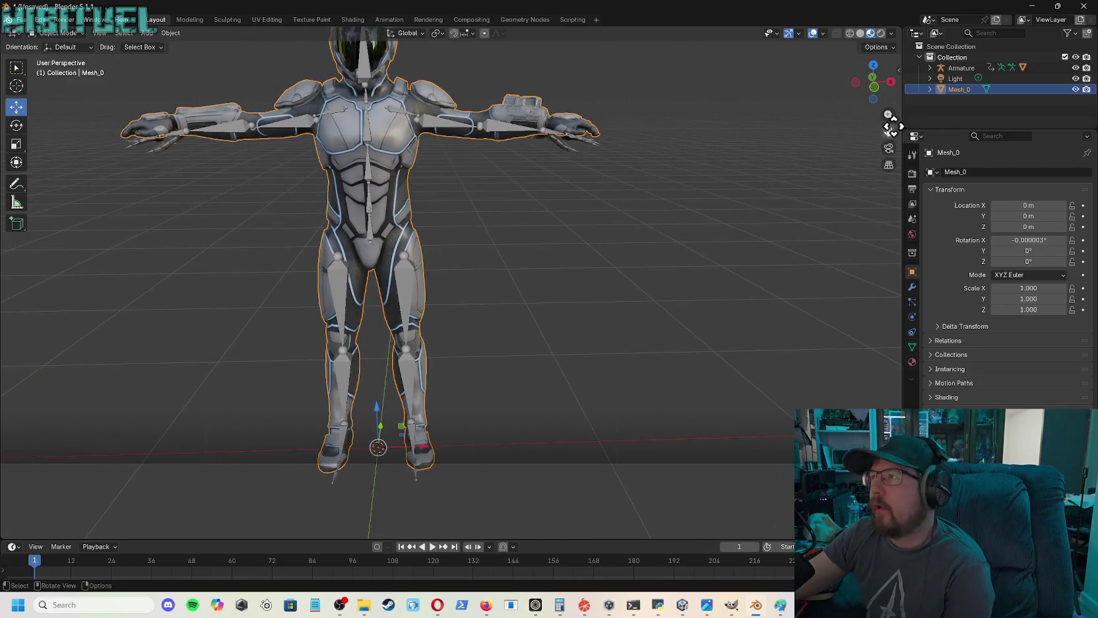
pyautogui.moveTo(877, 89)
pyautogui.mouseDown()
pyautogui.moveTo(779, 106)
pyautogui.moveTo(889, 129)
pyautogui.mouseUp()
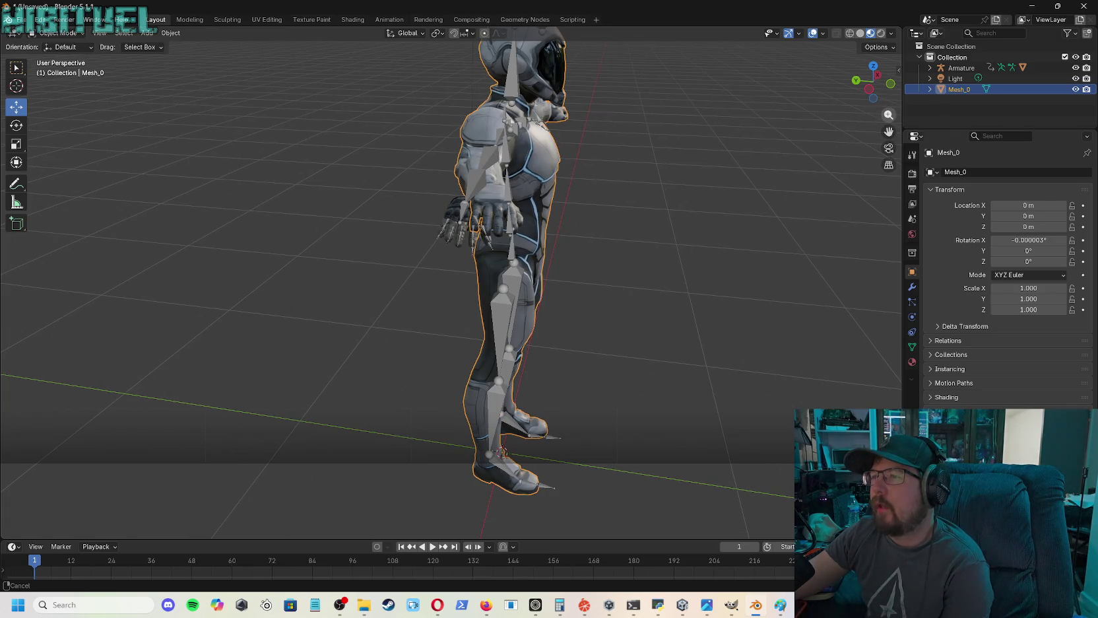
pyautogui.moveTo(890, 133); pyautogui.dragTo(816, 112)
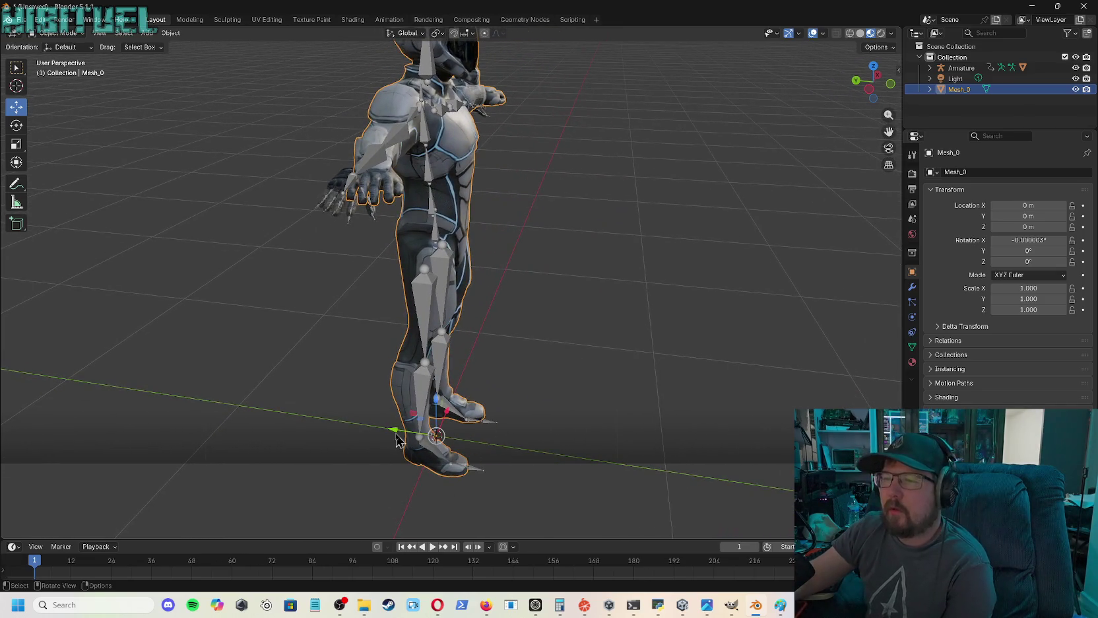
pyautogui.moveTo(395, 436); pyautogui.dragTo(234, 398)
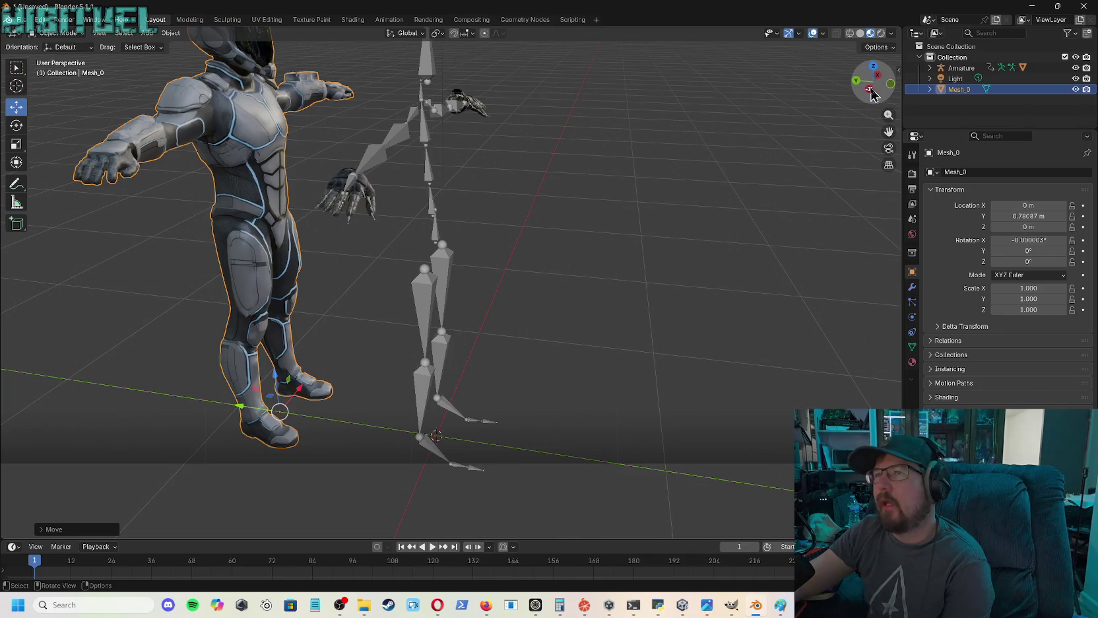
# - Refine Mesh_0's position along Y to 0.89793 m over the armature and confirm
pyautogui.moveTo(872, 95); pyautogui.dragTo(740, 99)
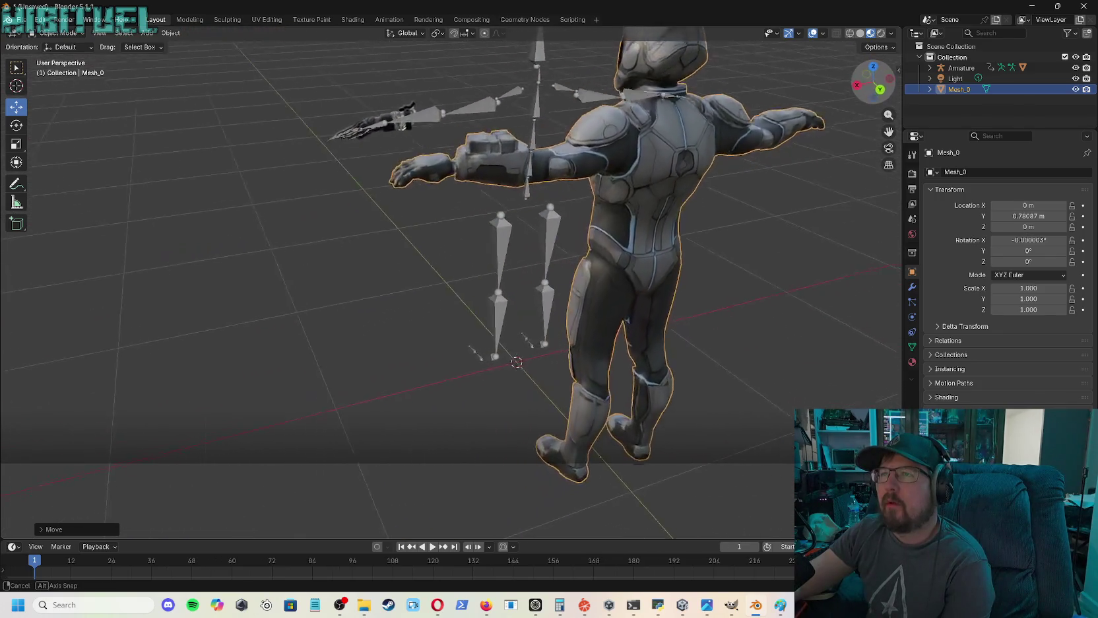
pyautogui.moveTo(740, 99)
pyautogui.mouseDown()
pyautogui.moveTo(858, 99)
pyautogui.moveTo(792, 72)
pyautogui.moveTo(847, 103)
pyautogui.mouseUp()
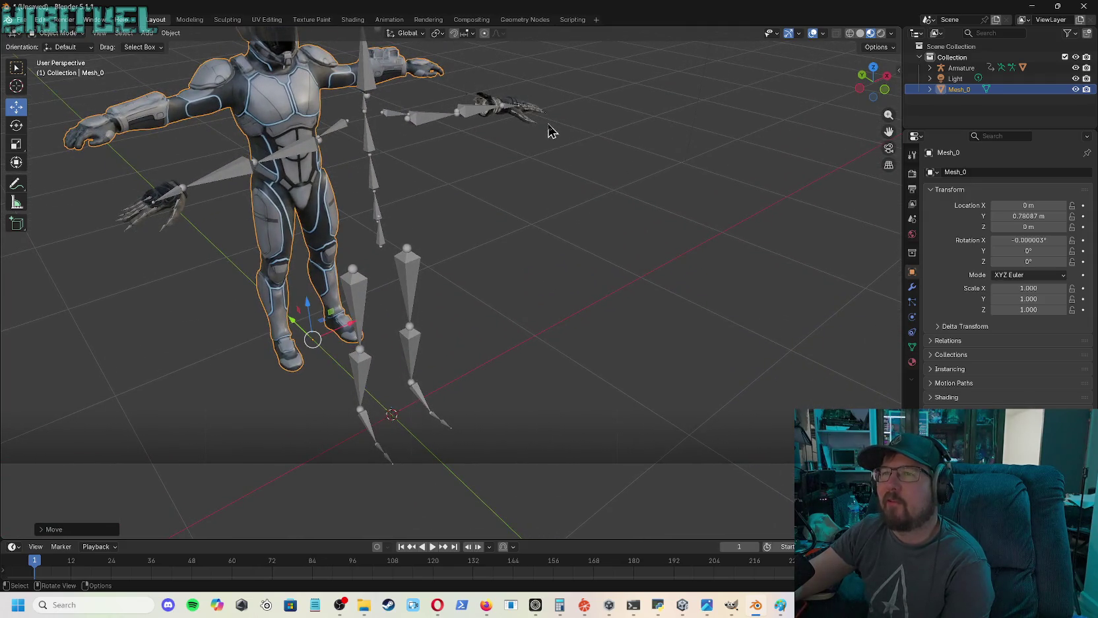
pyautogui.scroll(3, 543, 136)
pyautogui.scroll(-4, 543, 134)
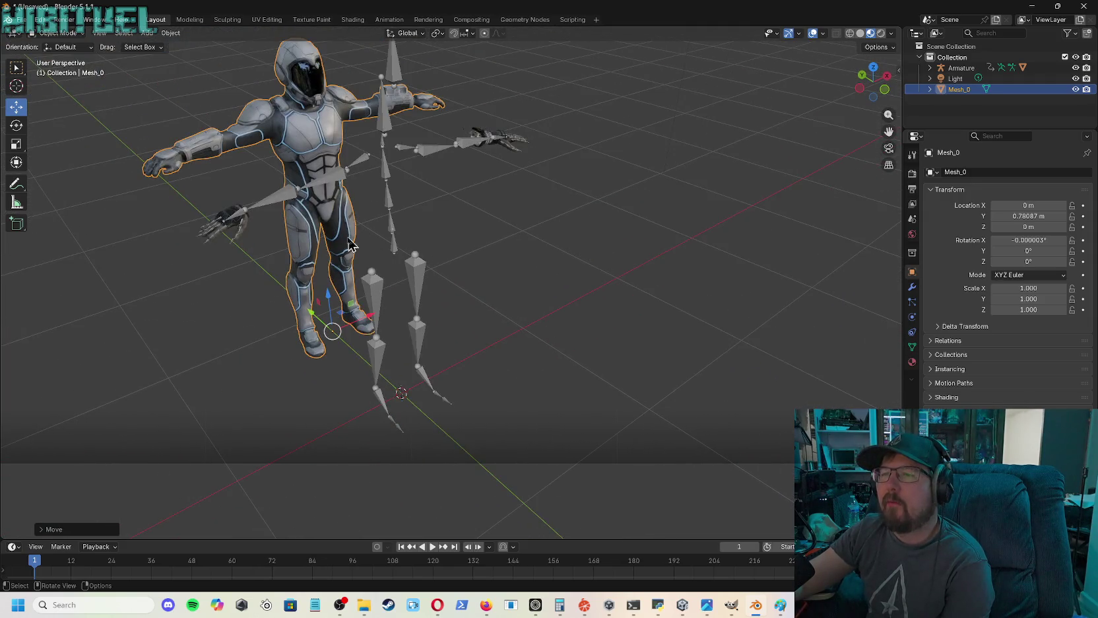
pyautogui.moveTo(311, 313); pyautogui.dragTo(387, 391)
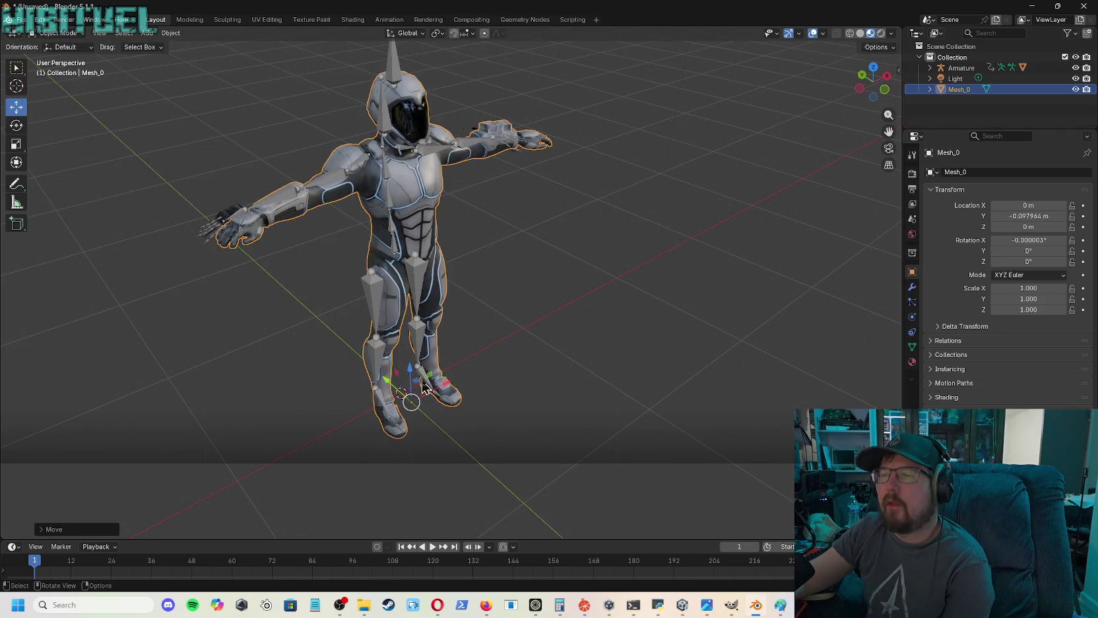
pyautogui.moveTo(872, 84)
pyautogui.mouseDown()
pyautogui.moveTo(845, 86)
pyautogui.moveTo(868, 129)
pyautogui.mouseUp()
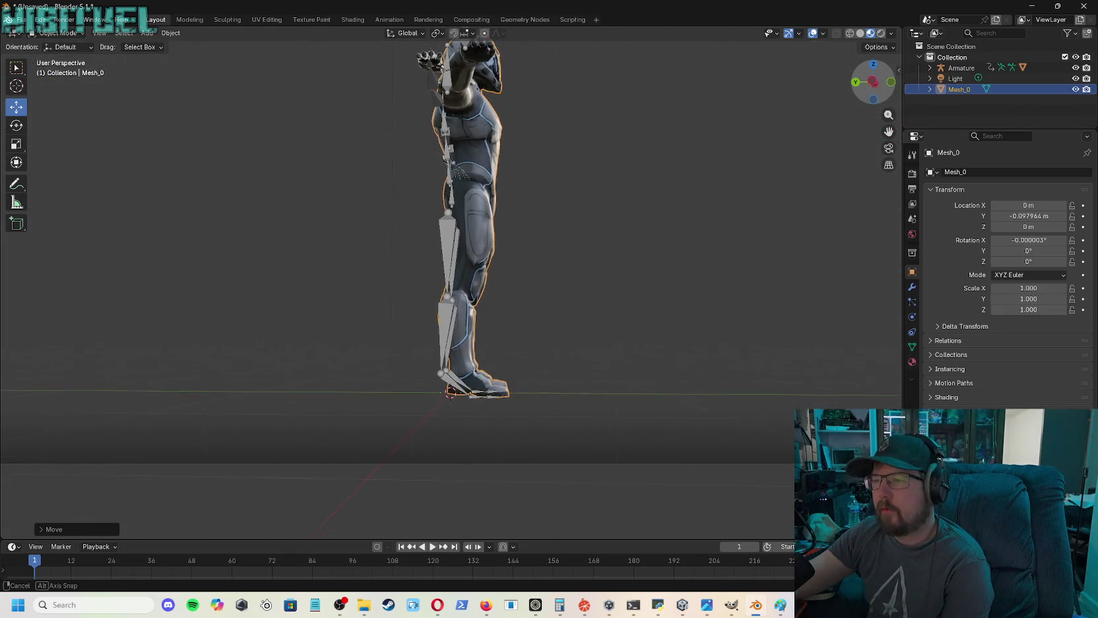
pyautogui.moveTo(889, 115); pyautogui.dragTo(889, 132)
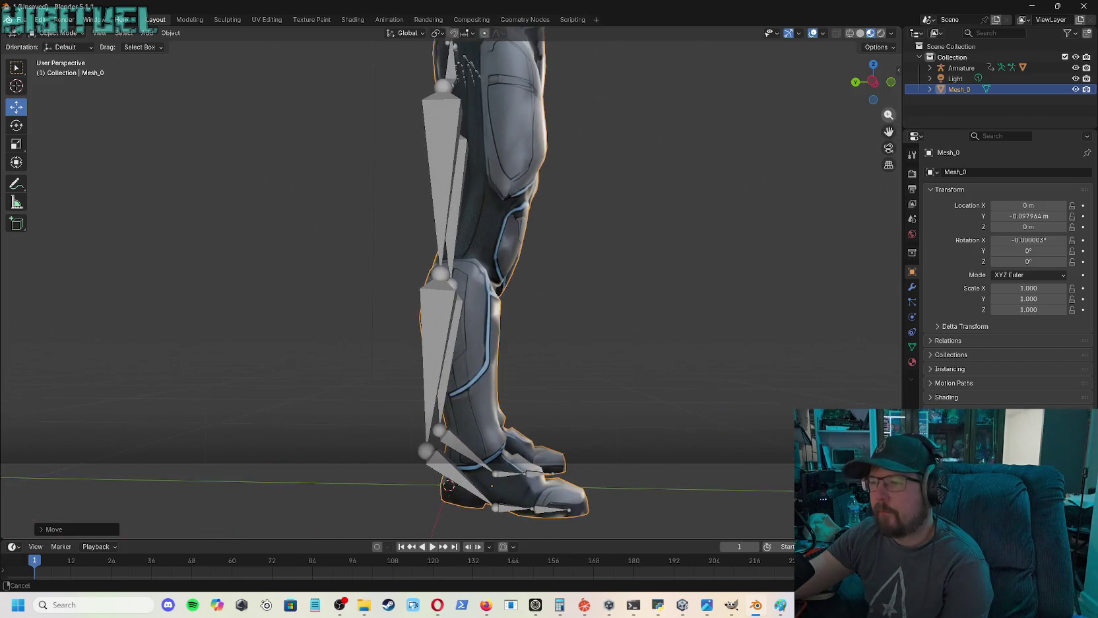
pyautogui.moveTo(873, 82); pyautogui.dragTo(752, 87)
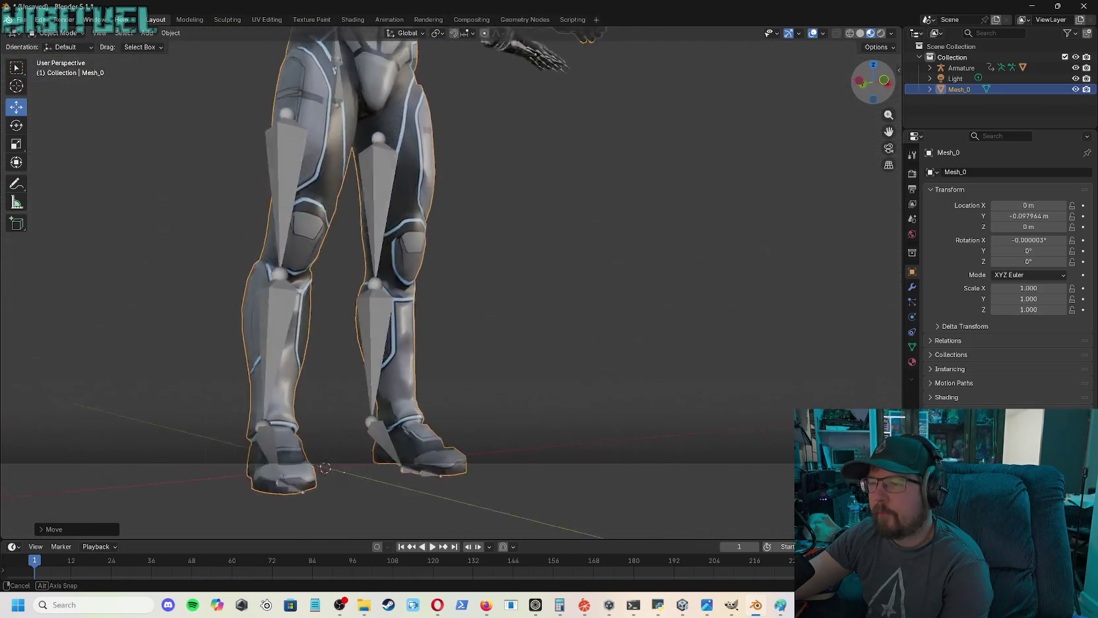
pyautogui.moveTo(873, 81)
pyautogui.mouseDown()
pyautogui.moveTo(887, 106)
pyautogui.moveTo(888, 370)
pyautogui.moveTo(918, 303)
pyautogui.mouseUp()
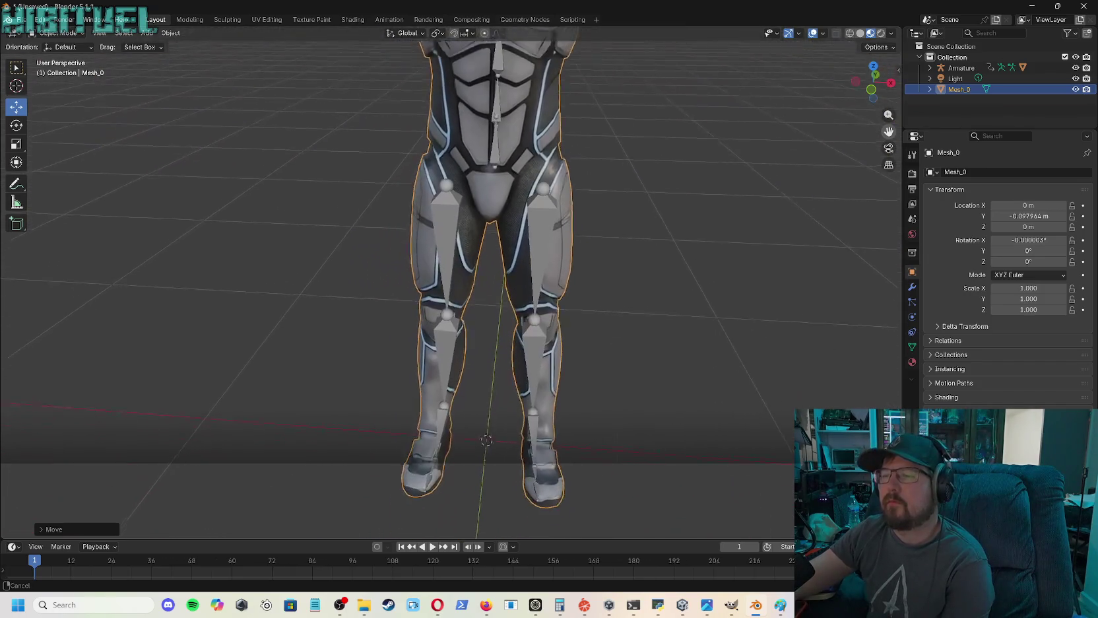
pyautogui.moveTo(918, 303); pyautogui.dragTo(793, 317)
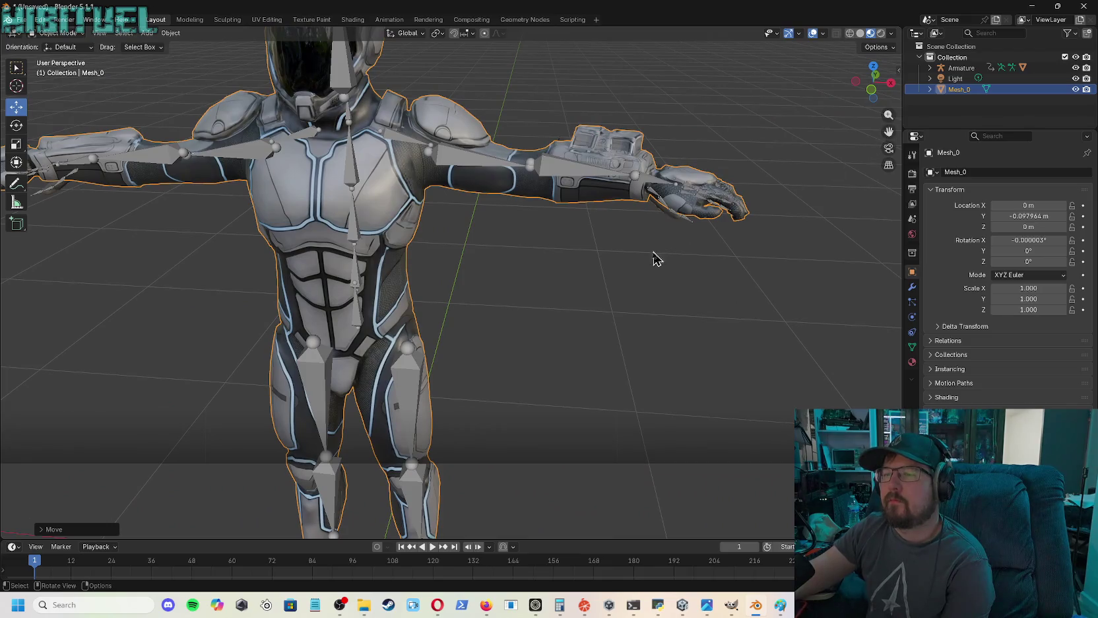
pyautogui.scroll(-5, 884, 148)
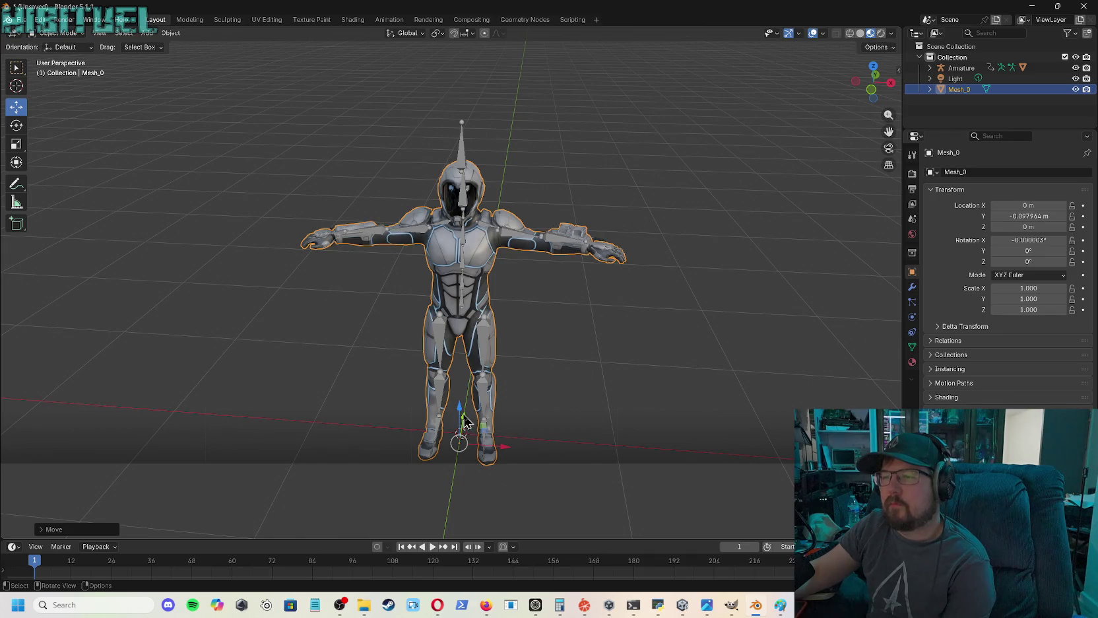
pyautogui.moveTo(465, 423); pyautogui.dragTo(490, 332)
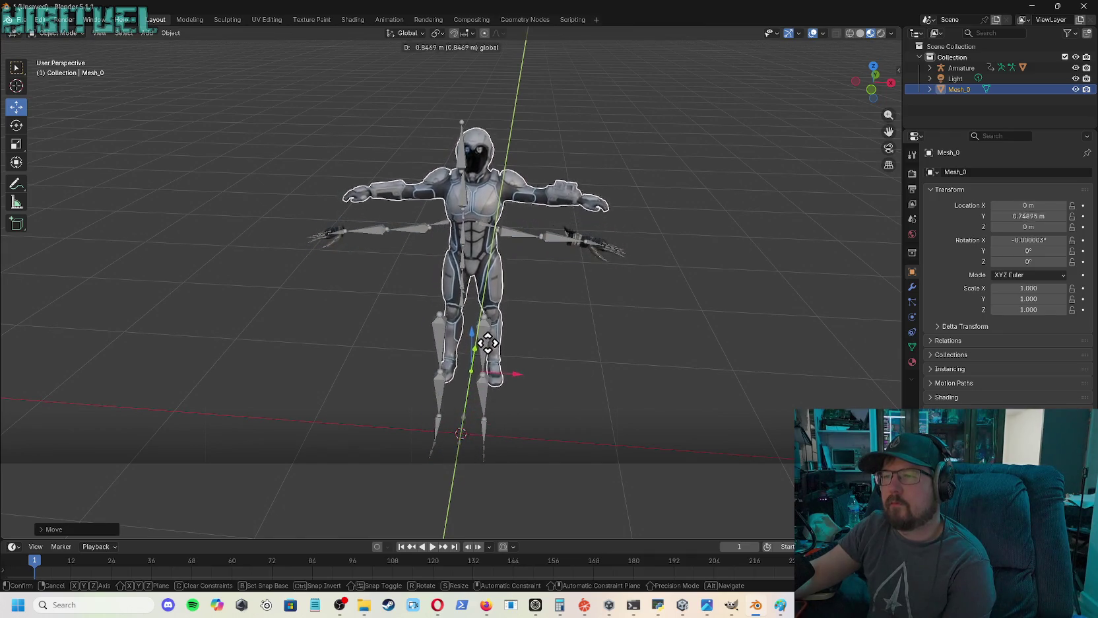
pyautogui.click(490, 332)
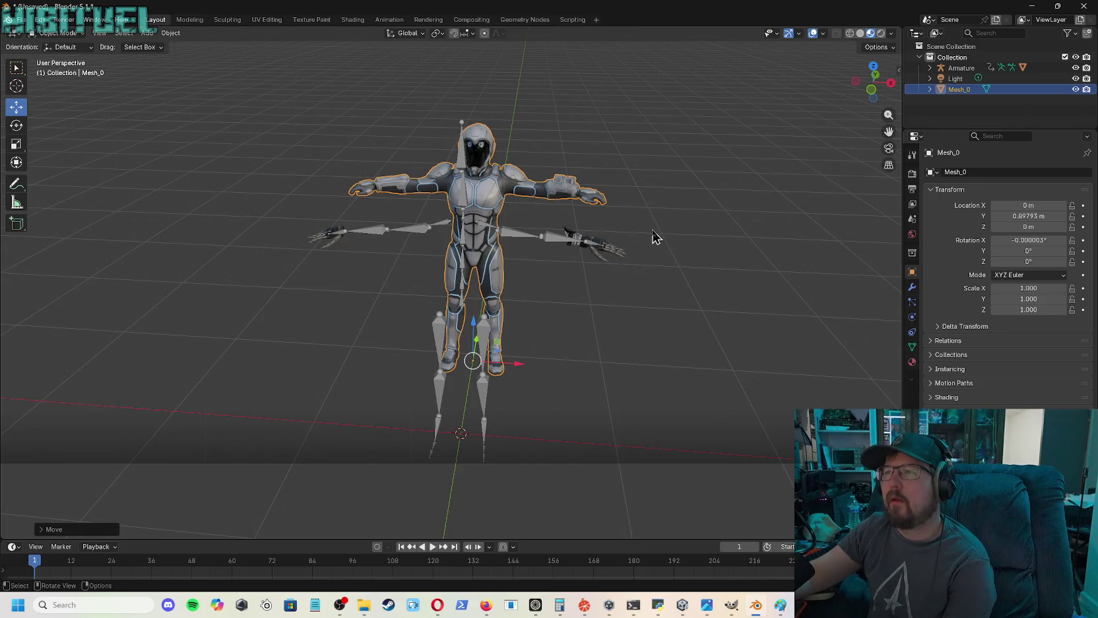
# - Select the Ch15 hand mesh and enter Edit Mode
pyautogui.click(578, 241)
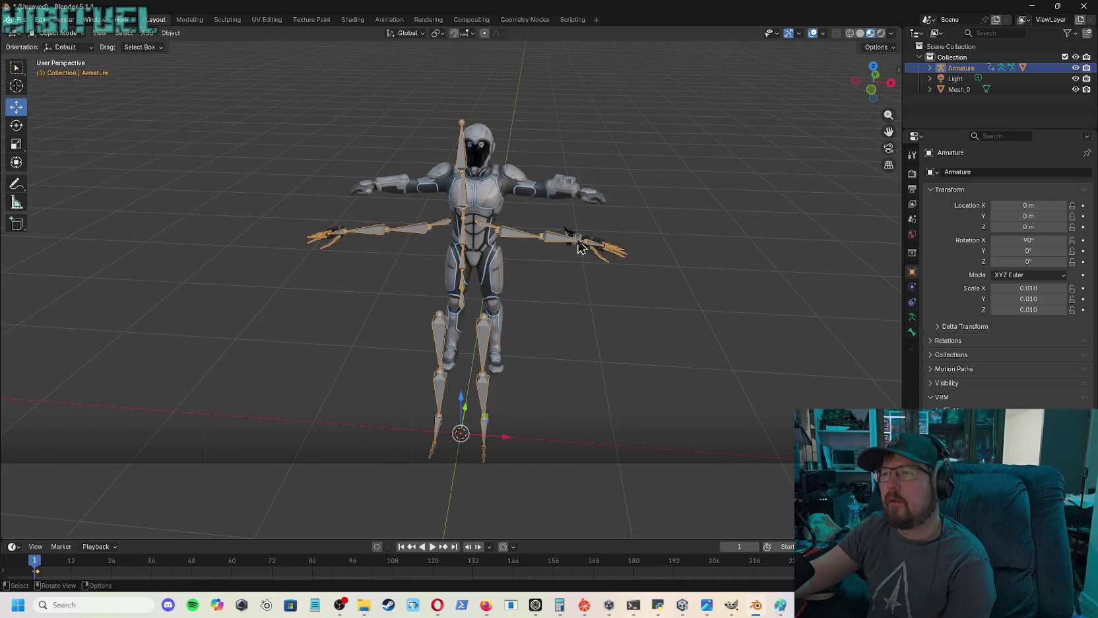
pyautogui.click(578, 242)
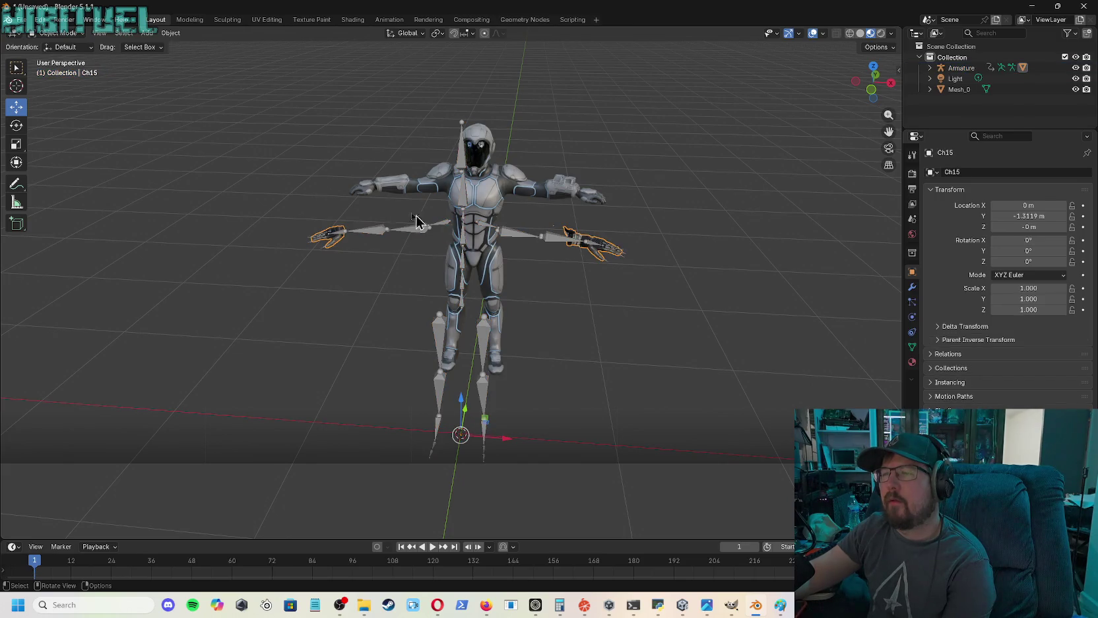
pyautogui.click(70, 58)
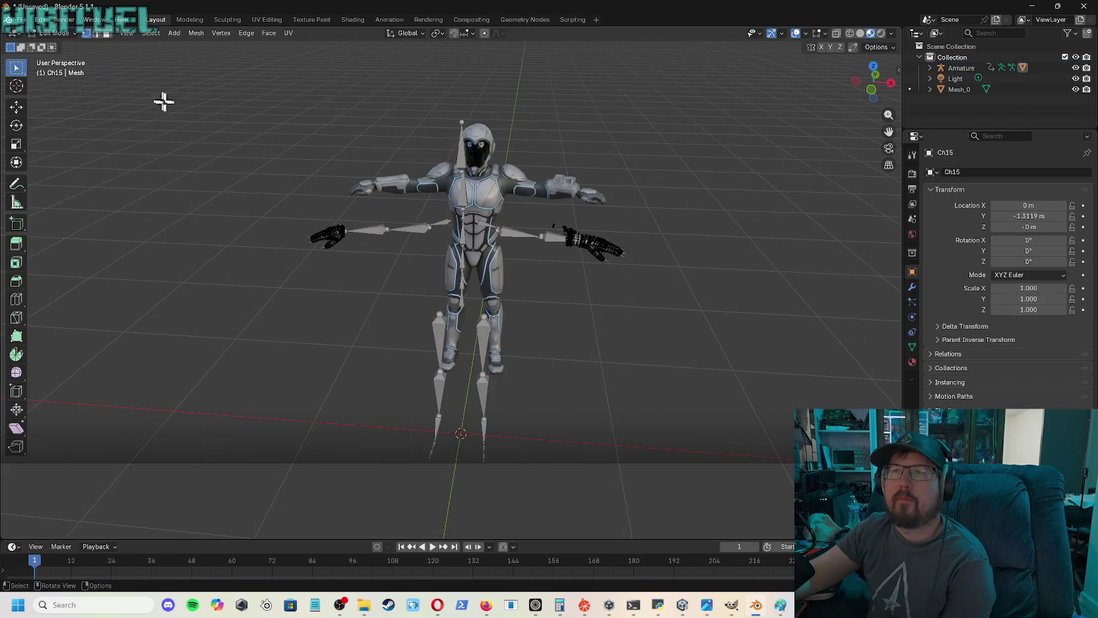
# - Delete the stray edge loop and vertices hanging below the Ch15 glove cuff
pyautogui.moveTo(876, 89); pyautogui.dragTo(858, 106)
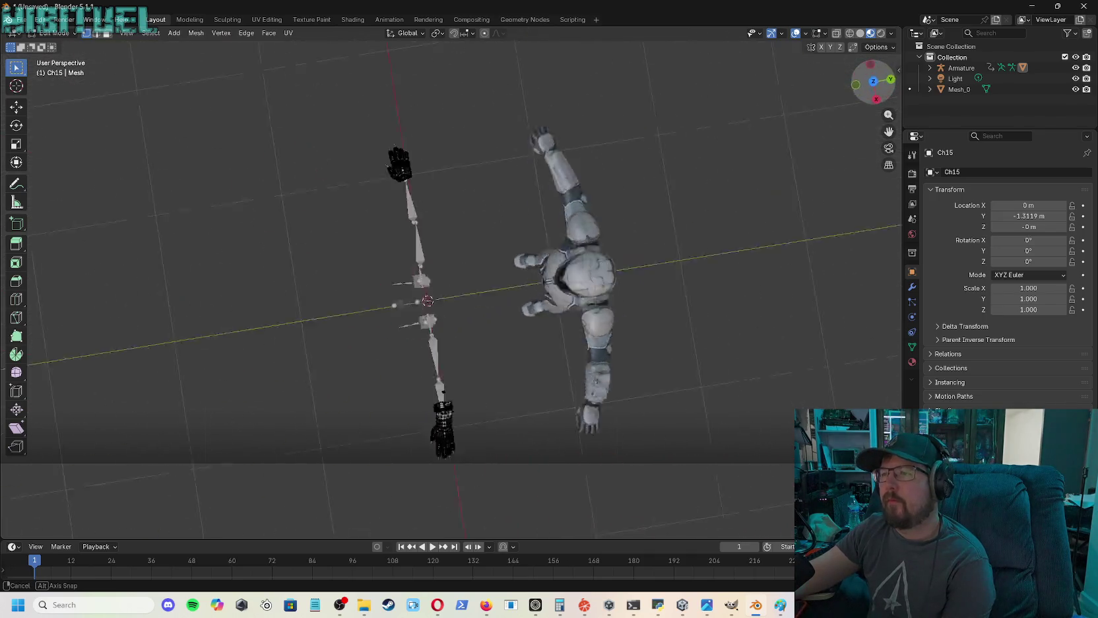
pyautogui.moveTo(858, 106)
pyautogui.mouseDown()
pyautogui.moveTo(899, 122)
pyautogui.moveTo(893, 112)
pyautogui.moveTo(878, 310)
pyautogui.mouseUp()
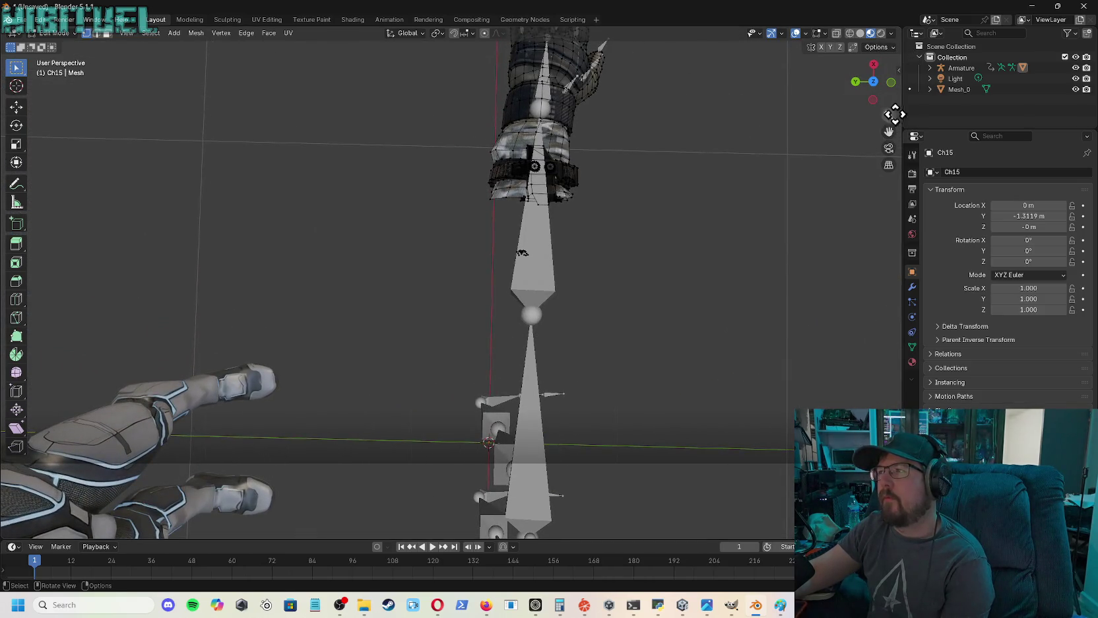
pyautogui.moveTo(888, 114); pyautogui.dragTo(887, 80)
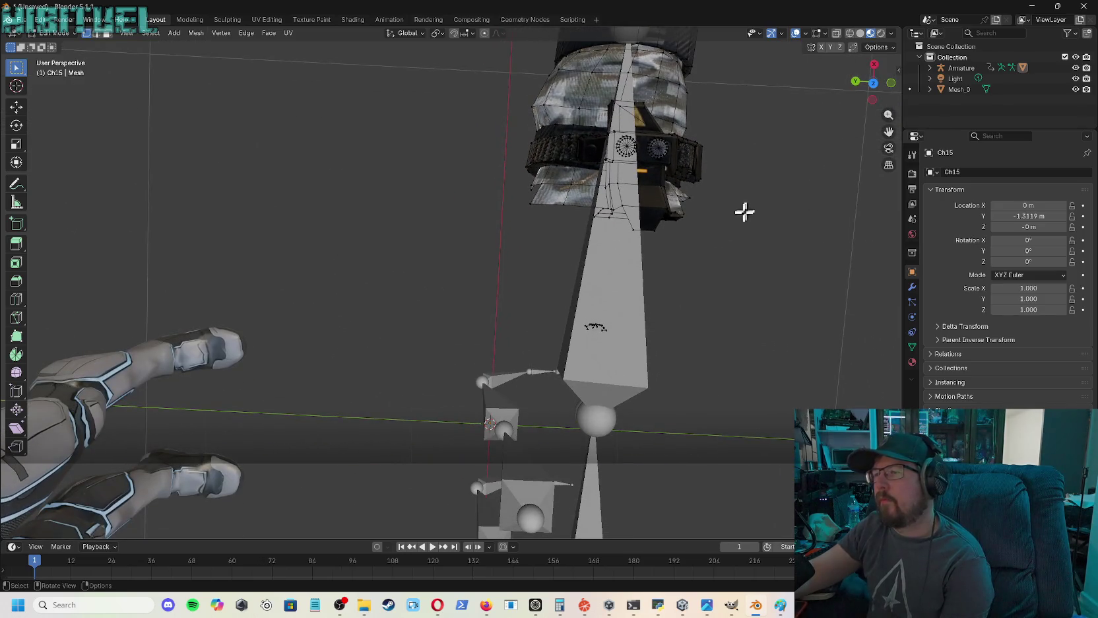
pyautogui.moveTo(539, 303); pyautogui.dragTo(678, 357)
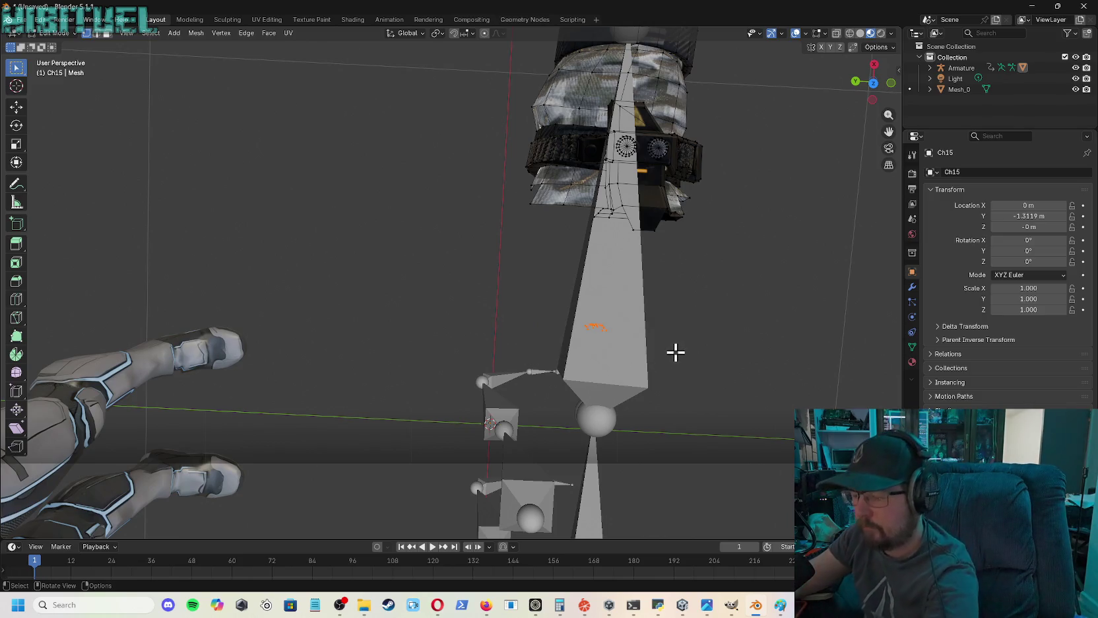
pyautogui.press('x')
pyautogui.click(630, 341)
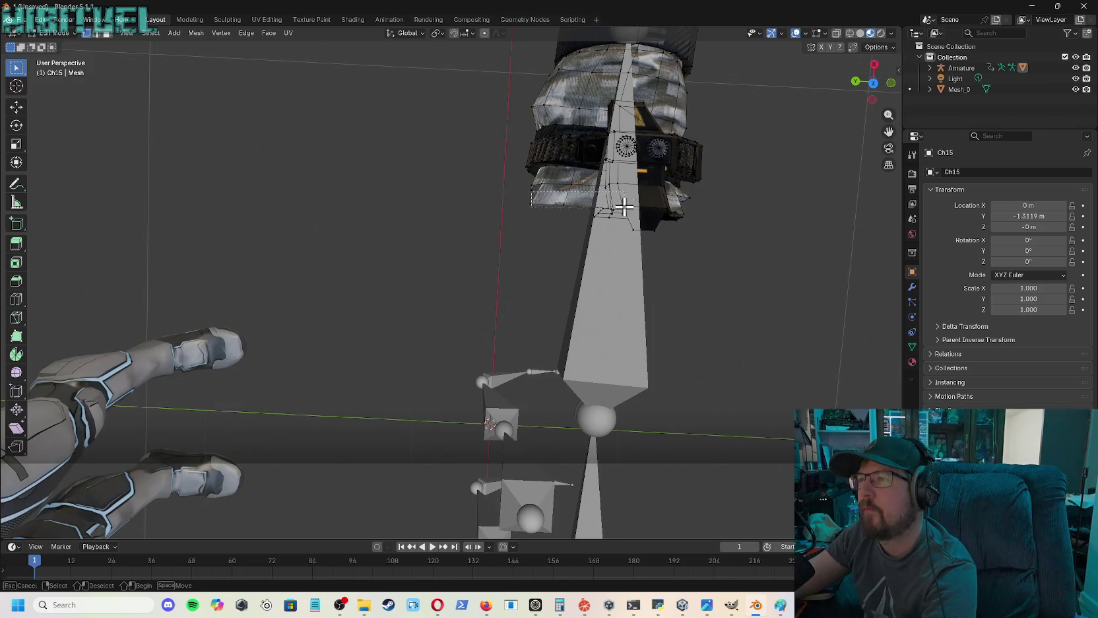
pyautogui.press('x')
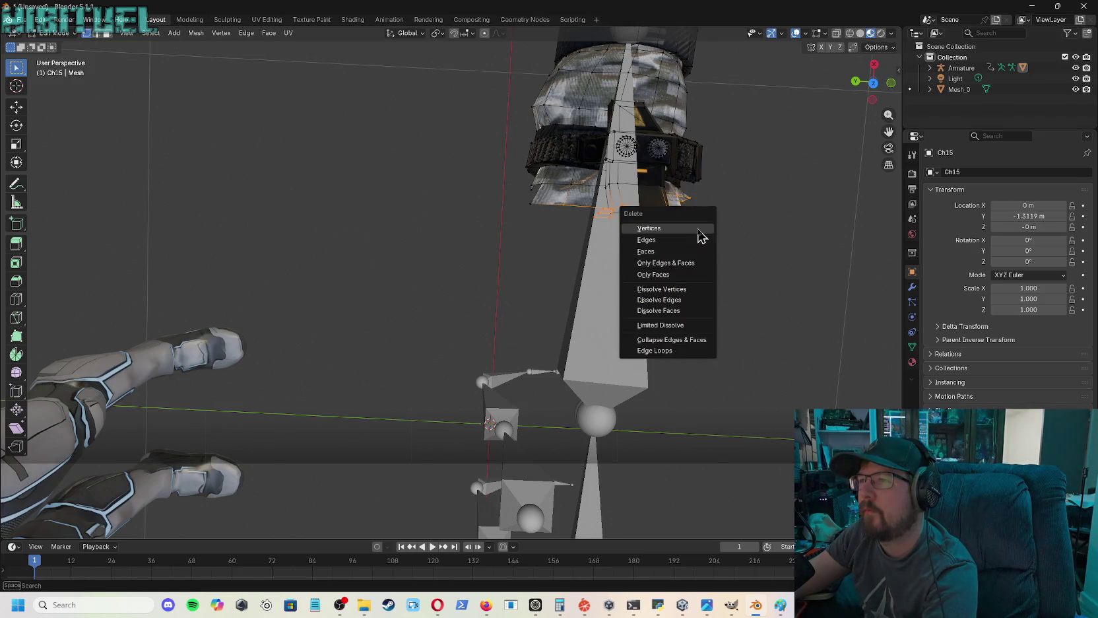
pyautogui.click(668, 231)
# - Delete the remaining loose vertices along the cuff's lower edge
pyautogui.moveTo(525, 194); pyautogui.dragTo(765, 240)
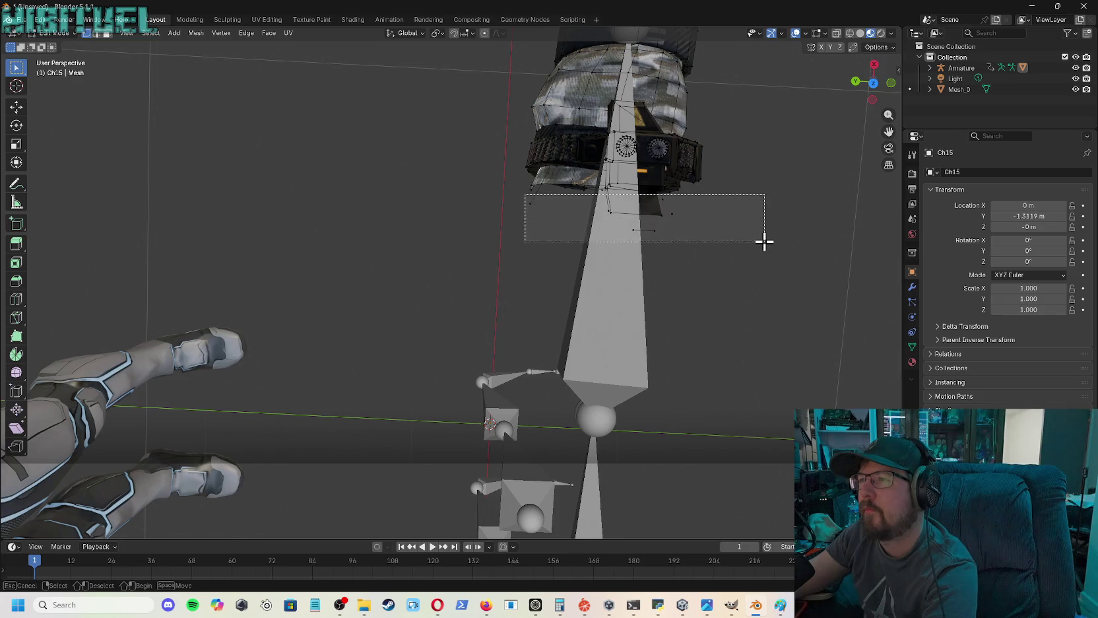
pyautogui.press('x')
pyautogui.click(716, 244)
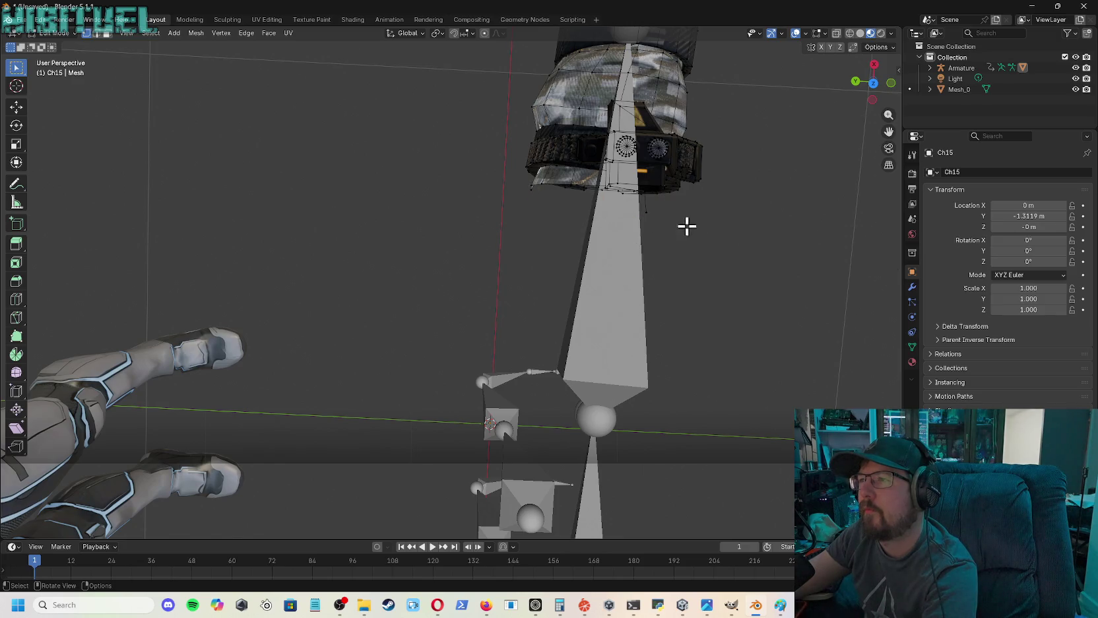
pyautogui.moveTo(671, 216); pyautogui.dragTo(668, 224)
pyautogui.press('x')
pyautogui.click(666, 219)
pyautogui.moveTo(888, 117); pyautogui.dragTo(872, 145)
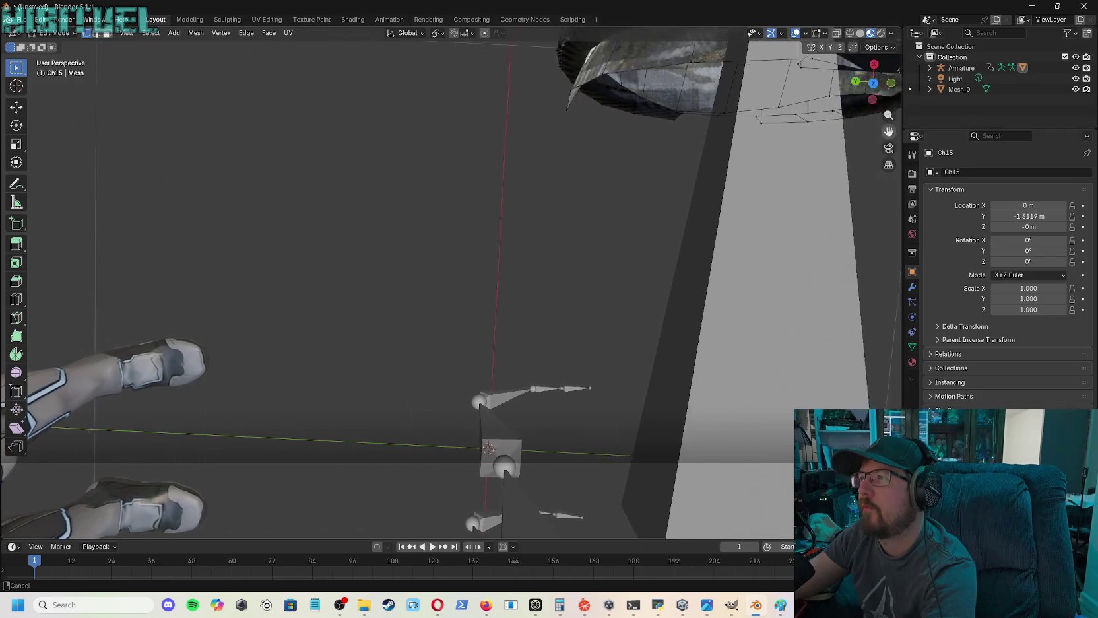
pyautogui.moveTo(885, 100)
pyautogui.mouseDown()
pyautogui.moveTo(865, 92)
pyautogui.moveTo(873, 82)
pyautogui.moveTo(885, 92)
pyautogui.moveTo(889, 152)
pyautogui.mouseUp()
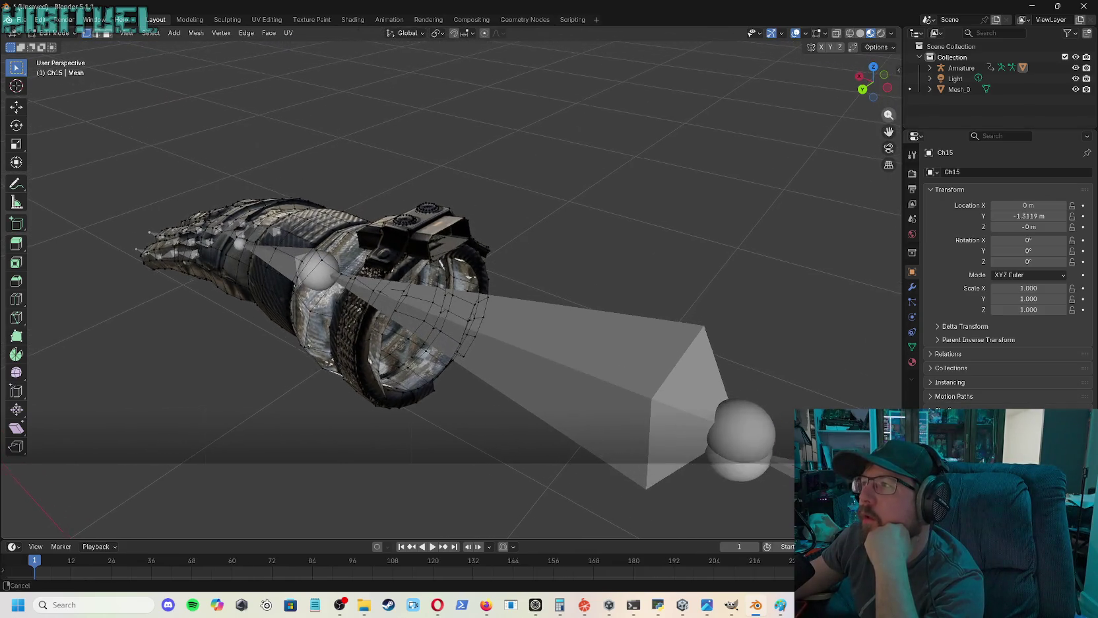
# - Pan and zoom until the Ch15 hand mesh and its finger bones fill the view
pyautogui.moveTo(880, 90); pyautogui.dragTo(752, 103)
pyautogui.scroll(-5, 729, 113)
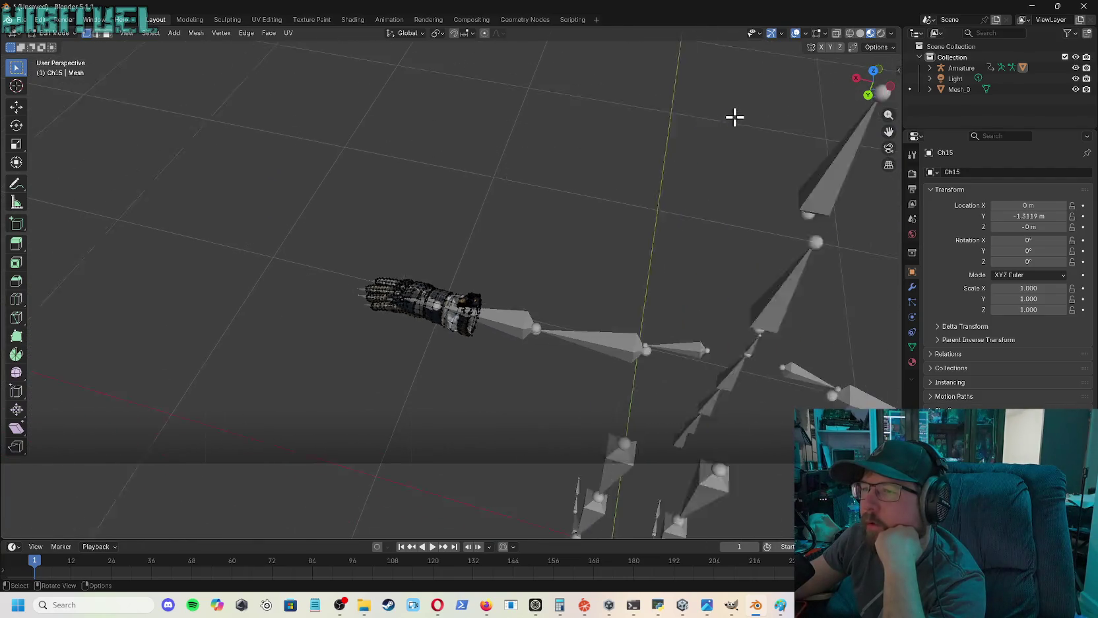
pyautogui.scroll(-2, 735, 116)
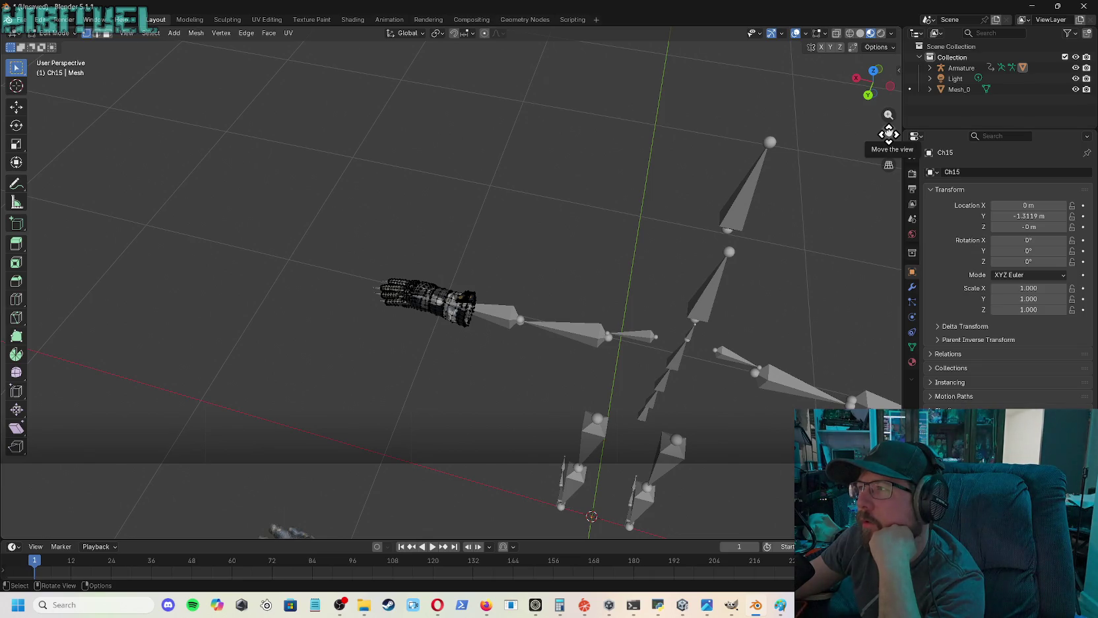
pyautogui.moveTo(892, 133); pyautogui.dragTo(826, 356)
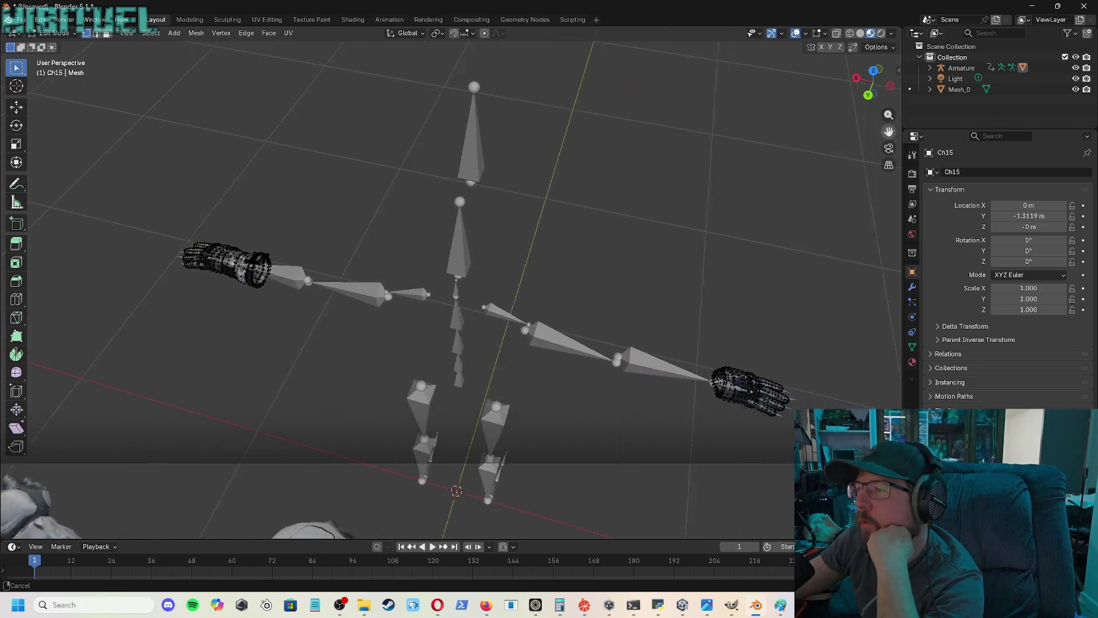
pyautogui.scroll(5, 825, 355)
pyautogui.scroll(2, 794, 361)
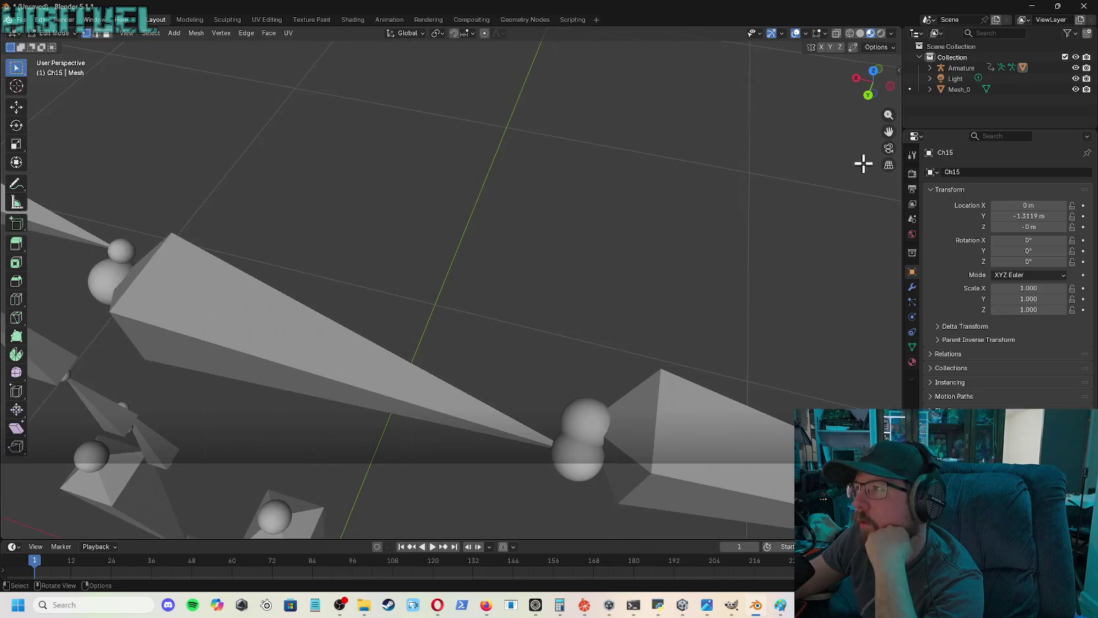
pyautogui.moveTo(895, 133); pyautogui.dragTo(770, 99)
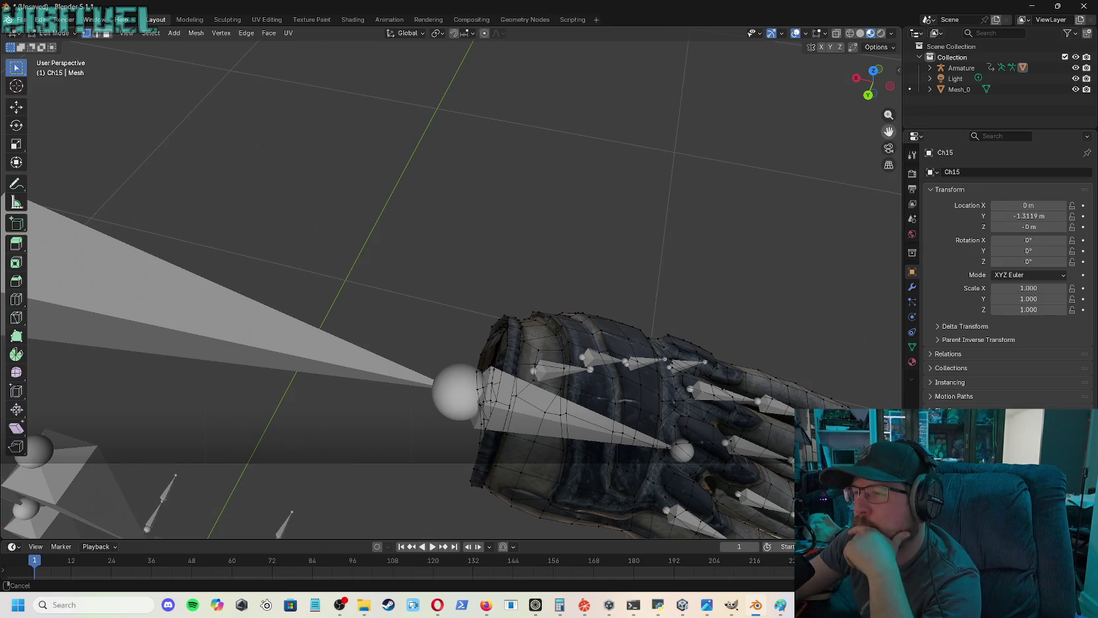
pyautogui.moveTo(769, 99); pyautogui.dragTo(861, 174)
pyautogui.scroll(-8, 811, 223)
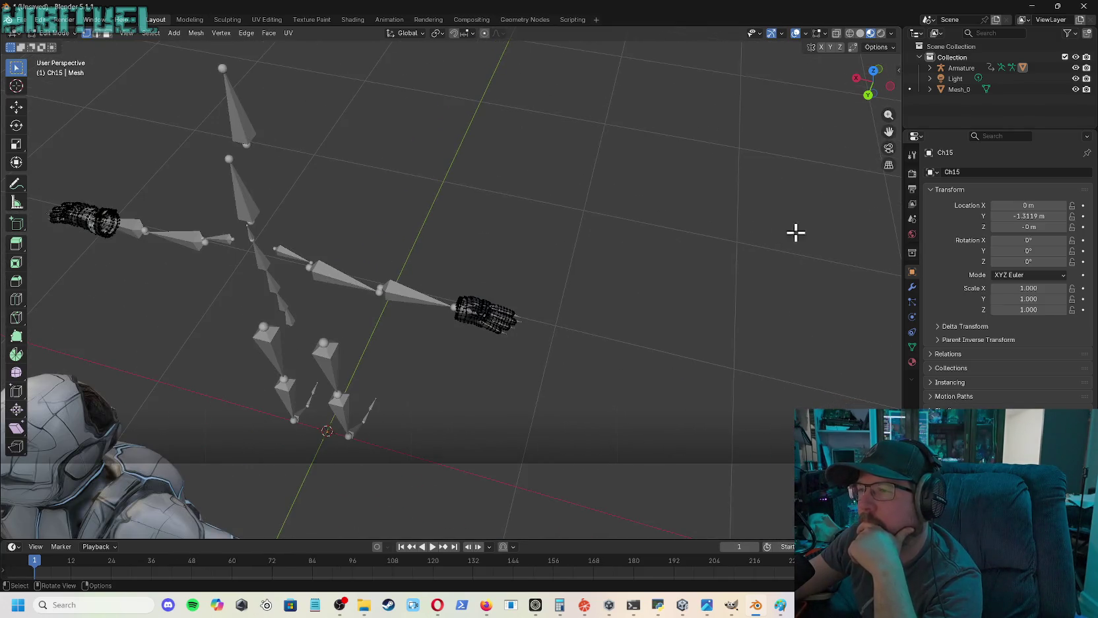
pyautogui.moveTo(884, 117); pyautogui.dragTo(996, 30)
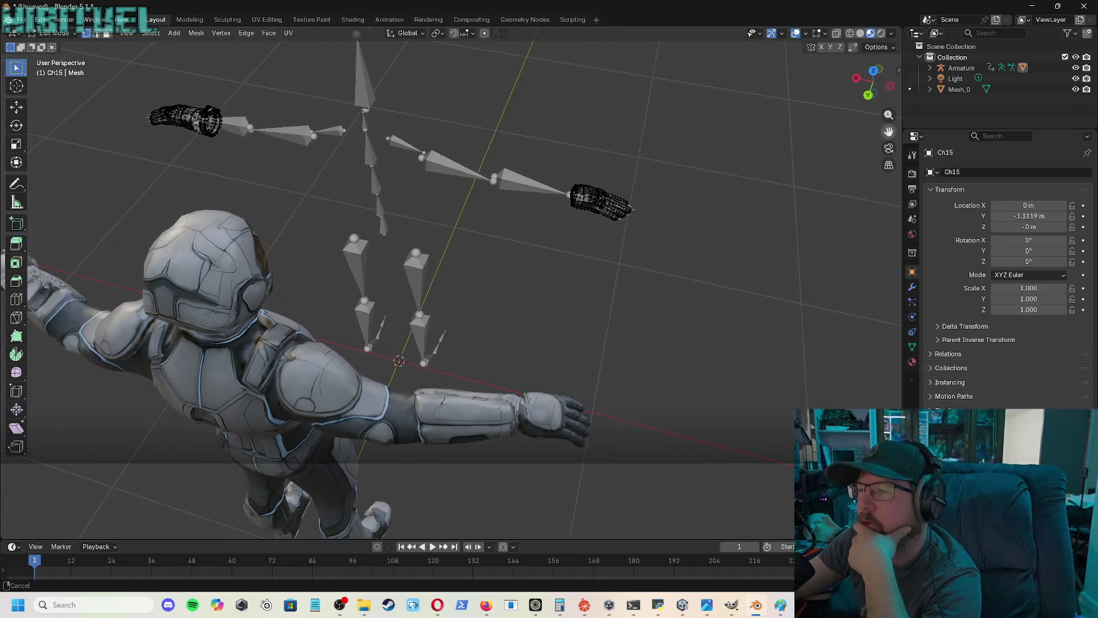
pyautogui.moveTo(889, 131); pyautogui.dragTo(990, 171)
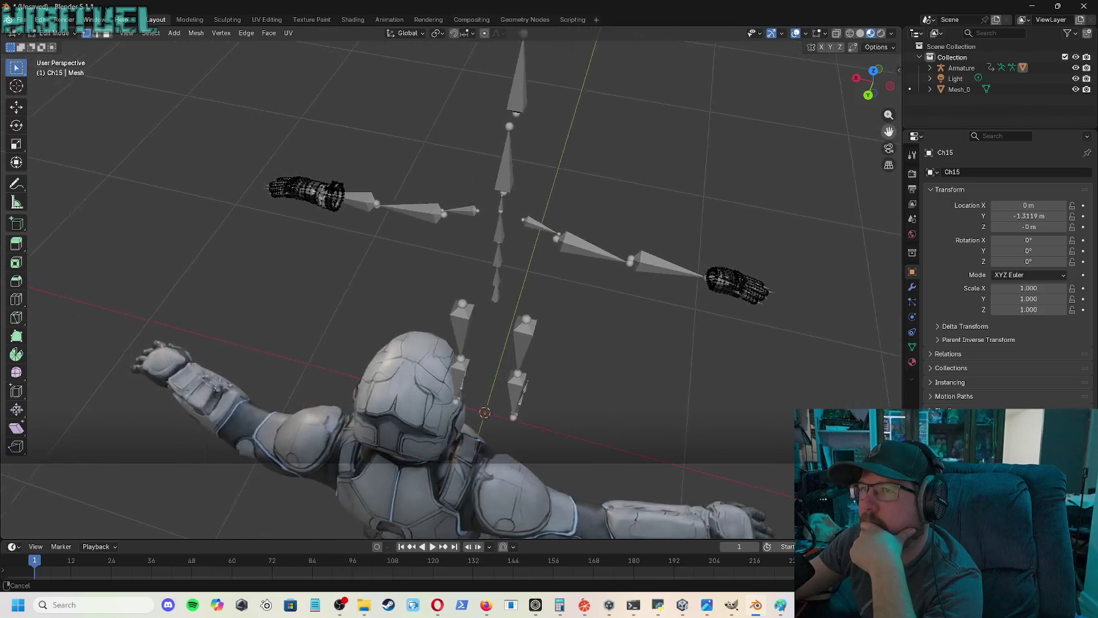
pyautogui.moveTo(889, 130)
pyautogui.mouseDown()
pyautogui.moveTo(971, 134)
pyautogui.moveTo(873, 174)
pyautogui.moveTo(883, 189)
pyautogui.moveTo(889, 73)
pyautogui.mouseUp()
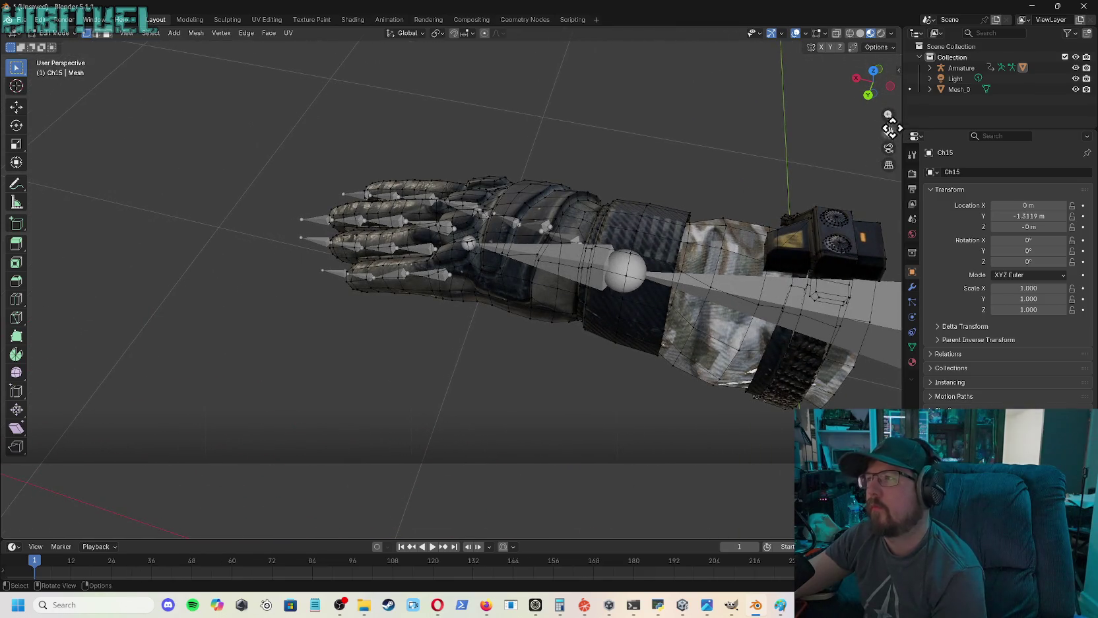
# - Frame the forearm and delete the first block of sleeve geometry past the wrist
pyautogui.moveTo(889, 131); pyautogui.dragTo(805, 178)
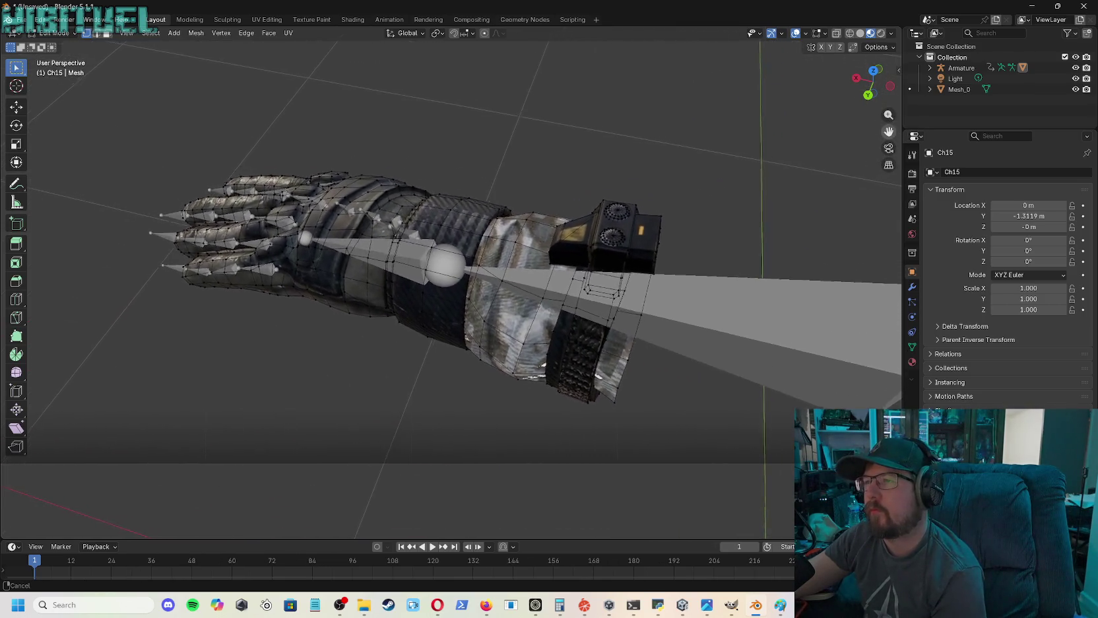
pyautogui.moveTo(888, 132); pyautogui.dragTo(889, 131)
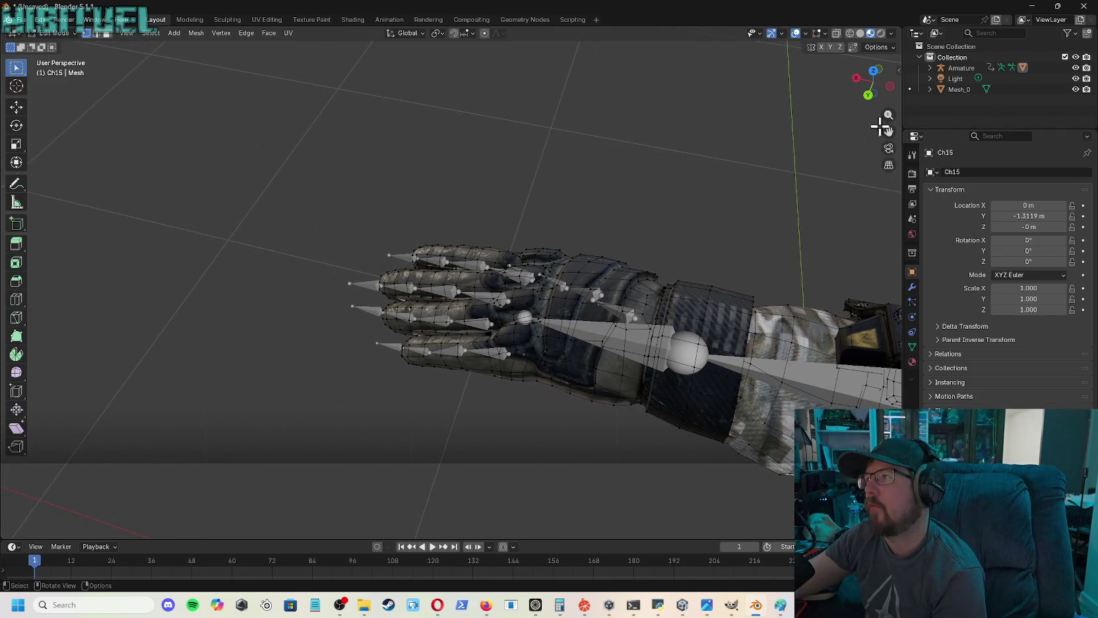
pyautogui.moveTo(883, 95)
pyautogui.mouseDown()
pyautogui.moveTo(693, 525)
pyautogui.moveTo(736, 201)
pyautogui.mouseUp()
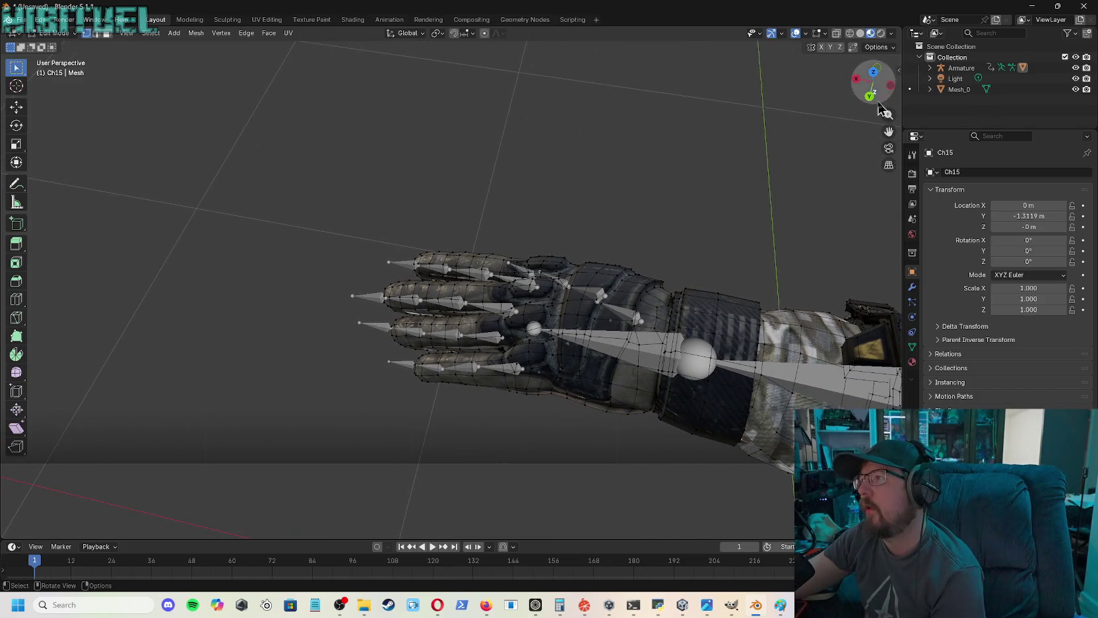
pyautogui.moveTo(891, 133); pyautogui.dragTo(889, 132)
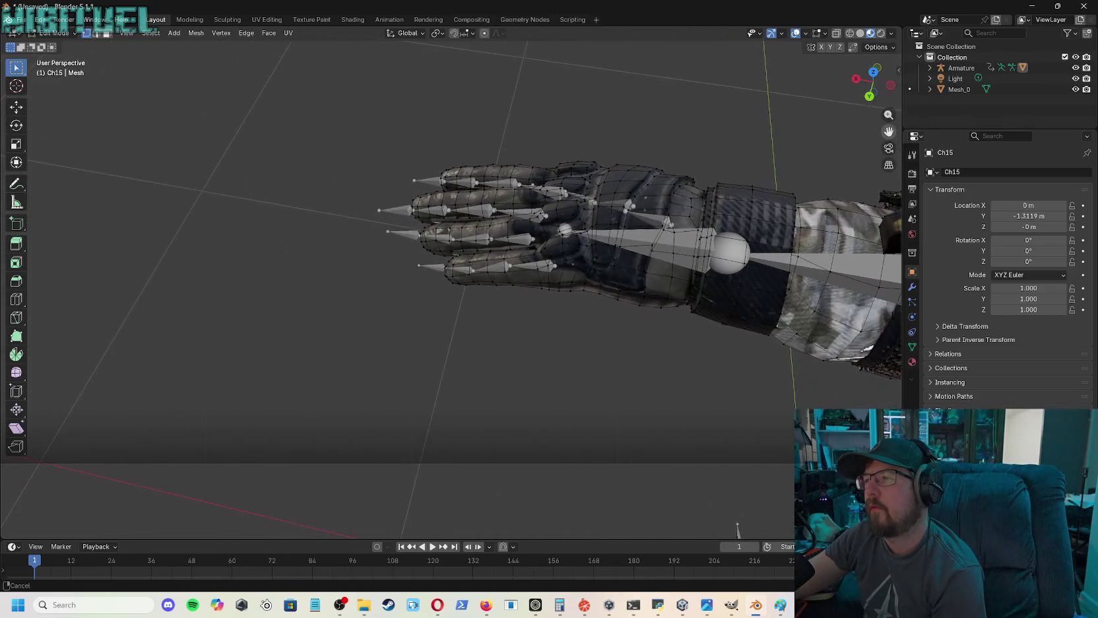
pyautogui.moveTo(734, 528); pyautogui.dragTo(731, 528)
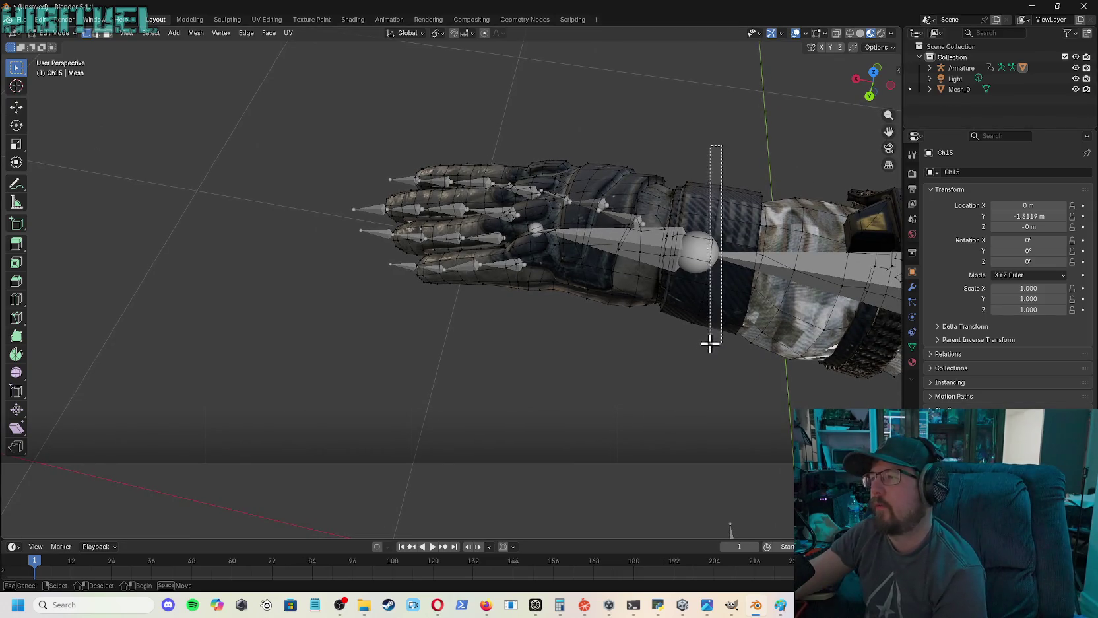
pyautogui.moveTo(869, 98)
pyautogui.mouseDown()
pyautogui.moveTo(871, 111)
pyautogui.moveTo(565, 151)
pyautogui.mouseUp()
pyautogui.moveTo(624, 298); pyautogui.dragTo(830, 364)
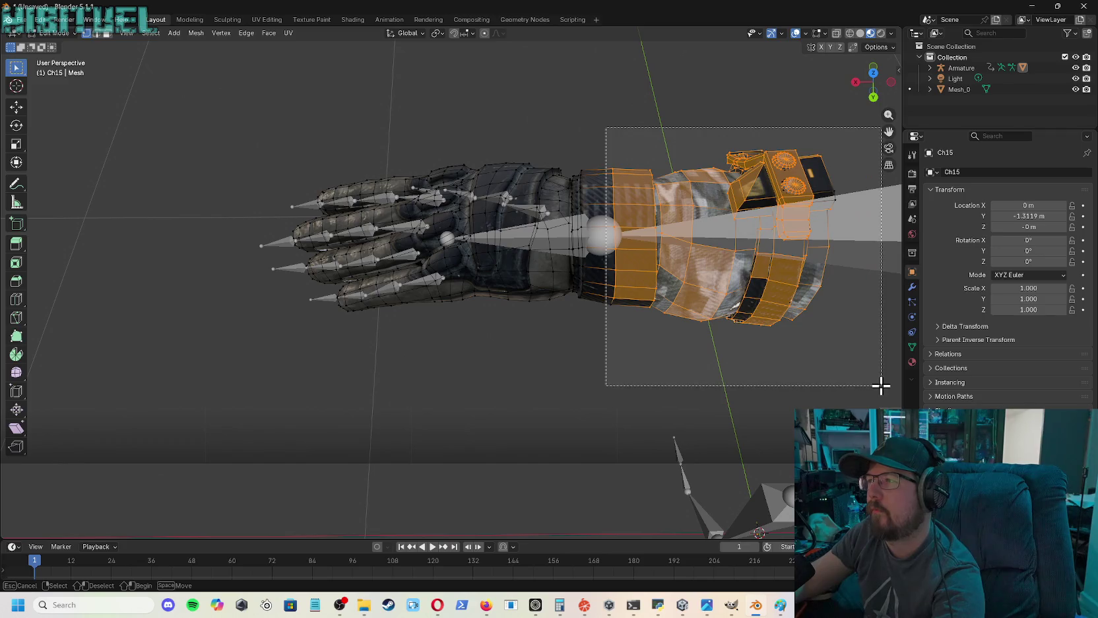
pyautogui.moveTo(608, 284); pyautogui.dragTo(881, 386)
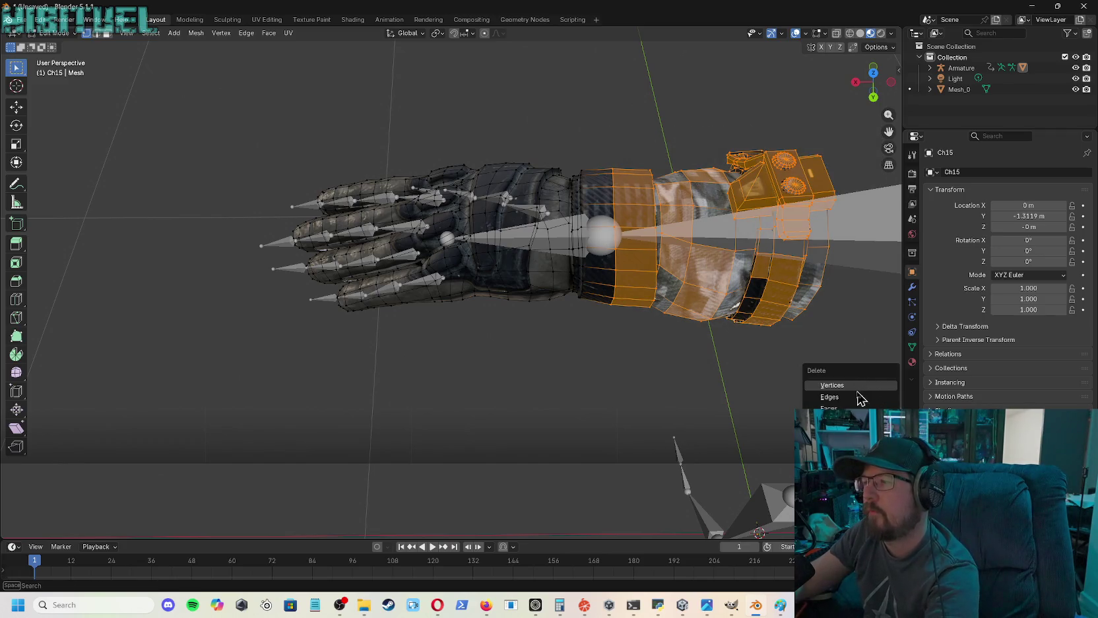
pyautogui.click(849, 388)
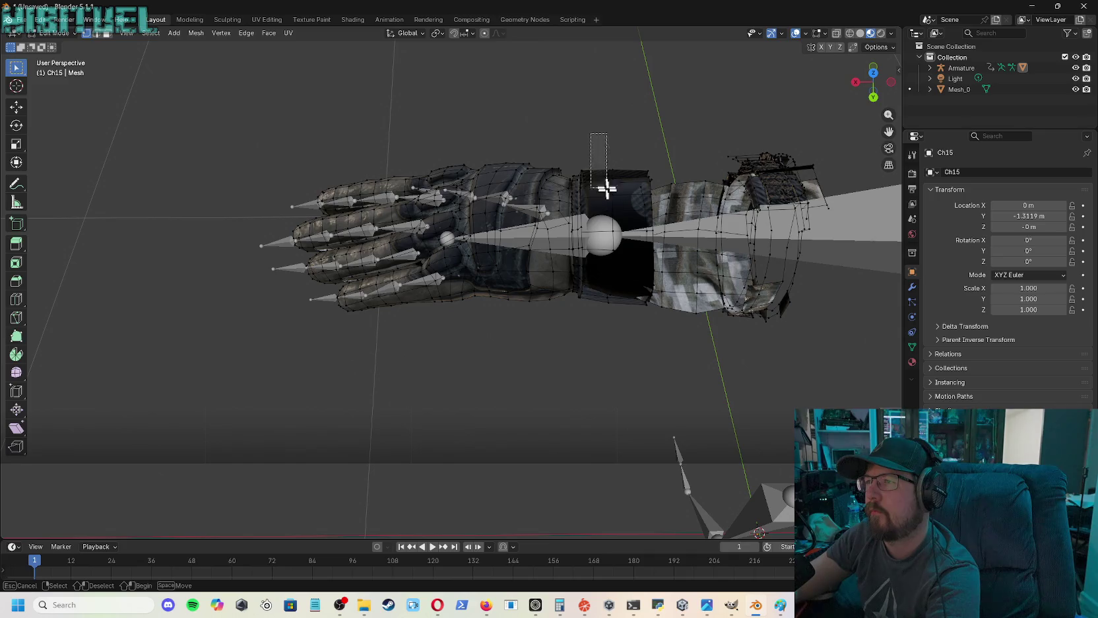
# - Delete the remaining sleeve pieces and stray vertices until only the glove remains
pyautogui.moveTo(604, 181); pyautogui.dragTo(895, 336)
pyautogui.press('x')
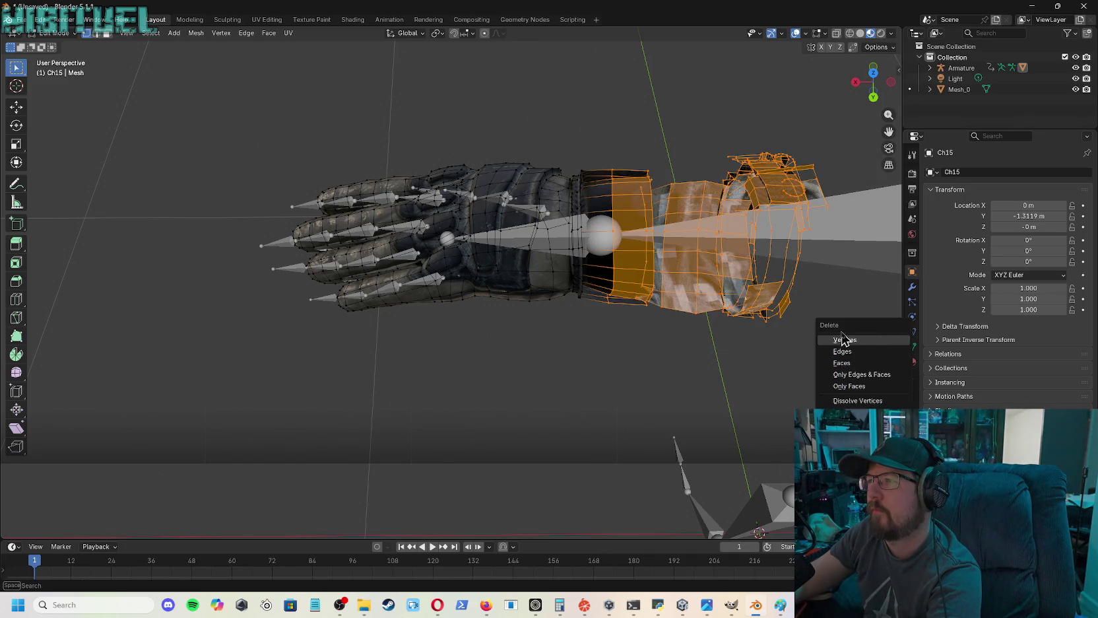
pyautogui.click(844, 339)
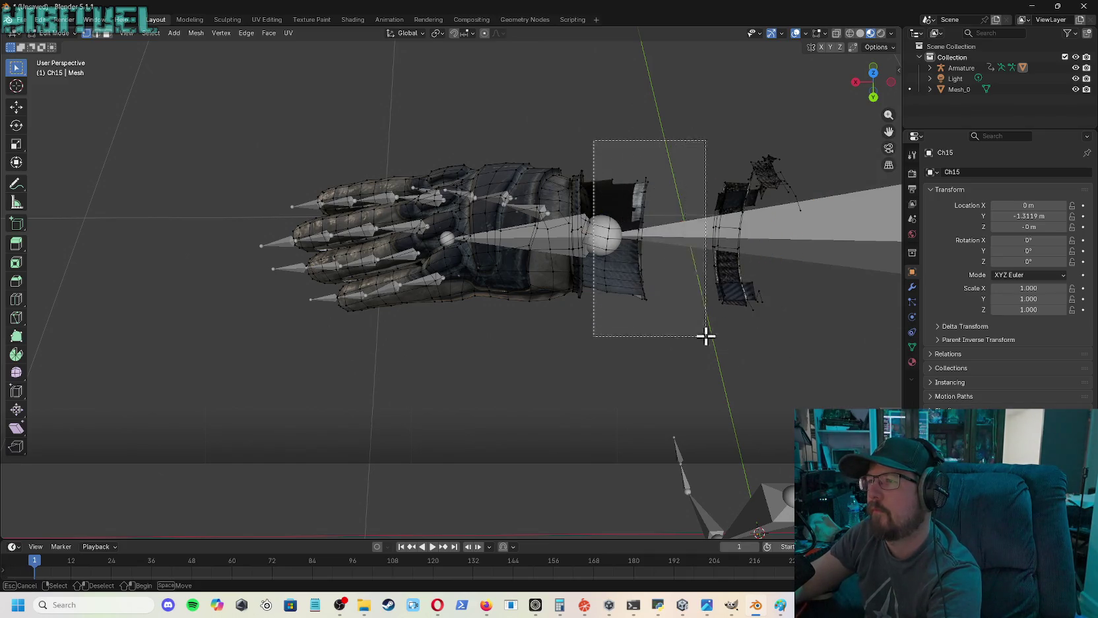
pyautogui.moveTo(619, 221); pyautogui.dragTo(838, 327)
pyautogui.press('x')
pyautogui.click(789, 322)
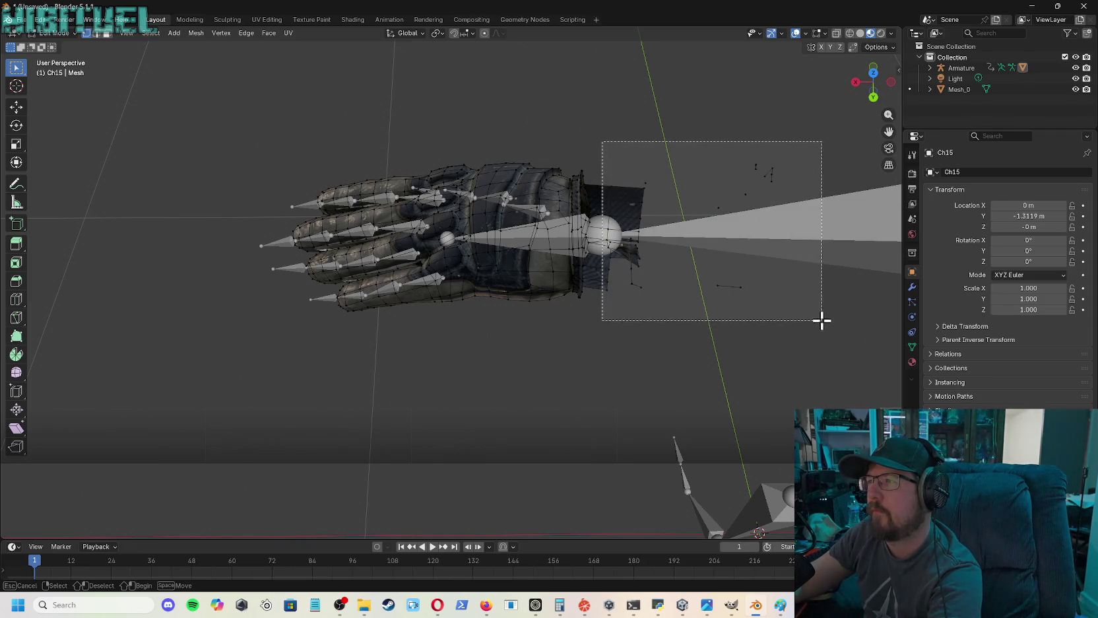
pyautogui.moveTo(623, 179); pyautogui.dragTo(826, 328)
pyautogui.press('x')
pyautogui.click(822, 323)
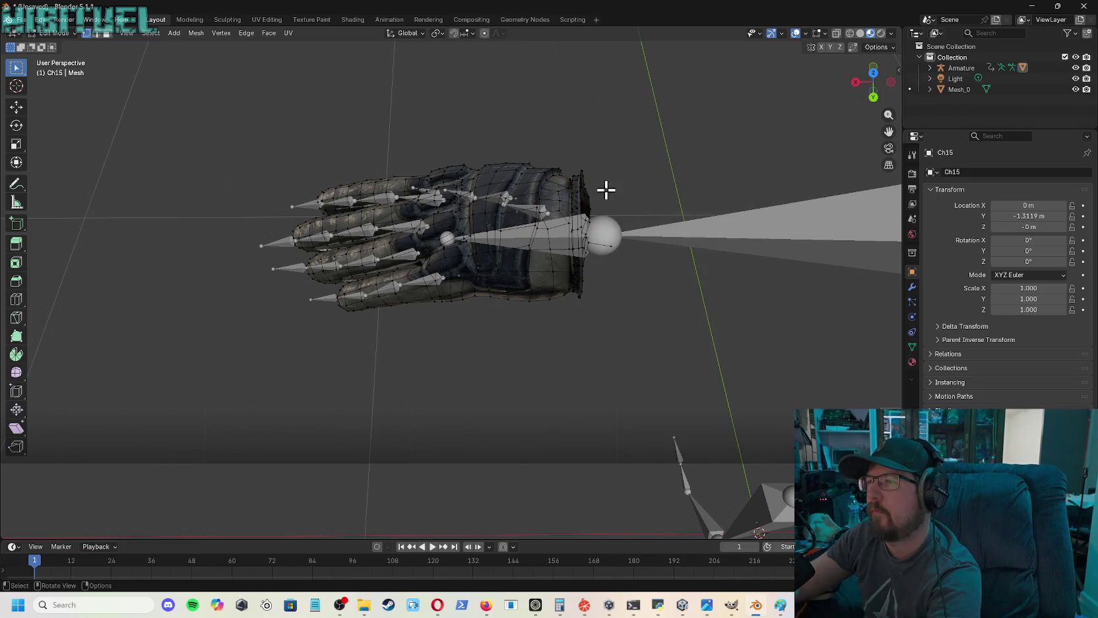
pyautogui.press('x')
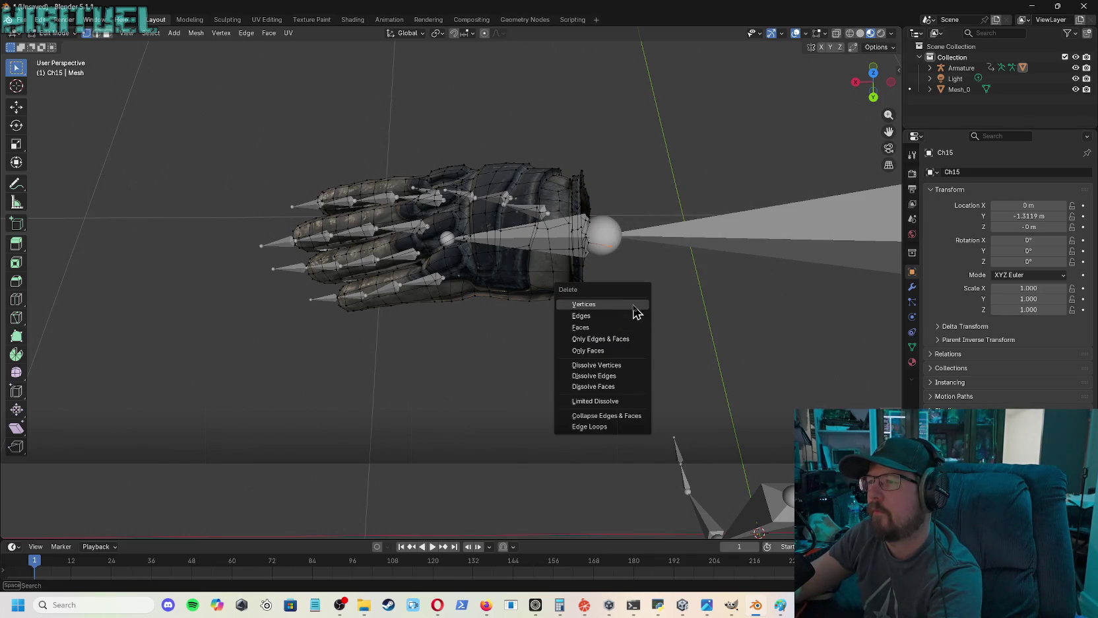
pyautogui.click(634, 305)
pyautogui.scroll(2, 638, 282)
pyautogui.scroll(2, 699, 292)
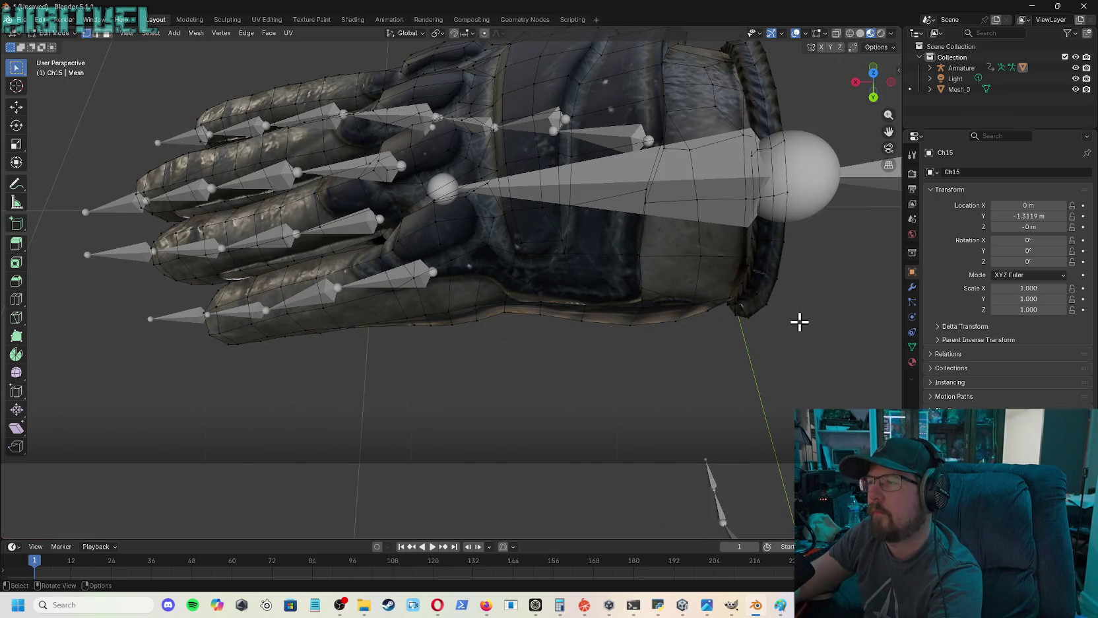
# - Orbit beneath the open wrist cuff to inspect its edge and inner rim
pyautogui.moveTo(863, 87)
pyautogui.mouseDown()
pyautogui.moveTo(877, 99)
pyautogui.moveTo(872, 87)
pyautogui.mouseUp()
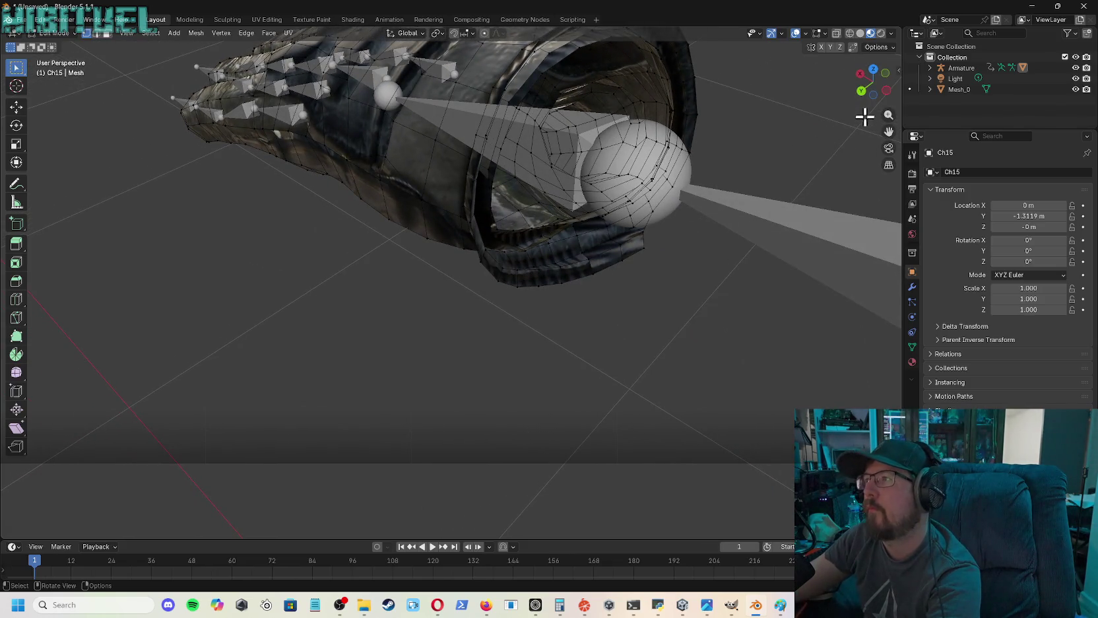
pyautogui.moveTo(876, 99); pyautogui.dragTo(872, 92)
pyautogui.moveTo(423, 265)
pyautogui.mouseDown(button='middle')
pyautogui.moveTo(402, 271)
pyautogui.moveTo(410, 161)
pyautogui.moveTo(422, 142)
pyautogui.moveTo(459, 138)
pyautogui.mouseUp(button='middle')
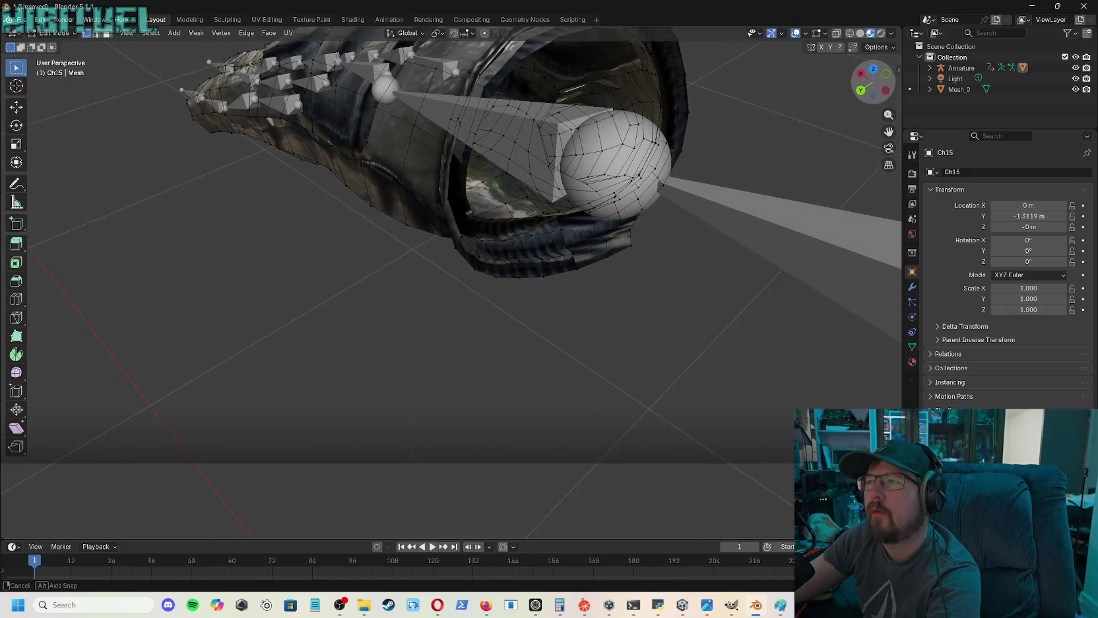
pyautogui.moveTo(863, 109)
pyautogui.mouseDown(button='middle')
pyautogui.moveTo(724, 319)
pyautogui.moveTo(754, 301)
pyautogui.mouseUp(button='middle')
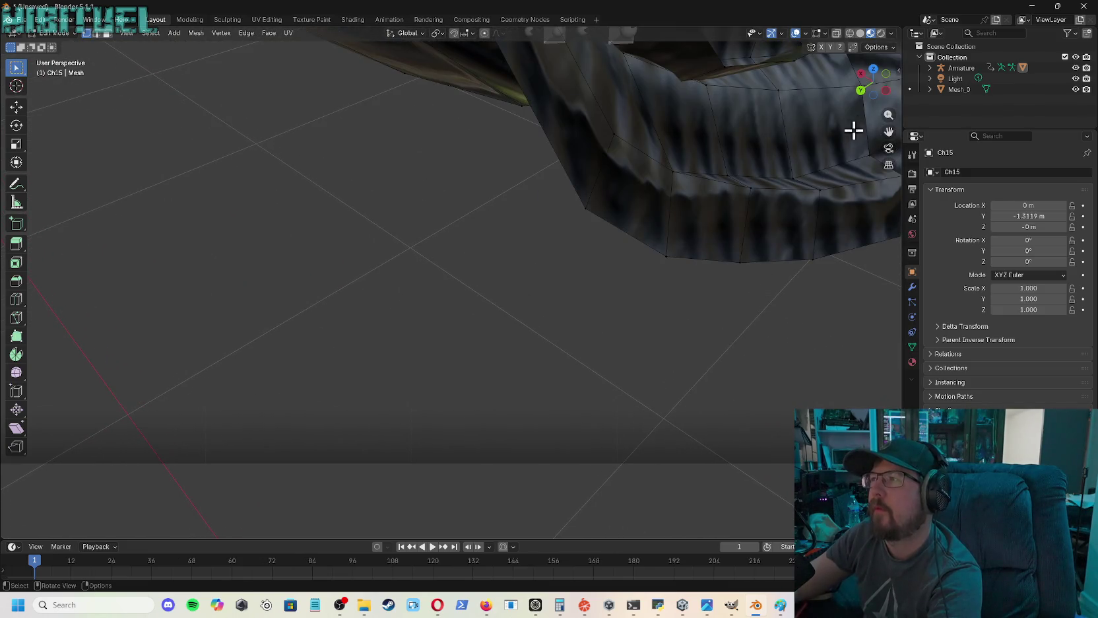
pyautogui.moveTo(889, 130)
pyautogui.mouseDown()
pyautogui.moveTo(693, 218)
pyautogui.moveTo(607, 271)
pyautogui.moveTo(581, 392)
pyautogui.mouseUp()
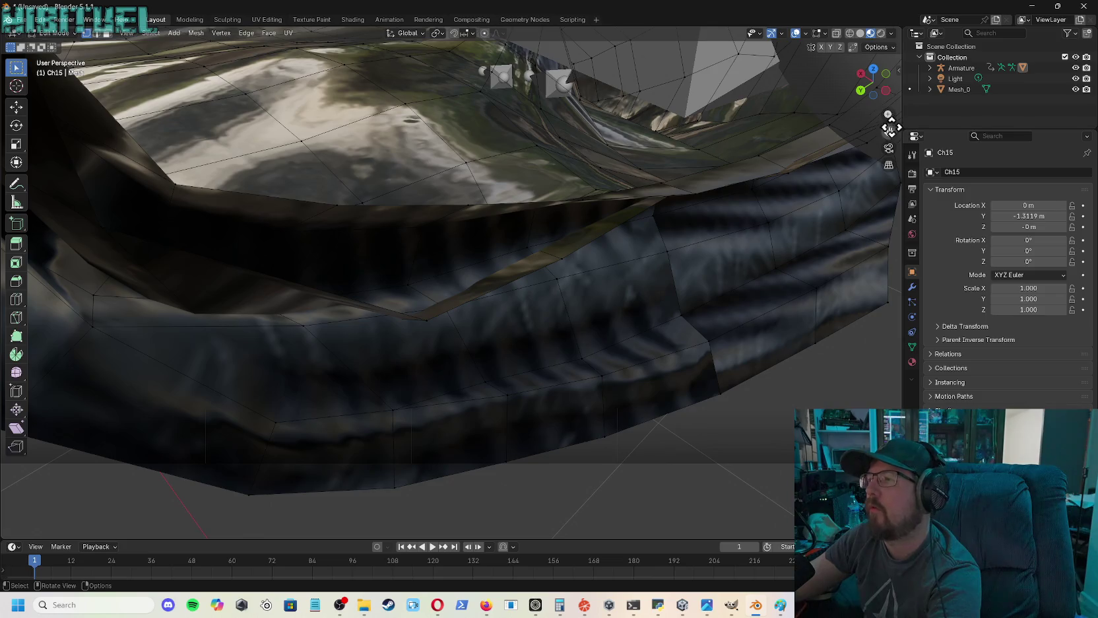
pyautogui.moveTo(882, 91); pyautogui.dragTo(878, 205)
pyautogui.moveTo(889, 131); pyautogui.dragTo(886, 162)
pyautogui.moveTo(873, 82)
pyautogui.mouseDown()
pyautogui.moveTo(866, 96)
pyautogui.moveTo(888, 113)
pyautogui.moveTo(888, 136)
pyautogui.moveTo(889, 76)
pyautogui.mouseUp()
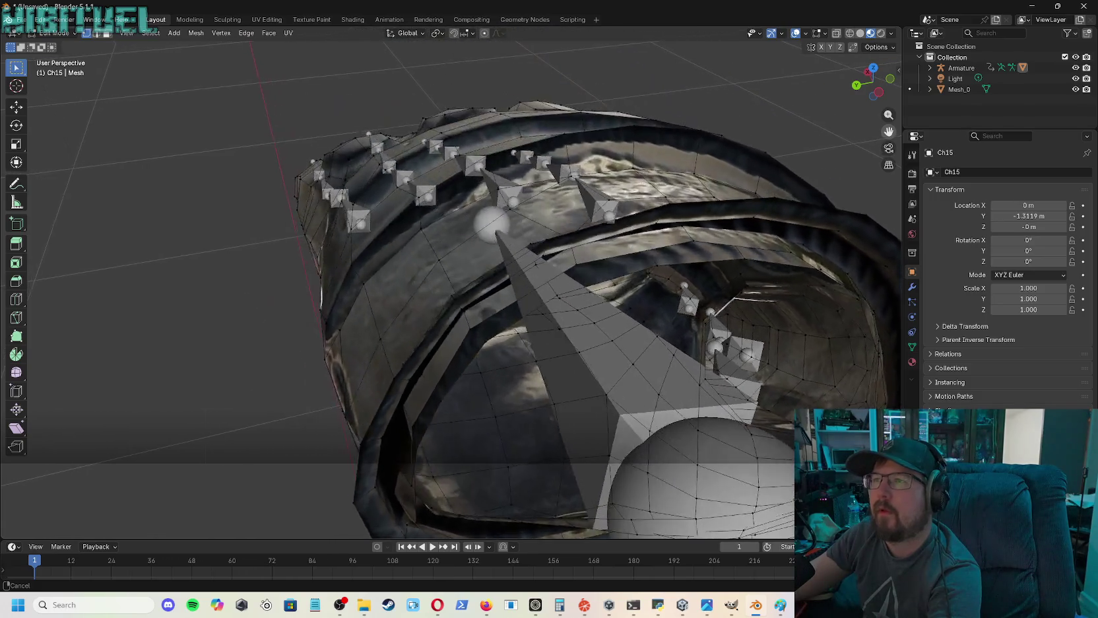
pyautogui.moveTo(890, 115)
pyautogui.mouseDown()
pyautogui.moveTo(889, 129)
pyautogui.moveTo(858, 93)
pyautogui.mouseUp()
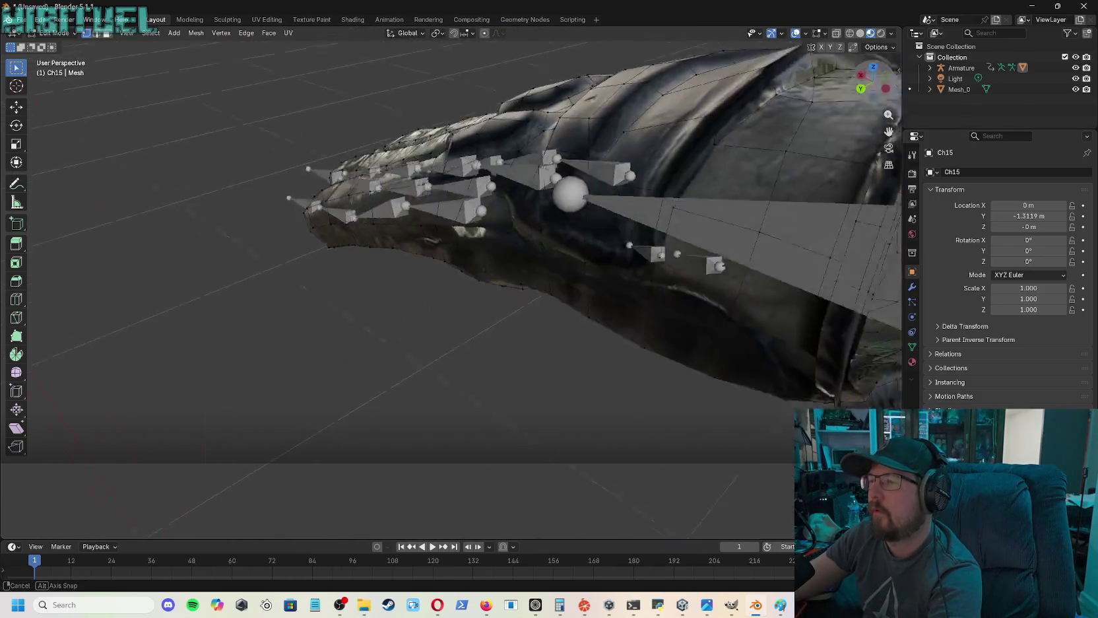
# - Orbit around the hand bones to look inside the glove from below
pyautogui.moveTo(890, 134)
pyautogui.mouseDown()
pyautogui.moveTo(896, 128)
pyautogui.moveTo(865, 92)
pyautogui.moveTo(892, 126)
pyautogui.mouseUp()
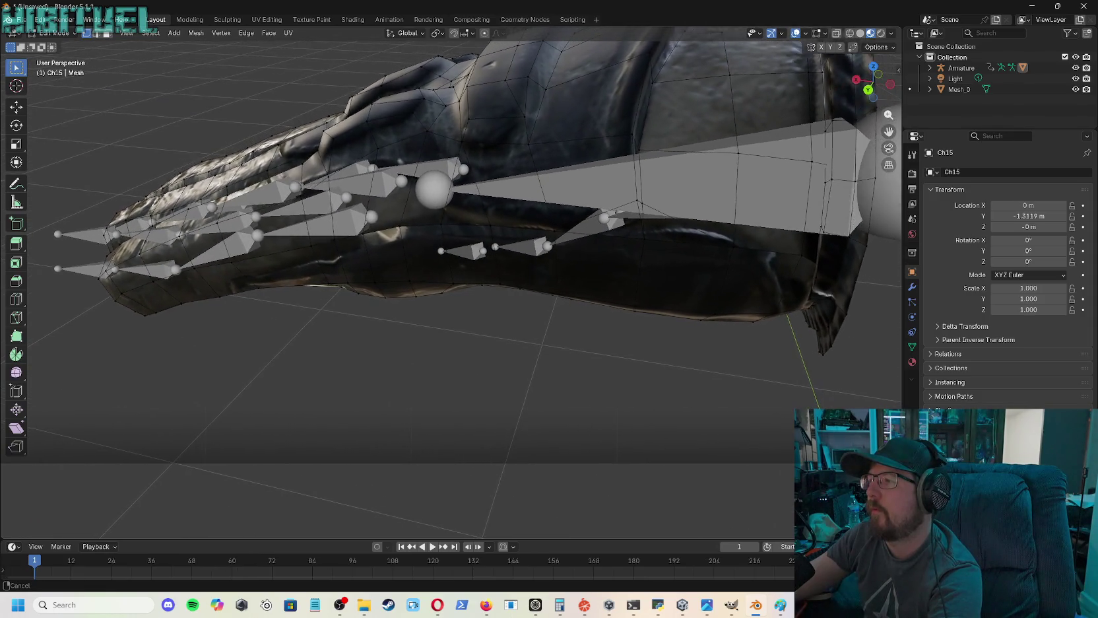
pyautogui.moveTo(885, 89); pyautogui.dragTo(888, 119)
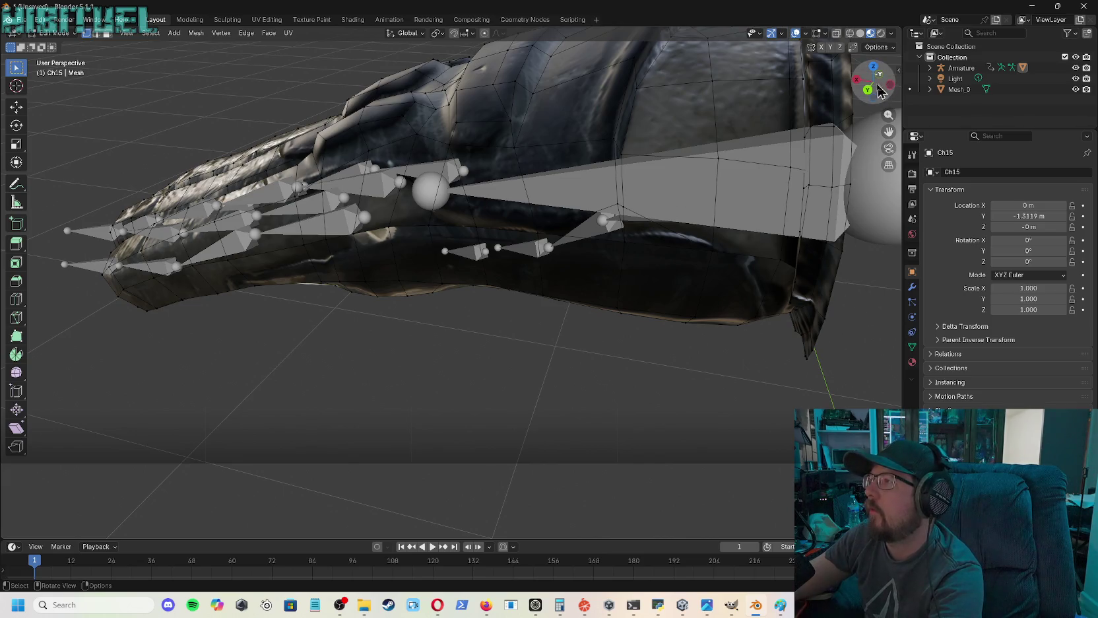
pyautogui.moveTo(875, 95); pyautogui.dragTo(858, 99)
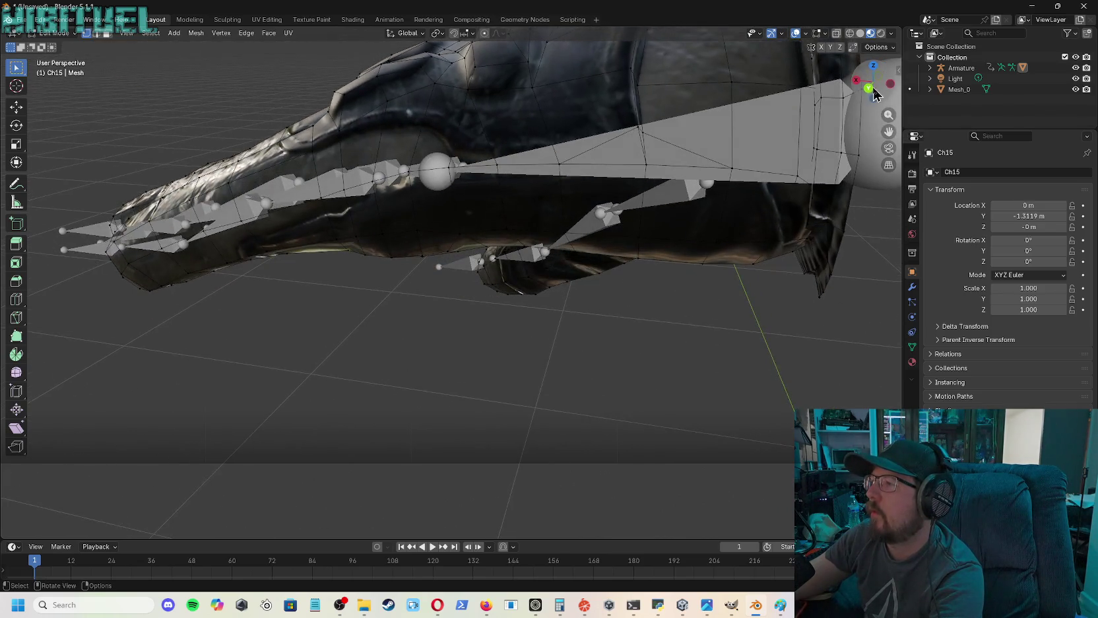
pyautogui.moveTo(884, 132)
pyautogui.mouseDown()
pyautogui.moveTo(870, 85)
pyautogui.moveTo(892, 115)
pyautogui.moveTo(889, 99)
pyautogui.moveTo(870, 129)
pyautogui.mouseUp()
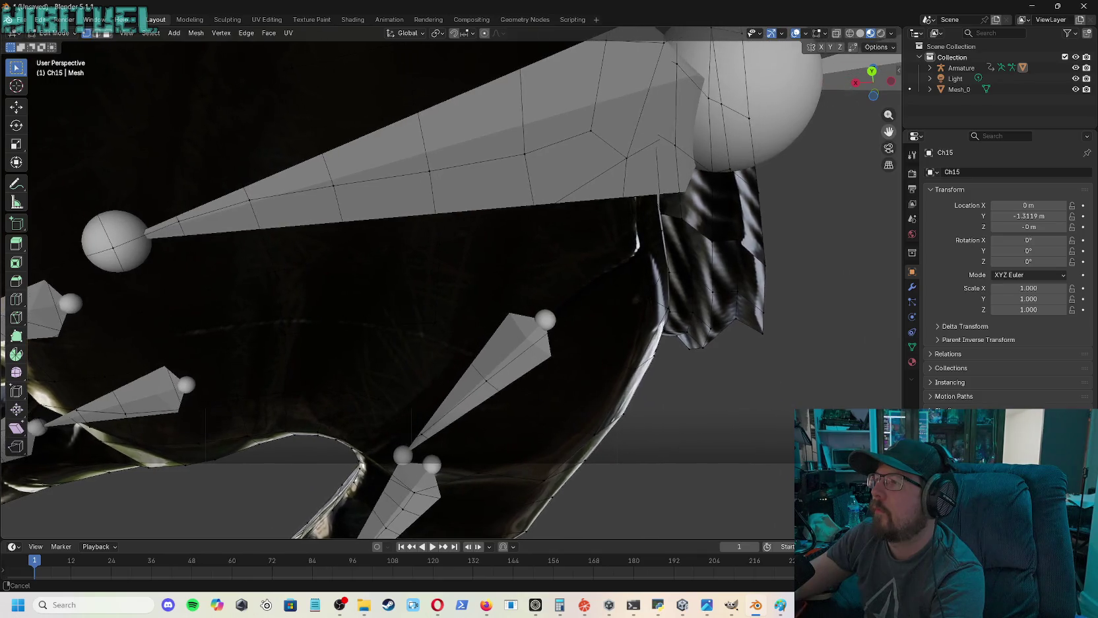
pyautogui.moveTo(873, 82)
pyautogui.mouseDown()
pyautogui.moveTo(851, 92)
pyautogui.moveTo(729, 334)
pyautogui.mouseUp()
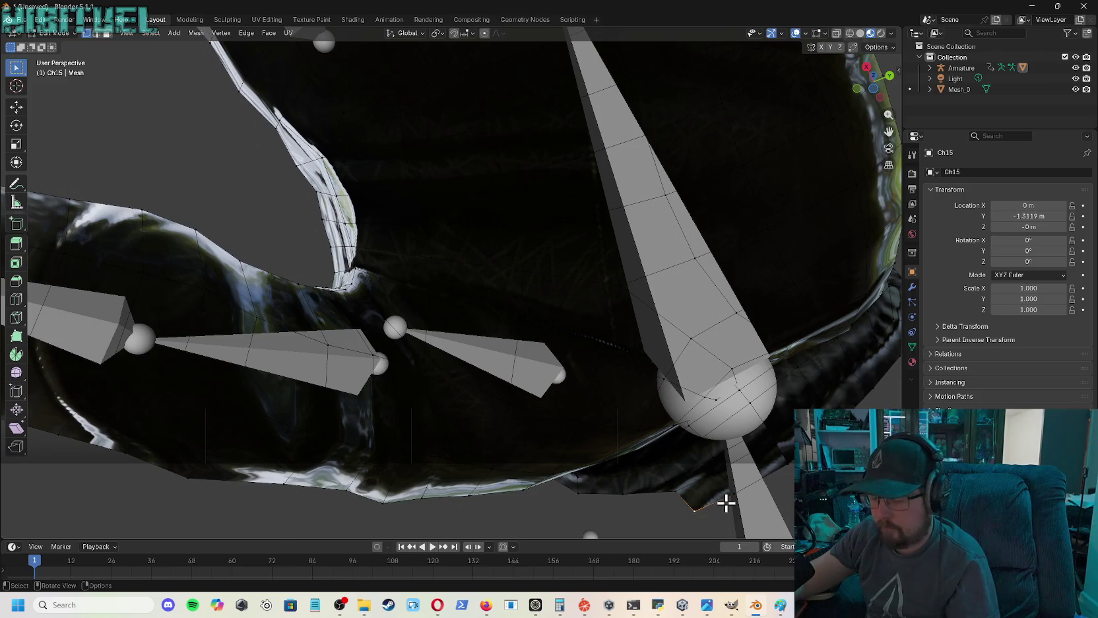
# - Centre the view on the selected vertex and orbit along the cuff's bottom edge
pyautogui.press('KP_Decimal')
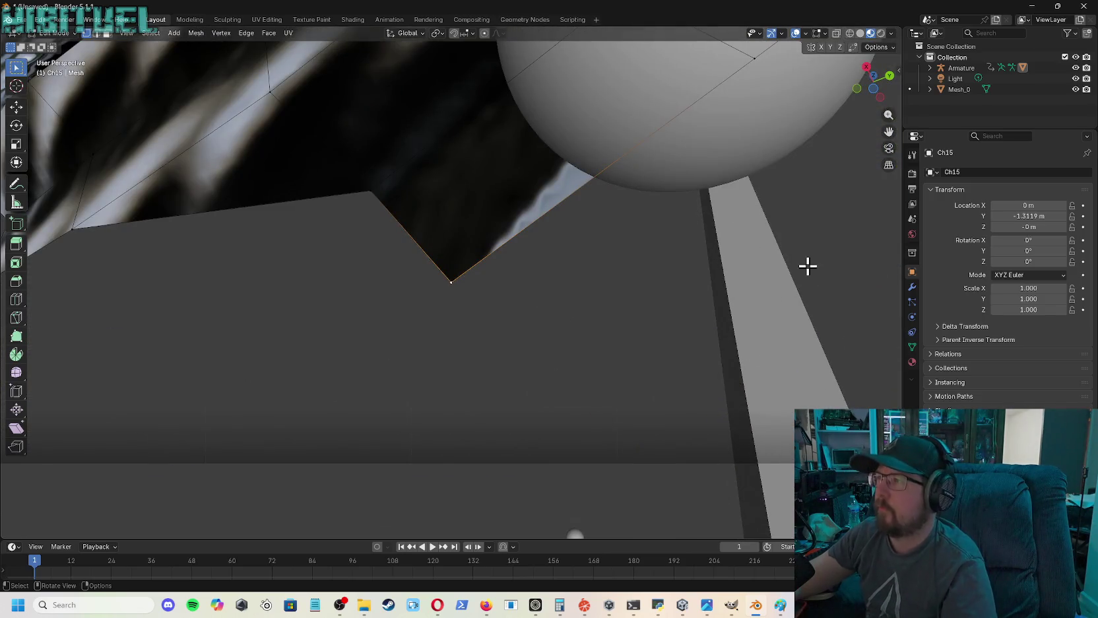
pyautogui.moveTo(891, 85); pyautogui.dragTo(825, 99)
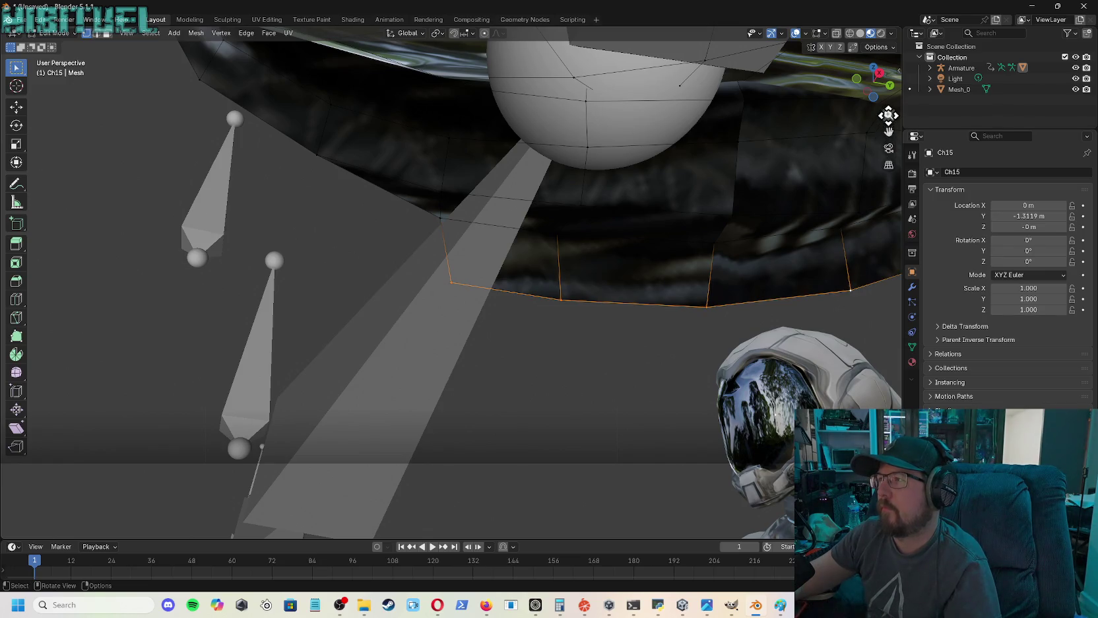
pyautogui.moveTo(889, 129); pyautogui.dragTo(889, 131)
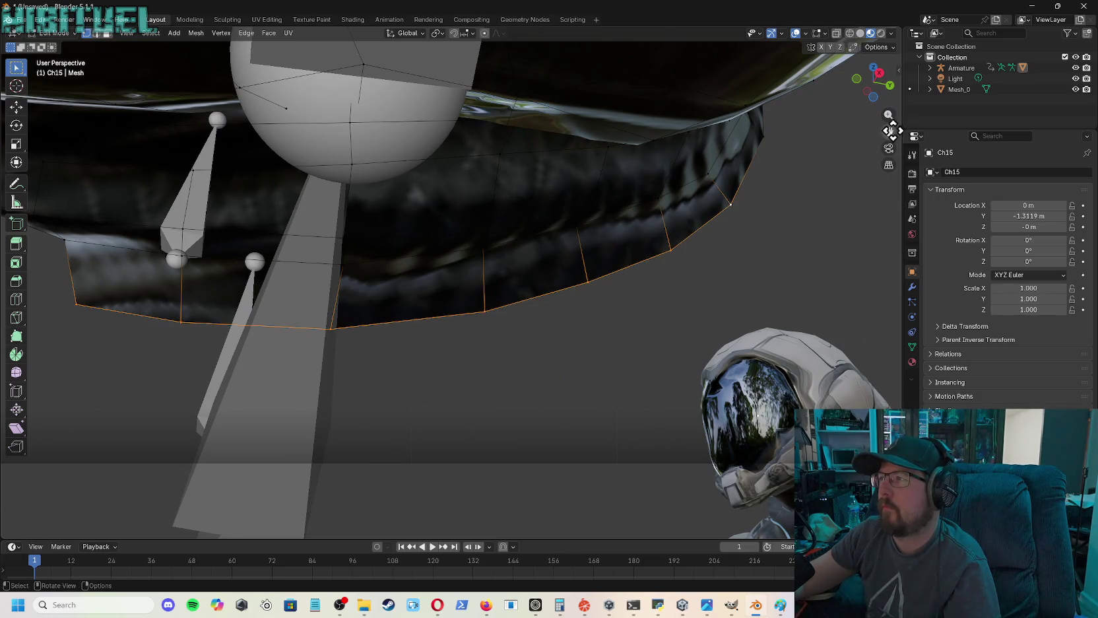
pyautogui.moveTo(894, 130); pyautogui.dragTo(896, 118)
pyautogui.moveTo(872, 78); pyautogui.dragTo(870, 83)
pyautogui.moveTo(887, 131); pyautogui.dragTo(649, 195)
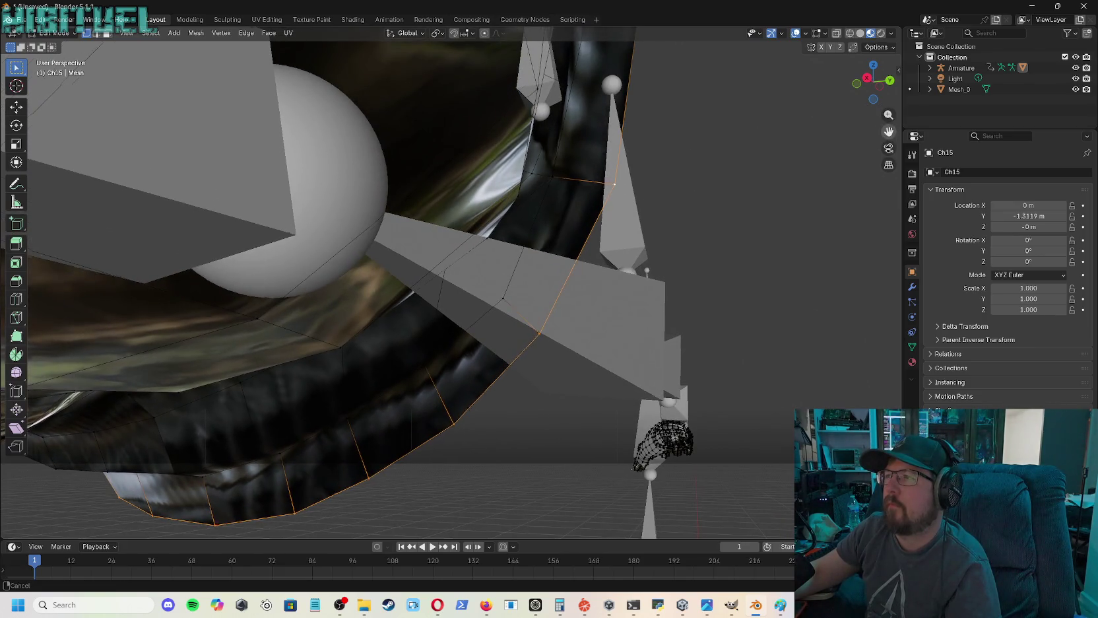
pyautogui.moveTo(871, 82); pyautogui.dragTo(890, 92)
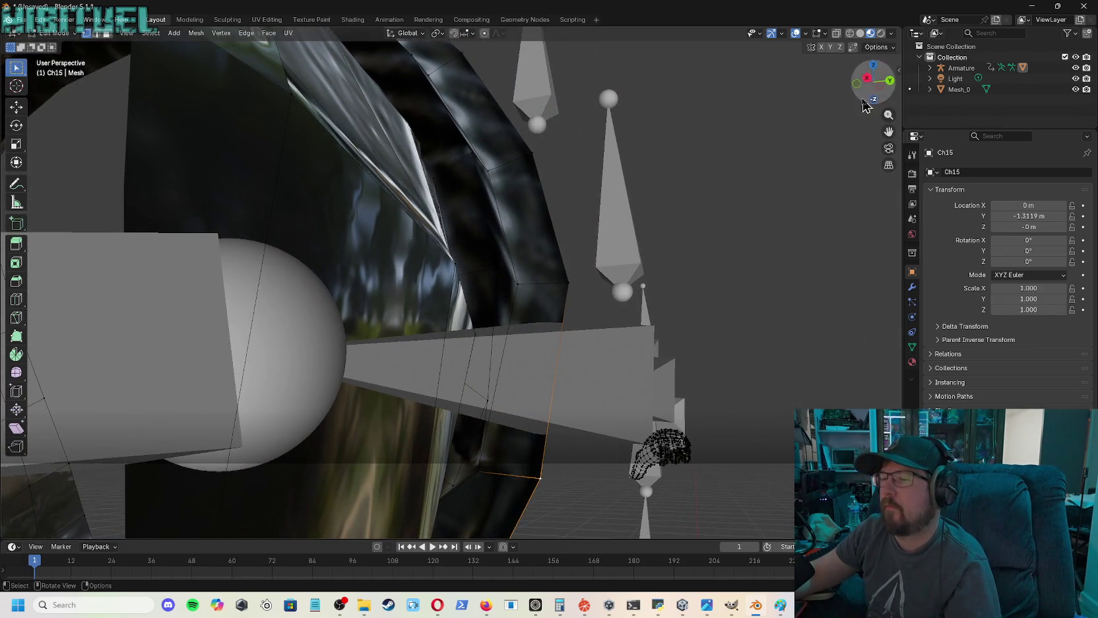
# - Zoom and pan until the jagged cloth edge beside the glove fills the view
pyautogui.moveTo(885, 117); pyautogui.dragTo(885, 63)
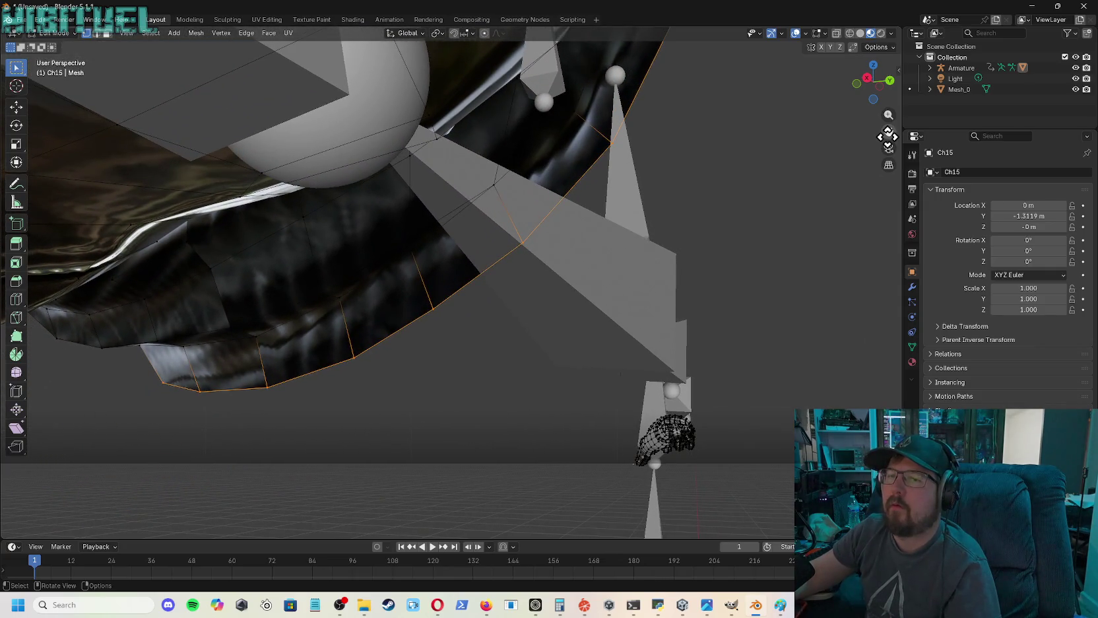
pyautogui.moveTo(885, 62); pyautogui.dragTo(873, 146)
pyautogui.moveTo(892, 89); pyautogui.dragTo(866, 85)
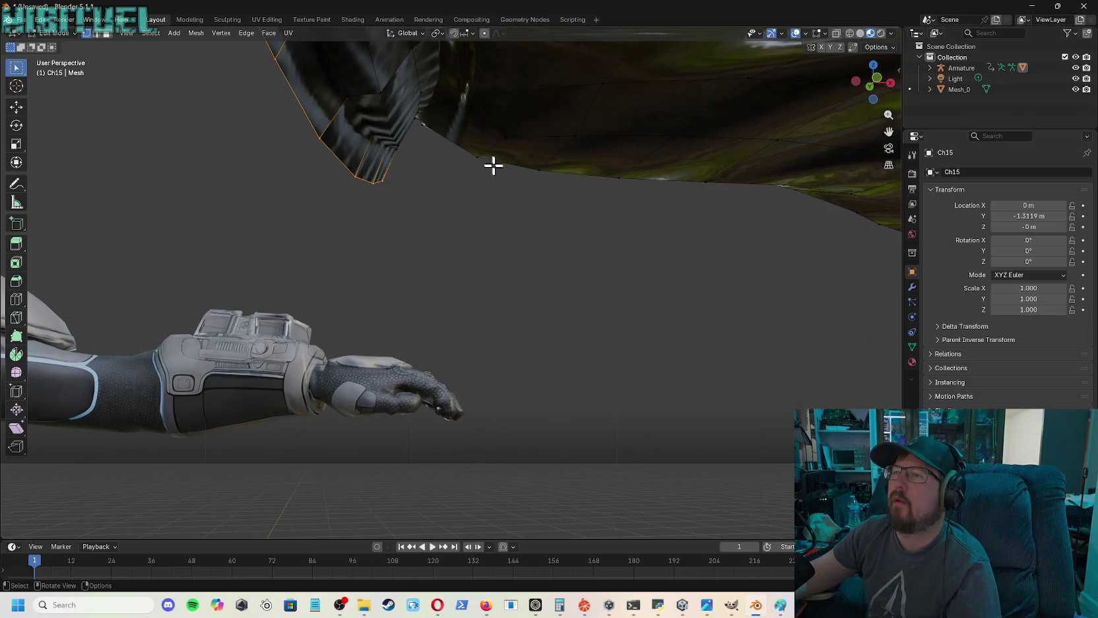
pyautogui.moveTo(889, 131); pyautogui.dragTo(889, 172)
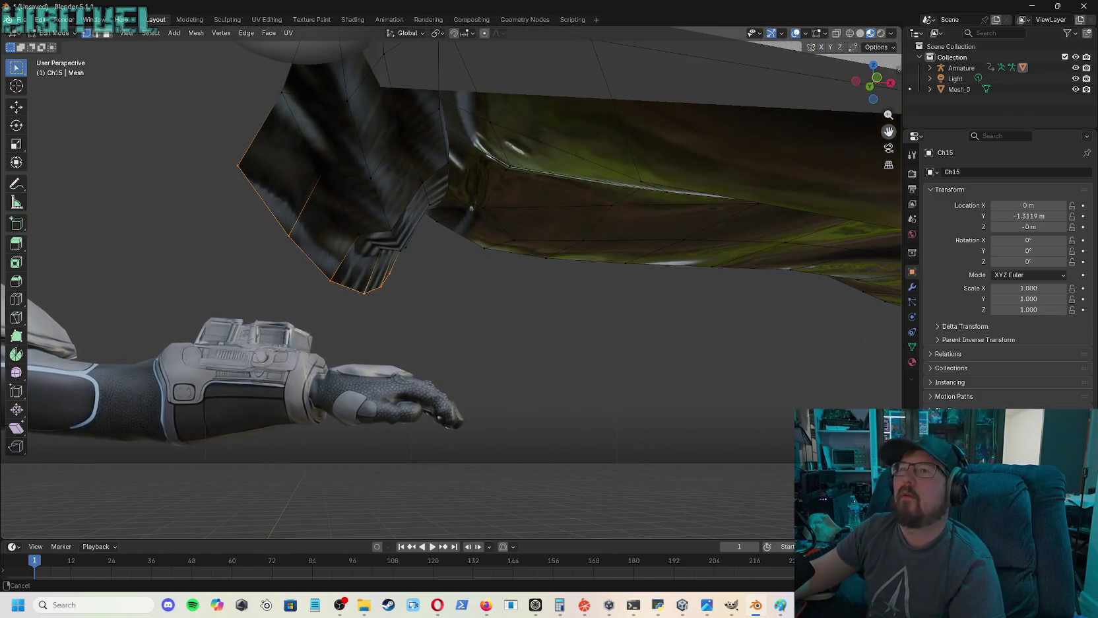
pyautogui.moveTo(889, 132); pyautogui.dragTo(889, 171)
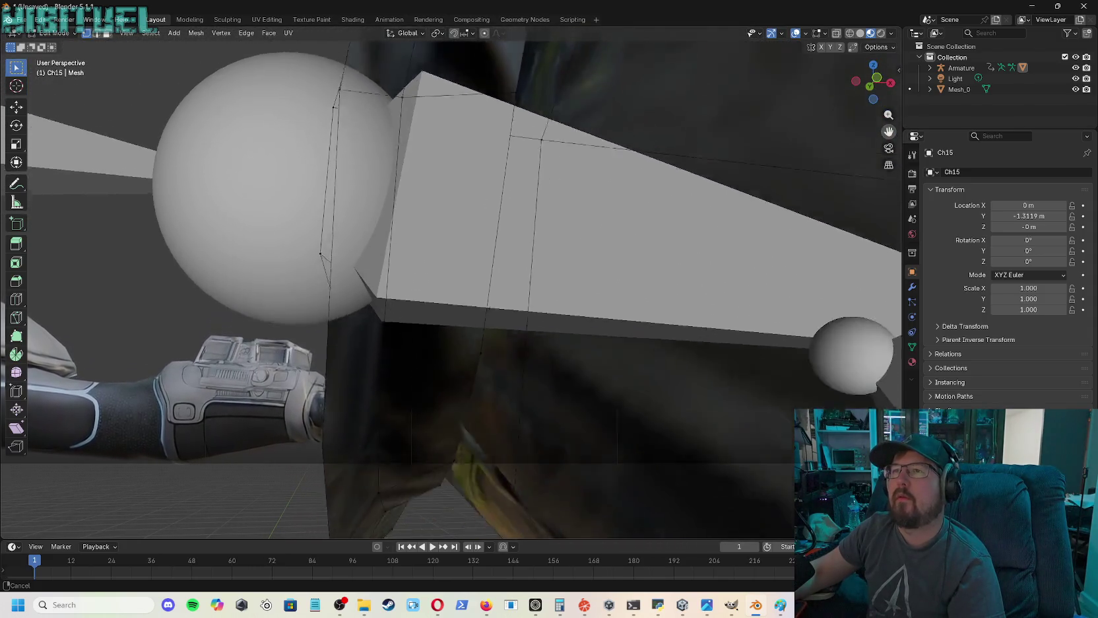
pyautogui.moveTo(889, 131); pyautogui.dragTo(889, 99)
pyautogui.keyDown('shift'); pyautogui.moveTo(644, 216); pyautogui.dragTo(644, 216, button='middle'); pyautogui.keyUp('shift')
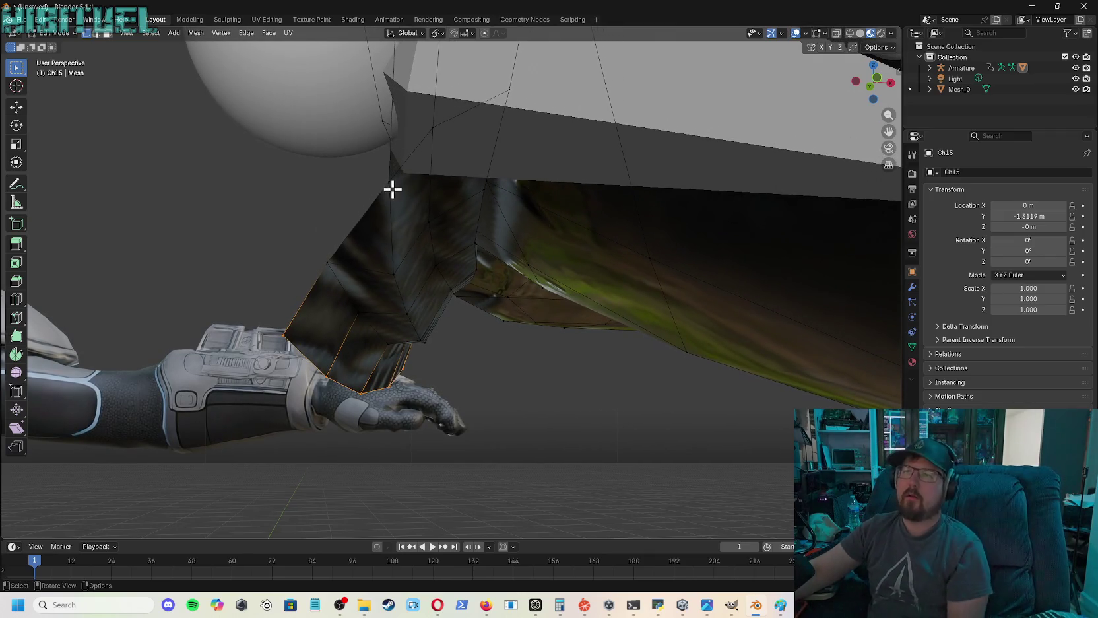
# - Shift the Ch15 cloth edge's corner, next-down and upper rim vertices leftward
pyautogui.click(390, 181)
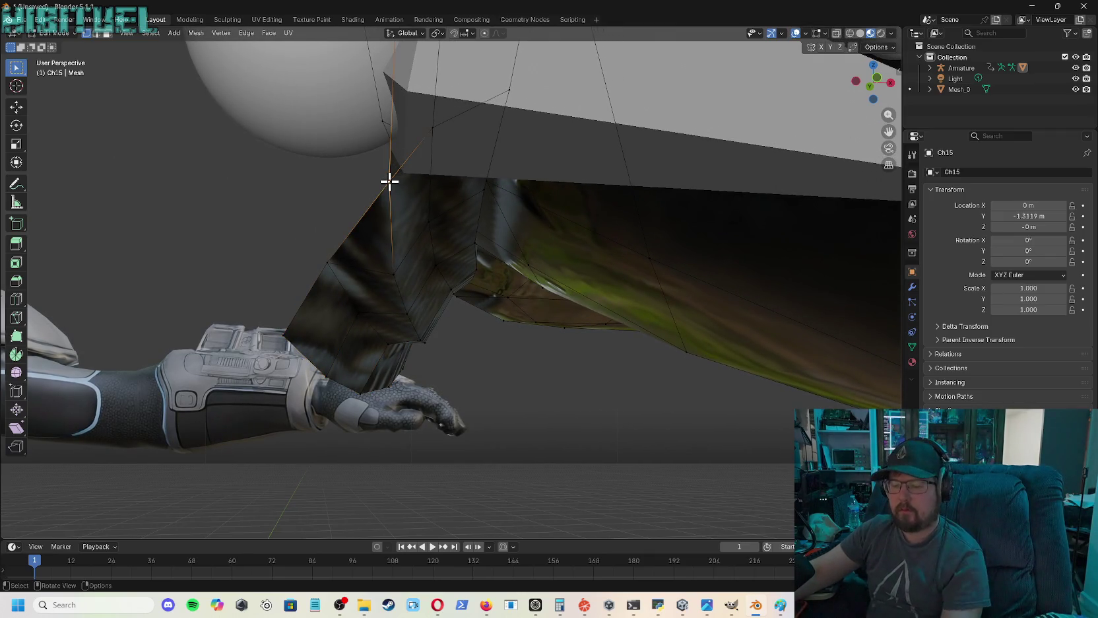
pyautogui.press('g')
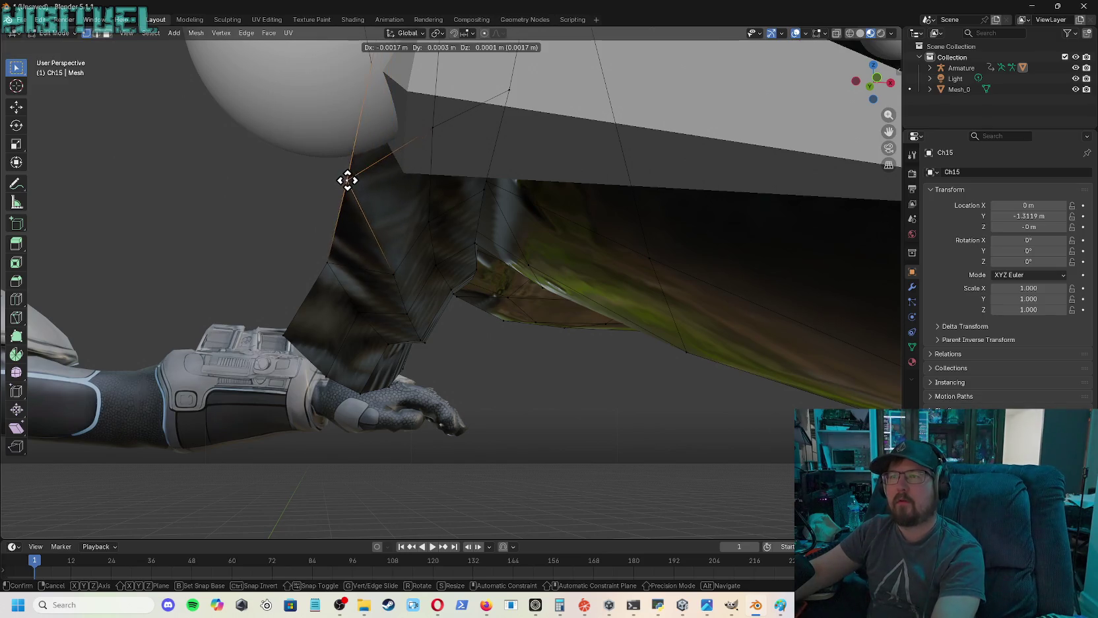
pyautogui.click(343, 180)
pyautogui.click(330, 264)
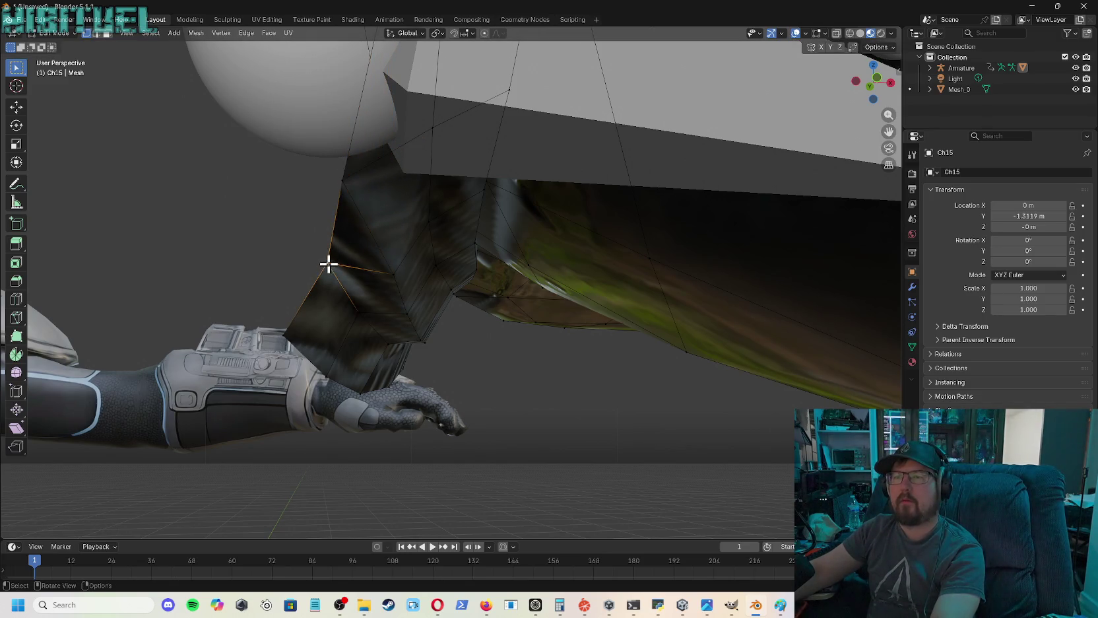
pyautogui.press('g')
pyautogui.click(290, 266)
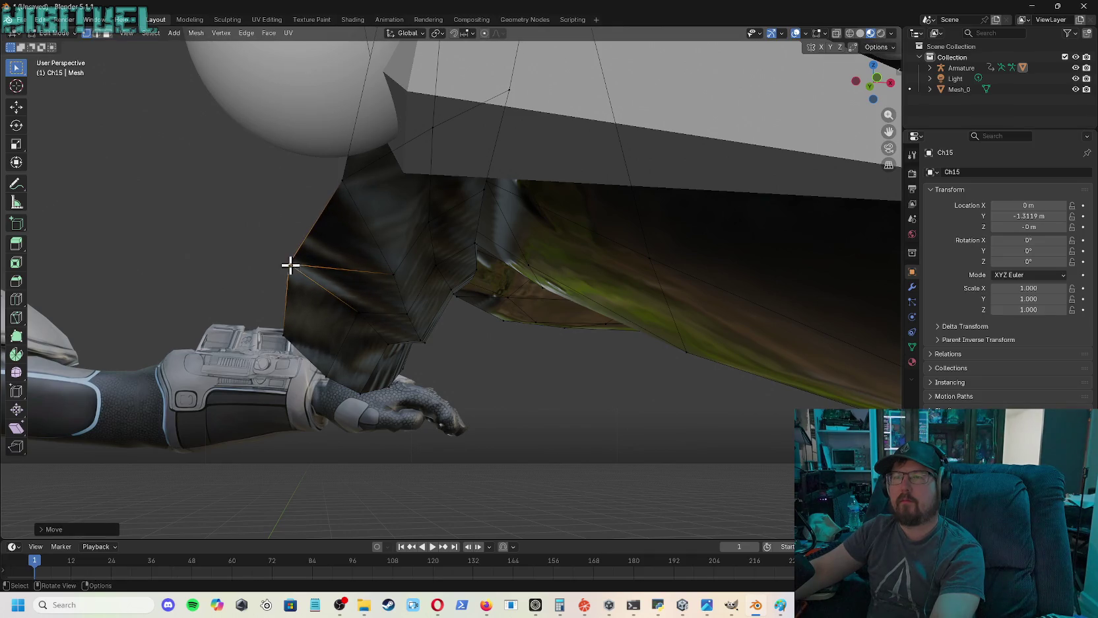
pyautogui.click(347, 184)
pyautogui.press('g')
pyautogui.click(284, 191)
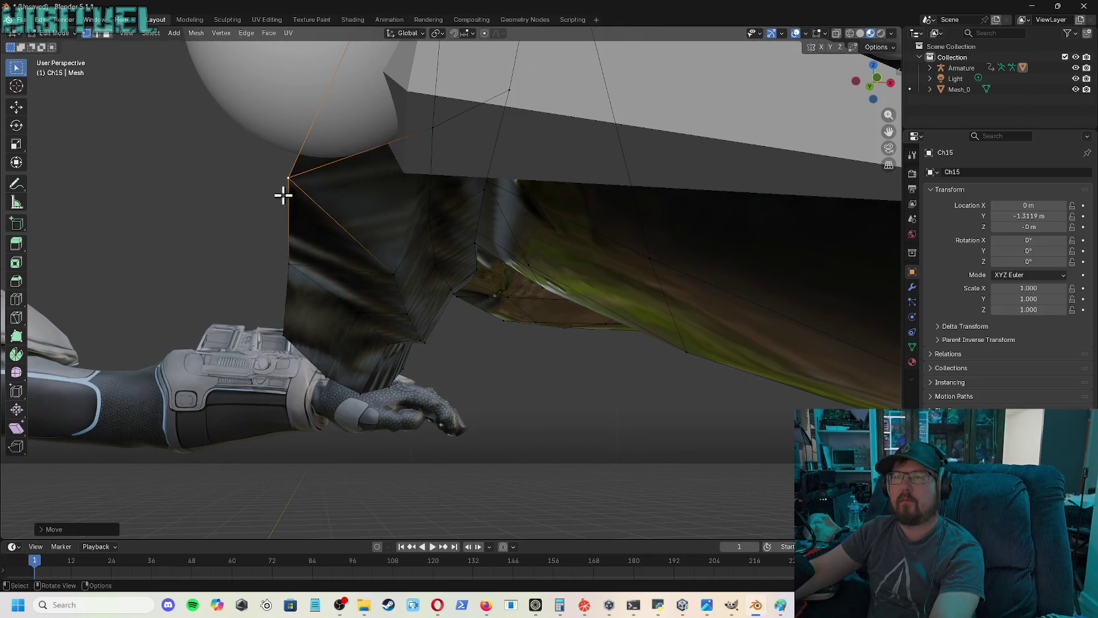
# - Pull the lower and upper edge vertices further left and stretch the cloth tip outward
pyautogui.click(290, 261)
pyautogui.press('g')
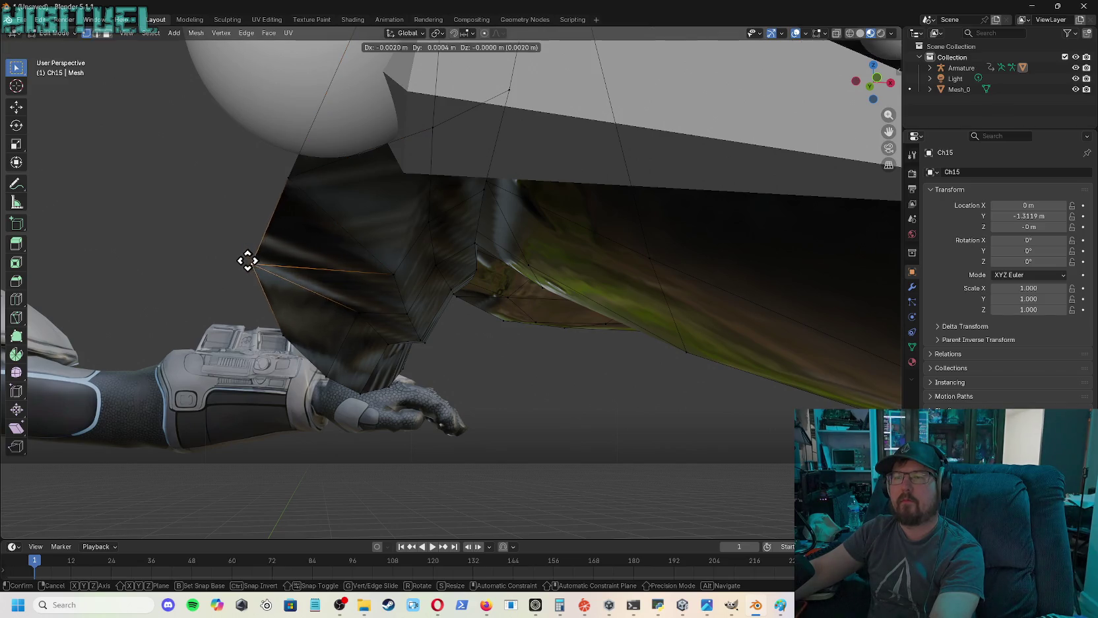
pyautogui.click(241, 262)
pyautogui.click(289, 176)
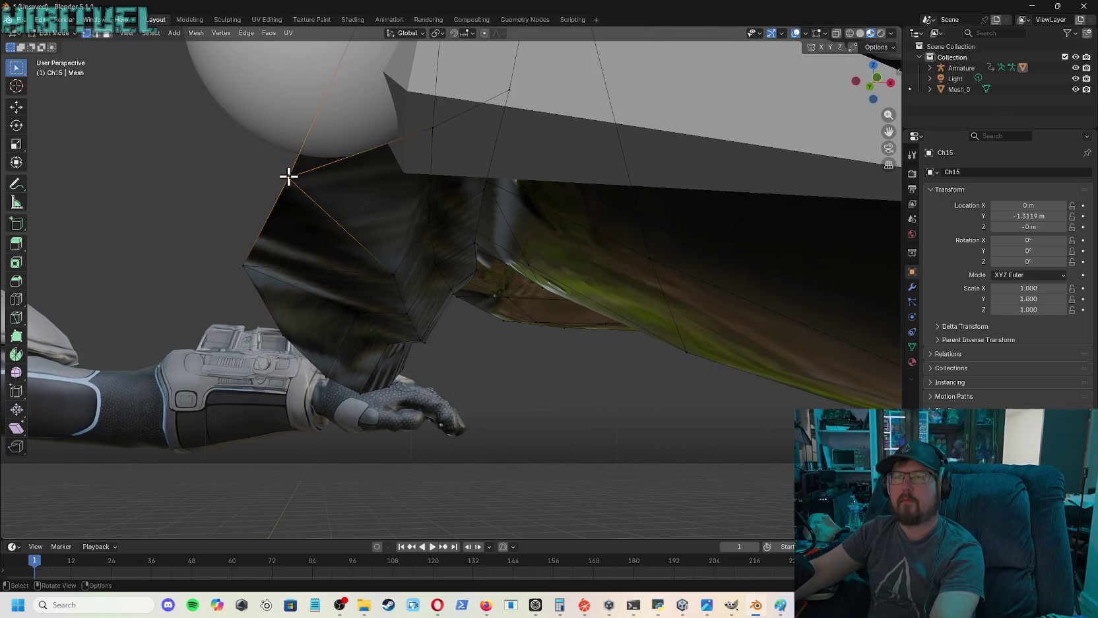
pyautogui.press('g')
pyautogui.click(237, 167)
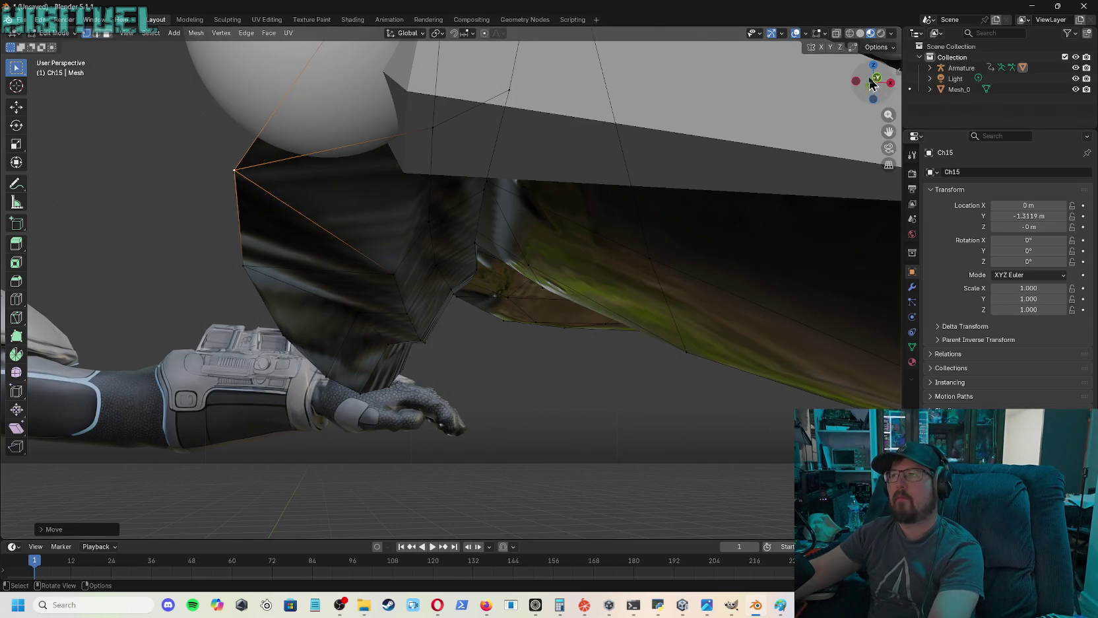
pyautogui.moveTo(871, 83); pyautogui.dragTo(858, 93)
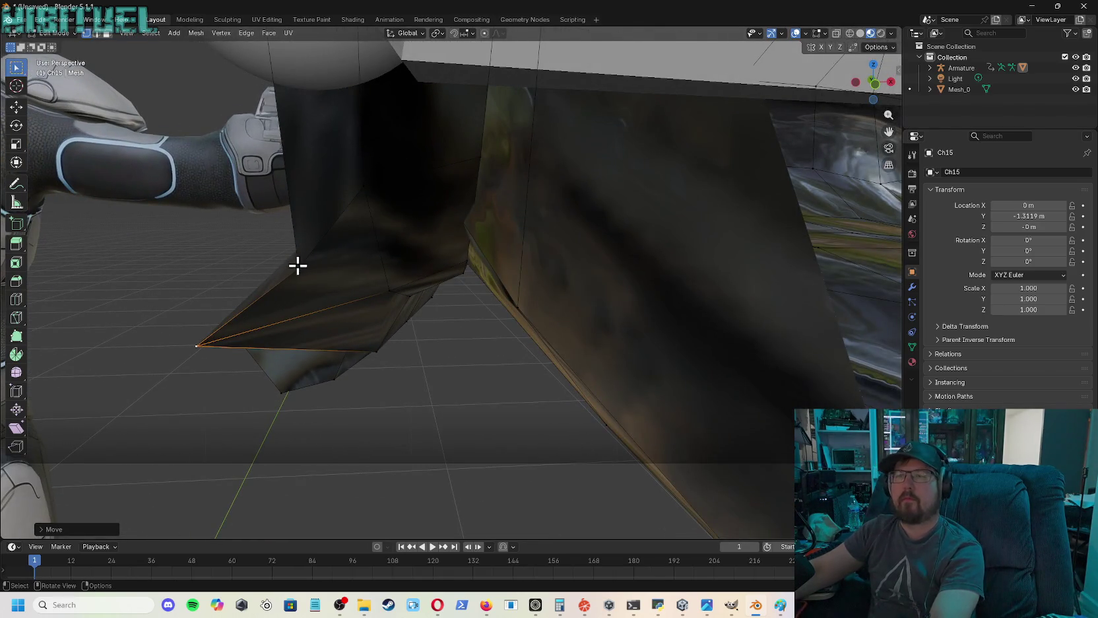
pyautogui.click(297, 258)
pyautogui.press('g')
pyautogui.click(181, 272)
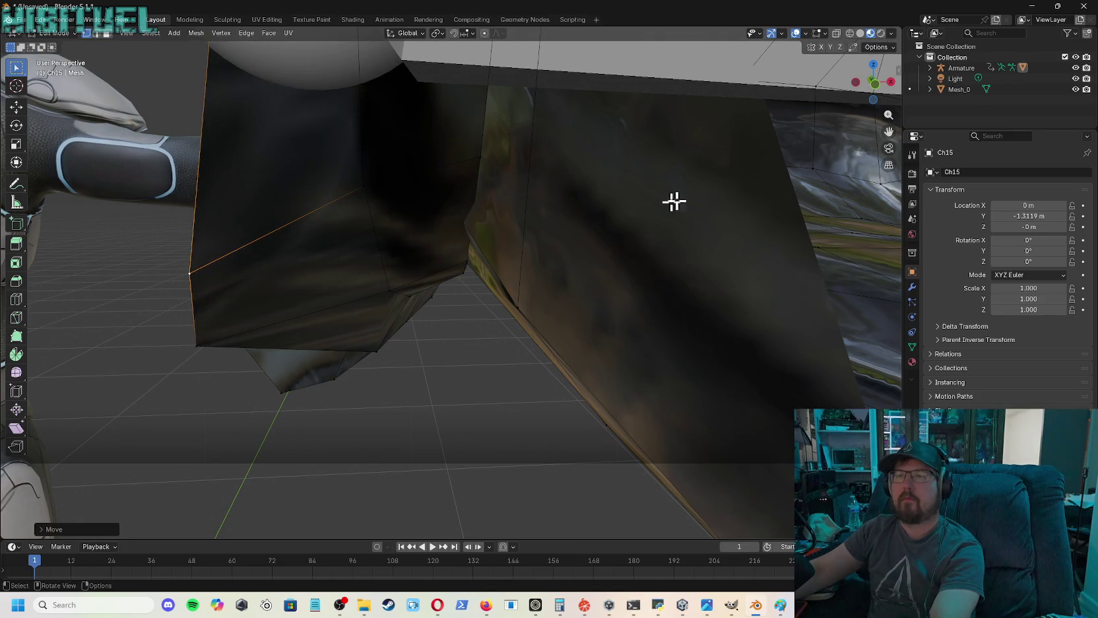
# - Inspect the cloth flap's underside and reposition the vertex beside the leg along the edge
pyautogui.moveTo(871, 80); pyautogui.dragTo(865, 93)
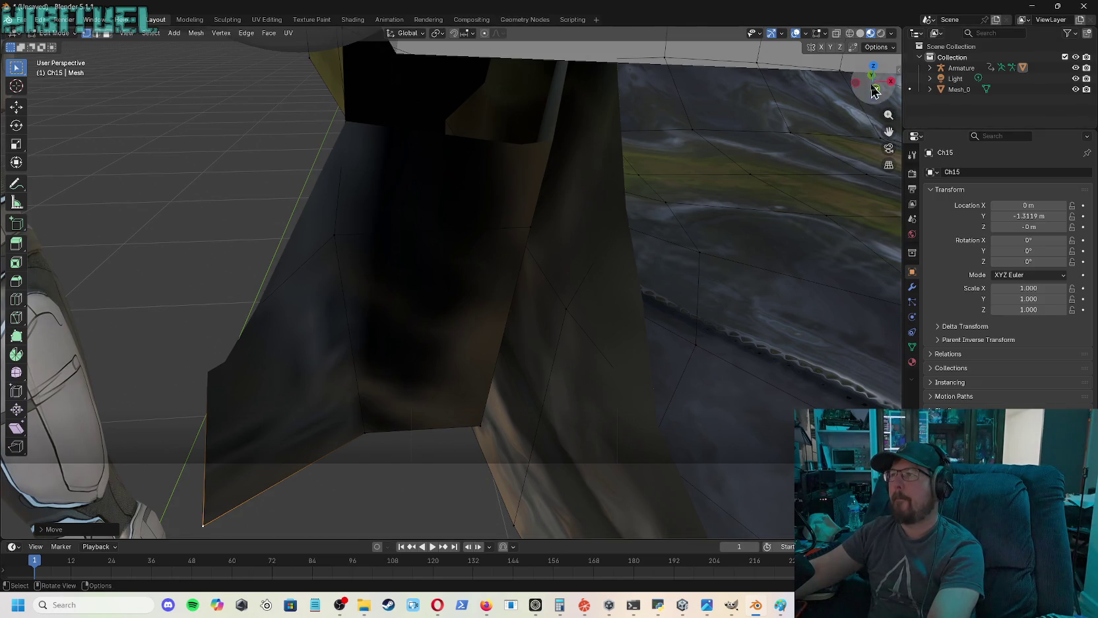
pyautogui.moveTo(874, 93); pyautogui.dragTo(878, 89)
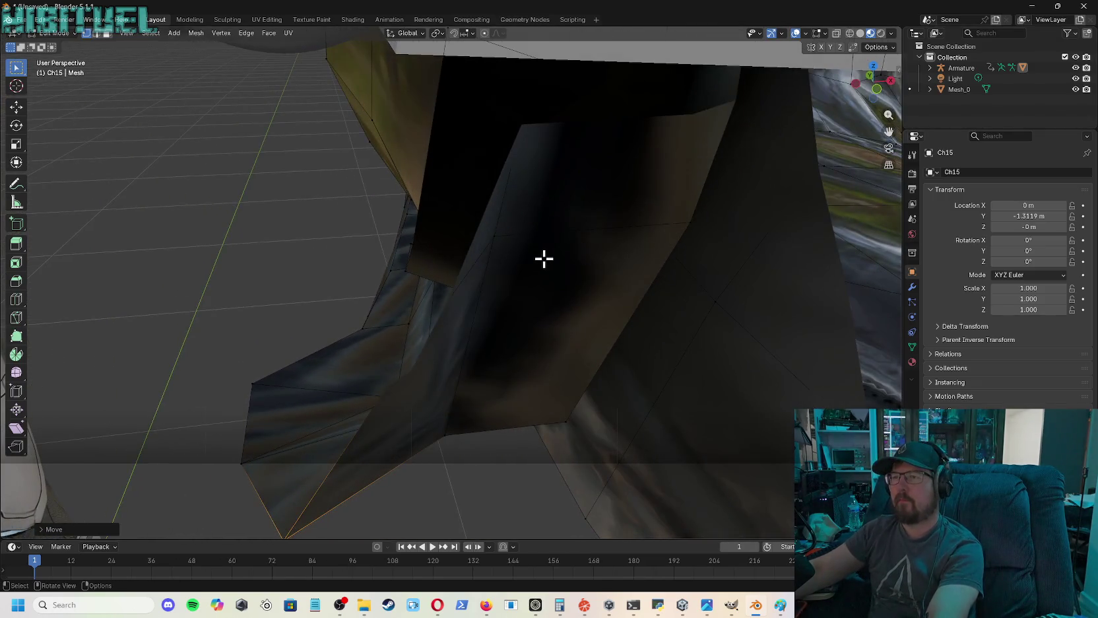
pyautogui.scroll(-4, 544, 258)
pyautogui.scroll(1, 544, 258)
pyautogui.scroll(2, 438, 301)
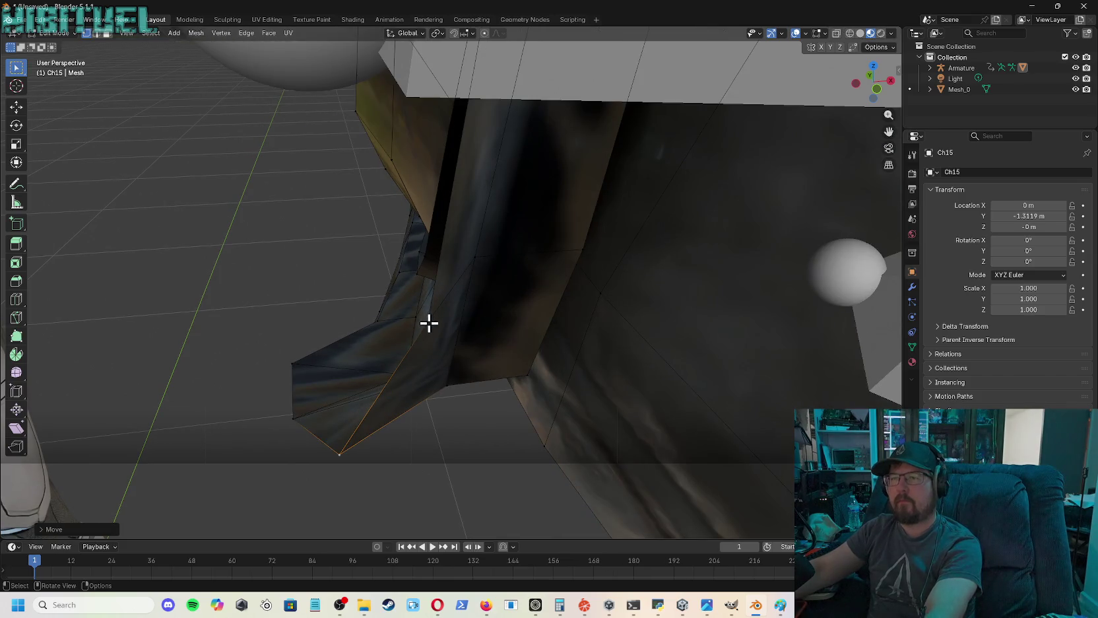
pyautogui.press('g')
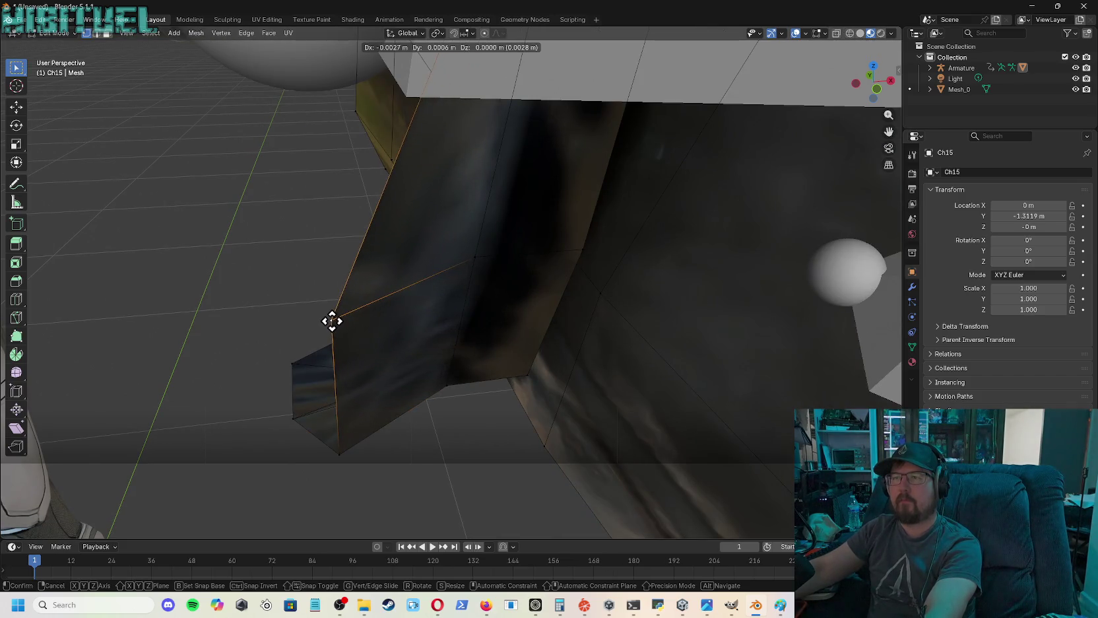
pyautogui.click(340, 317)
pyautogui.moveTo(878, 88); pyautogui.dragTo(874, 92)
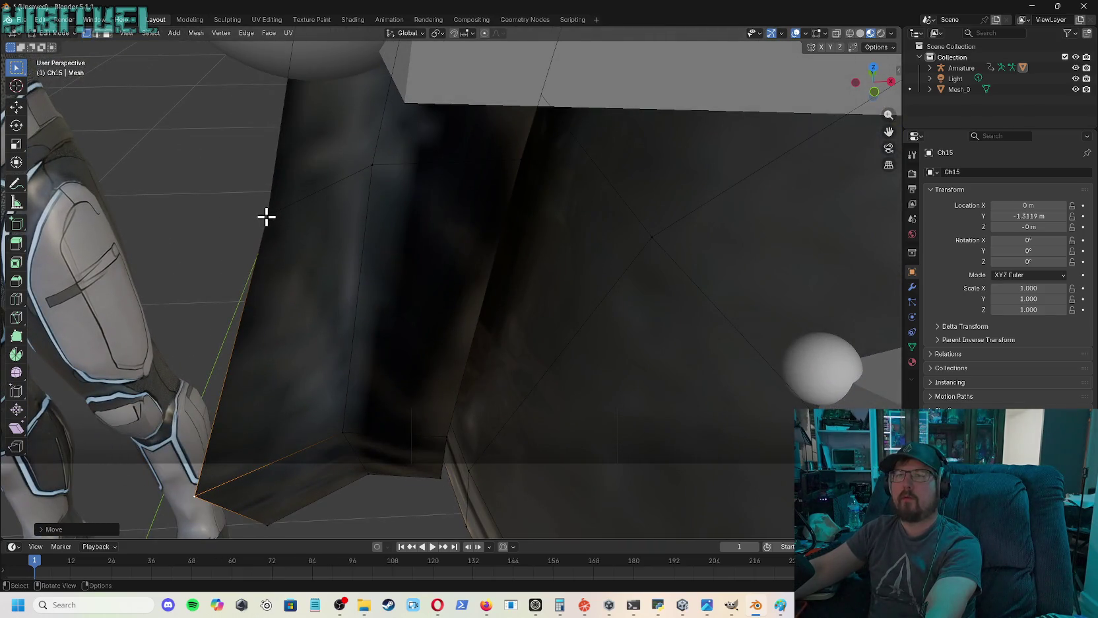
pyautogui.click(266, 216)
pyautogui.press('g')
pyautogui.click(174, 208)
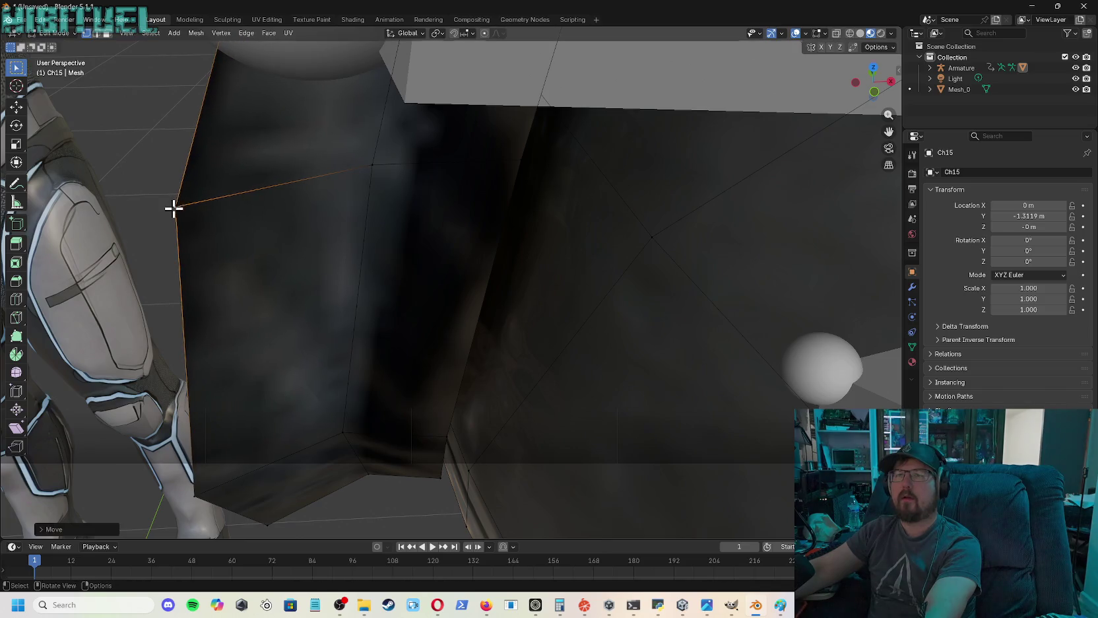
# - Move several more cloth rim vertices leftward, toward the sphere joint
pyautogui.moveTo(873, 88)
pyautogui.mouseDown()
pyautogui.moveTo(879, 96)
pyautogui.moveTo(897, 58)
pyautogui.moveTo(875, 79)
pyautogui.mouseUp()
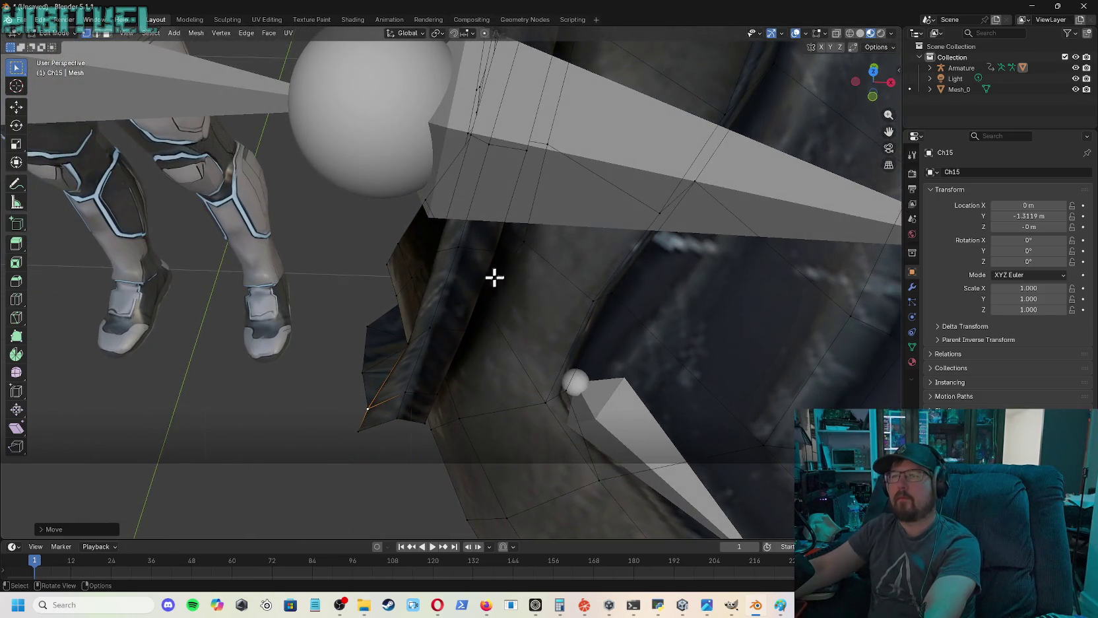
pyautogui.press('g')
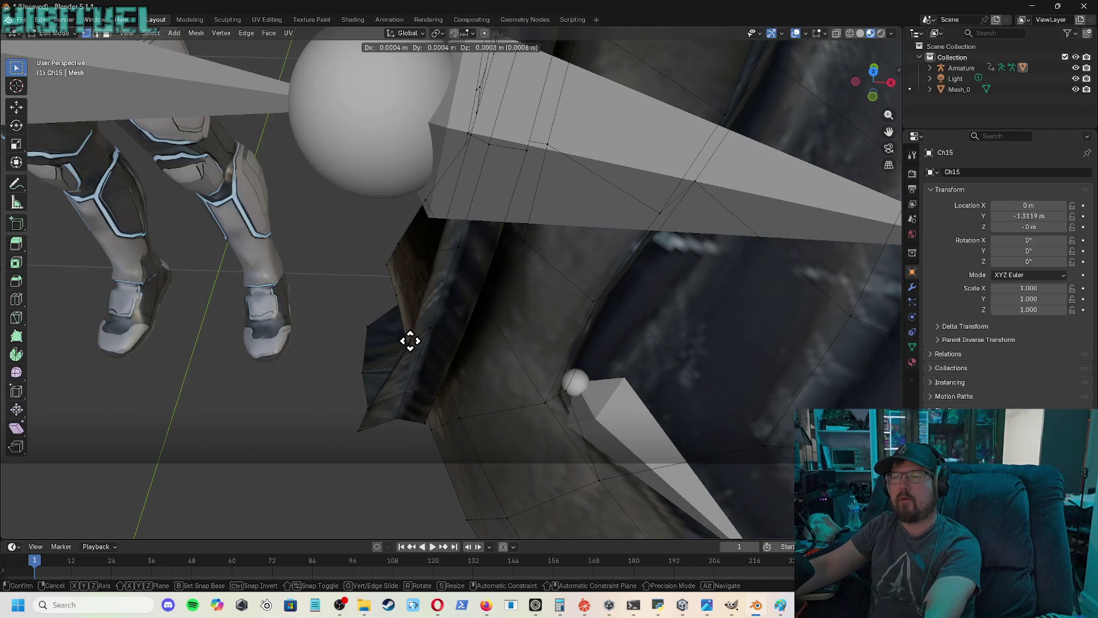
pyautogui.click(409, 344)
pyautogui.press('g')
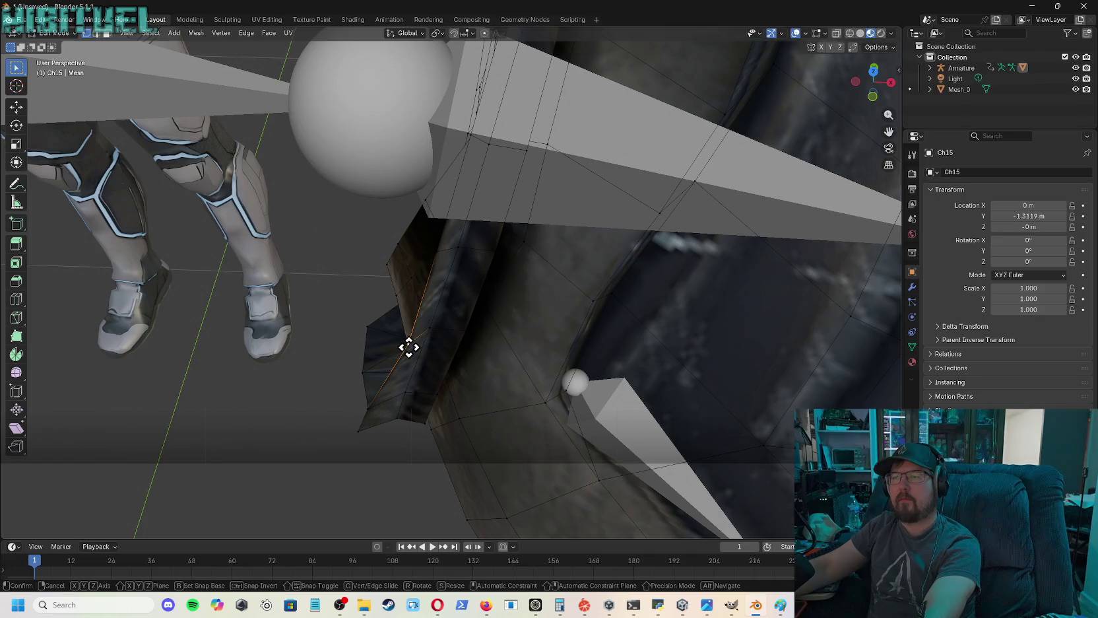
pyautogui.click(381, 340)
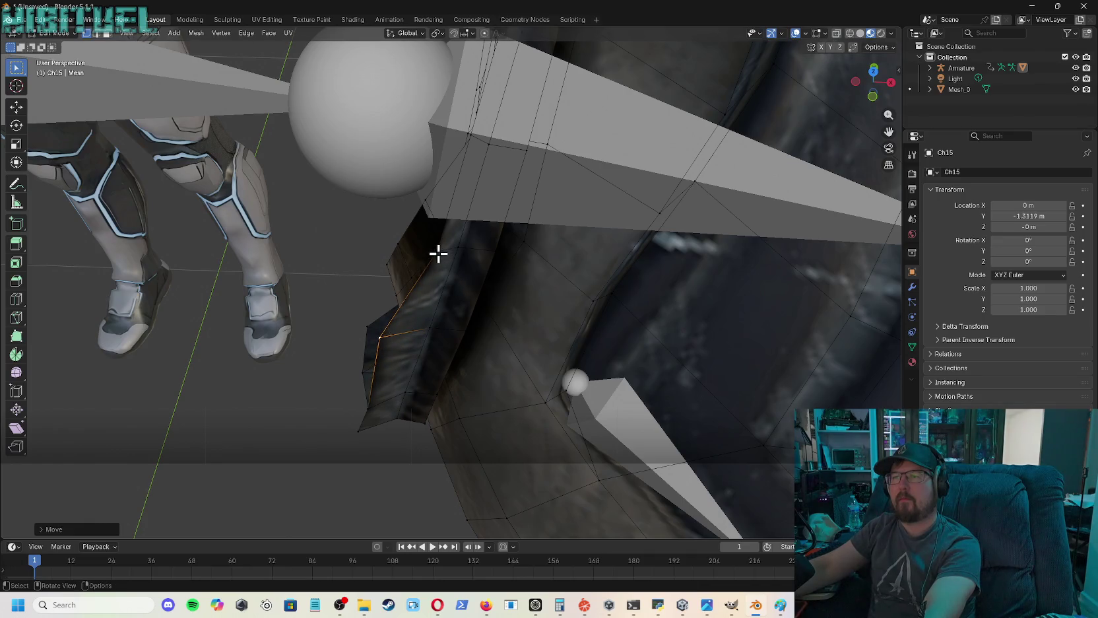
pyautogui.press('g')
pyautogui.click(399, 243)
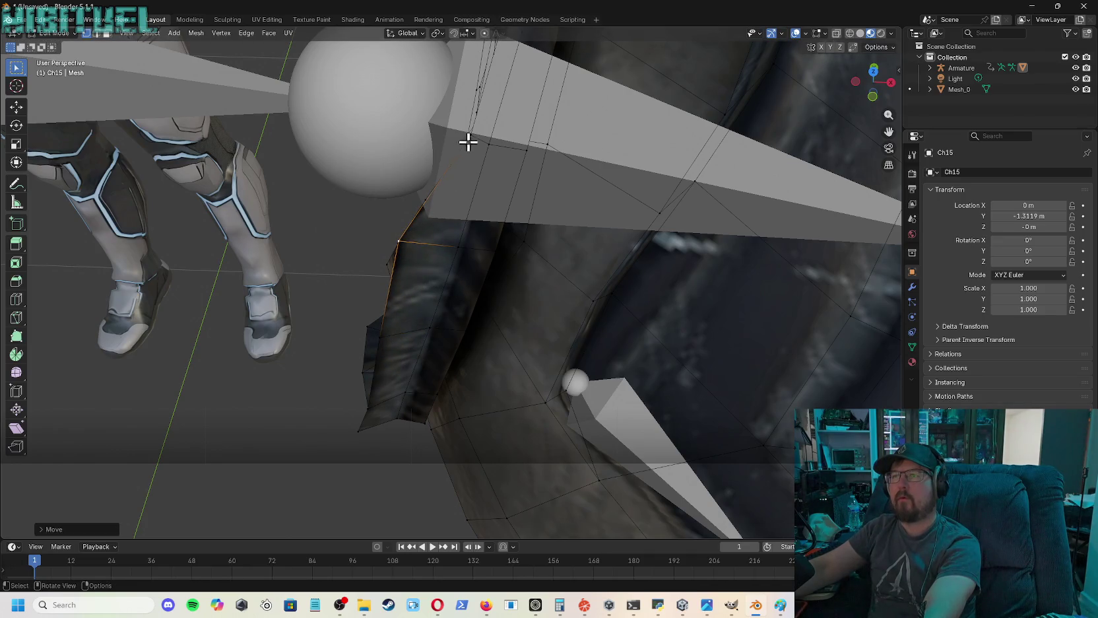
pyautogui.press('g')
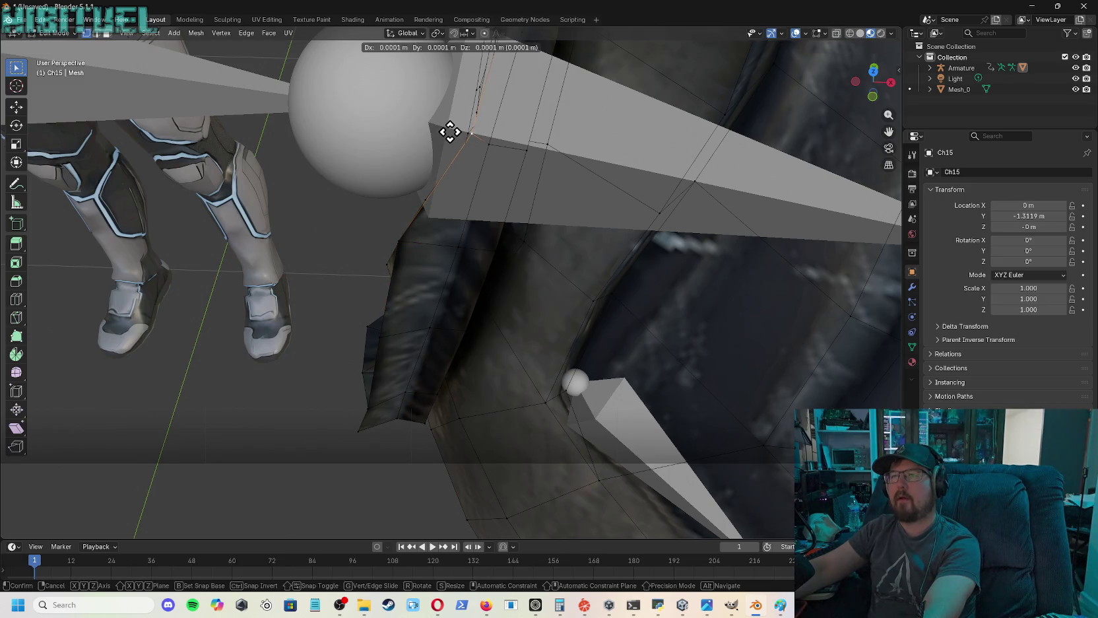
pyautogui.click(408, 120)
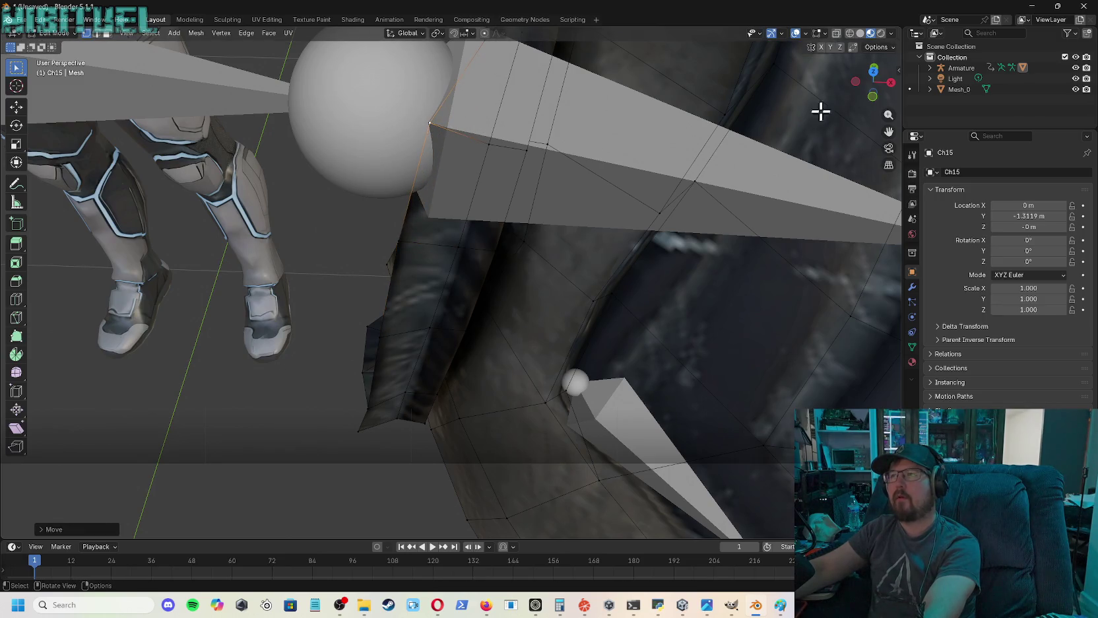
# - Snug rim vertices up against the joint sphere and raise the next rim vertex
pyautogui.moveTo(870, 83); pyautogui.dragTo(841, 95)
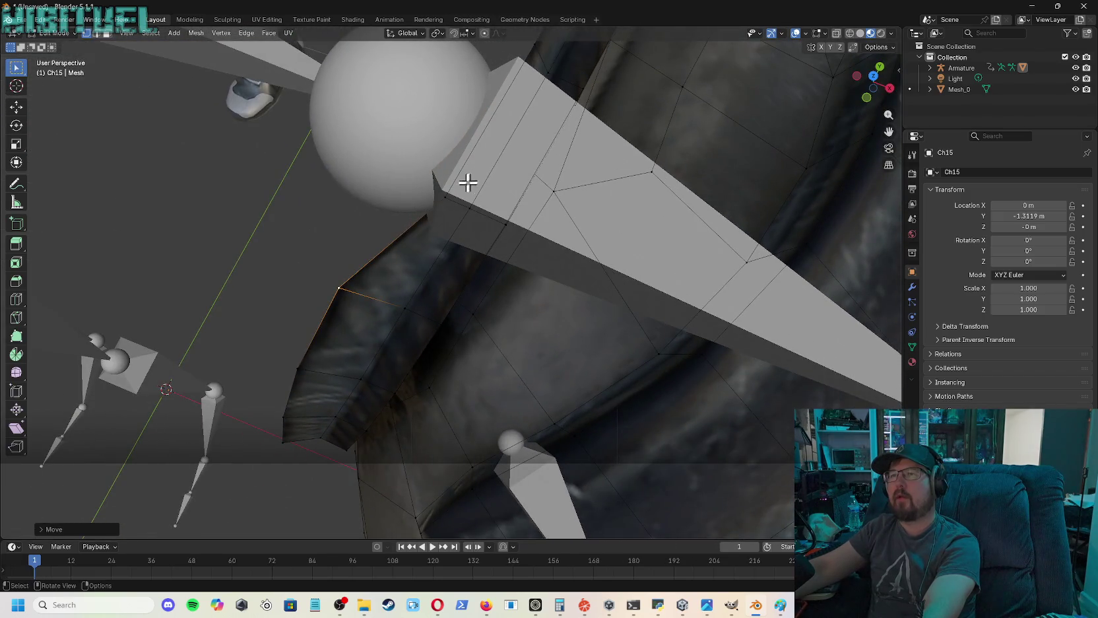
pyautogui.press('g')
pyautogui.click(404, 169)
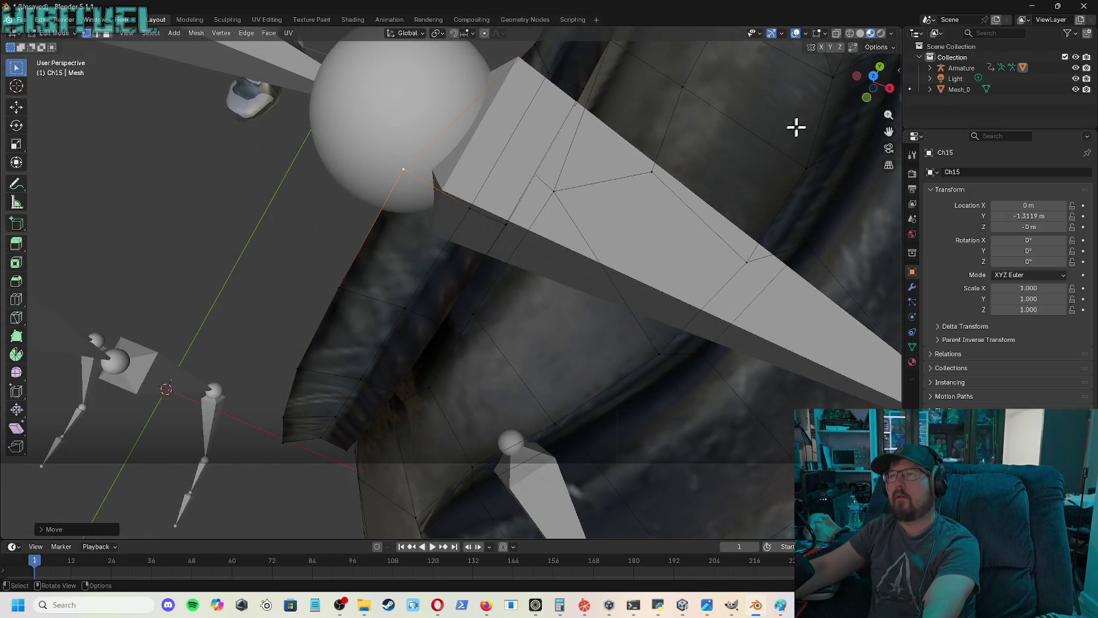
pyautogui.moveTo(870, 83); pyautogui.dragTo(858, 92)
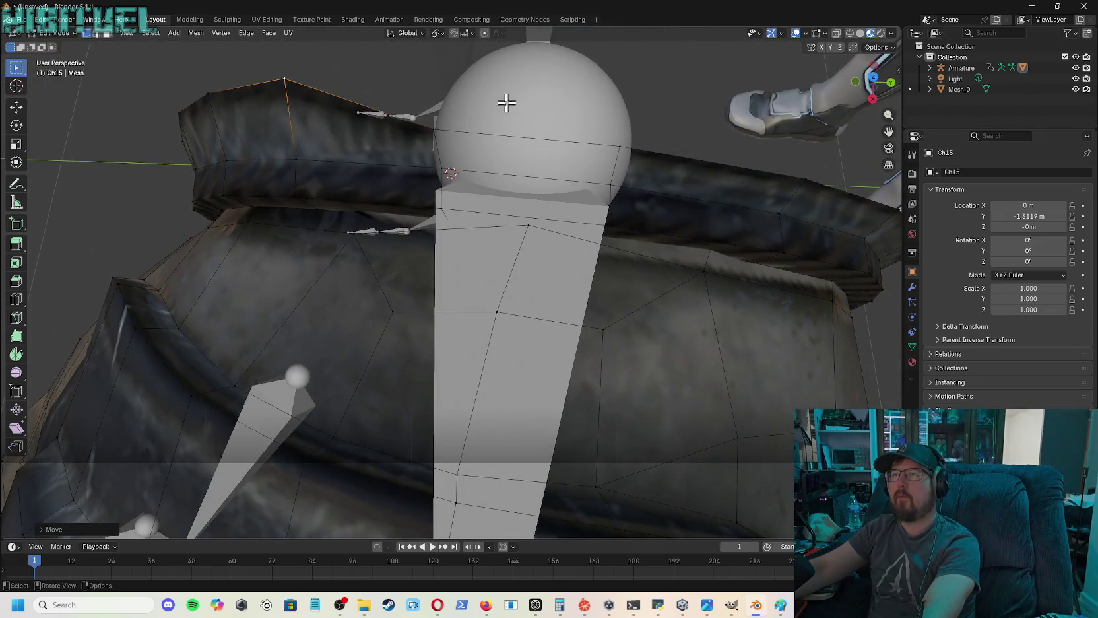
pyautogui.press('g')
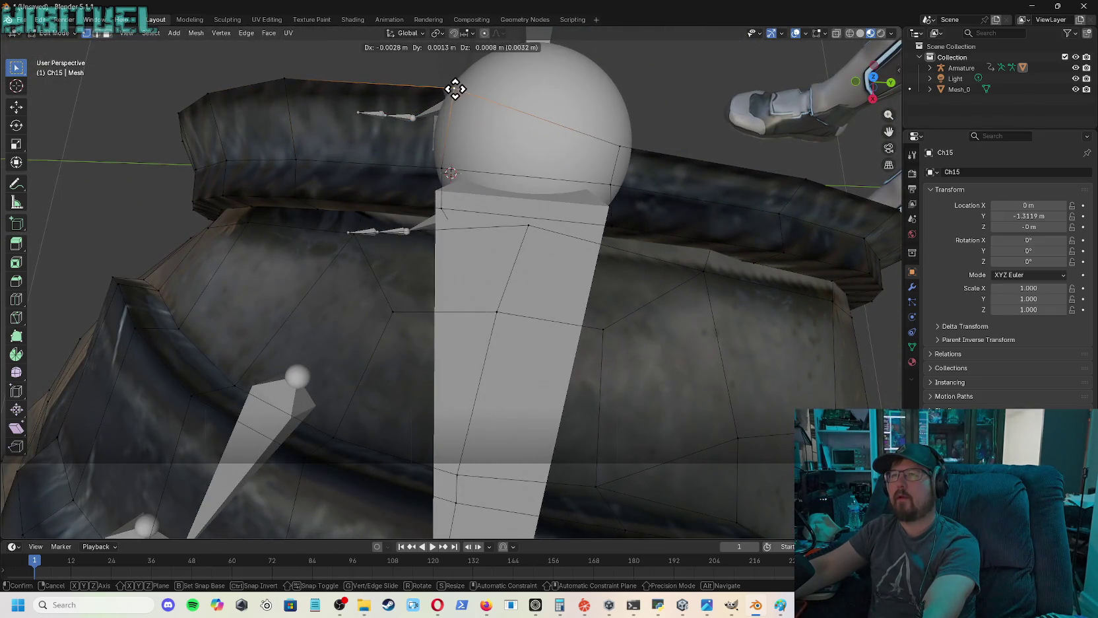
pyautogui.click(454, 87)
pyautogui.click(624, 146)
pyautogui.press('g')
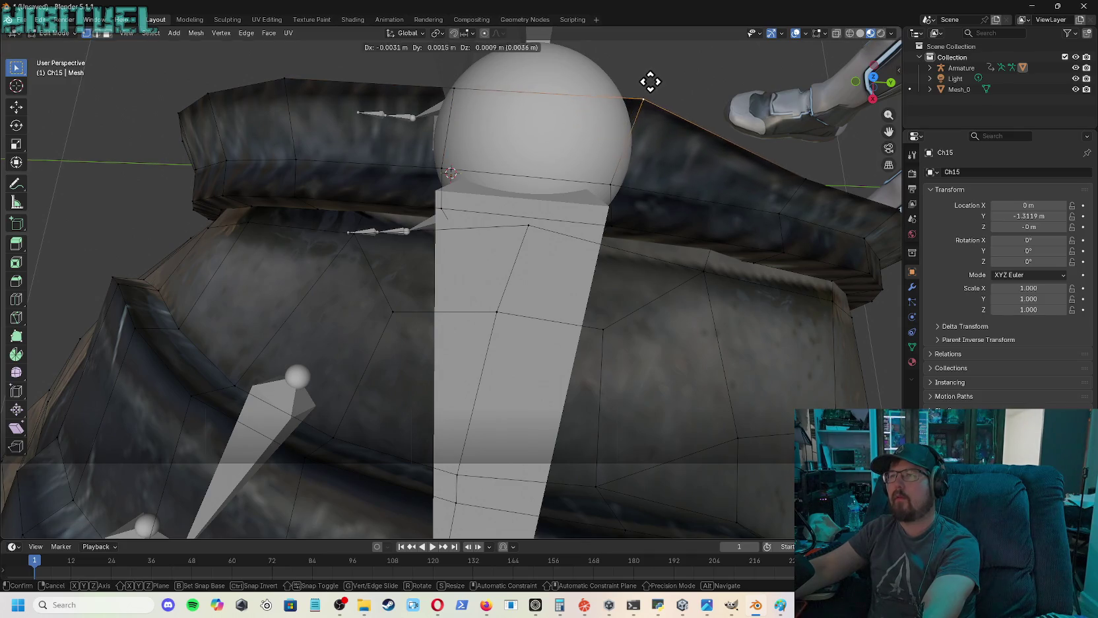
pyautogui.click(651, 81)
# - Push the remaining cuff rim vertices up and outward on the cuff's other side
pyautogui.click(804, 173)
pyautogui.press('g')
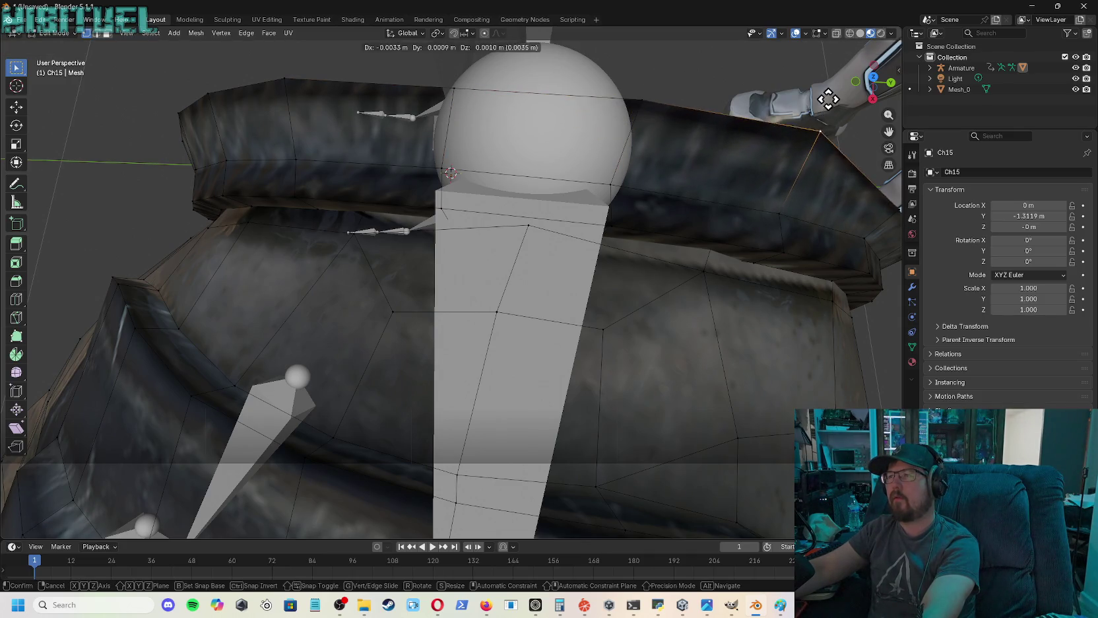
pyautogui.click(820, 129)
pyautogui.moveTo(820, 128); pyautogui.dragTo(784, 132, button='middle')
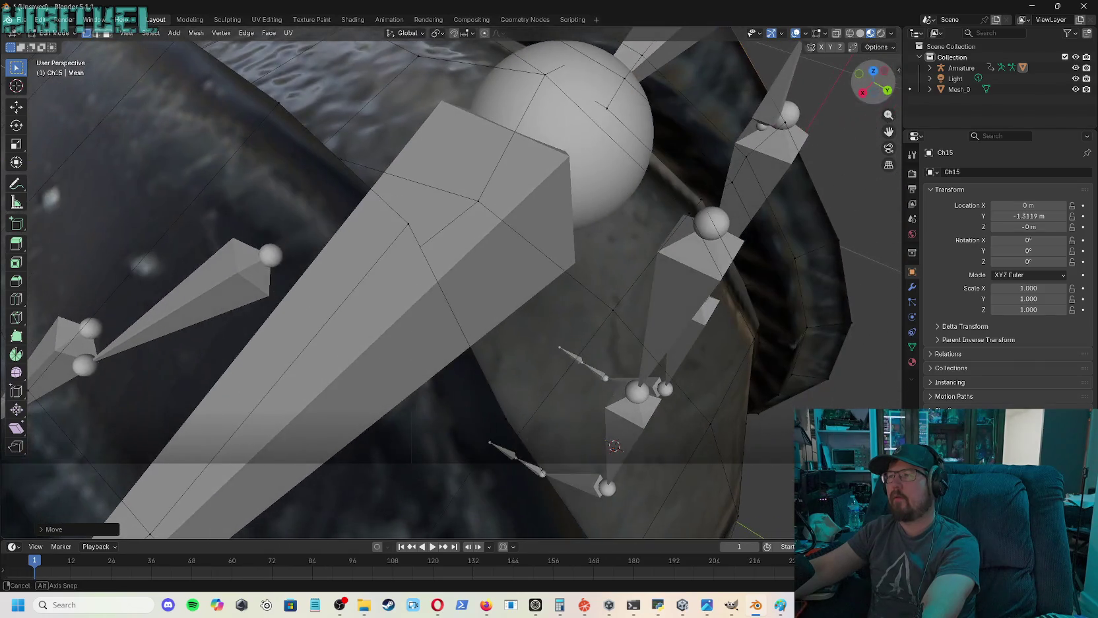
pyautogui.press('g')
pyautogui.click(847, 119)
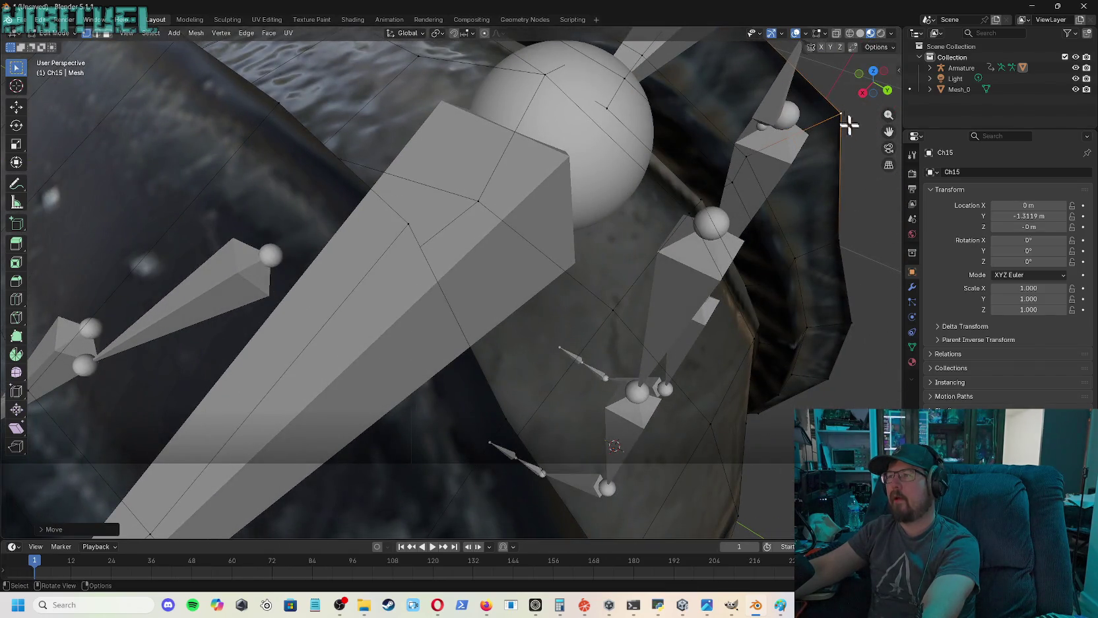
pyautogui.press('g')
pyautogui.click(874, 248)
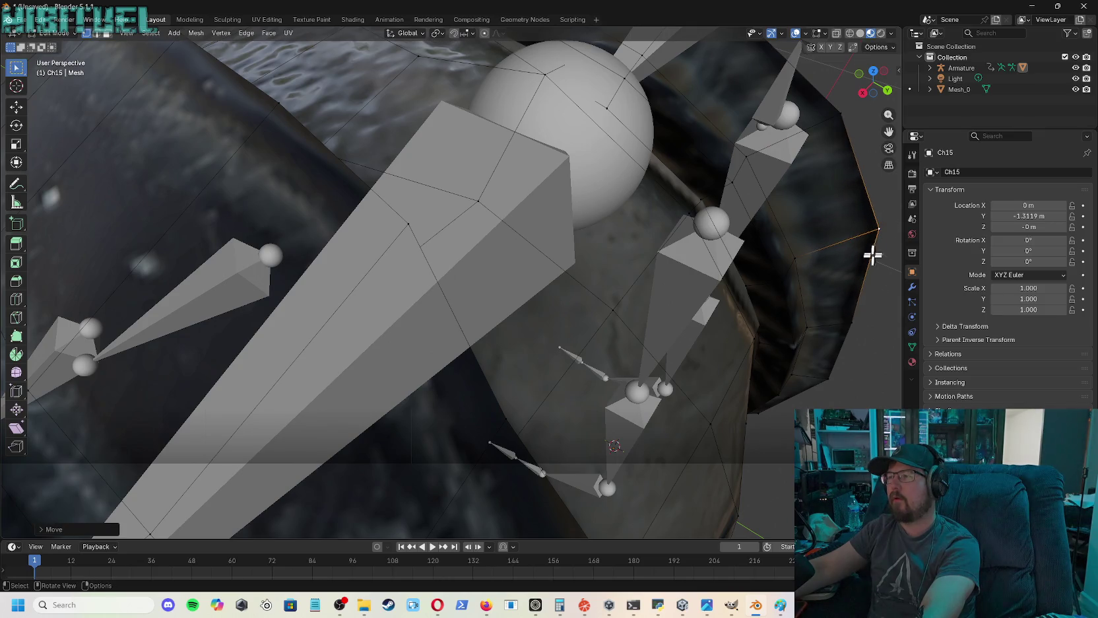
pyautogui.press('g')
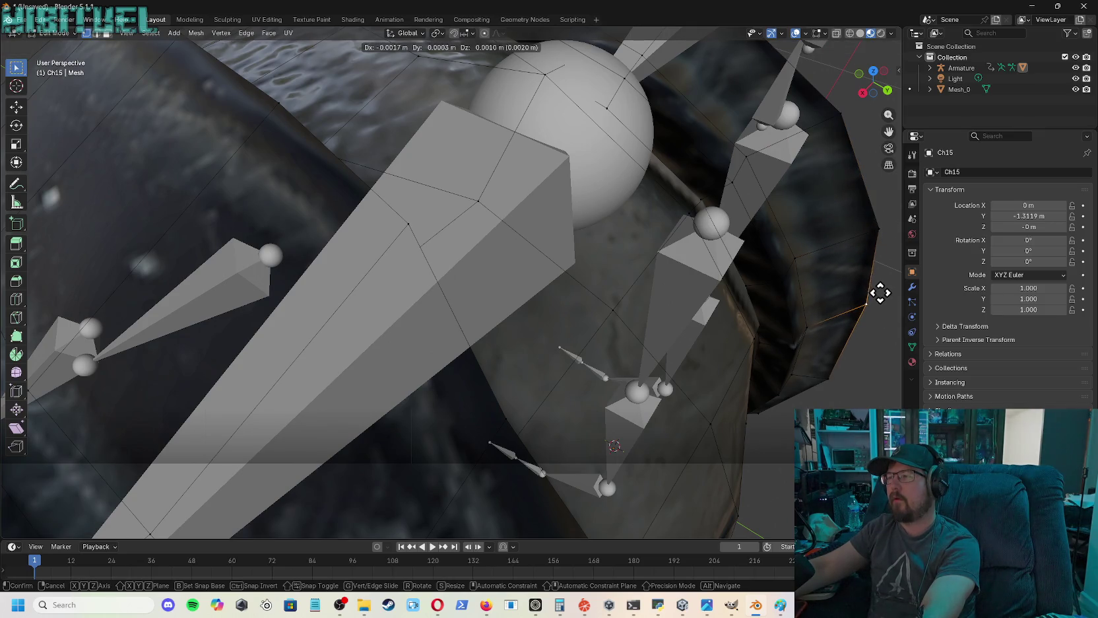
pyautogui.click(880, 292)
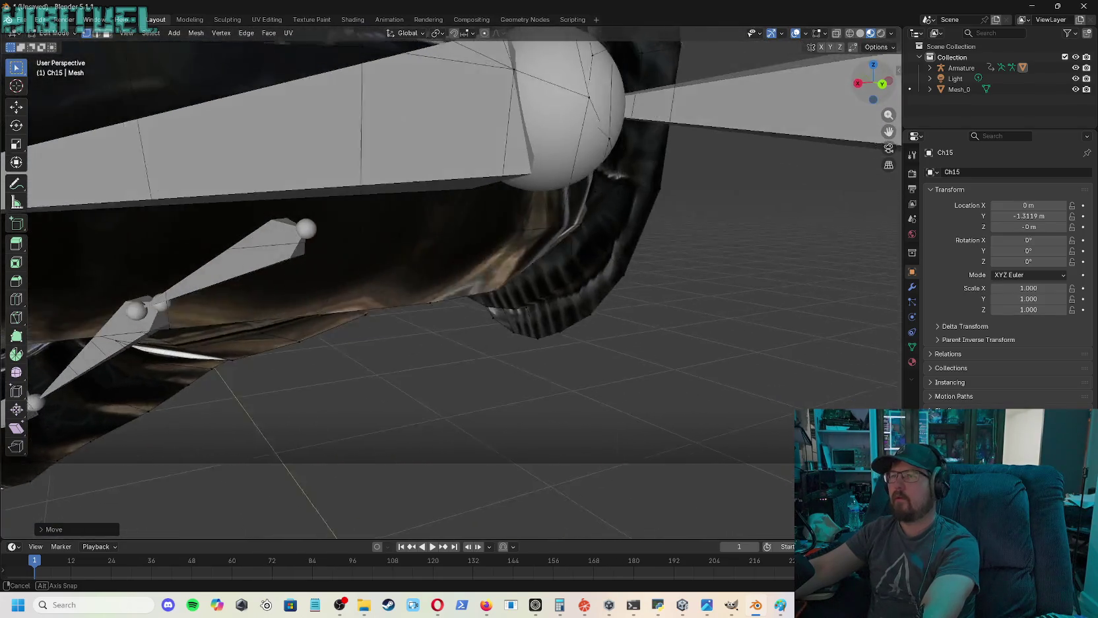
# - Drag the glove cuff's lower-rim vertices outward and down-right
pyautogui.moveTo(666, 238); pyautogui.dragTo(707, 227, button='middle')
pyautogui.moveTo(672, 220); pyautogui.dragTo(704, 222)
pyautogui.moveTo(631, 295); pyautogui.dragTo(664, 306)
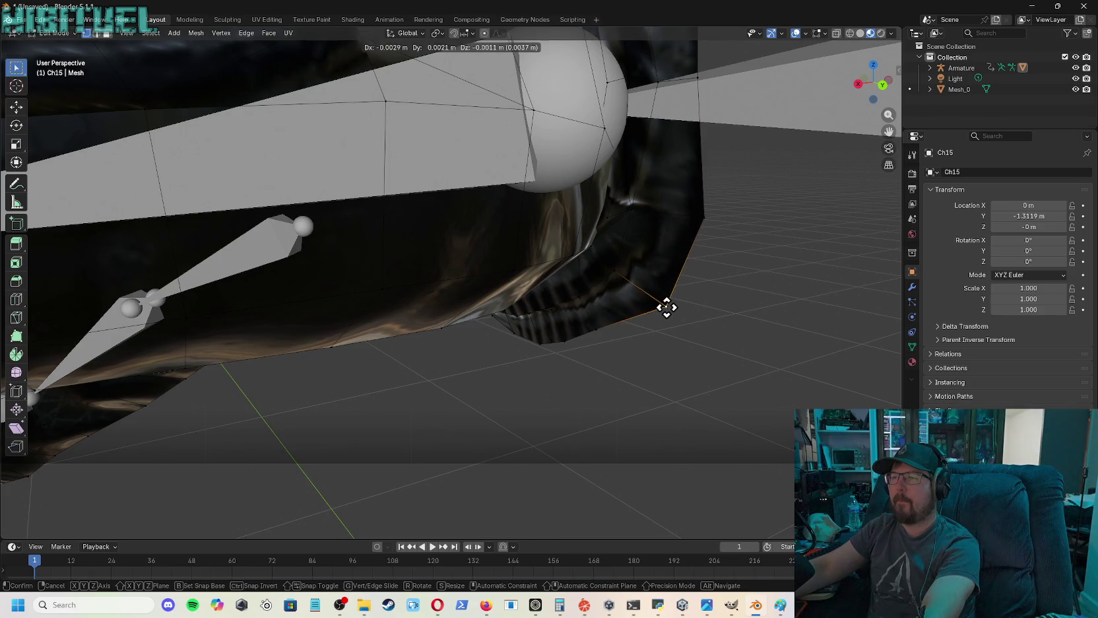
pyautogui.moveTo(593, 329); pyautogui.dragTo(607, 337)
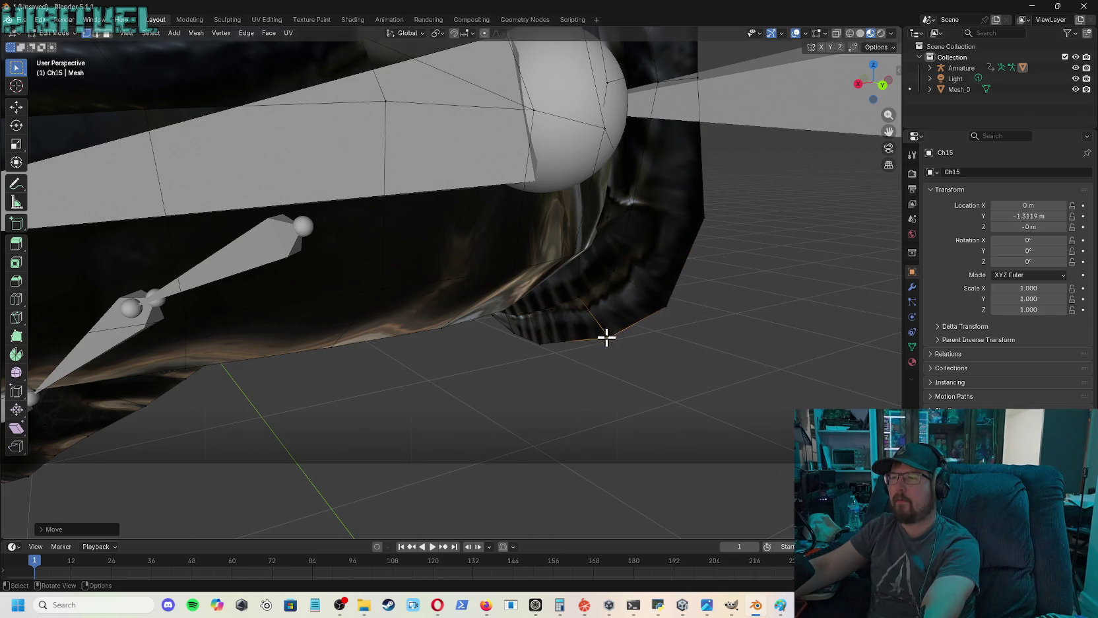
pyautogui.press('g')
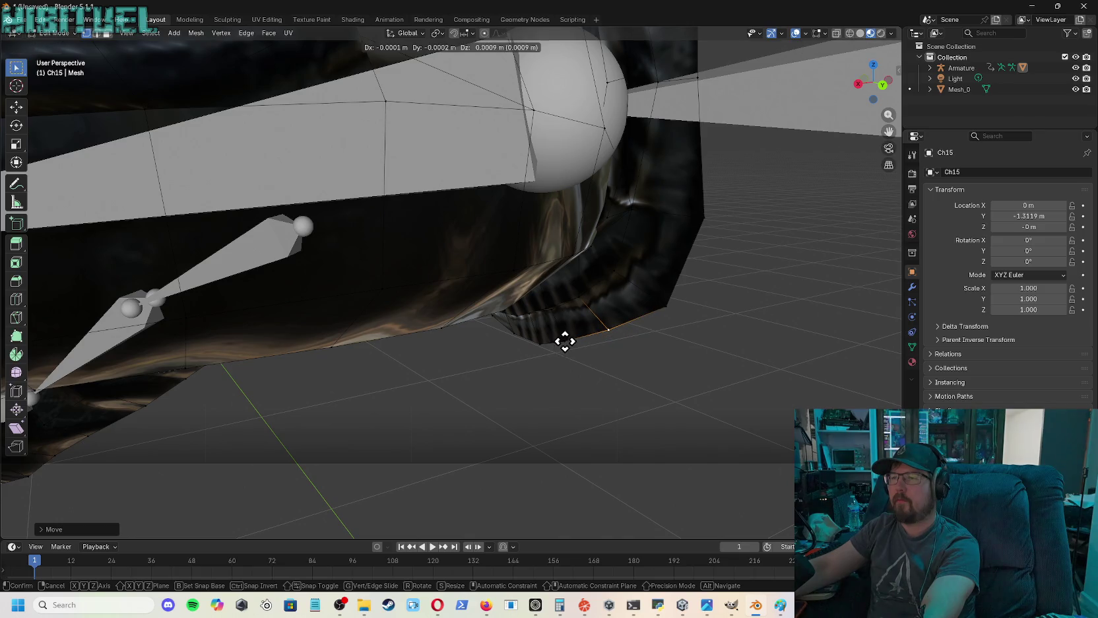
pyautogui.click(566, 345)
pyautogui.click(562, 340)
pyautogui.press('g')
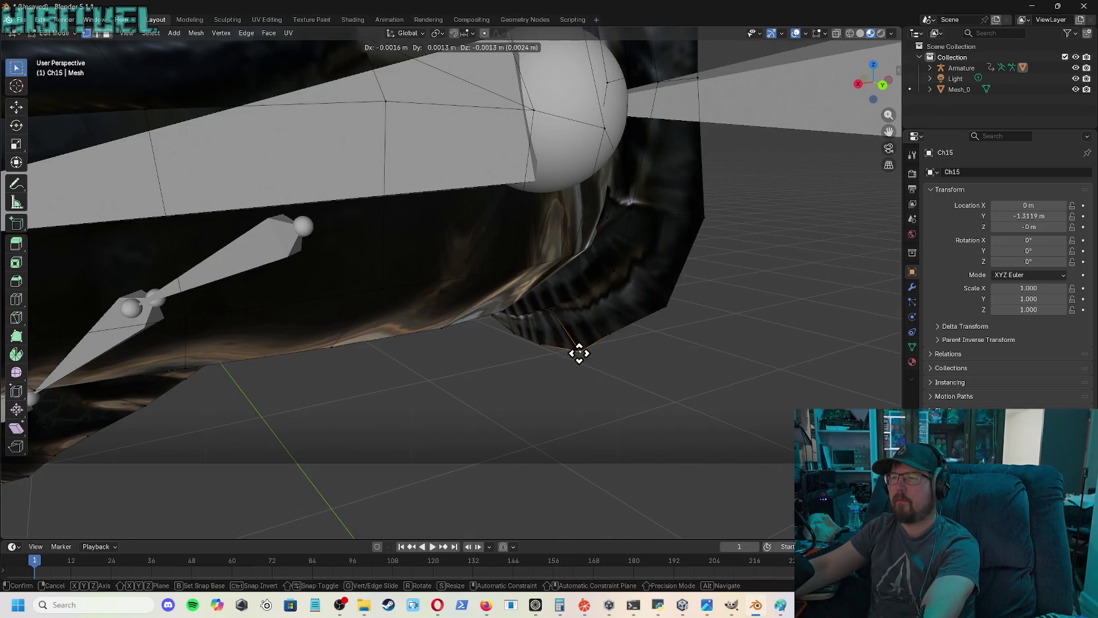
pyautogui.click(568, 350)
# - Adjust a front-edge cuff vertex and its neighbouring rim edge
pyautogui.moveTo(877, 84)
pyautogui.mouseDown()
pyautogui.moveTo(845, 89)
pyautogui.moveTo(875, 88)
pyautogui.mouseUp()
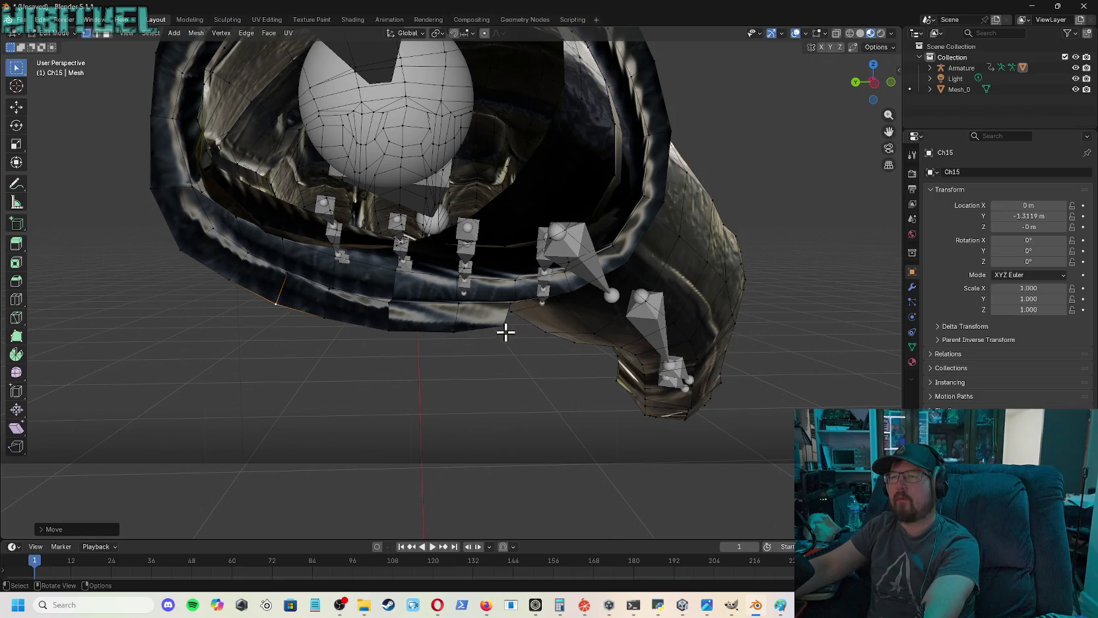
pyautogui.click(503, 326)
pyautogui.press('g')
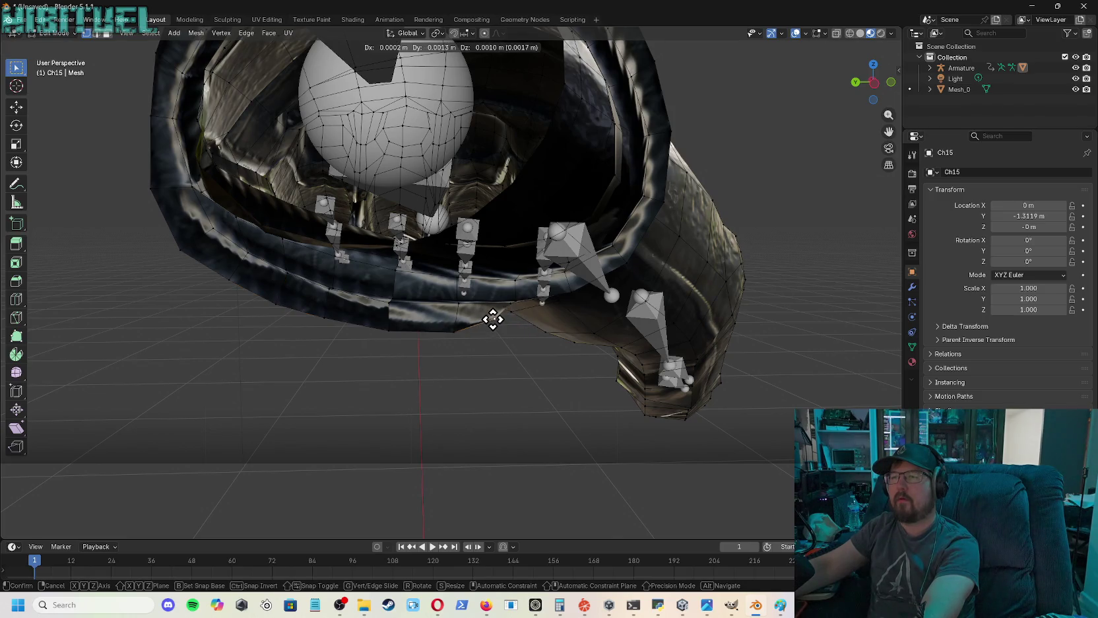
pyautogui.click(483, 324)
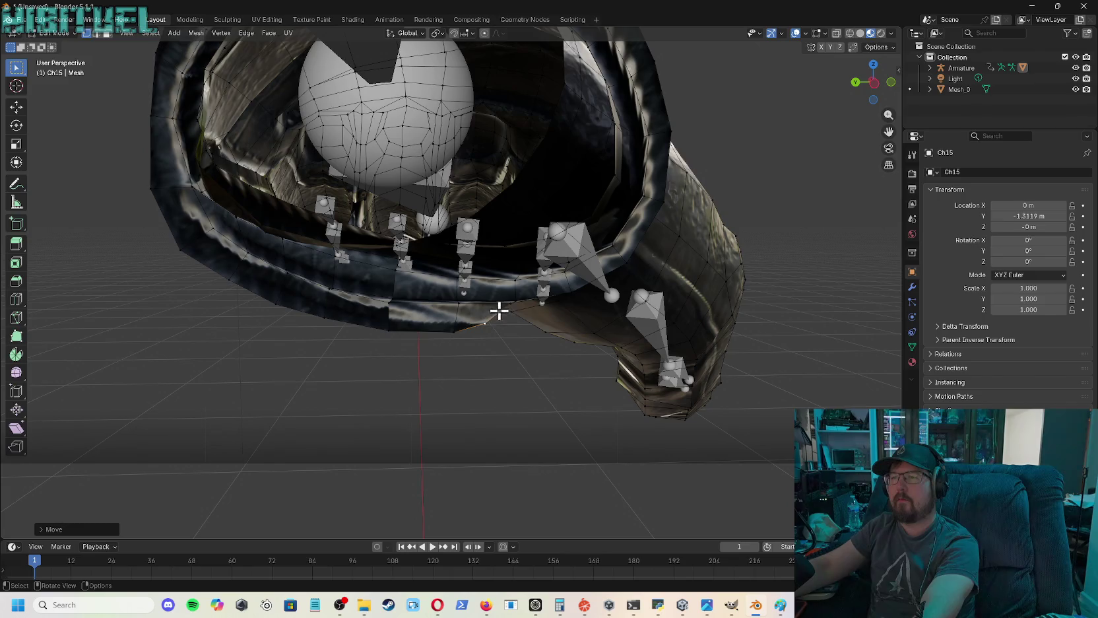
pyautogui.click(508, 303)
pyautogui.press('g')
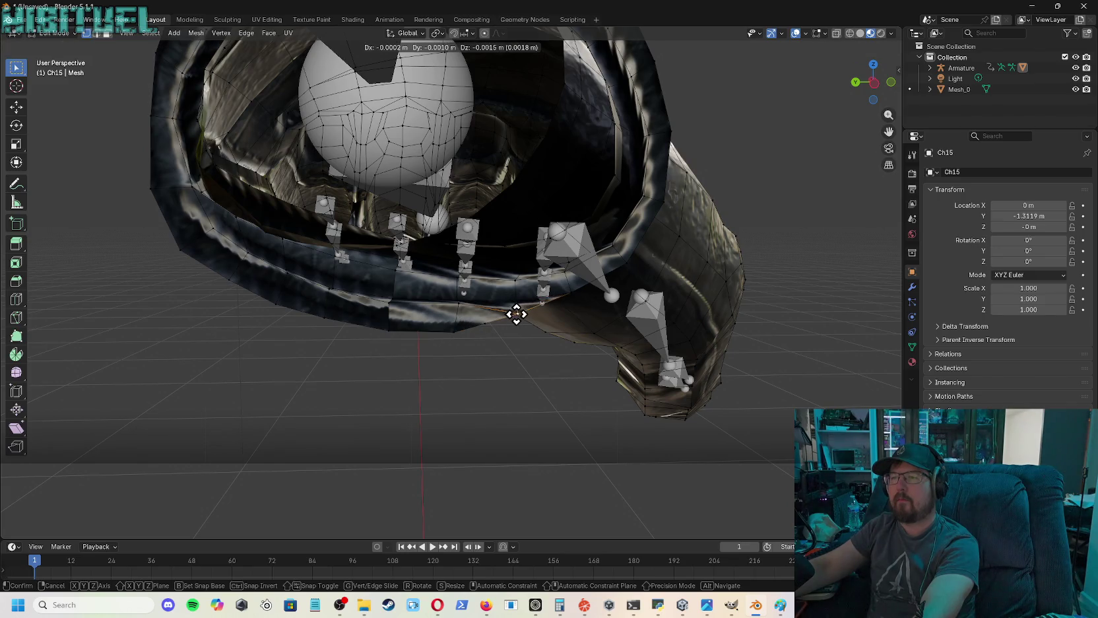
pyautogui.click(518, 317)
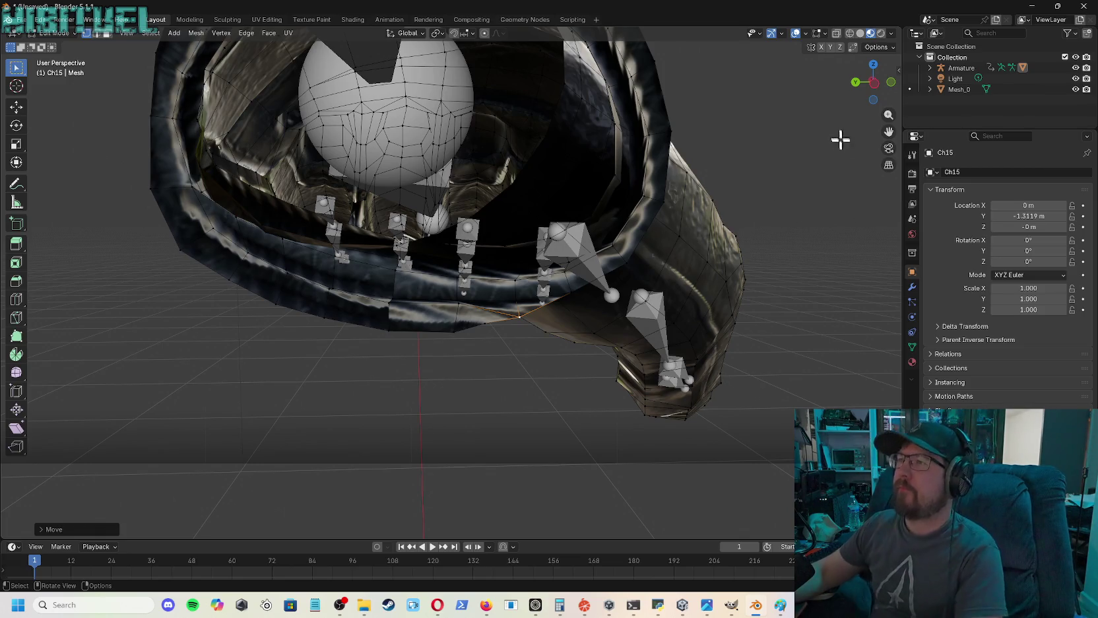
# - Zoom out to a side view of the character and return to Object Mode
pyautogui.scroll(-3, 847, 127)
pyautogui.scroll(-2, 825, 147)
pyautogui.scroll(-3, 809, 165)
pyautogui.scroll(-2, 801, 169)
pyautogui.scroll(-1, 798, 172)
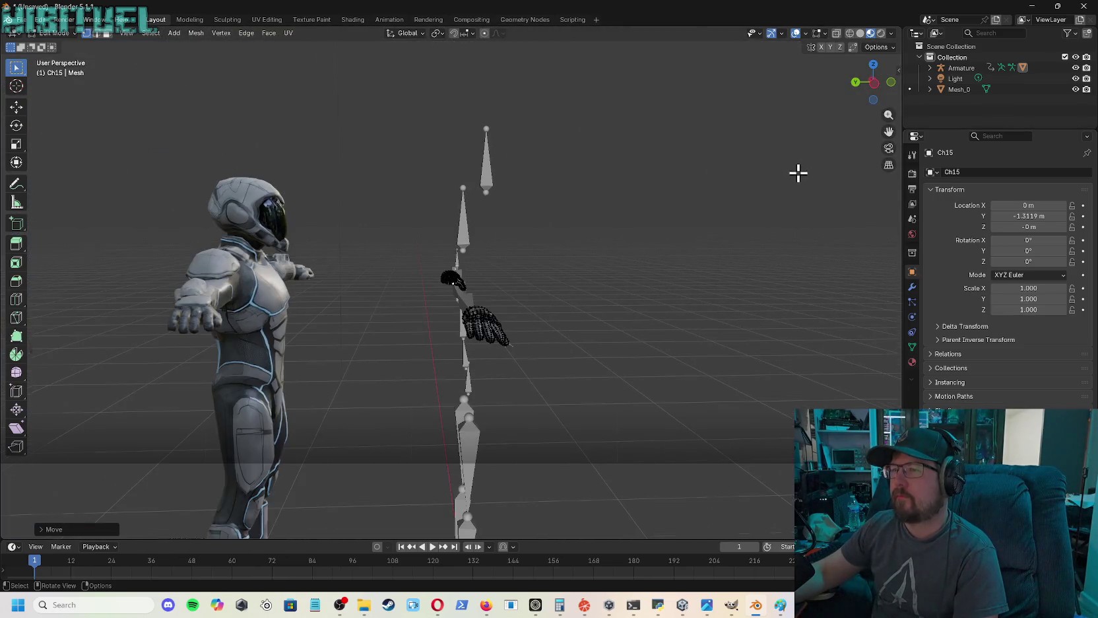
pyautogui.moveTo(878, 82); pyautogui.dragTo(879, 109)
pyautogui.scroll(3, 514, 311)
pyautogui.scroll(3, 522, 299)
pyautogui.scroll(-2, 529, 289)
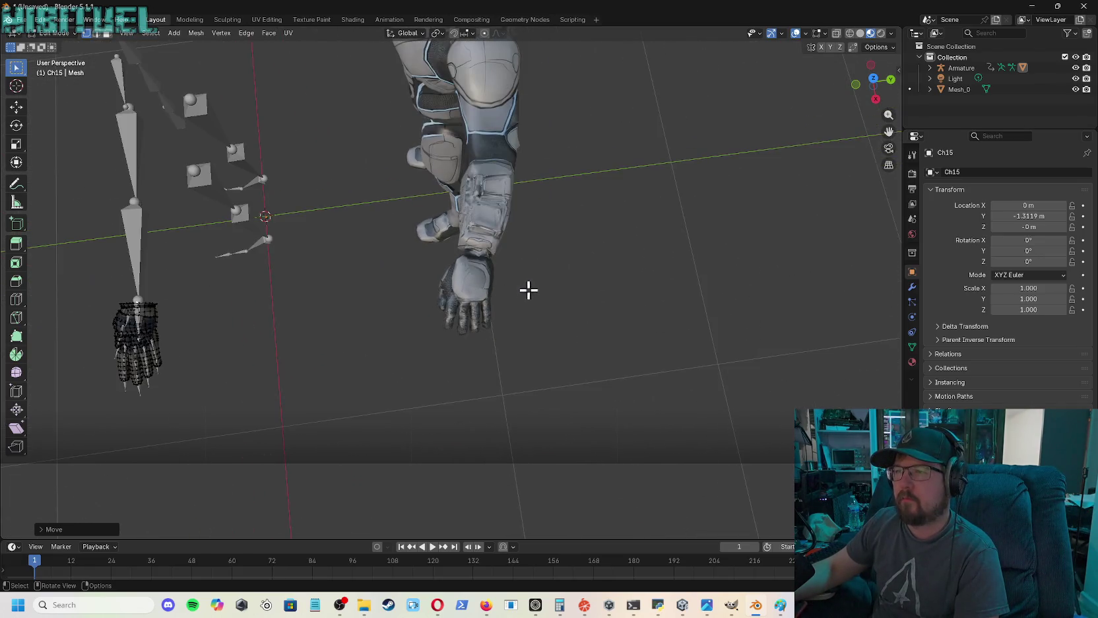
pyautogui.click(58, 33)
pyautogui.click(64, 45)
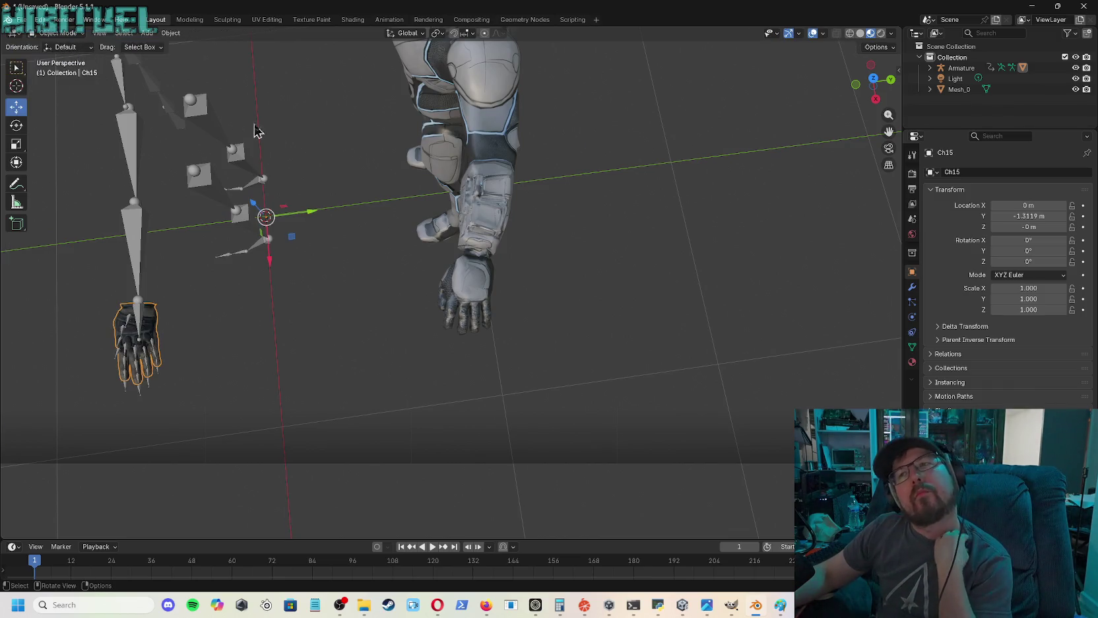
# - Slide Mesh_0 along Y to Location Y 0.74999 m
pyautogui.click(444, 173)
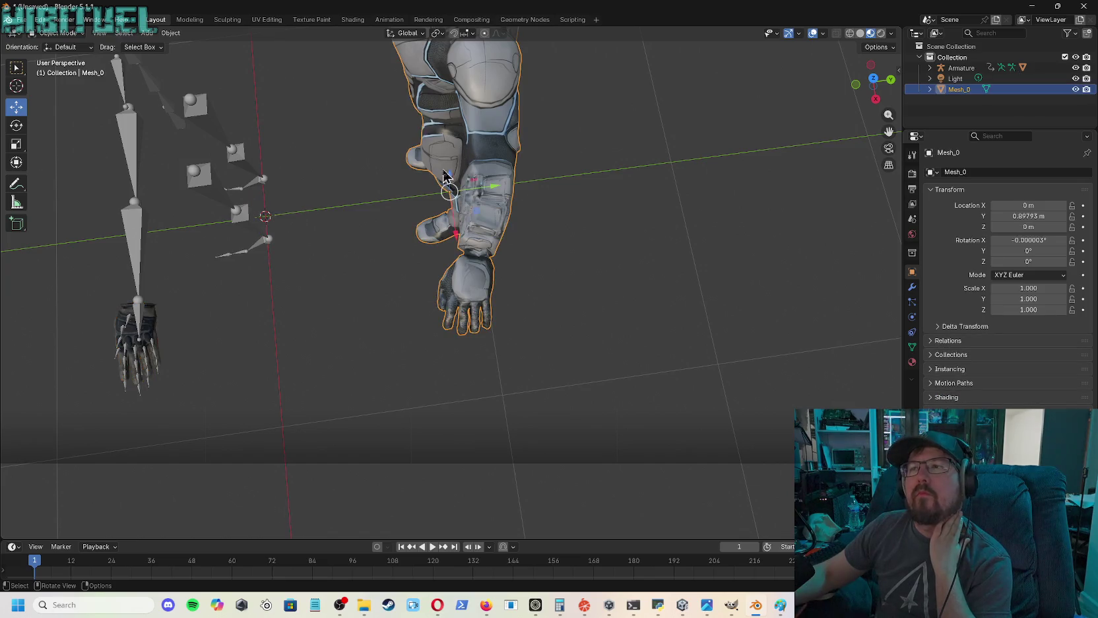
pyautogui.moveTo(494, 191)
pyautogui.mouseDown()
pyautogui.moveTo(319, 203)
pyautogui.moveTo(463, 204)
pyautogui.moveTo(465, 218)
pyautogui.mouseUp()
pyautogui.moveTo(873, 83); pyautogui.dragTo(845, 99)
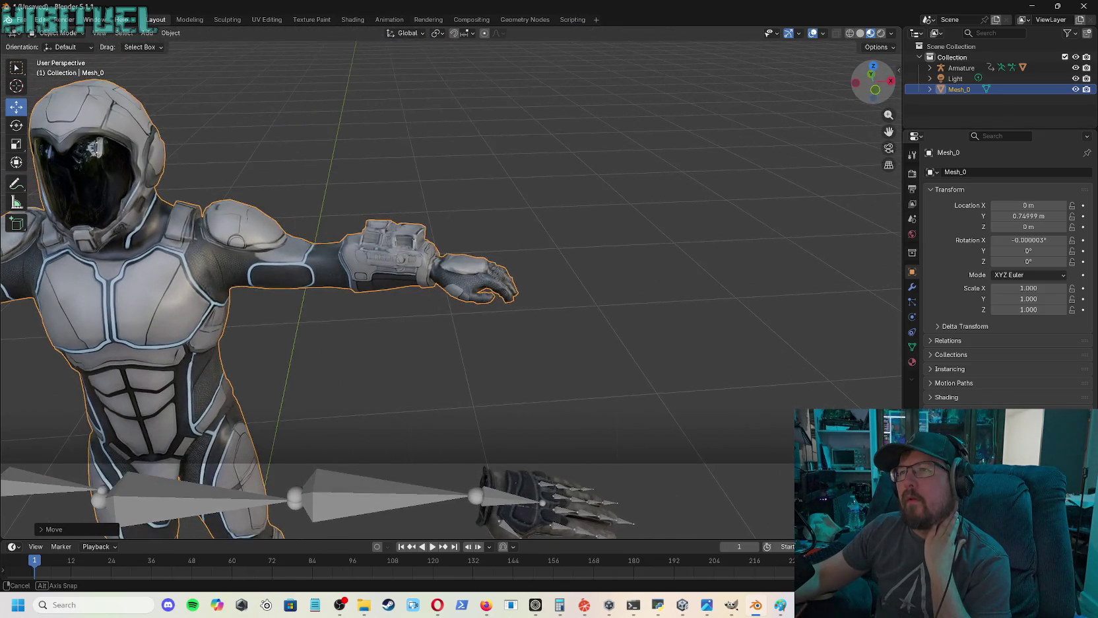
pyautogui.moveTo(844, 99); pyautogui.dragTo(698, 380)
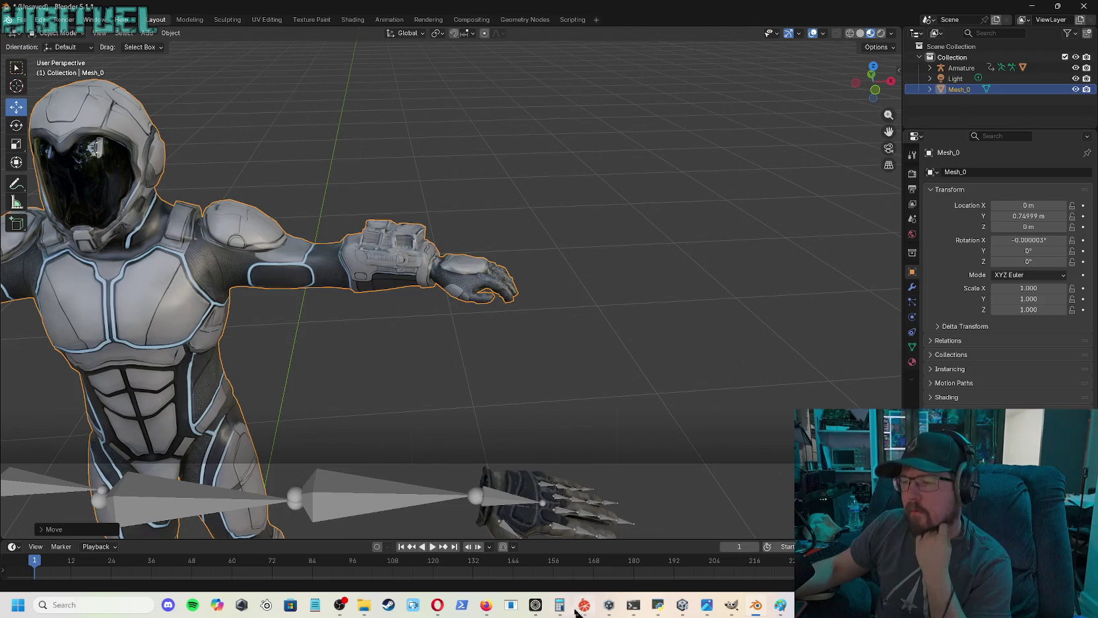
# - Open the first generated armored character model in Meshy
pyautogui.click(486, 611)
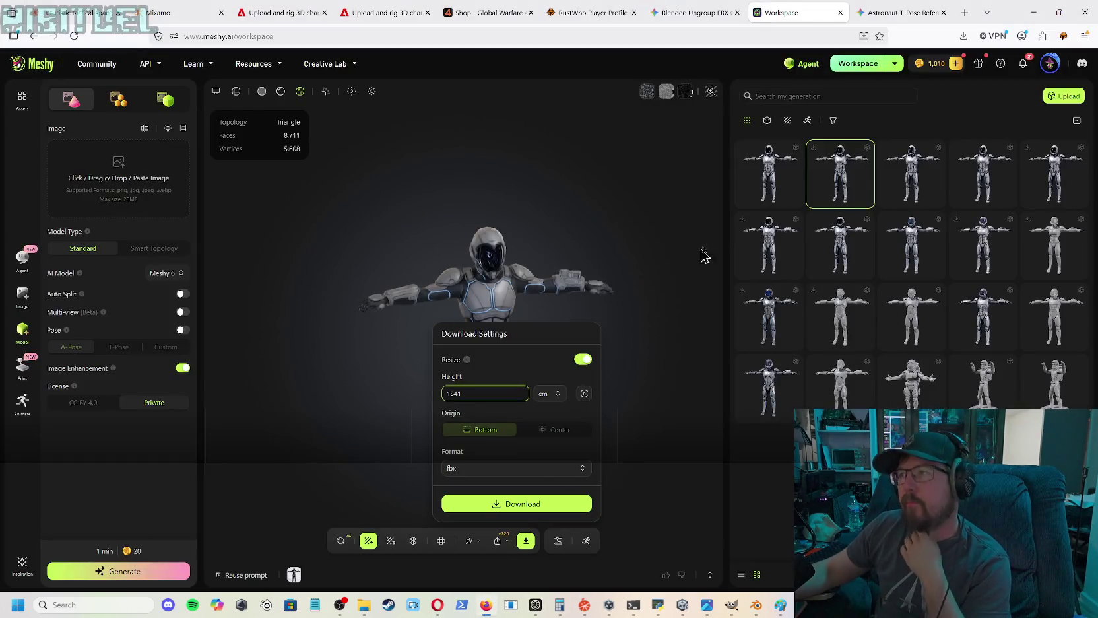
pyautogui.click(778, 185)
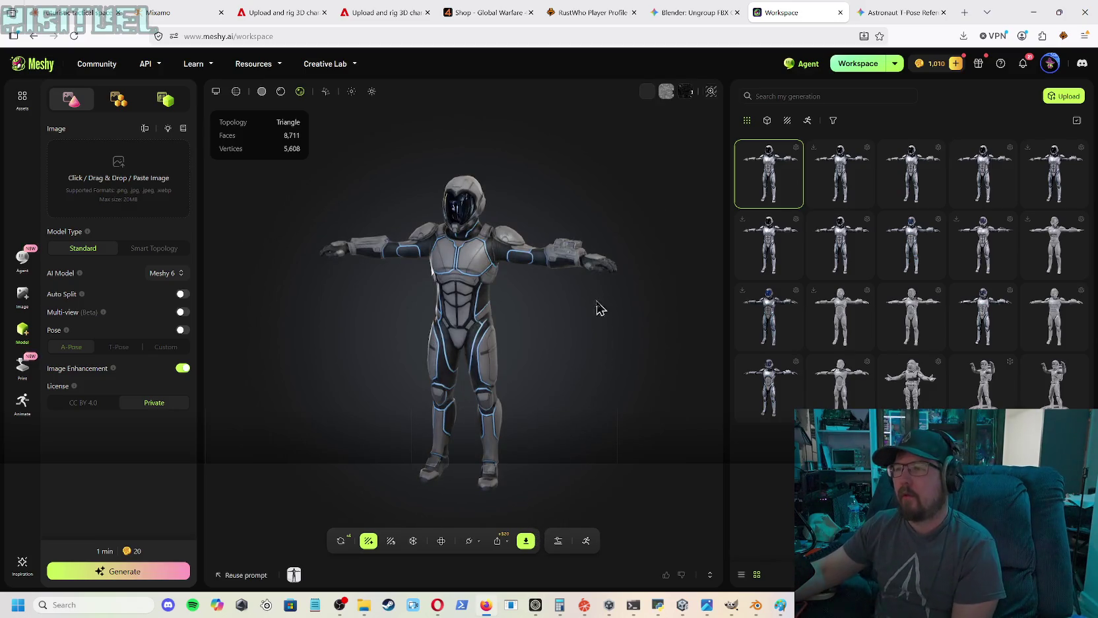
pyautogui.moveTo(581, 265)
pyautogui.mouseDown()
pyautogui.moveTo(534, 287)
pyautogui.moveTo(453, 428)
pyautogui.moveTo(471, 426)
pyautogui.mouseUp()
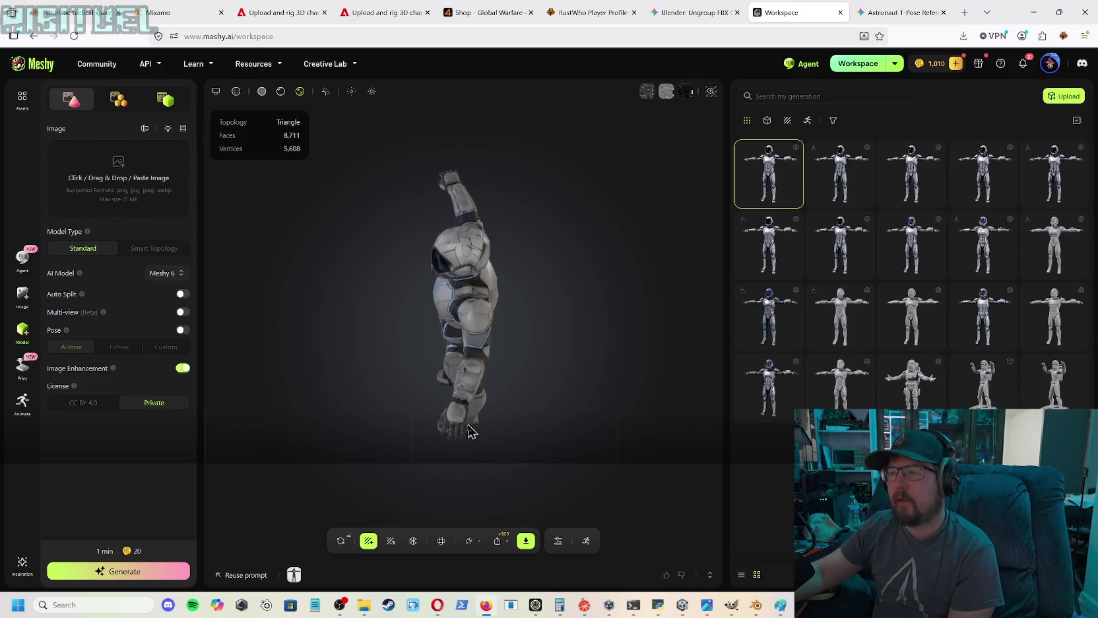
# - Download the model as FBX, resized to 184 cm tall with bottom origin
pyautogui.click(526, 541)
pyautogui.click(582, 361)
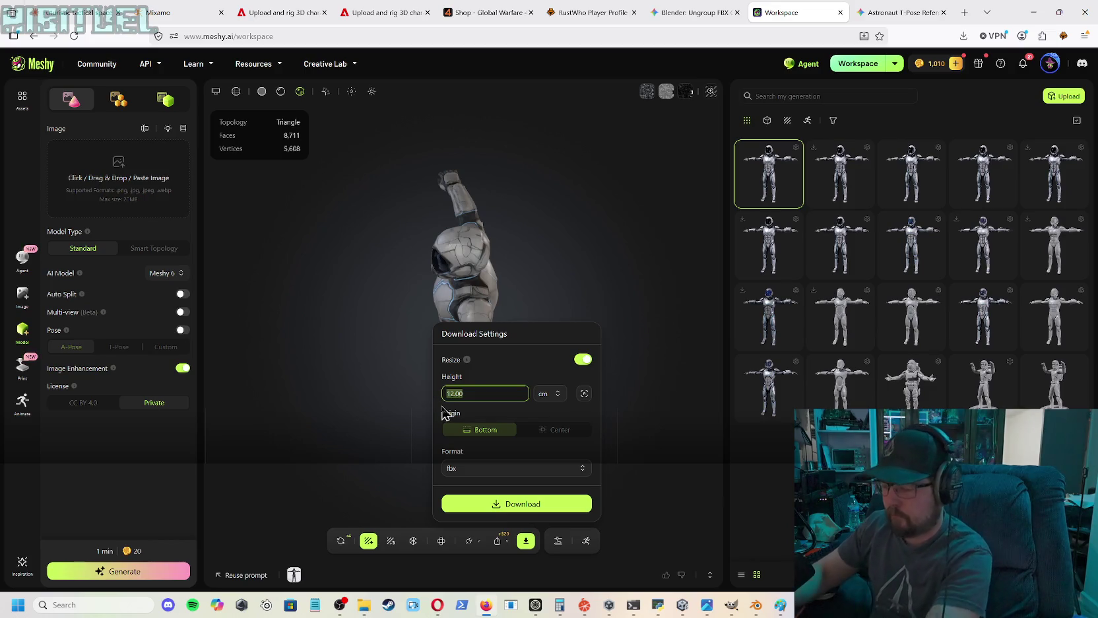
pyautogui.write('184')
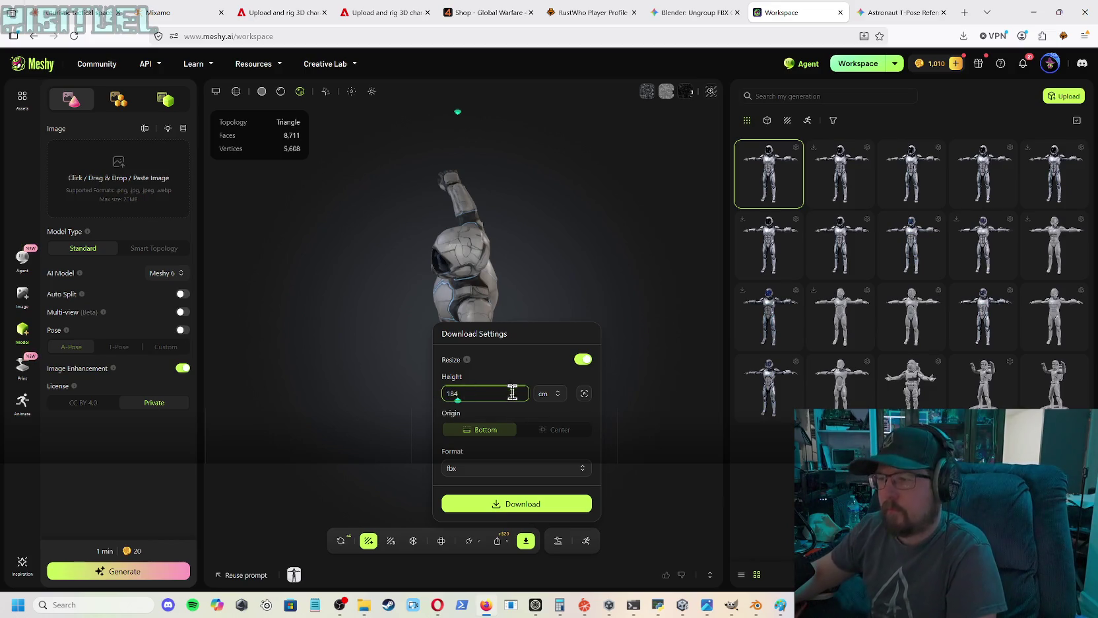
pyautogui.click(508, 505)
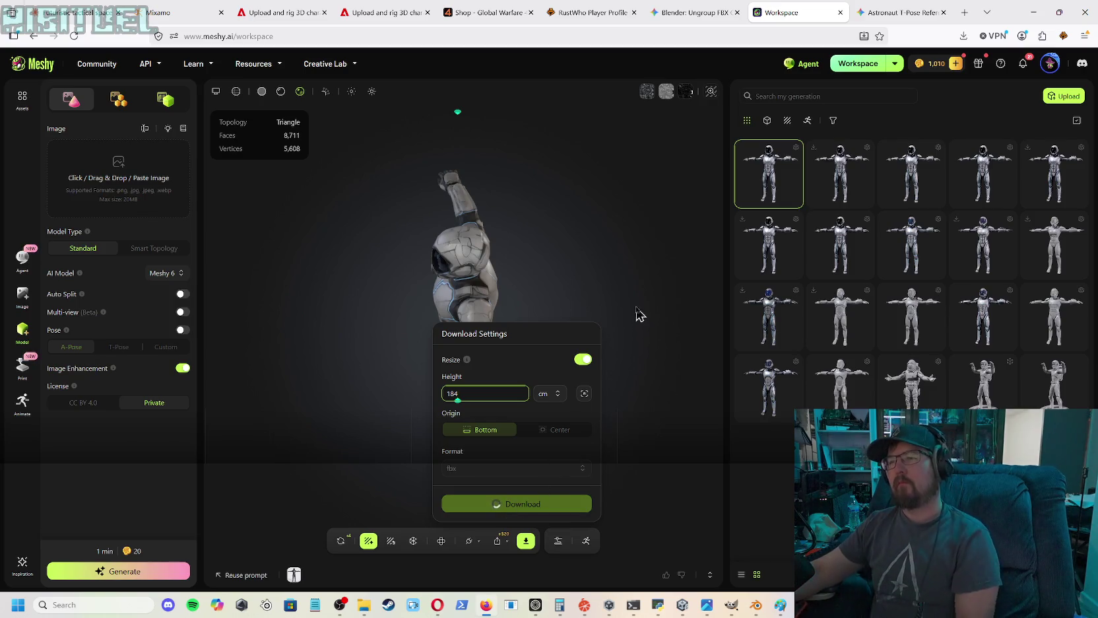
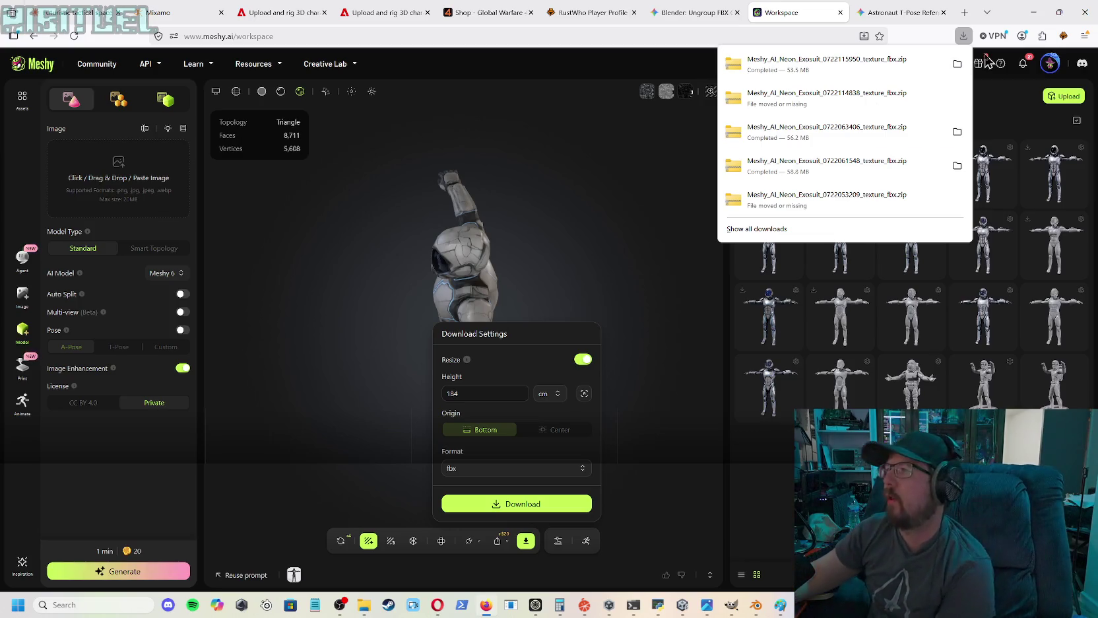
# - Locate the newest Meshy exosuit zip and the old finalHDMesh folder in Downloads
pyautogui.click(957, 63)
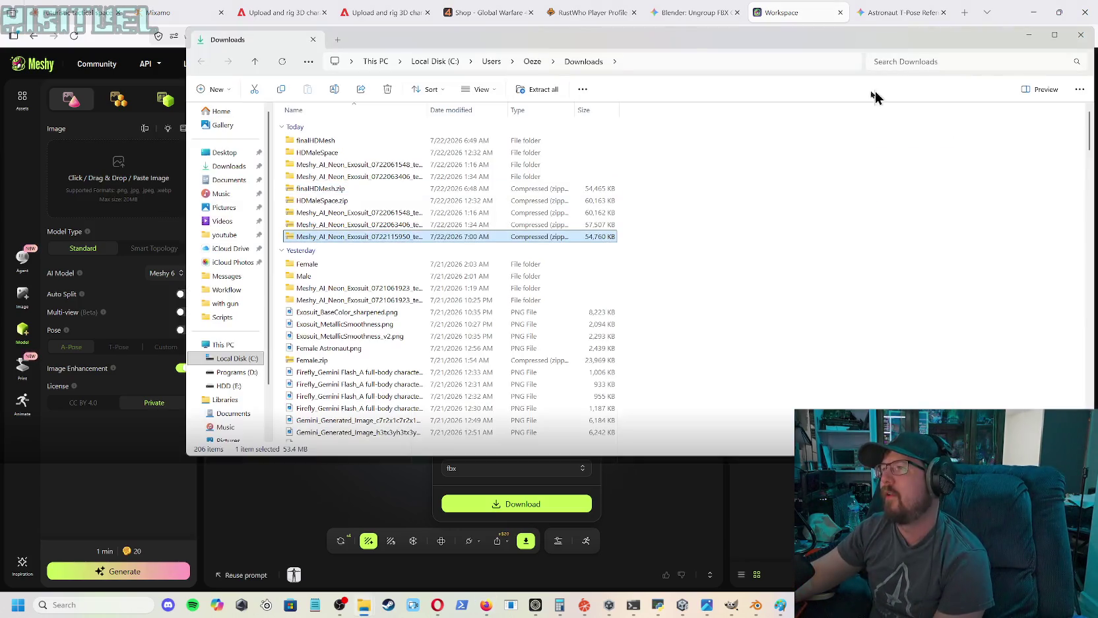
pyautogui.click(343, 240)
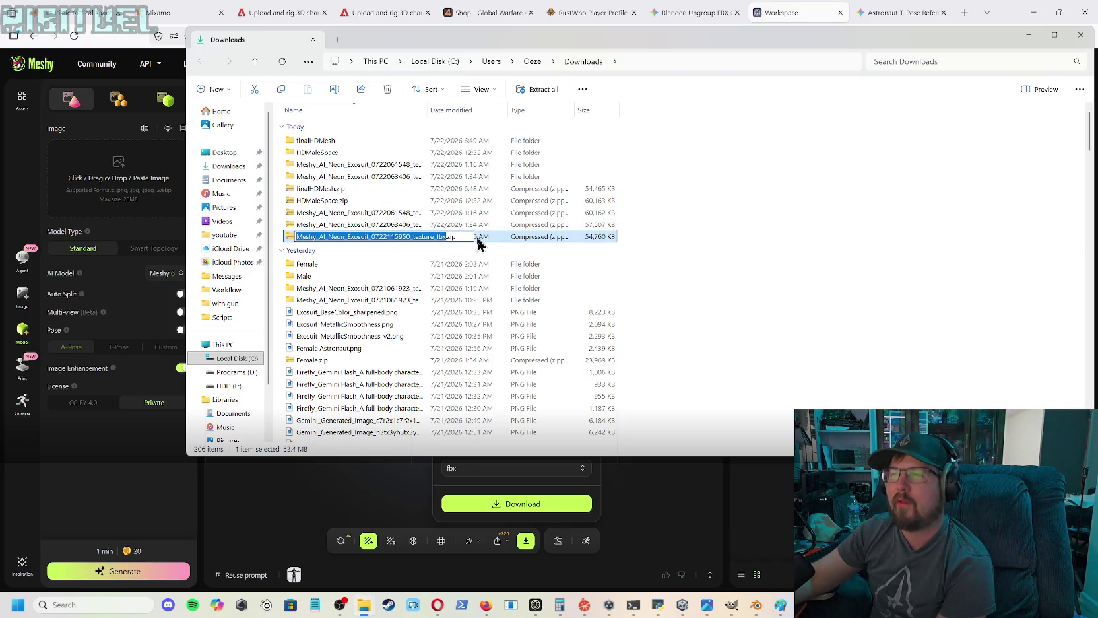
pyautogui.press('Escape')
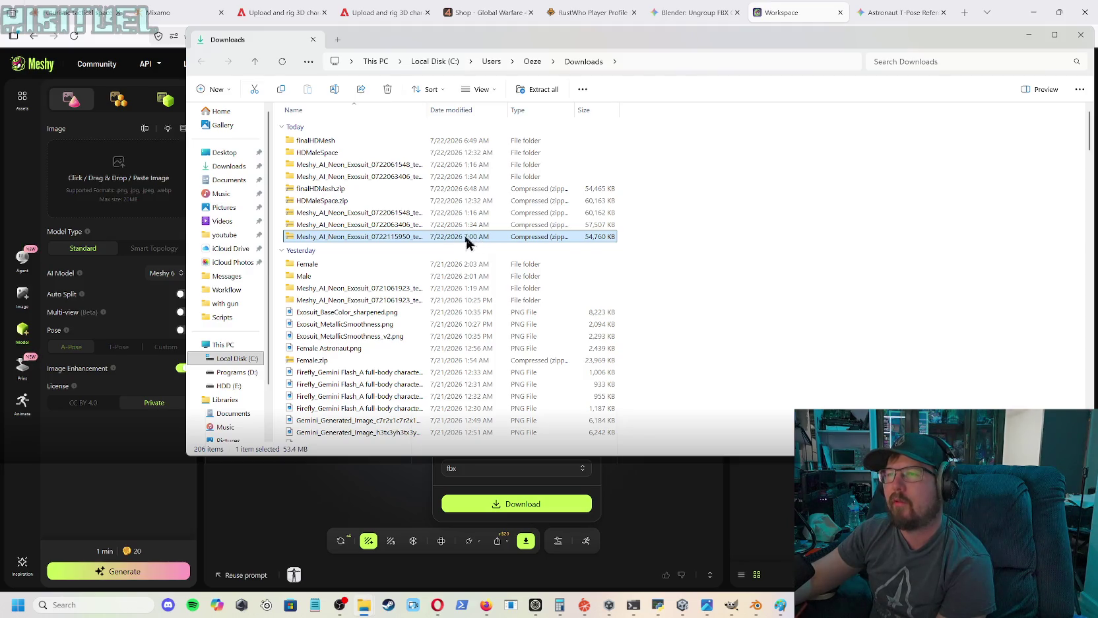
pyautogui.click(417, 239)
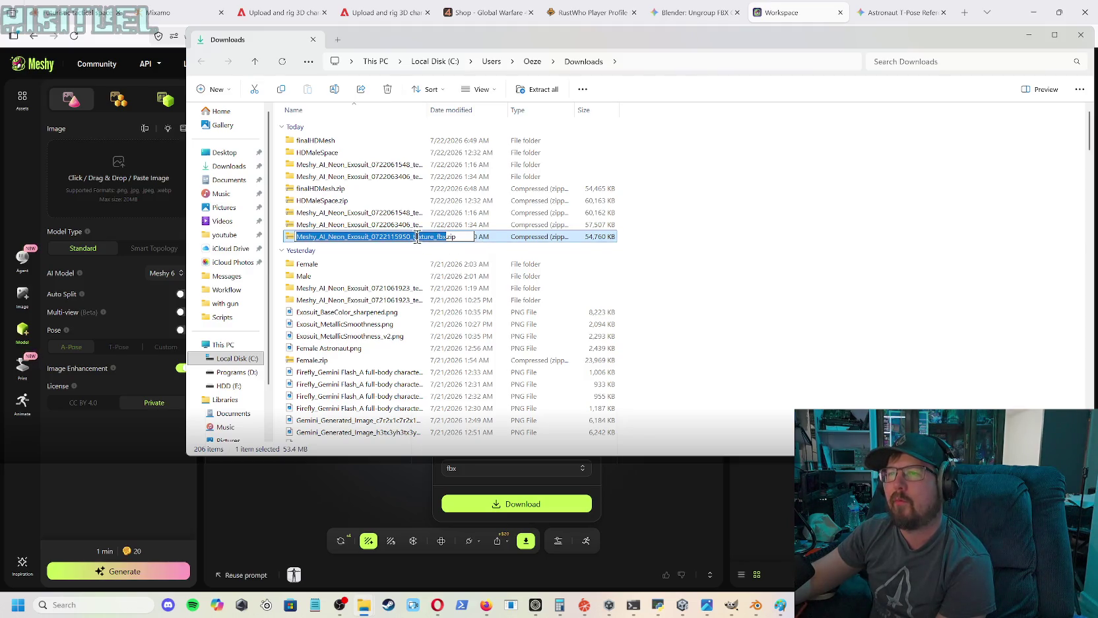
pyautogui.click(322, 142)
pyautogui.rightClick(323, 144)
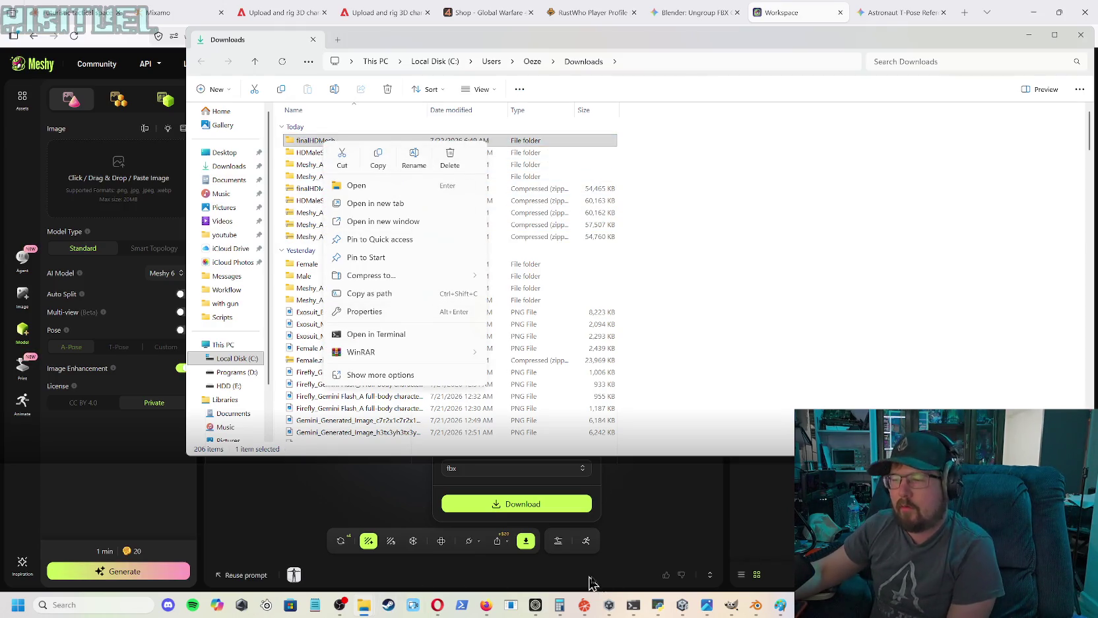
pyautogui.click(756, 606)
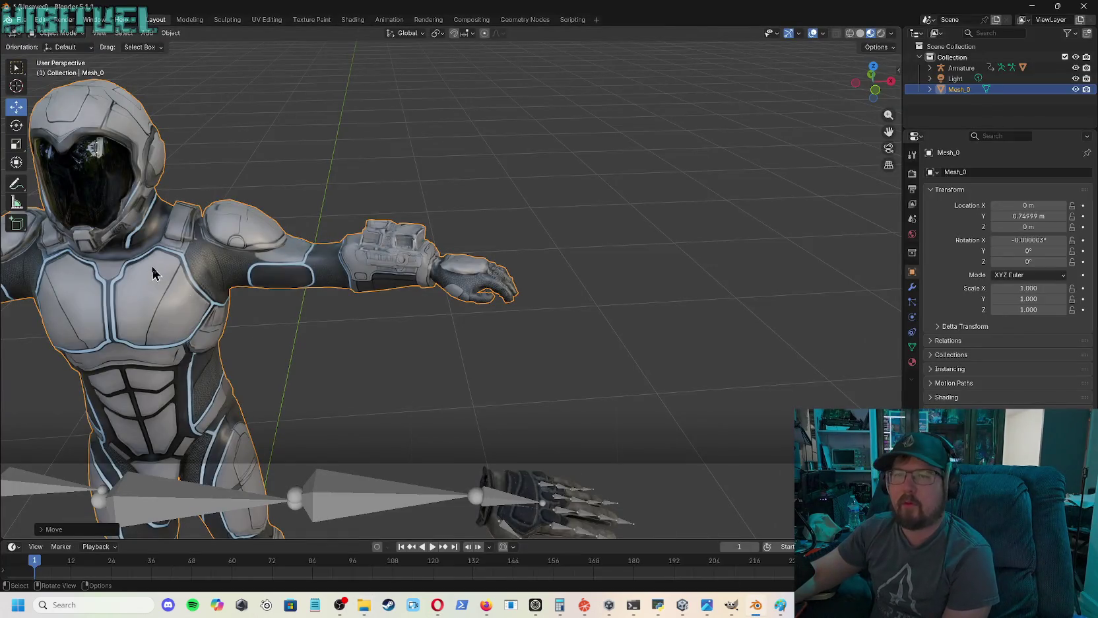
# - Delete the old Mesh_0 exosuit mesh, then go back to the Downloads folder
pyautogui.press('Delete')
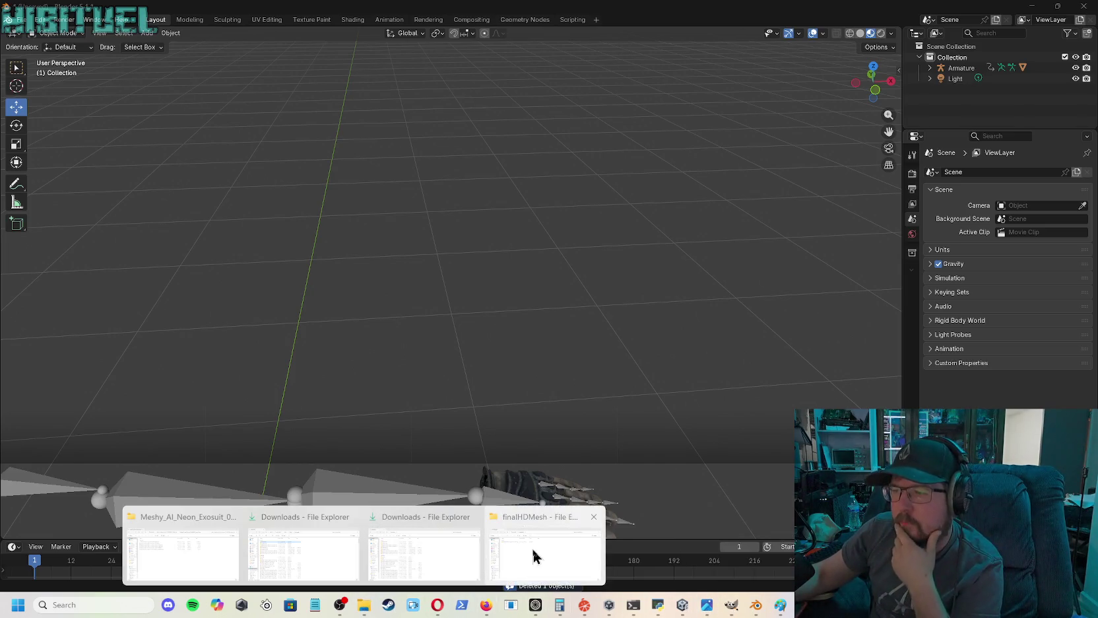
pyautogui.moveTo(364, 605)
pyautogui.click(535, 555)
pyautogui.click(225, 75)
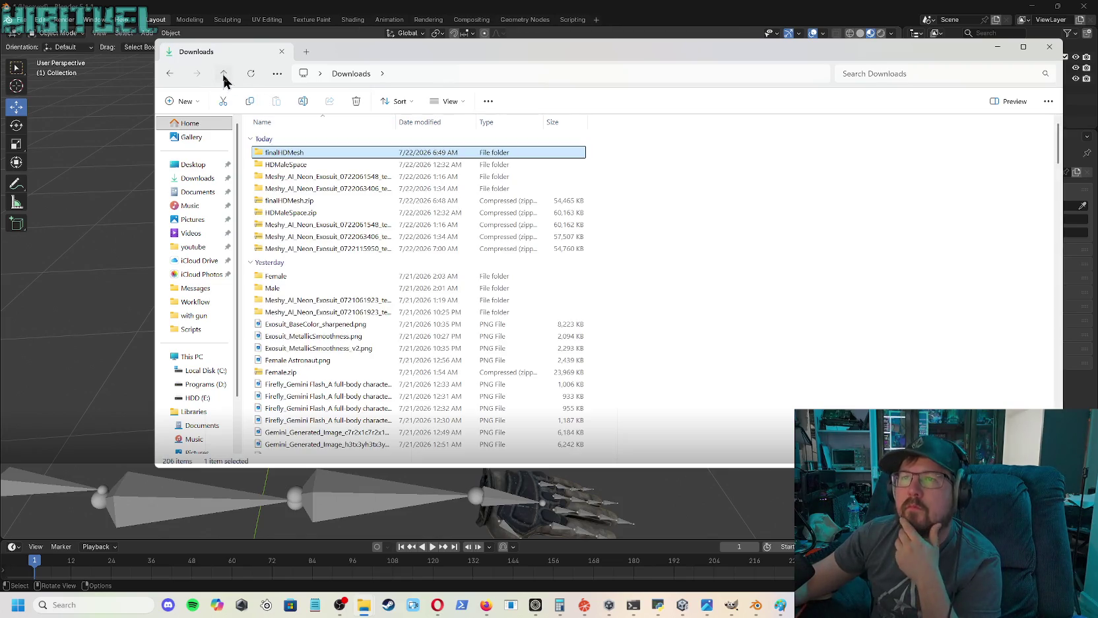
# - Delete the old finalHDMesh folder and try renaming the new zip, declining the duplicate name
pyautogui.click(356, 102)
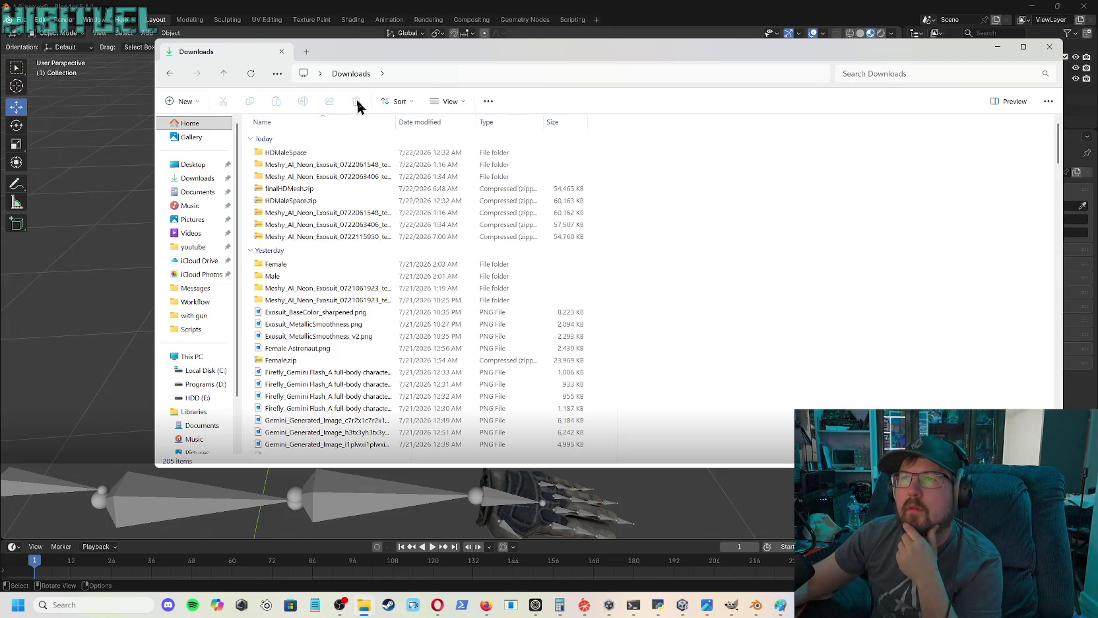
pyautogui.click(306, 242)
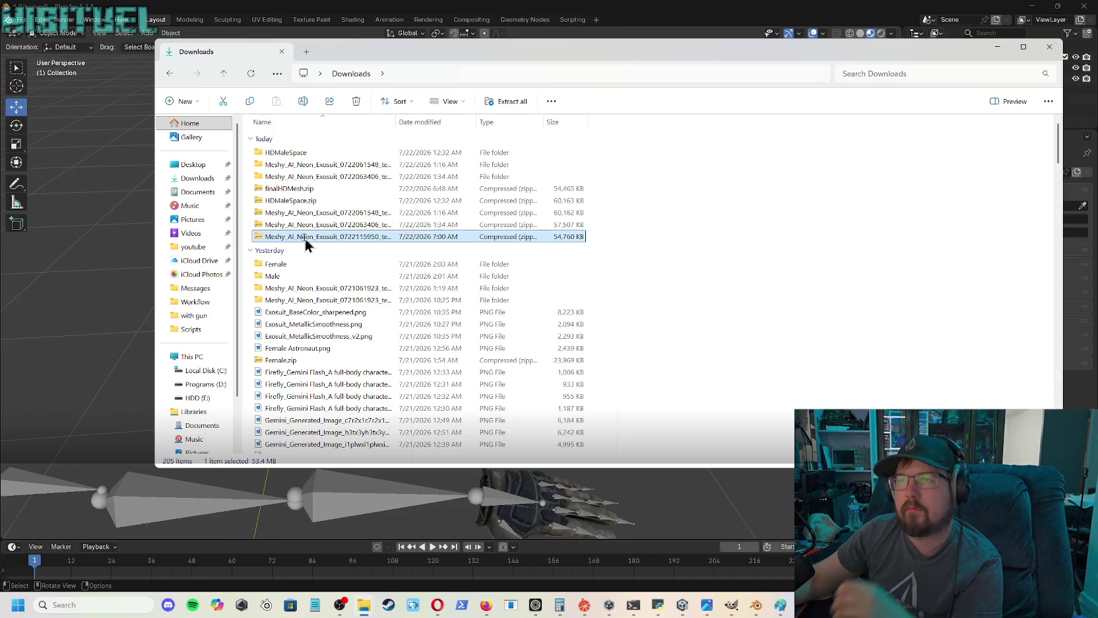
pyautogui.click(305, 240)
pyautogui.write('FinalHDMesh.zip')
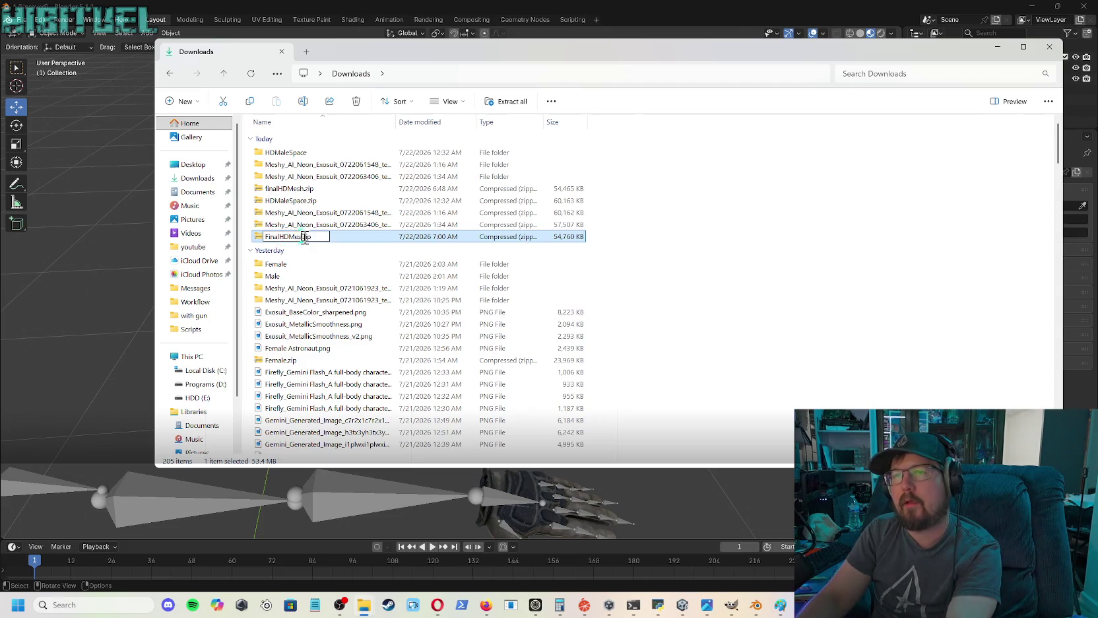
pyautogui.press('Return')
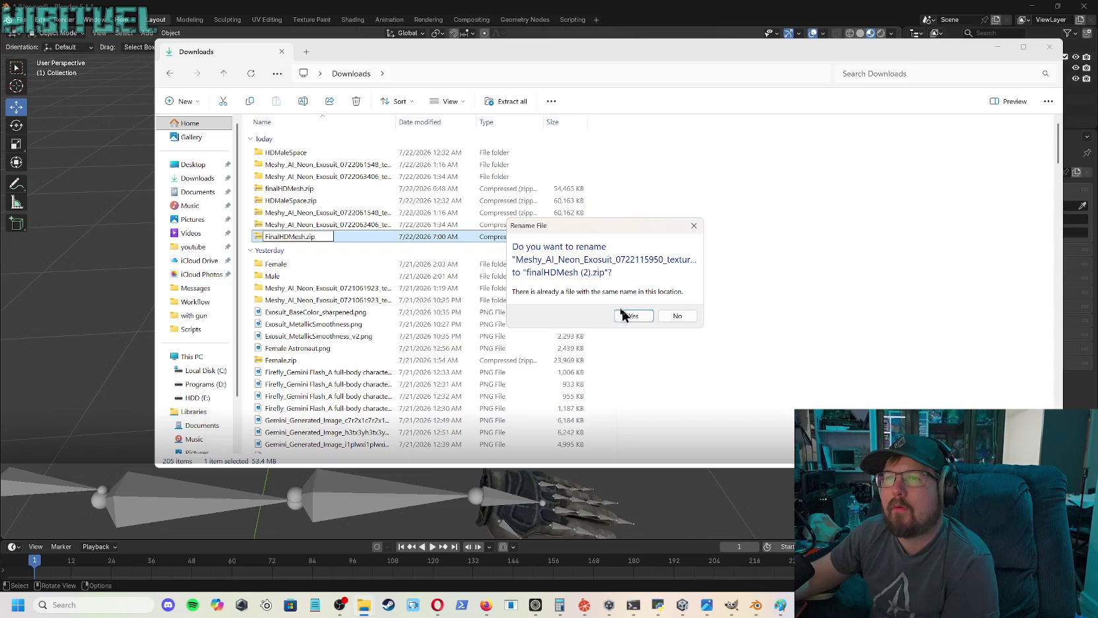
pyautogui.click(675, 317)
# - Delete the old finalHDMesh.zip and check the contents of the new Meshy zip
pyautogui.click(297, 193)
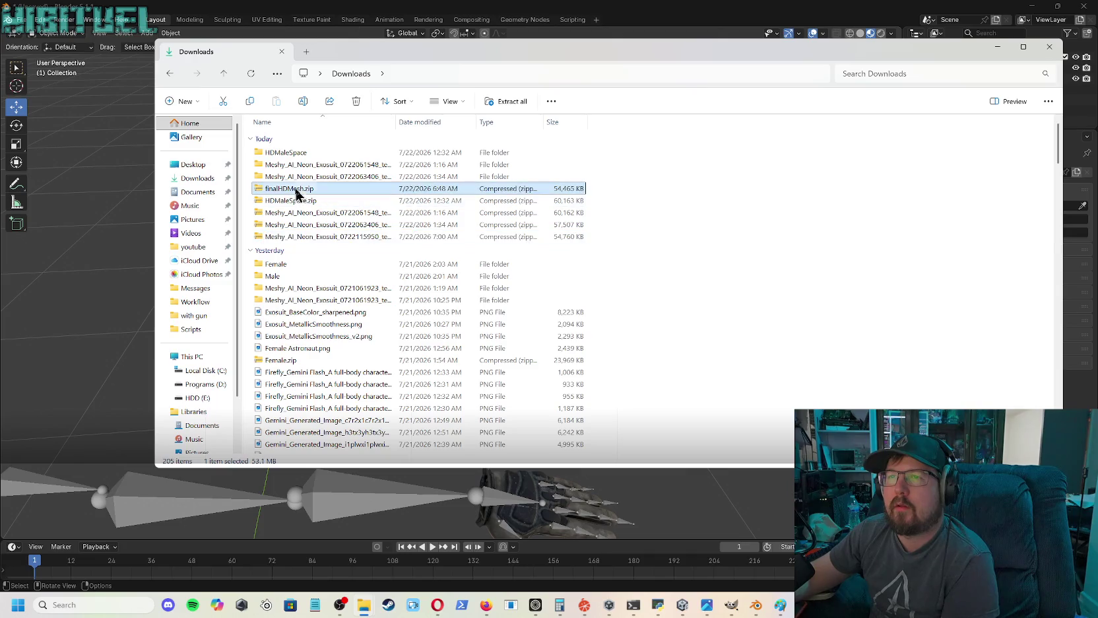
pyautogui.rightClick(298, 192)
pyautogui.click(456, 189)
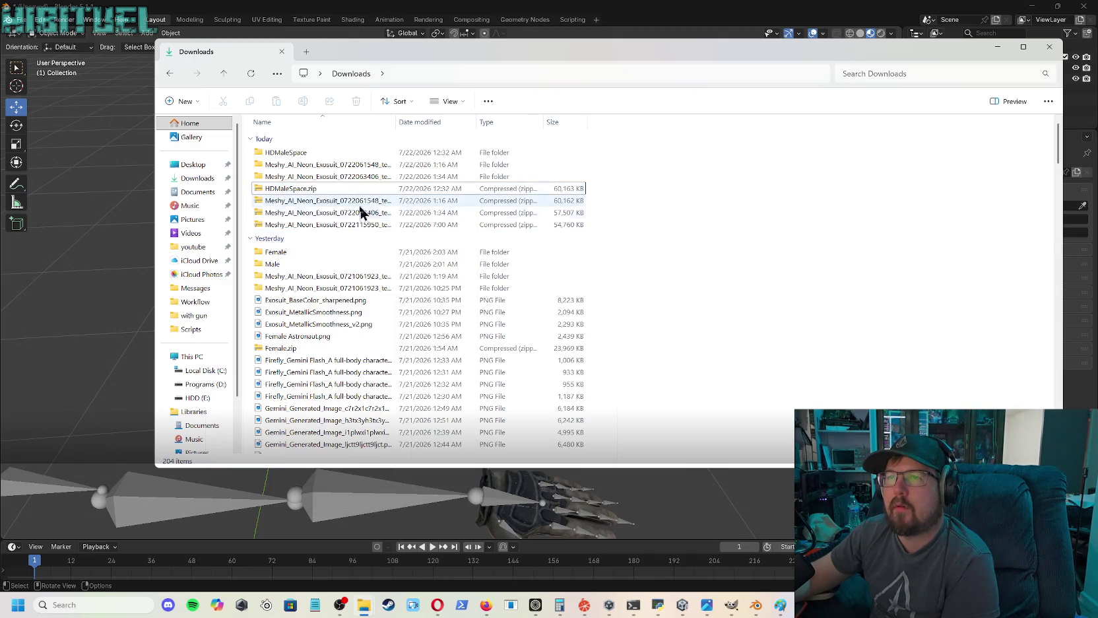
pyautogui.doubleClick(305, 224)
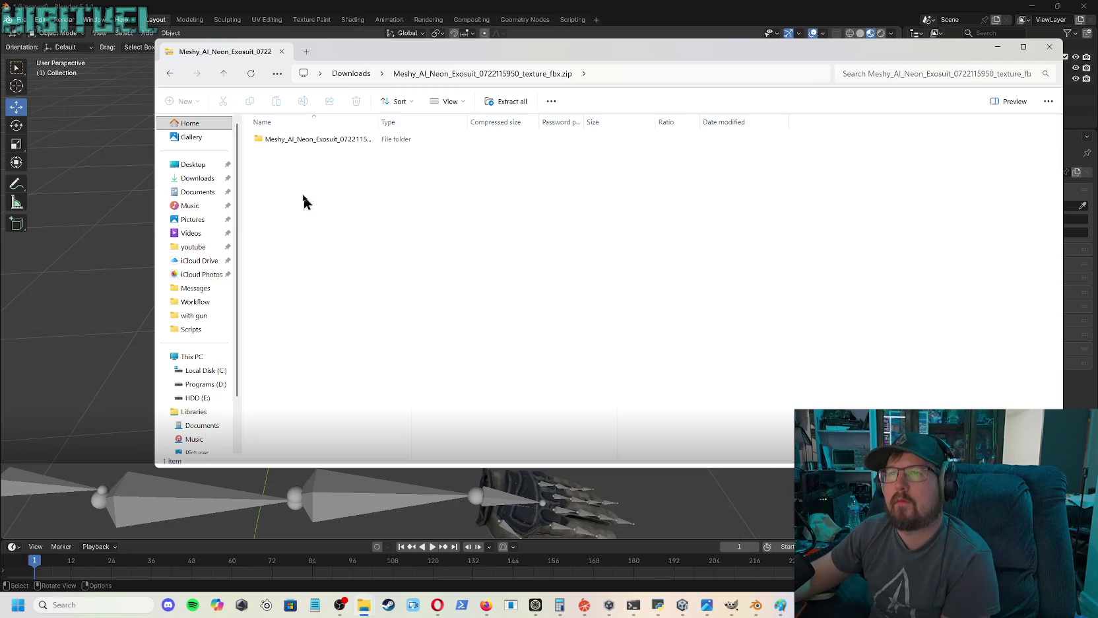
pyautogui.click(229, 74)
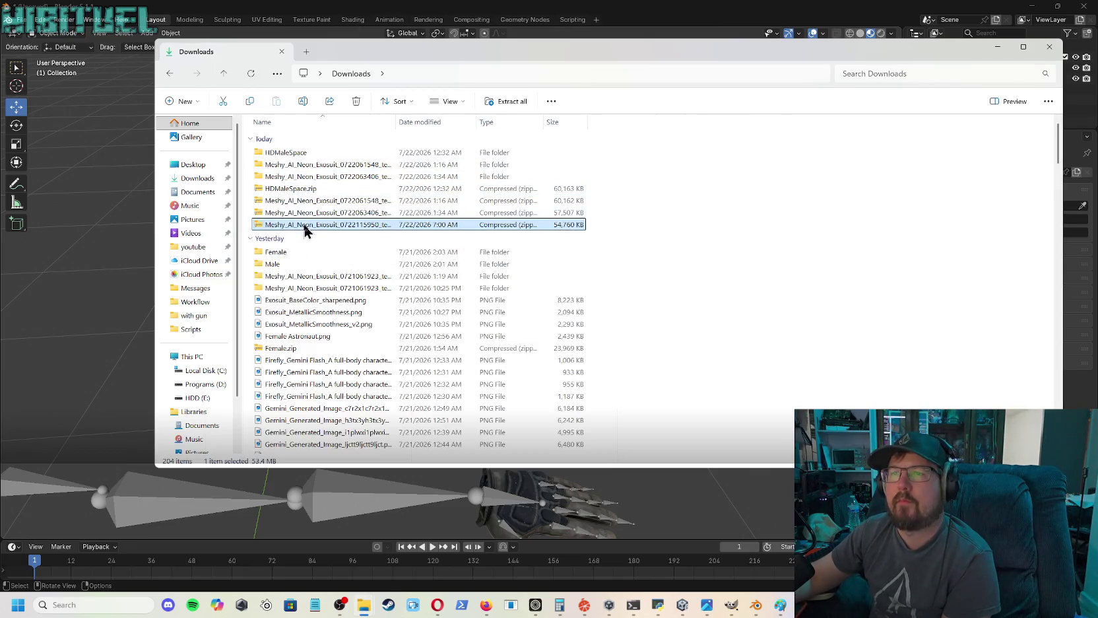
# - Rename the new Meshy zip to FinalHDMesh.zip
pyautogui.click(305, 225)
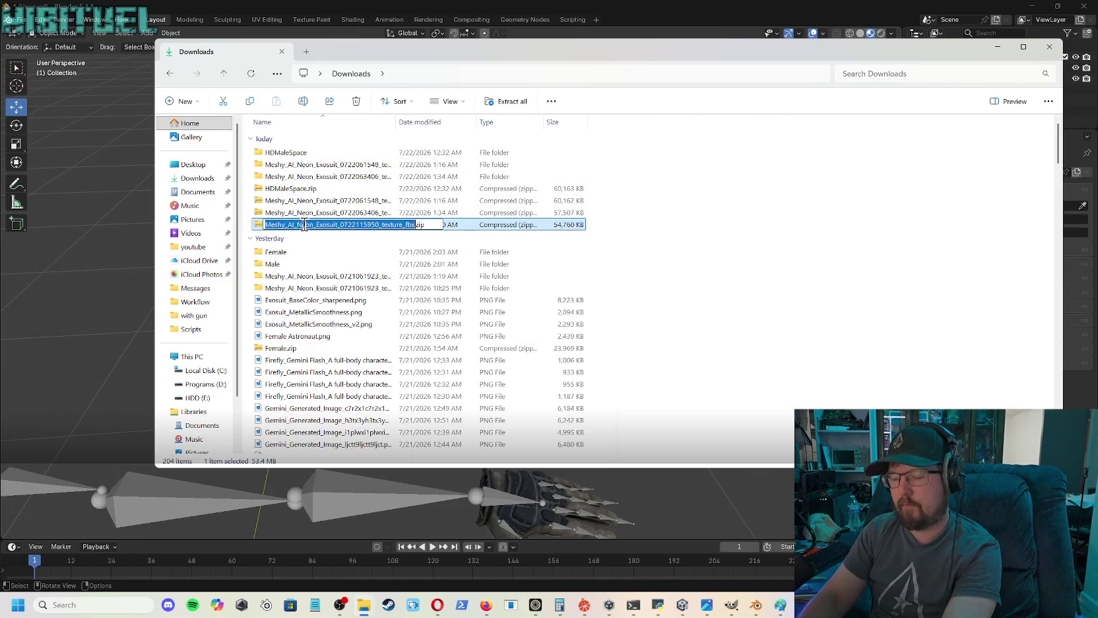
pyautogui.write('Hinal')
pyautogui.press('BackSpace')
pyautogui.press('BackSpace')
pyautogui.write('alHDMesh')
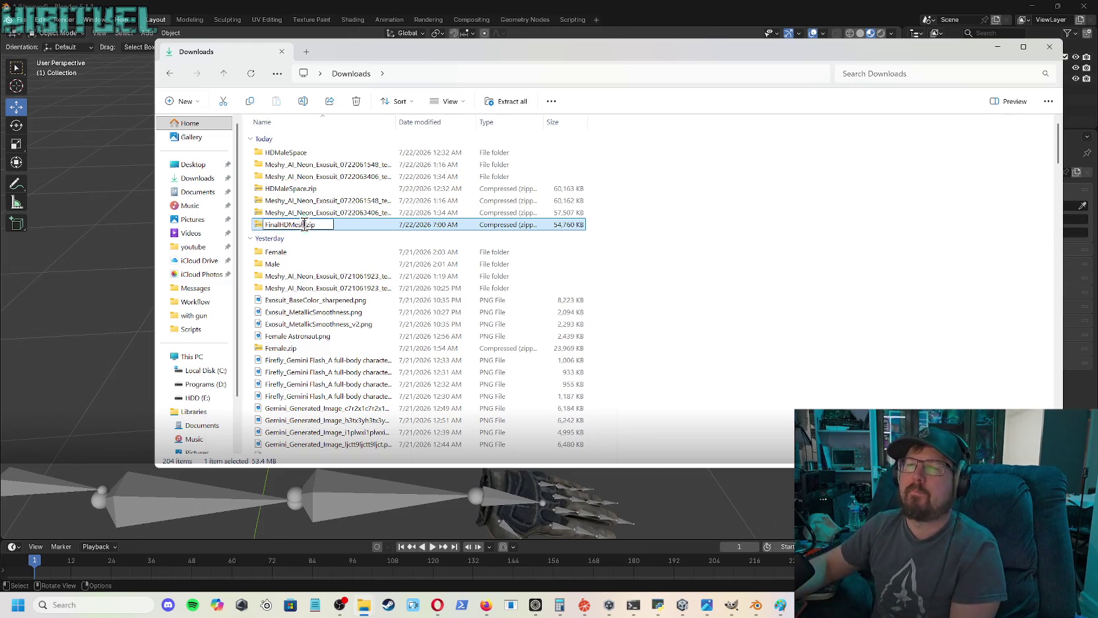
pyautogui.press('Return')
pyautogui.press('Up')
pyautogui.press('Up')
# - Extract FinalHDMesh.zip into a FinalHDMesh folder and return to Blender
pyautogui.click(317, 227)
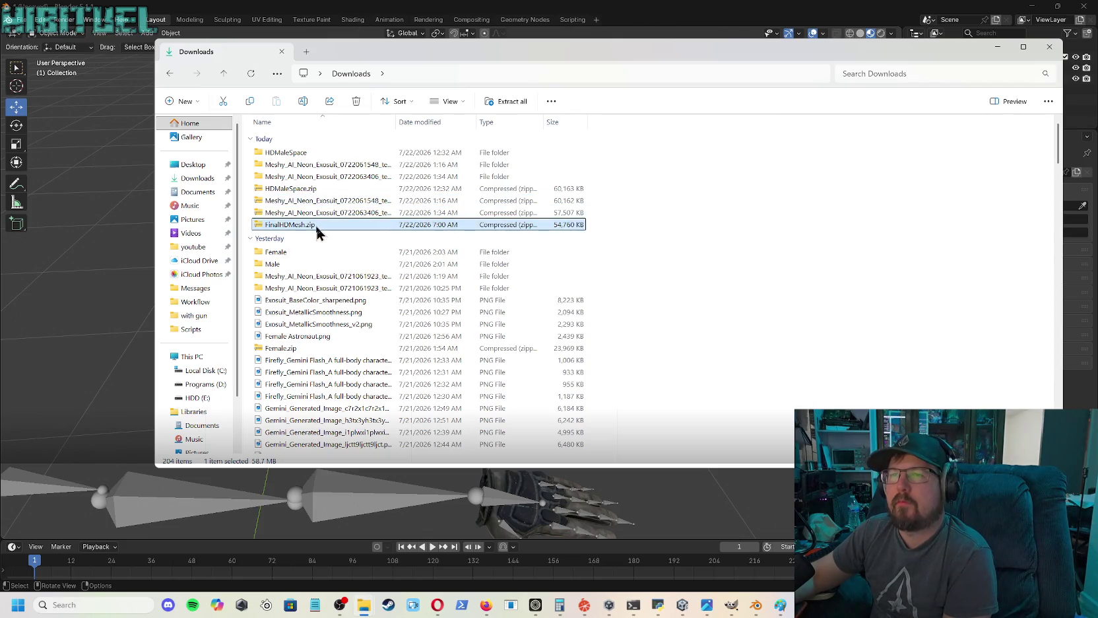
pyautogui.rightClick(317, 228)
pyautogui.click(355, 324)
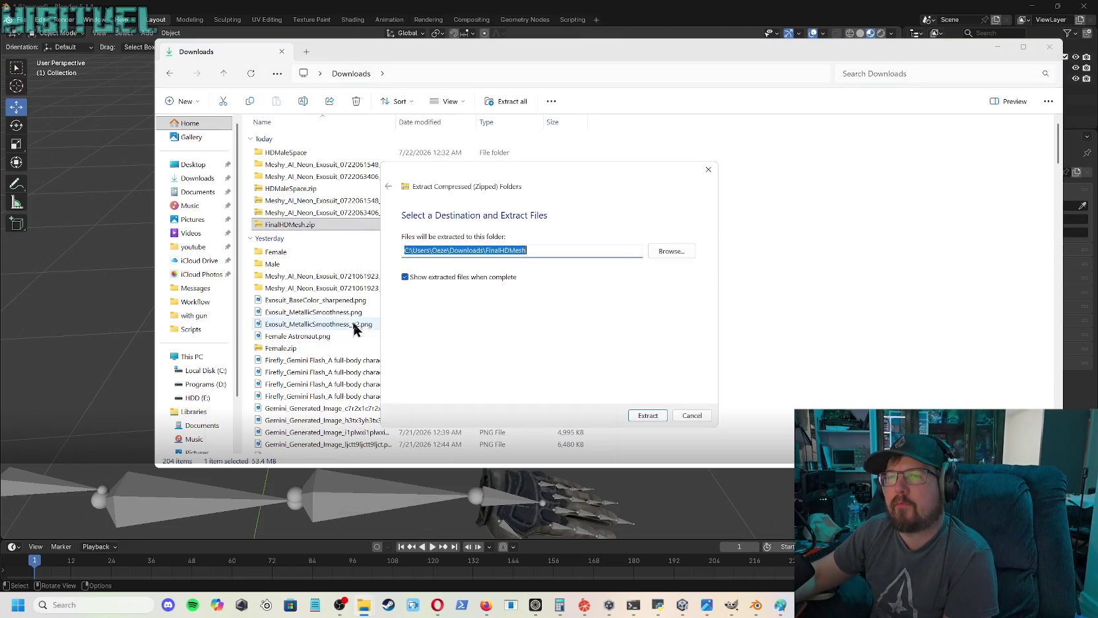
pyautogui.click(647, 419)
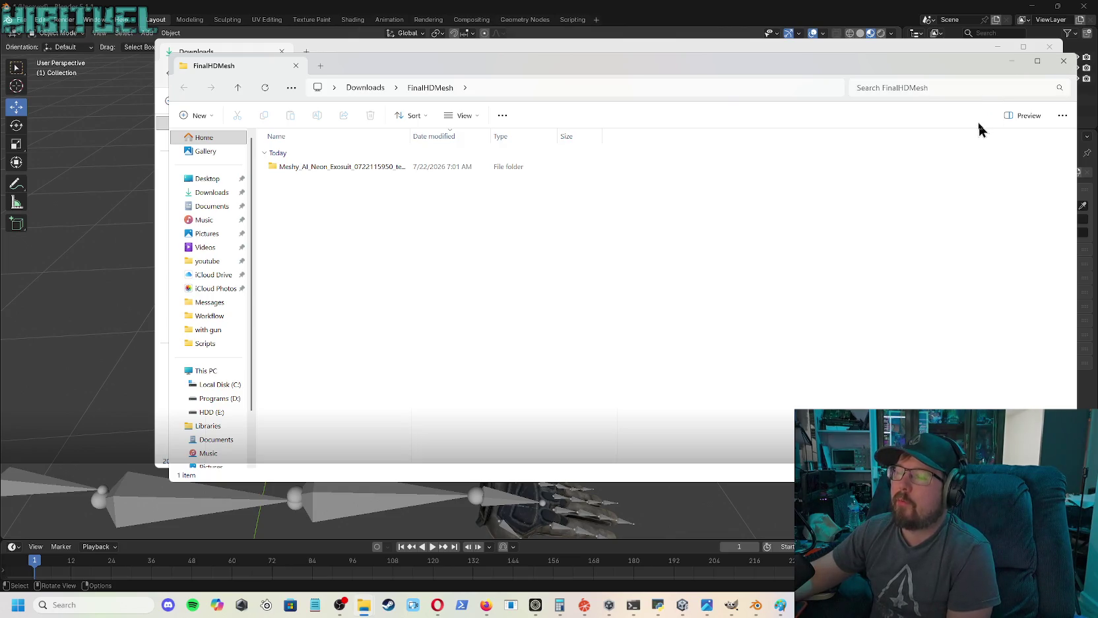
pyautogui.hotkey('alt', 'Tab')
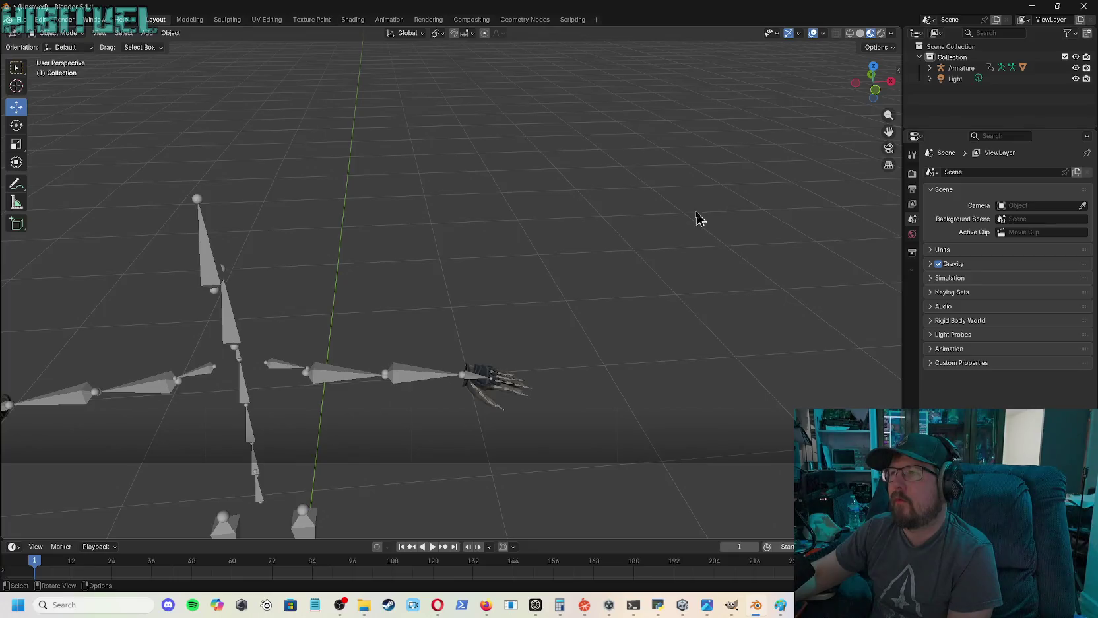
# - Select the exosuit FBX in Downloads/FinalHDMesh for FBX import
pyautogui.click(22, 19)
pyautogui.moveTo(40, 172)
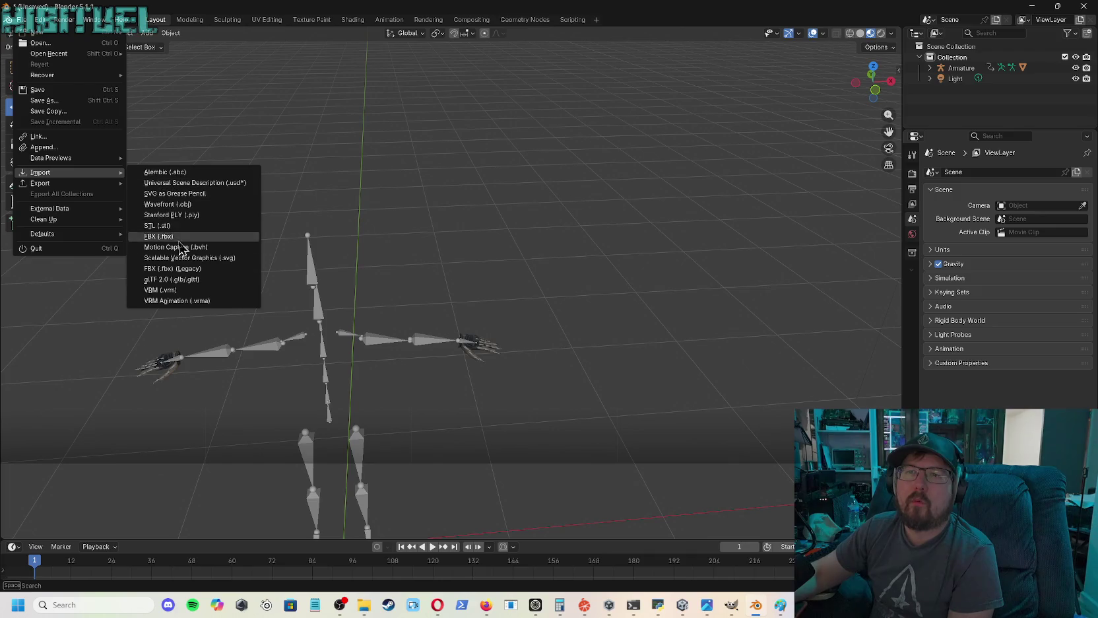
pyautogui.click(162, 237)
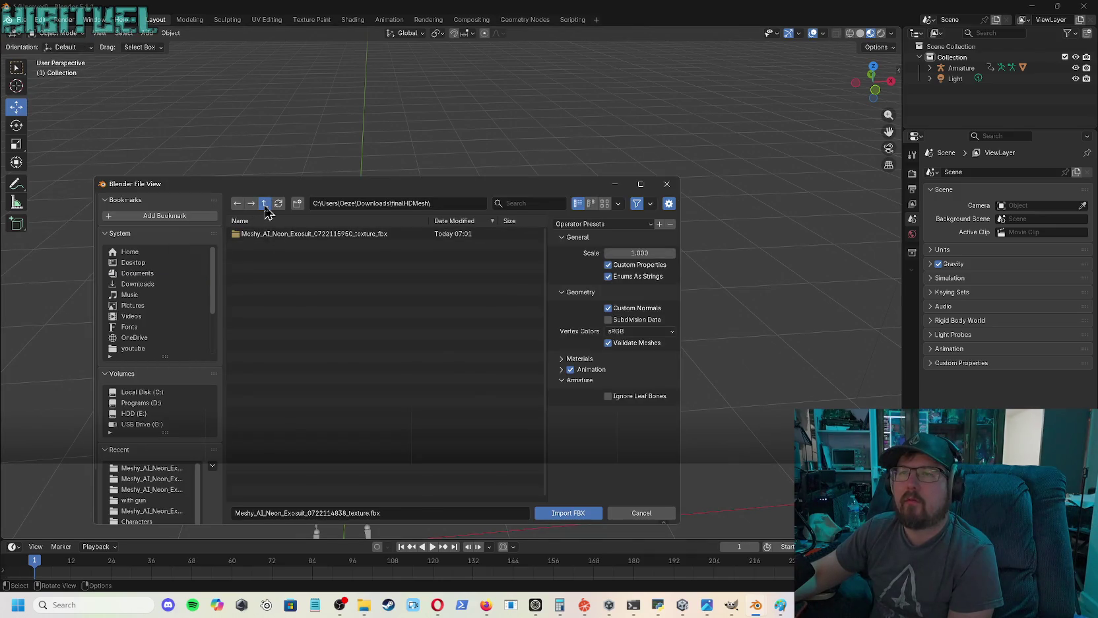
pyautogui.click(265, 204)
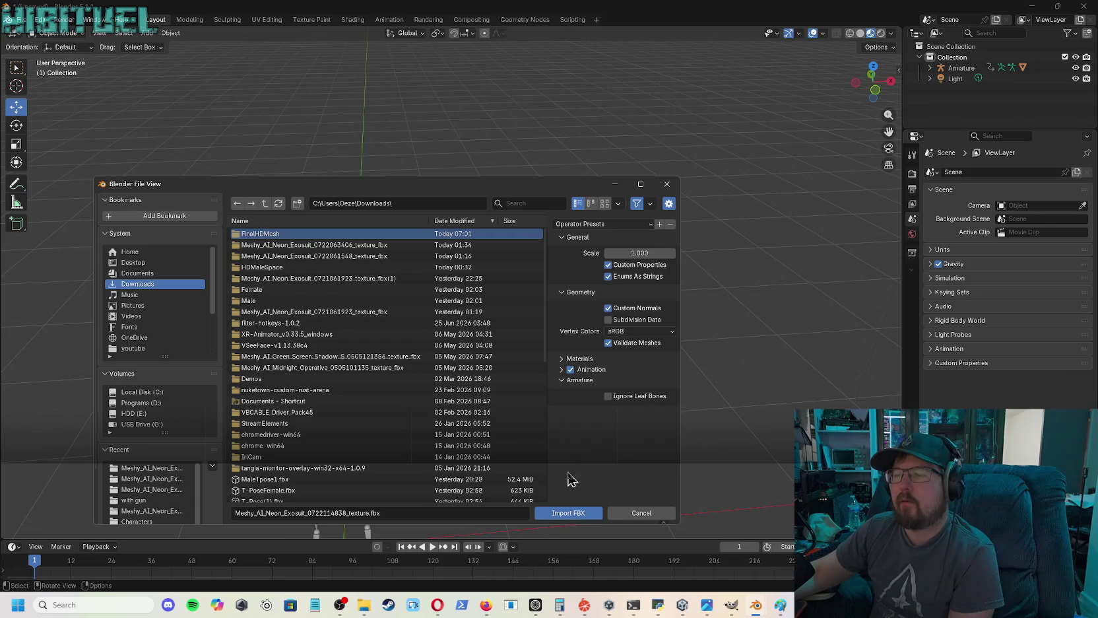
pyautogui.doubleClick(307, 235)
pyautogui.click(303, 234)
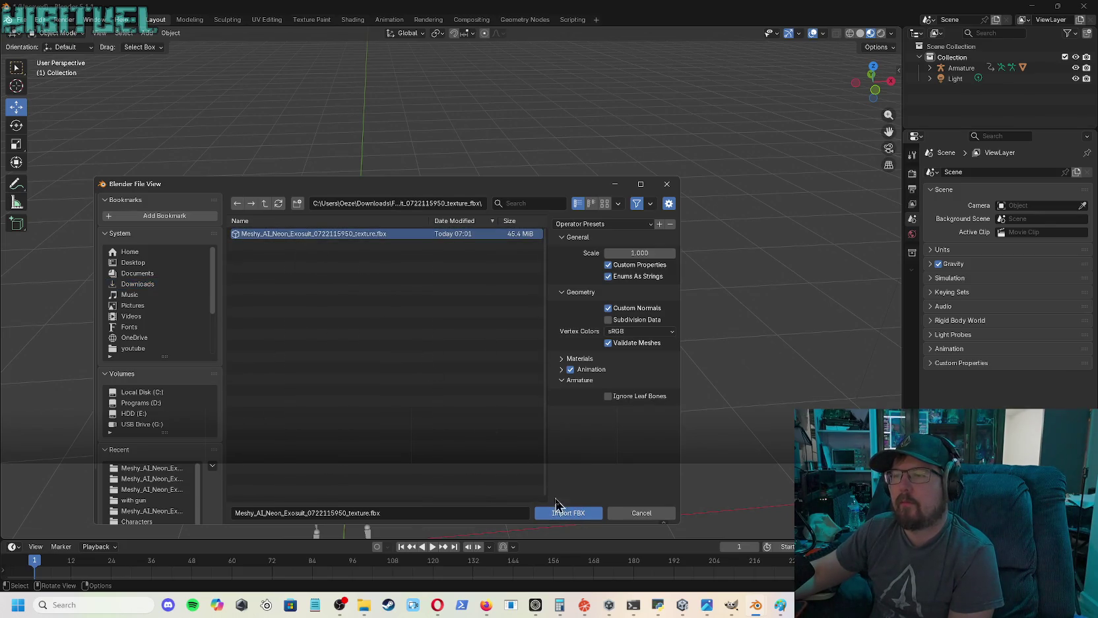
# - Import the FBX, move Mesh_0 along Y to 1.1675 m, and look at the hand
pyautogui.click(567, 513)
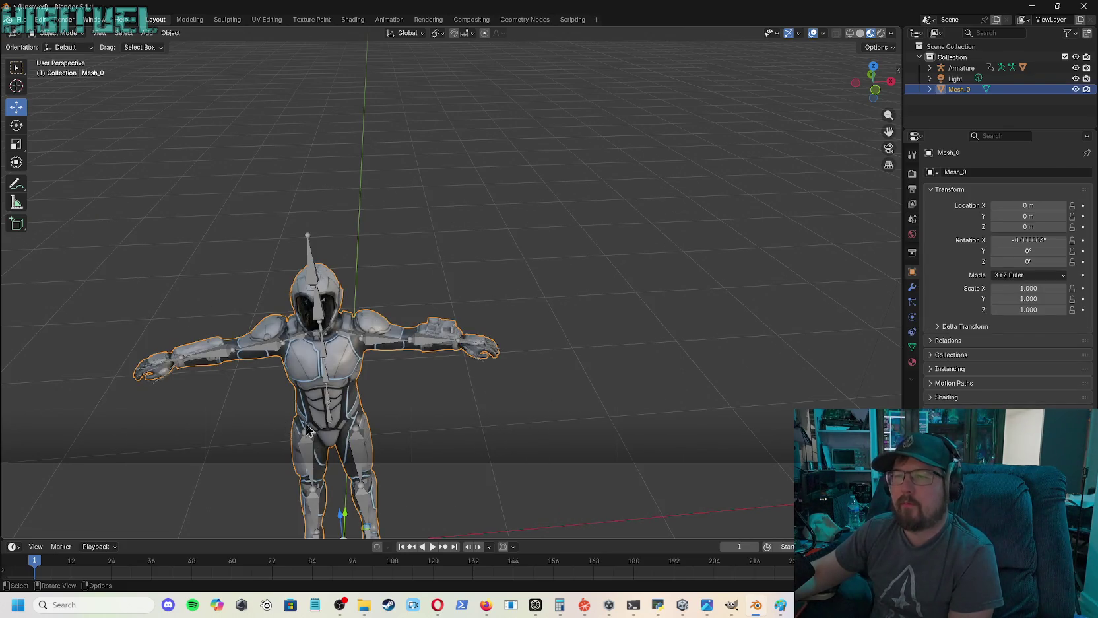
pyautogui.moveTo(349, 521); pyautogui.dragTo(349, 388)
pyautogui.scroll(2, 482, 218)
pyautogui.scroll(2, 483, 218)
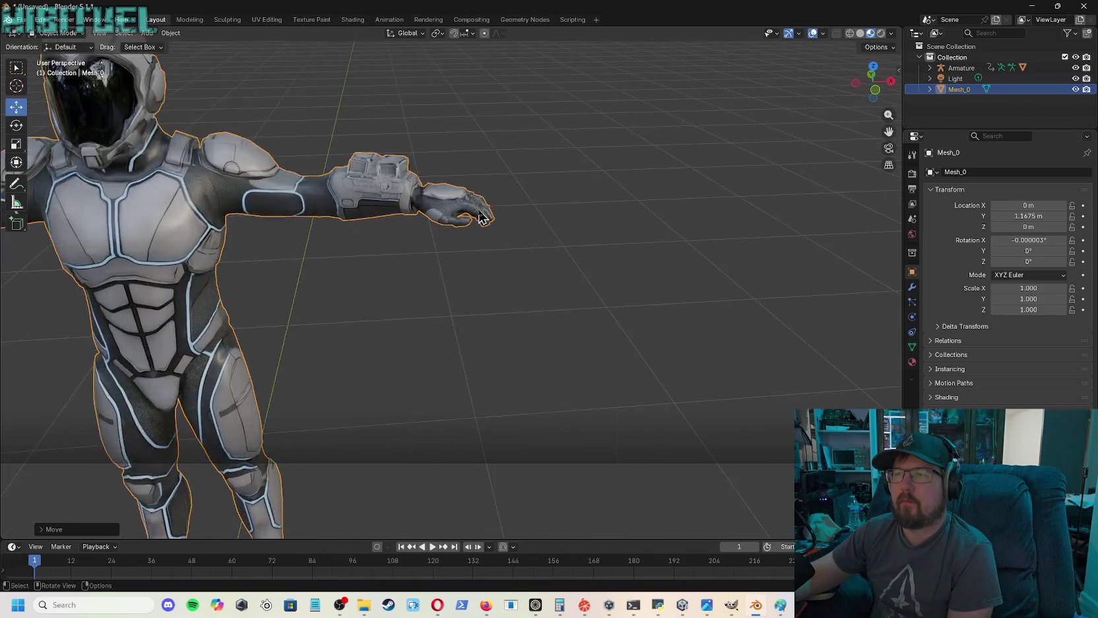
pyautogui.scroll(2, 486, 210)
pyautogui.moveTo(873, 83)
pyautogui.mouseDown()
pyautogui.moveTo(852, 112)
pyautogui.moveTo(879, 91)
pyautogui.mouseUp()
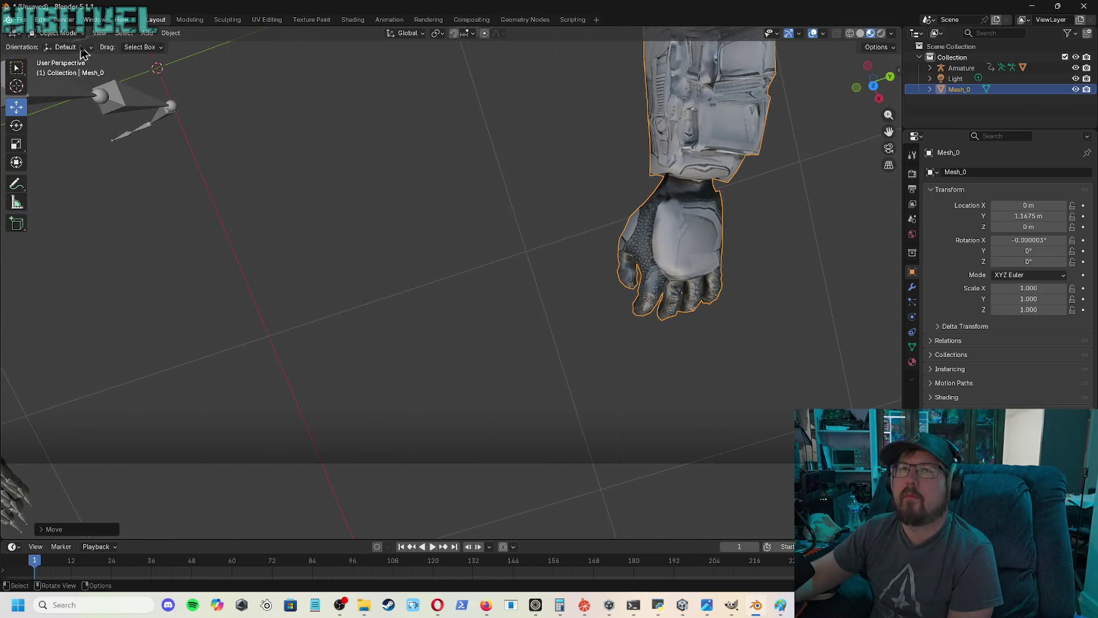
pyautogui.click(59, 33)
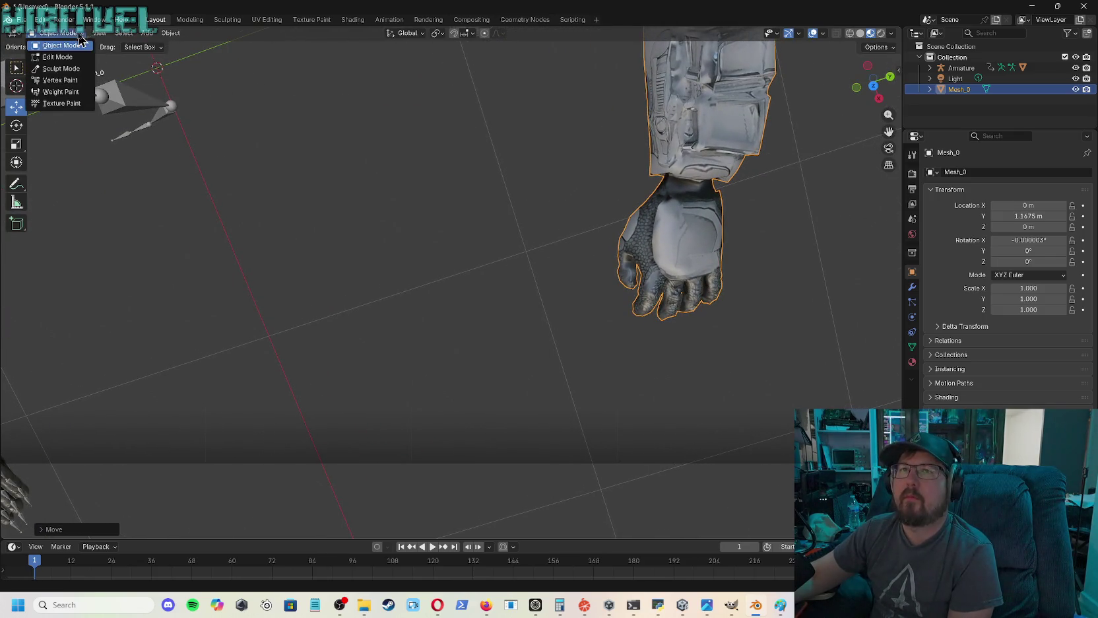
# - Enter vertex Edit Mode and centre the hand and wrist in the view
pyautogui.click(57, 58)
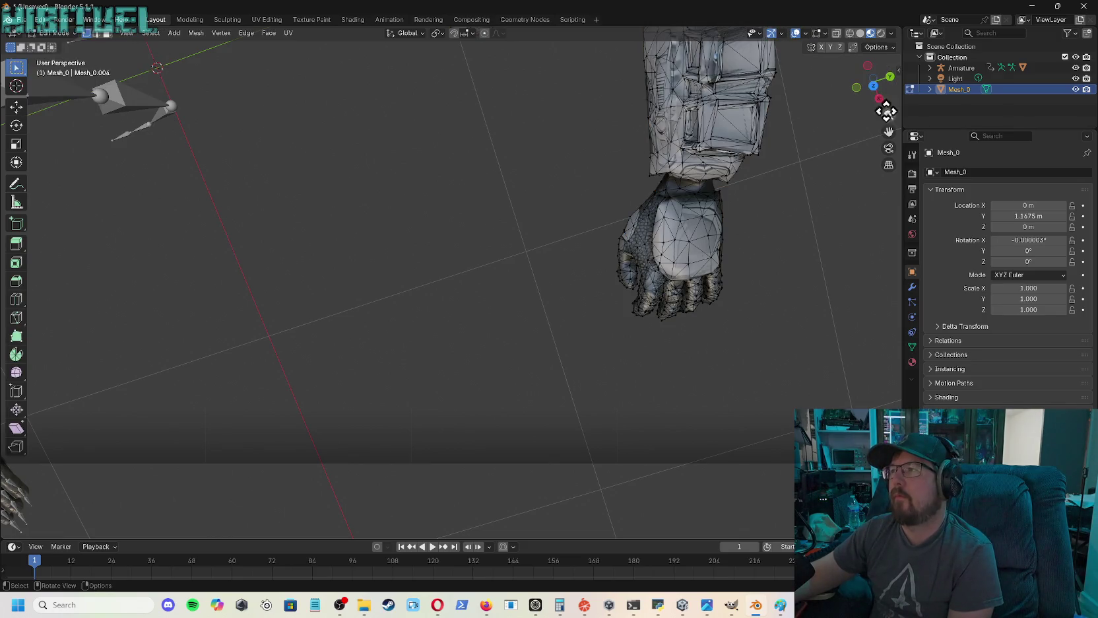
pyautogui.moveTo(892, 134); pyautogui.dragTo(739, 192)
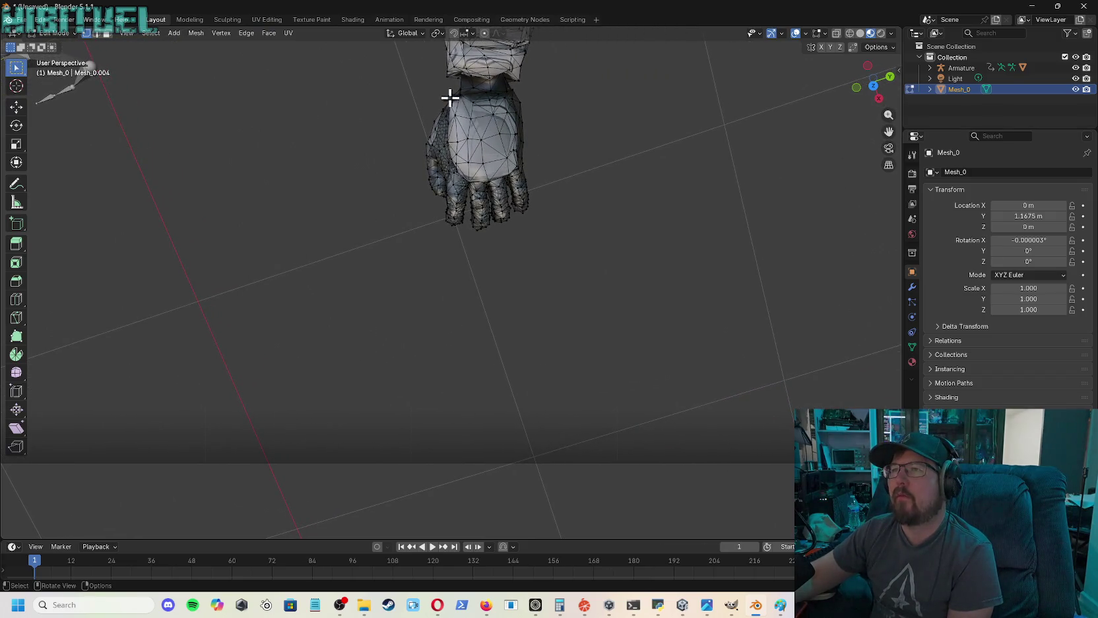
pyautogui.scroll(3, 597, 106)
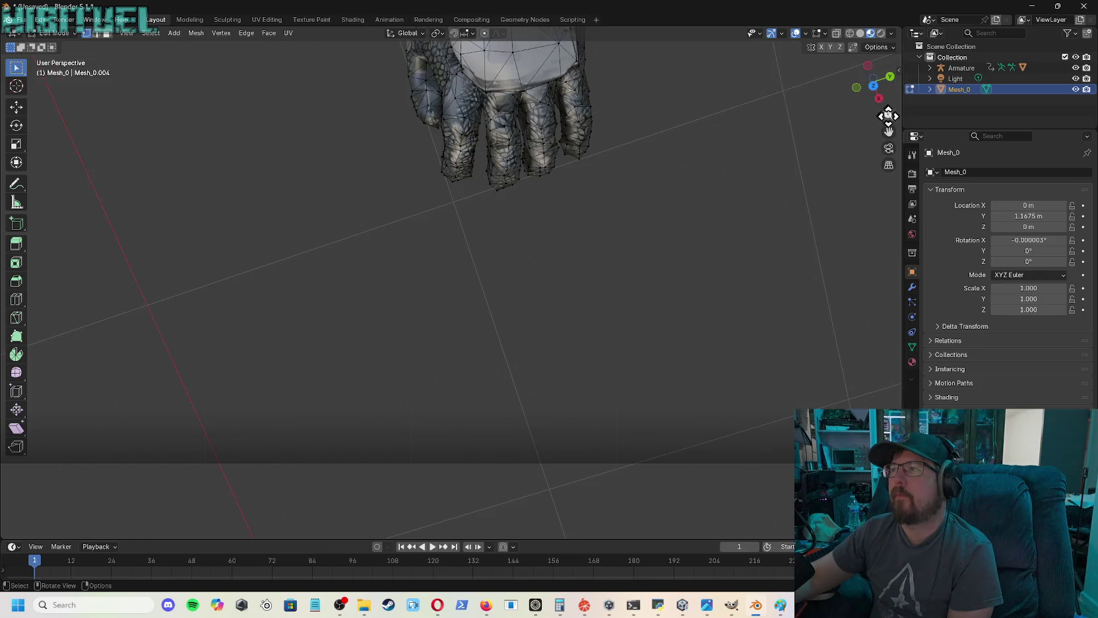
pyautogui.moveTo(895, 129)
pyautogui.mouseDown()
pyautogui.moveTo(892, 102)
pyautogui.moveTo(825, 118)
pyautogui.mouseUp()
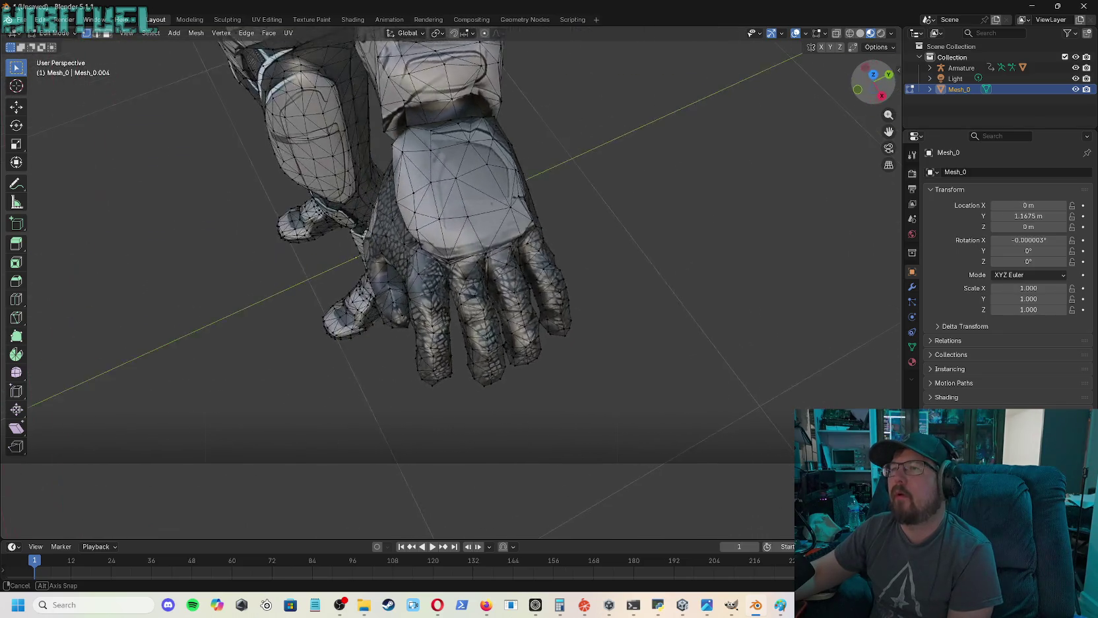
pyautogui.moveTo(873, 81); pyautogui.dragTo(873, 81)
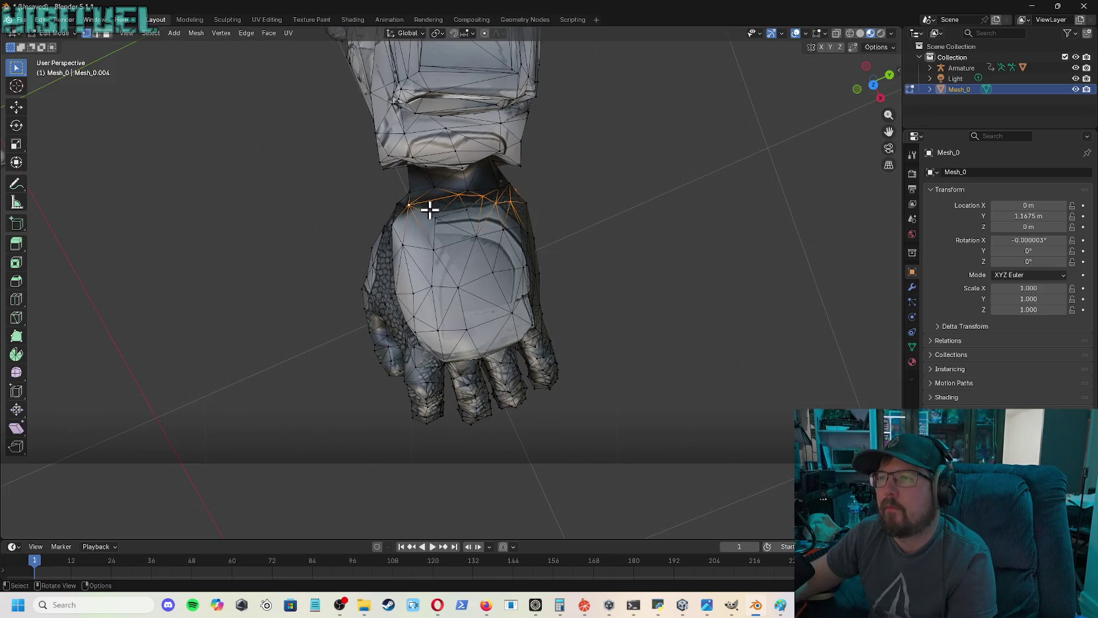
# - Delete selected wrist vertices and faces in successive passes to start opening a gap
pyautogui.press('x')
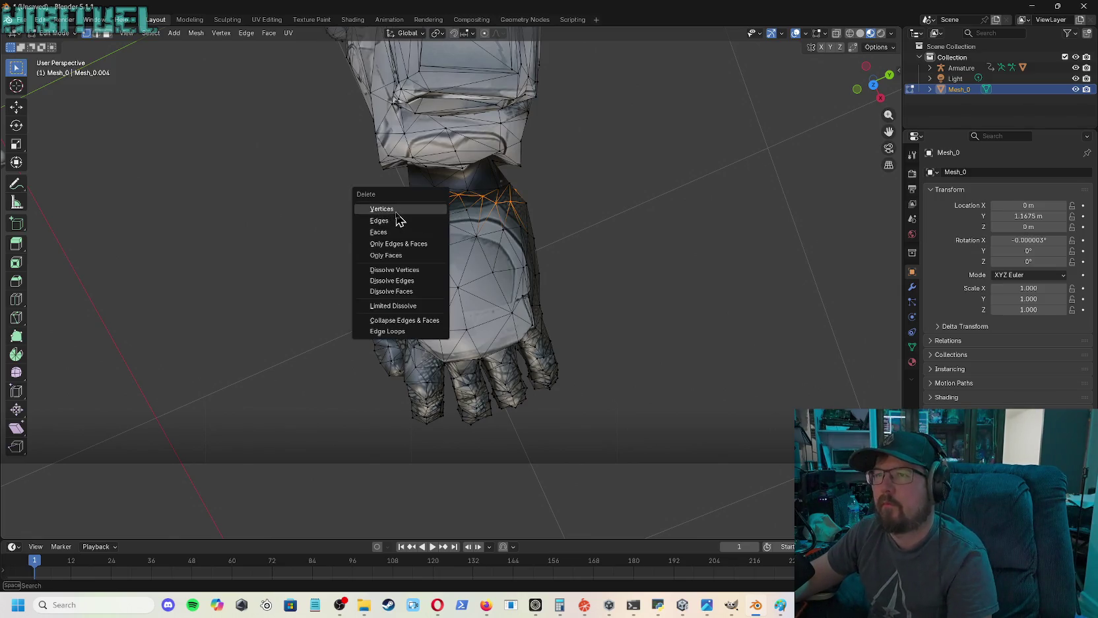
pyautogui.click(396, 214)
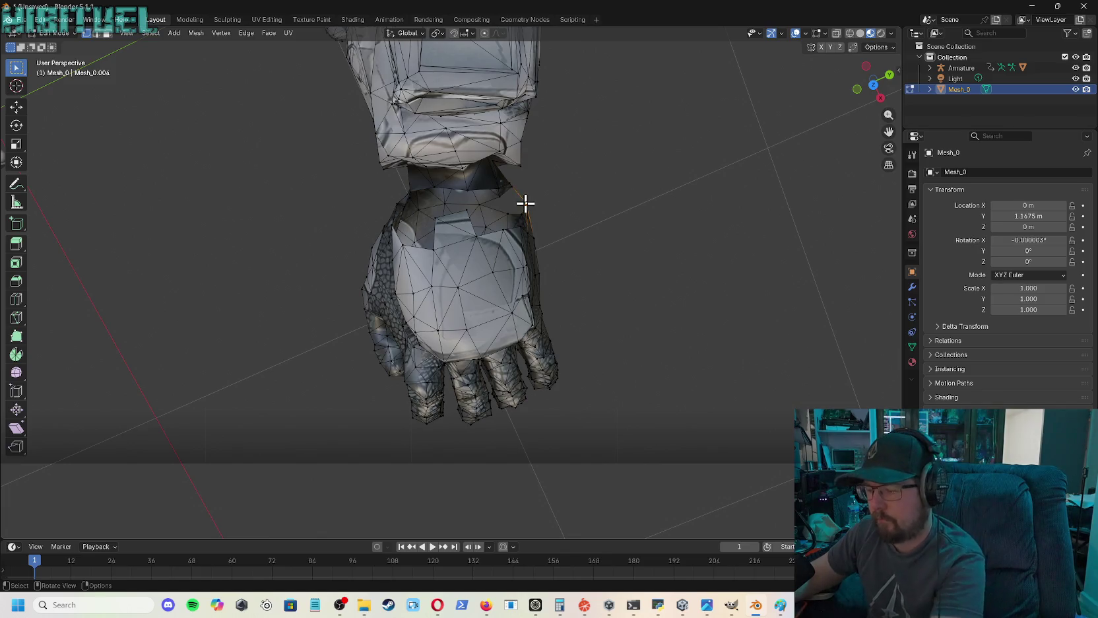
pyautogui.press('x')
pyautogui.click(497, 205)
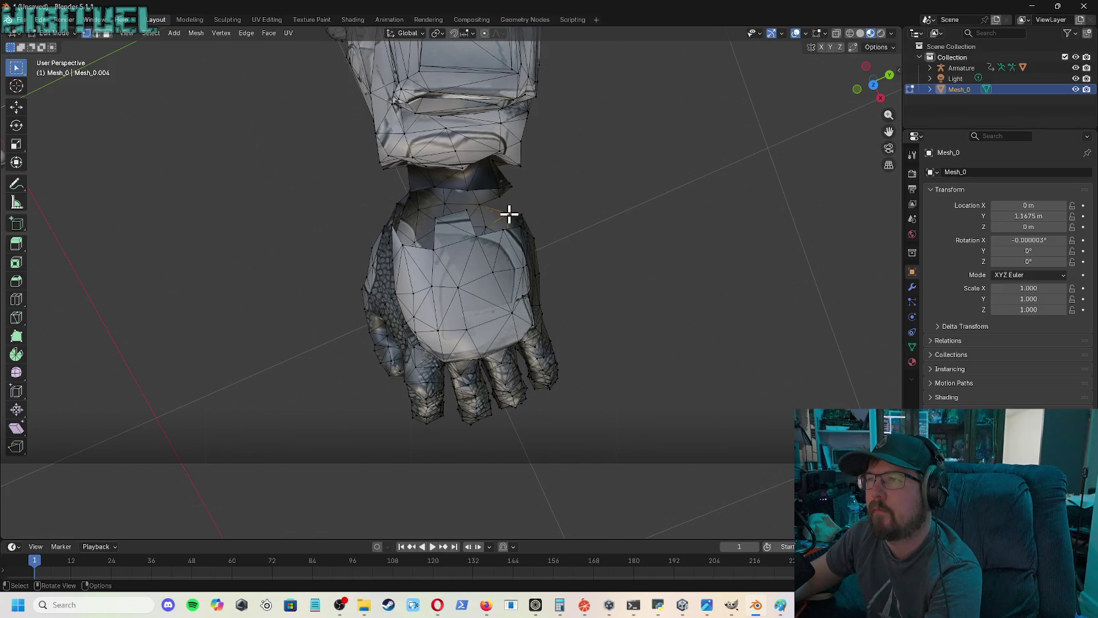
pyautogui.press('x')
pyautogui.click(478, 217)
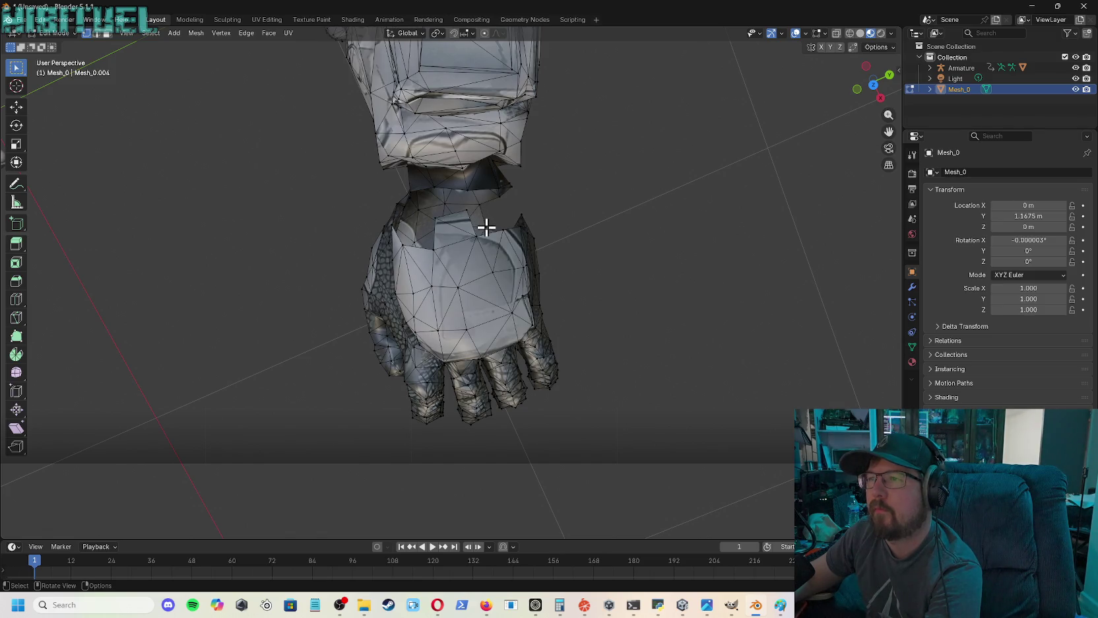
pyautogui.press('x')
pyautogui.click(452, 227)
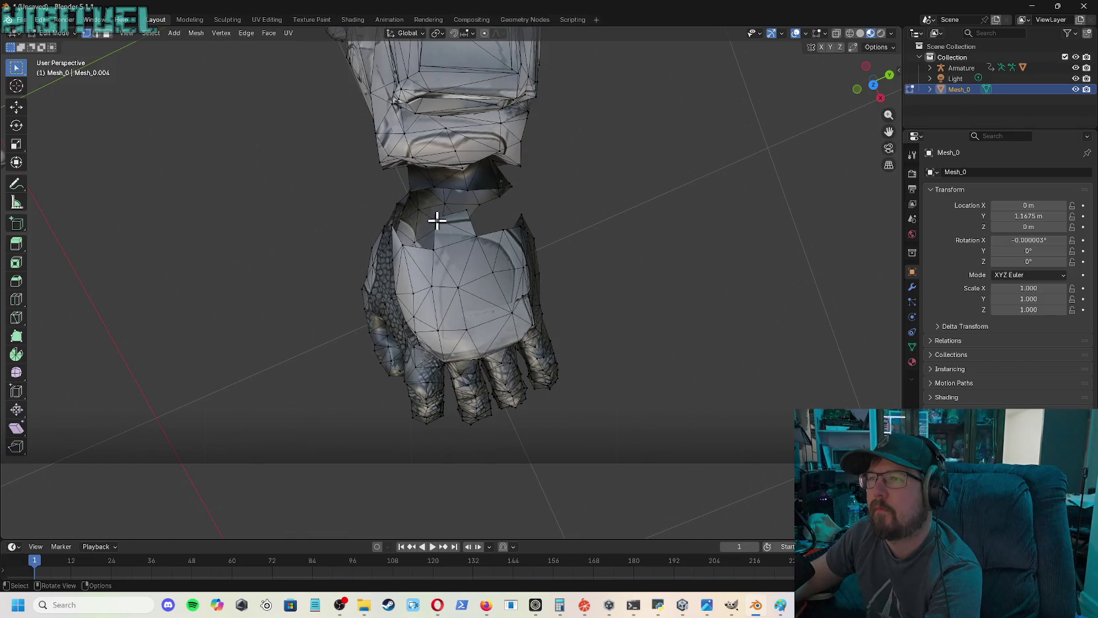
pyautogui.press('x')
pyautogui.click(463, 220)
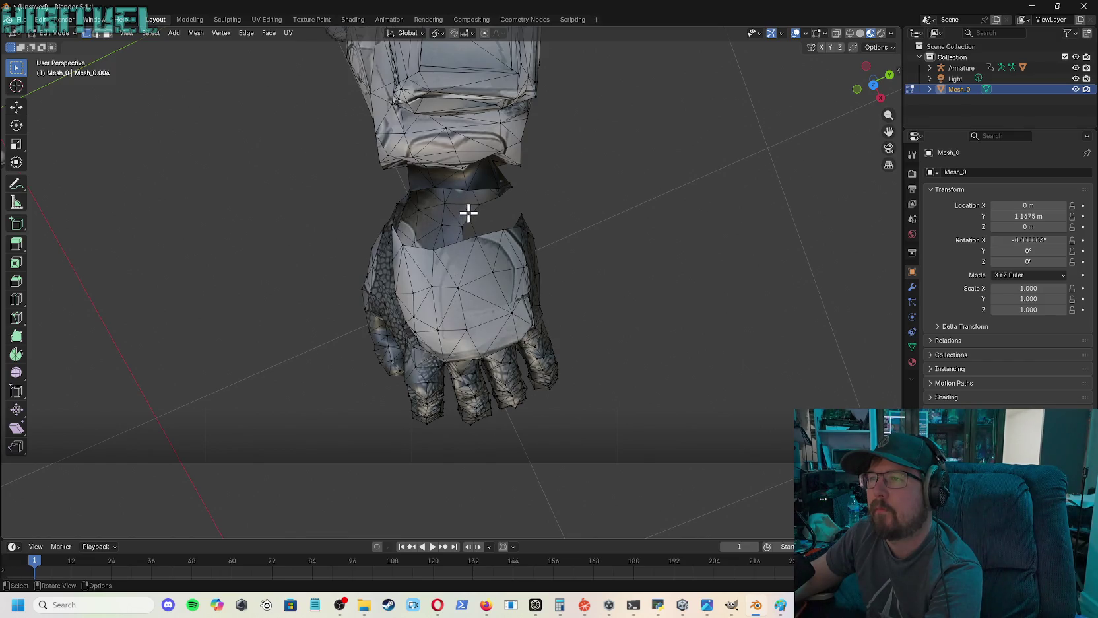
# - Remove more small wrist faces and vertices, including geometry on the hand's left side
pyautogui.press('x')
pyautogui.click(459, 216)
pyautogui.press('x')
pyautogui.click(453, 228)
pyautogui.press('x')
pyautogui.click(417, 224)
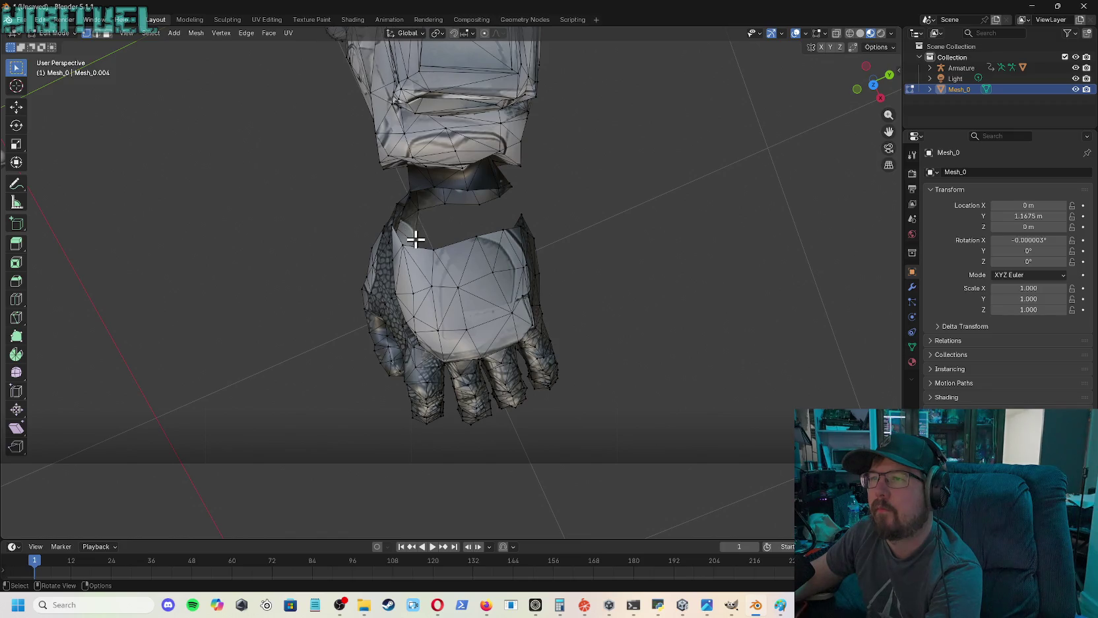
pyautogui.press('x')
pyautogui.click(415, 242)
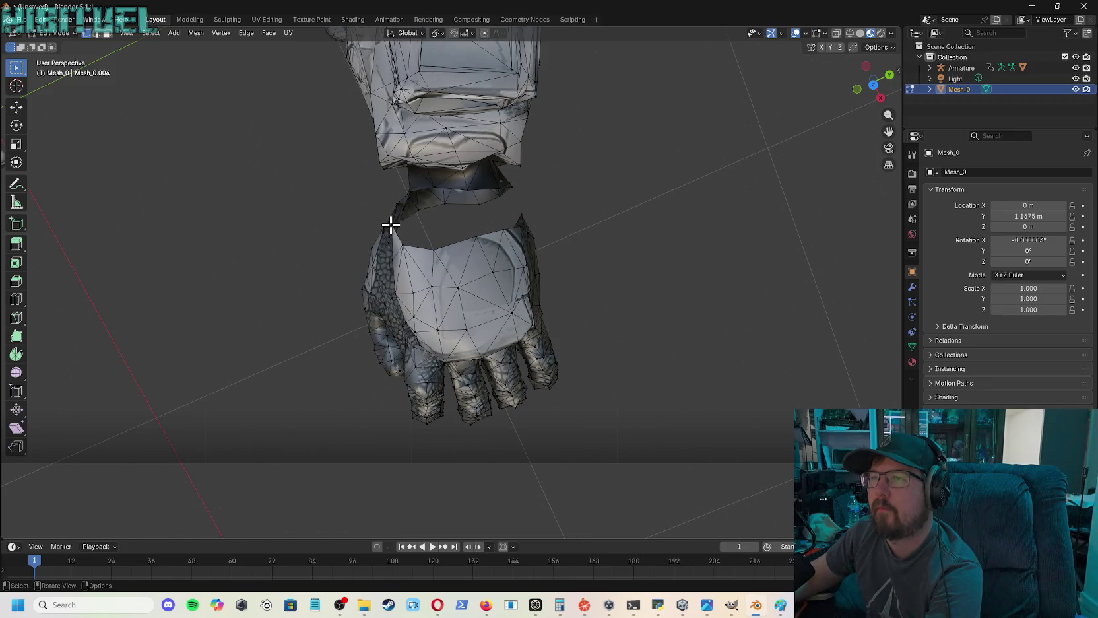
pyautogui.press('x')
pyautogui.click(392, 226)
# - From a side view, delete the remaining selected faces at the wrist joint
pyautogui.moveTo(698, 213)
pyautogui.mouseDown(button='middle')
pyautogui.moveTo(726, 132)
pyautogui.moveTo(660, 172)
pyautogui.moveTo(647, 165)
pyautogui.moveTo(660, 169)
pyautogui.mouseUp(button='middle')
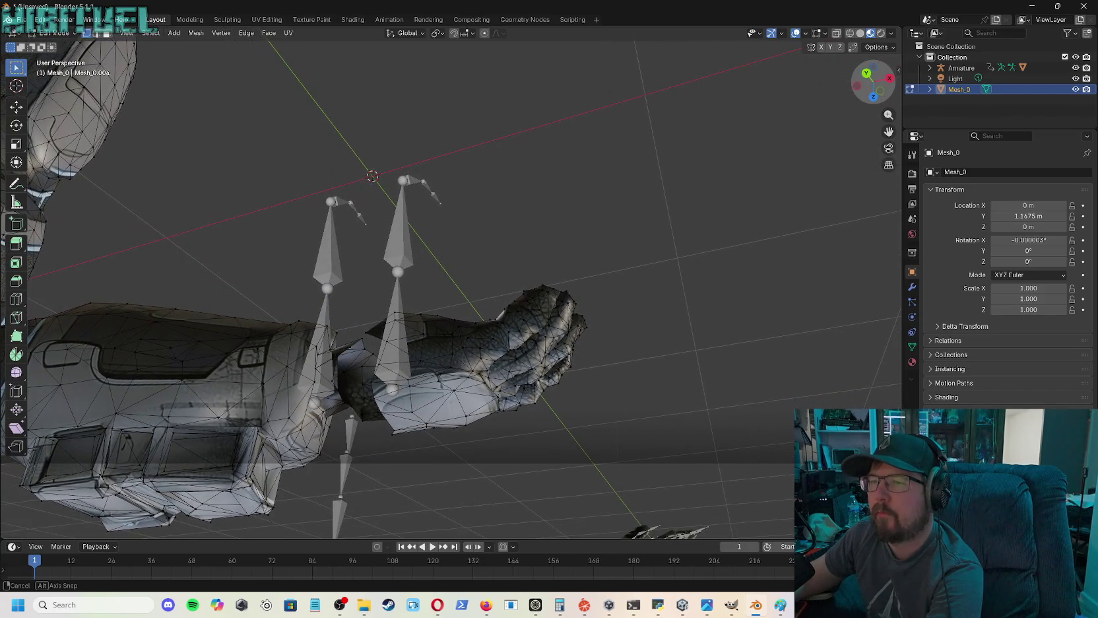
pyautogui.moveTo(660, 168); pyautogui.dragTo(651, 261, button='middle')
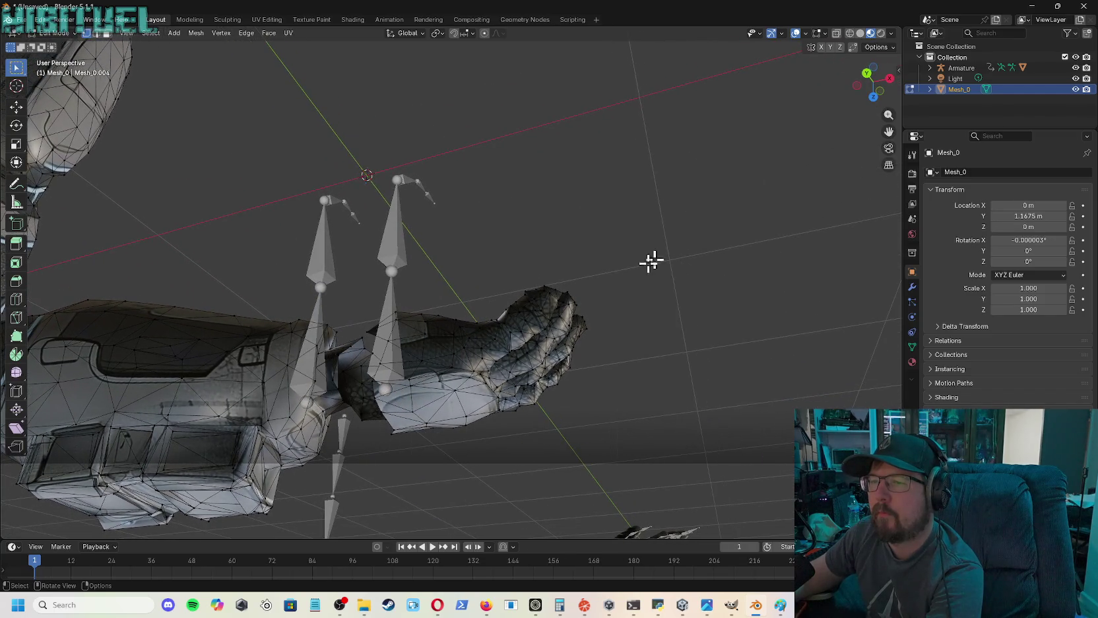
pyautogui.rightClick(363, 419)
pyautogui.press('Escape')
pyautogui.rightClick(361, 412)
pyautogui.press('Escape')
pyautogui.rightClick(363, 399)
pyautogui.press('Escape')
pyautogui.rightClick(362, 382)
pyautogui.press('Escape')
pyautogui.press('x')
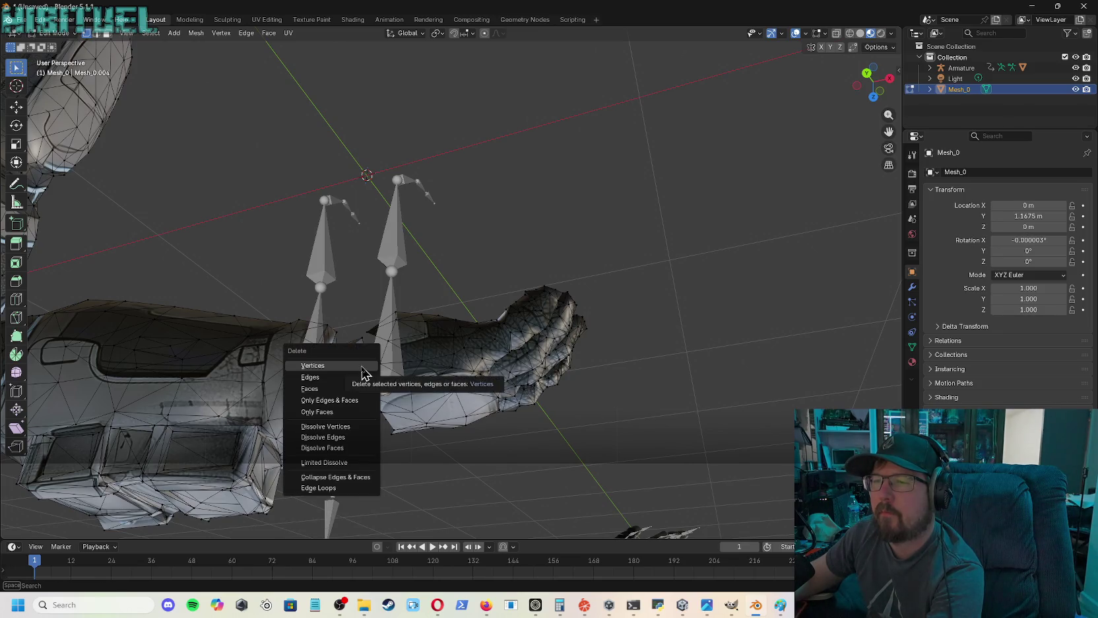
pyautogui.press('f')
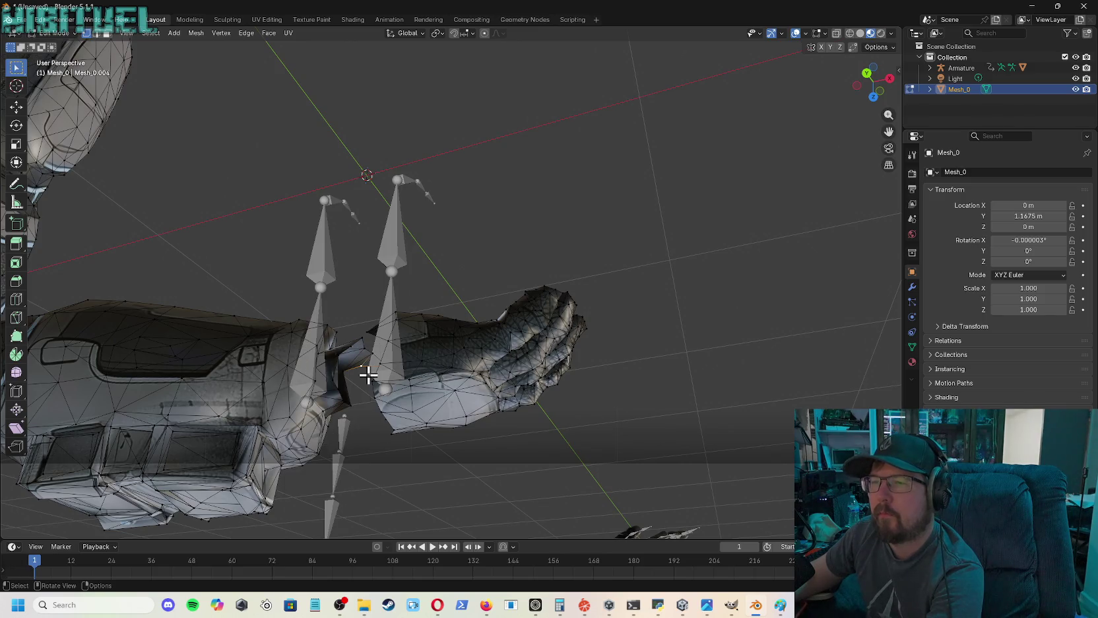
pyautogui.moveTo(872, 84); pyautogui.dragTo(869, 88)
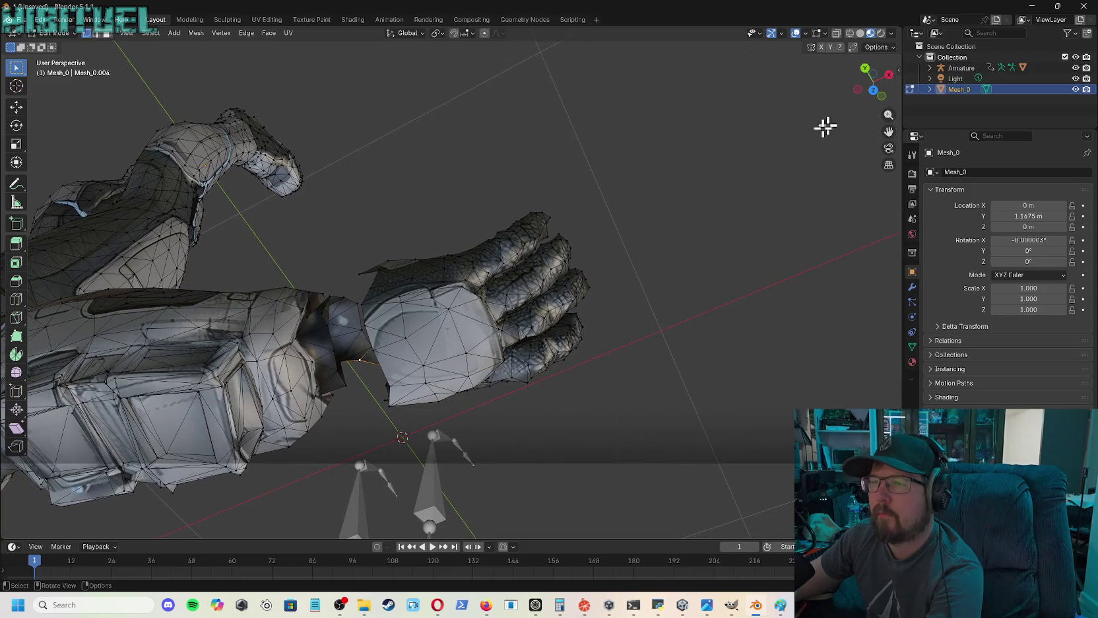
# - Delete the stray spike vertex on the hand, viewed from below the wrist gap
pyautogui.rightClick(367, 360)
pyautogui.press('Escape')
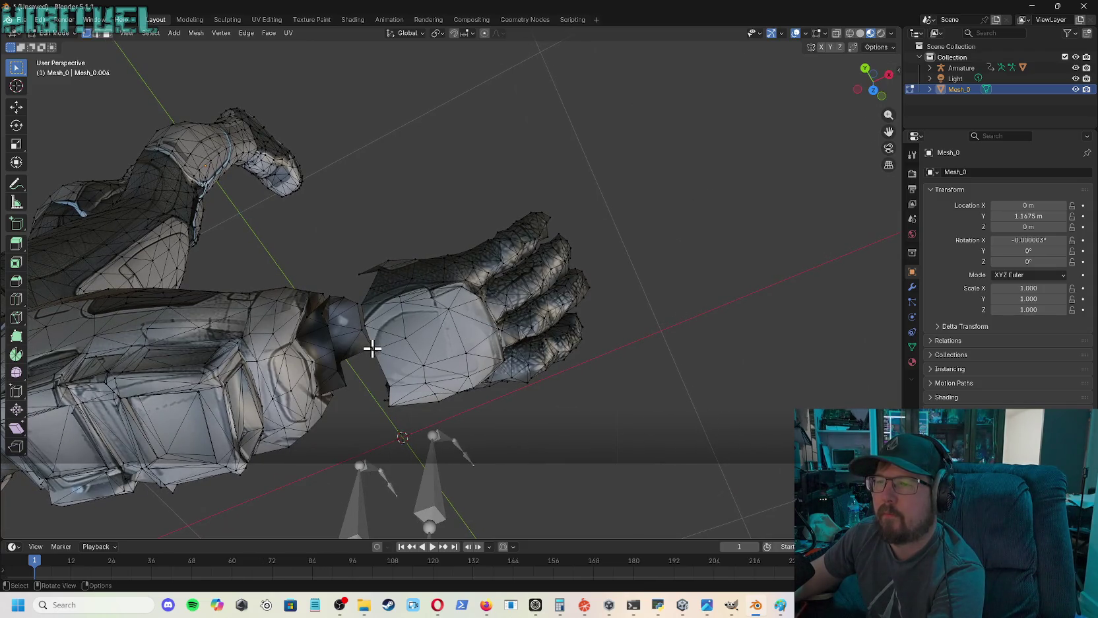
pyautogui.rightClick(372, 347)
pyautogui.press('Escape')
pyautogui.moveTo(878, 96); pyautogui.dragTo(879, 98)
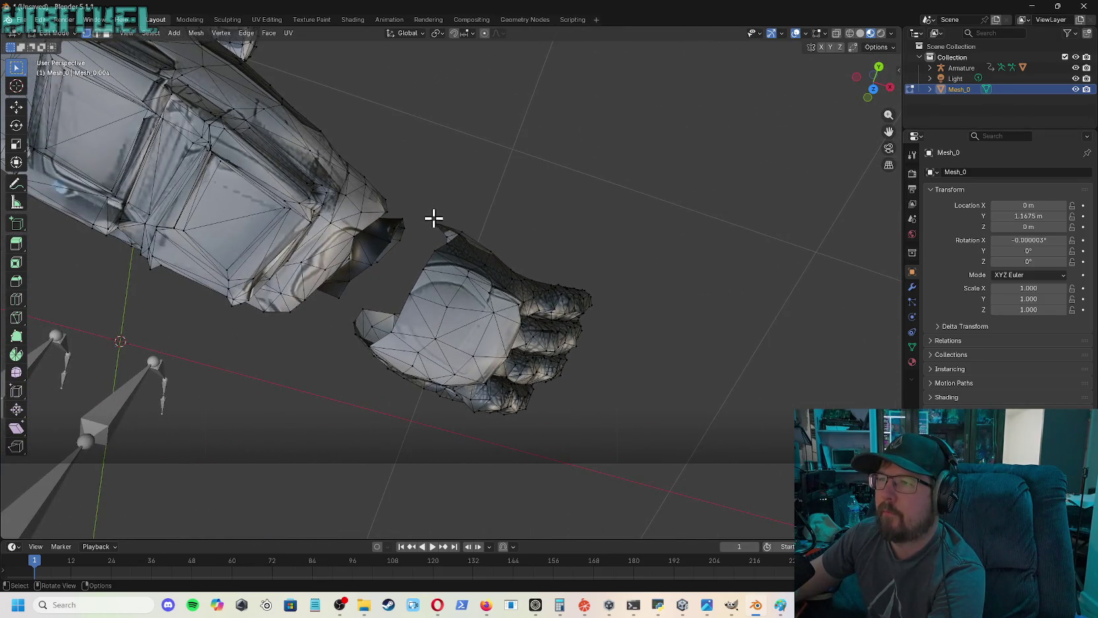
pyautogui.moveTo(401, 282); pyautogui.dragTo(401, 282)
pyautogui.press('x')
pyautogui.click(448, 249)
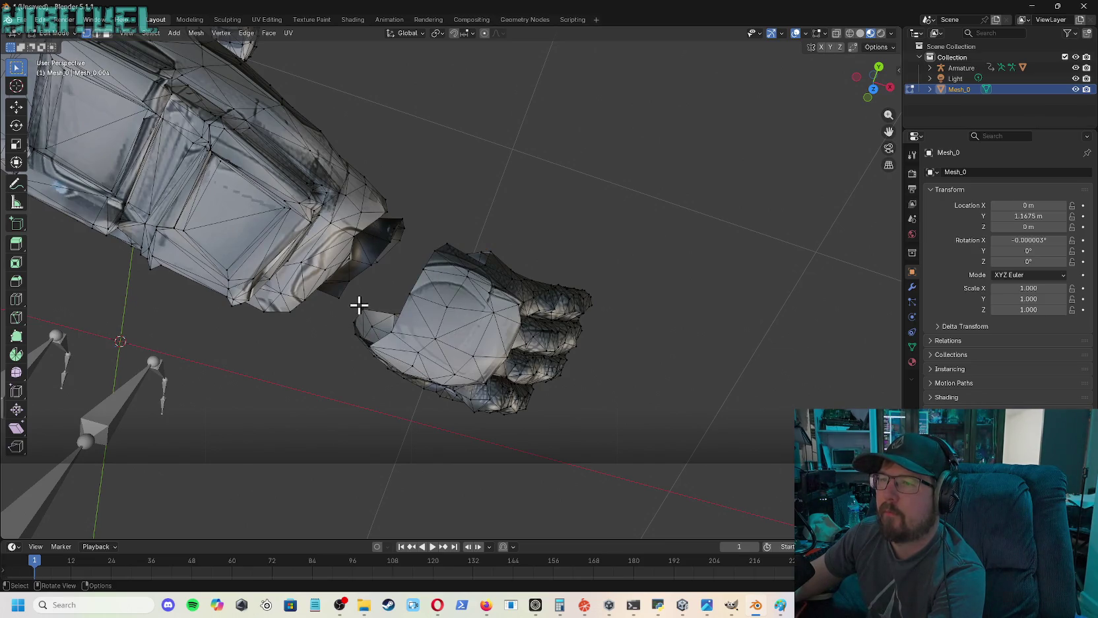
# - Box-select and delete the whole detached hand and its leftover vertices below the forearm
pyautogui.moveTo(873, 82); pyautogui.dragTo(864, 75)
pyautogui.moveTo(314, 234)
pyautogui.mouseDown()
pyautogui.moveTo(497, 282)
pyautogui.moveTo(584, 363)
pyautogui.moveTo(614, 464)
pyautogui.mouseUp()
pyautogui.press('x')
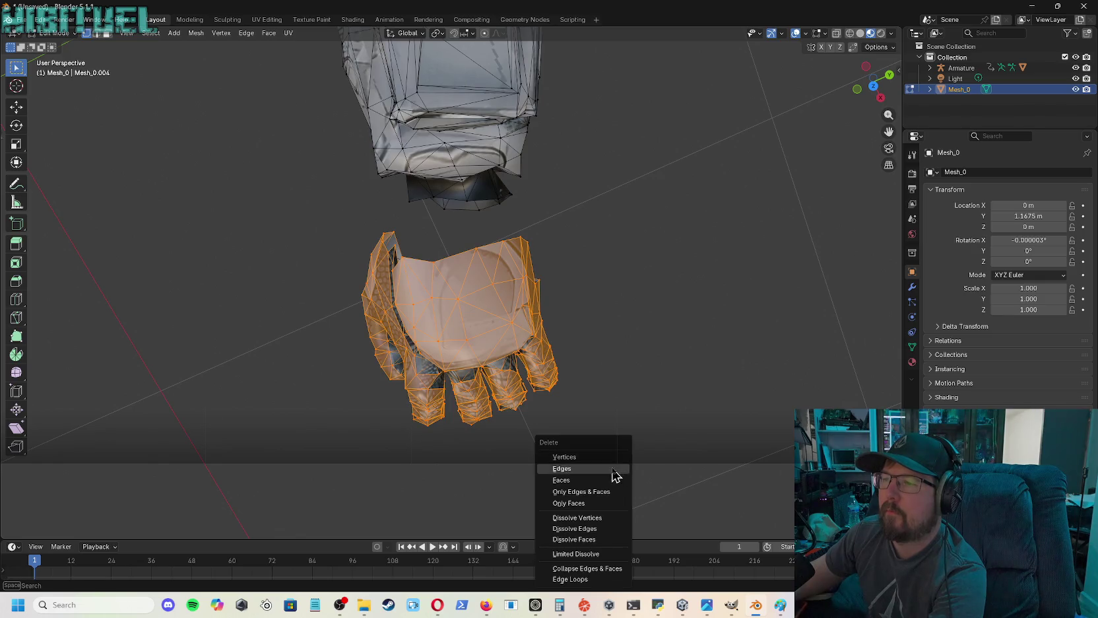
pyautogui.click(601, 457)
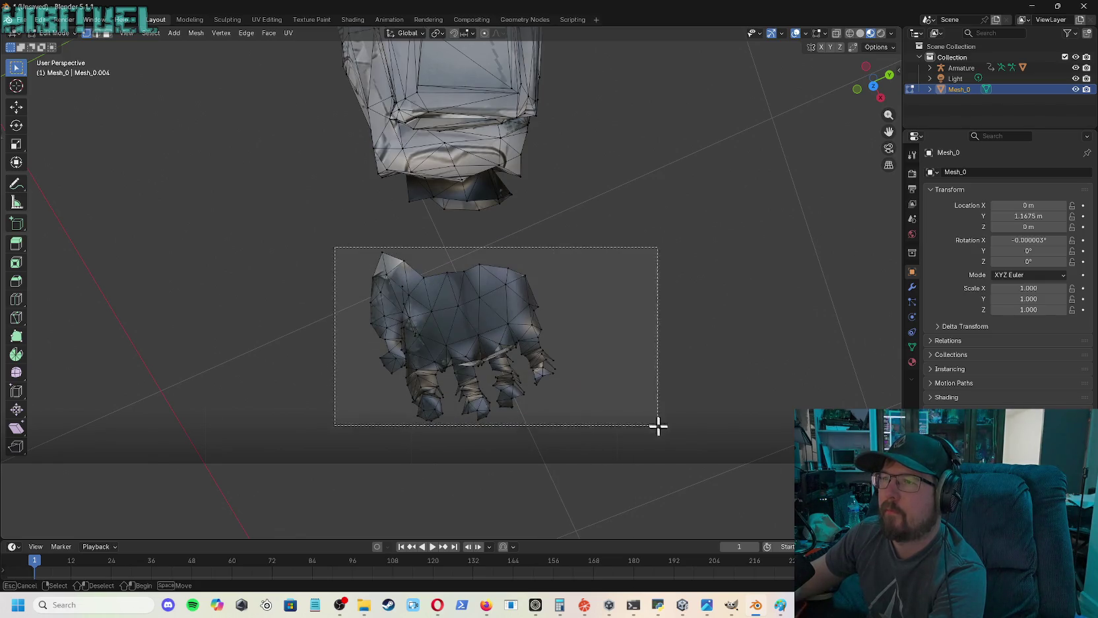
pyautogui.moveTo(334, 246); pyautogui.dragTo(689, 447)
pyautogui.press('x')
pyautogui.click(666, 449)
pyautogui.moveTo(323, 266); pyautogui.dragTo(668, 436)
pyautogui.press('x')
pyautogui.click(664, 430)
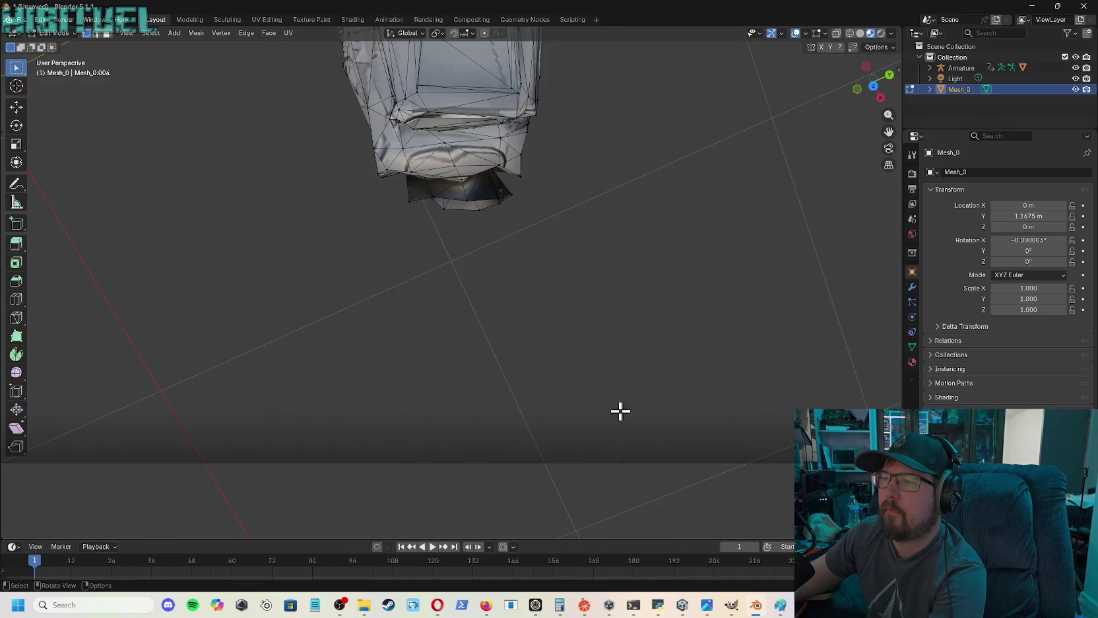
pyautogui.moveTo(873, 81); pyautogui.dragTo(881, 92)
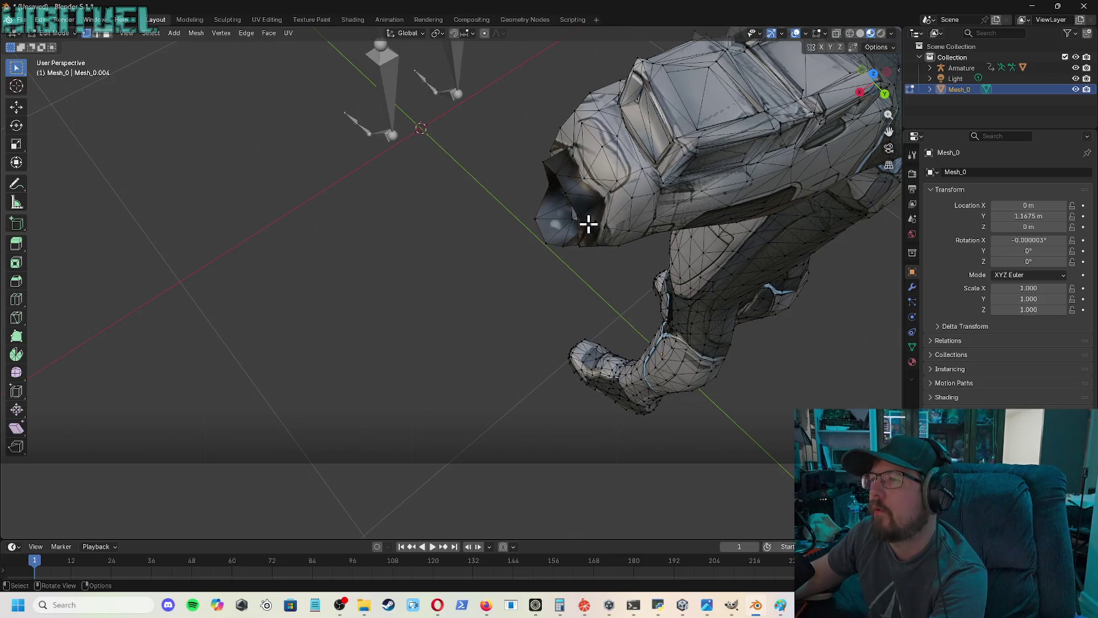
pyautogui.rightClick(596, 229)
pyautogui.press('Escape')
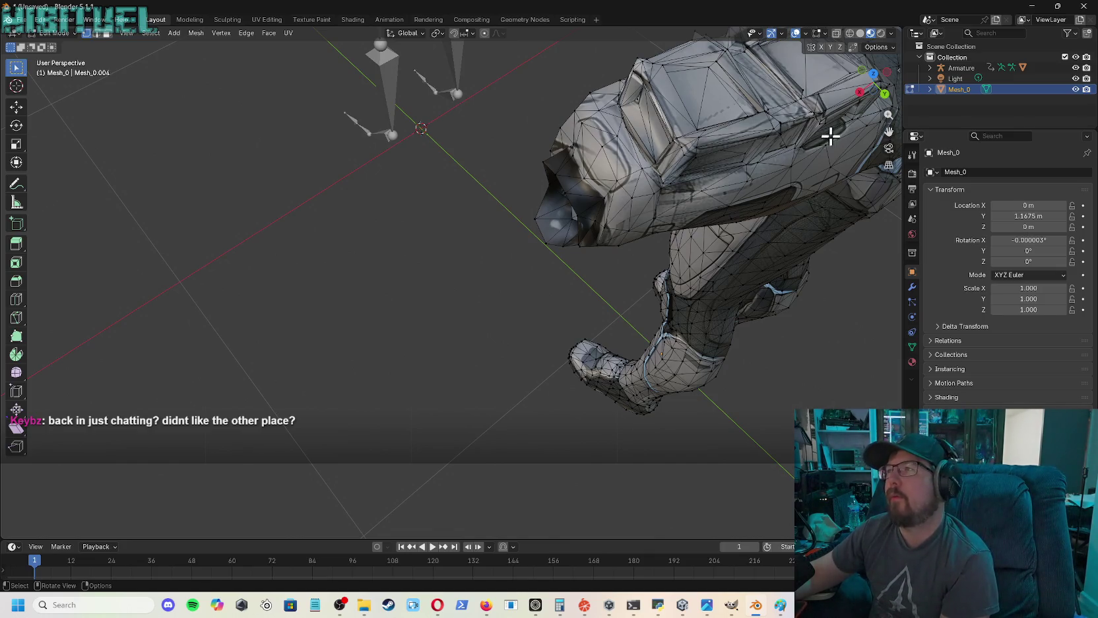
pyautogui.moveTo(886, 133); pyautogui.dragTo(502, 152)
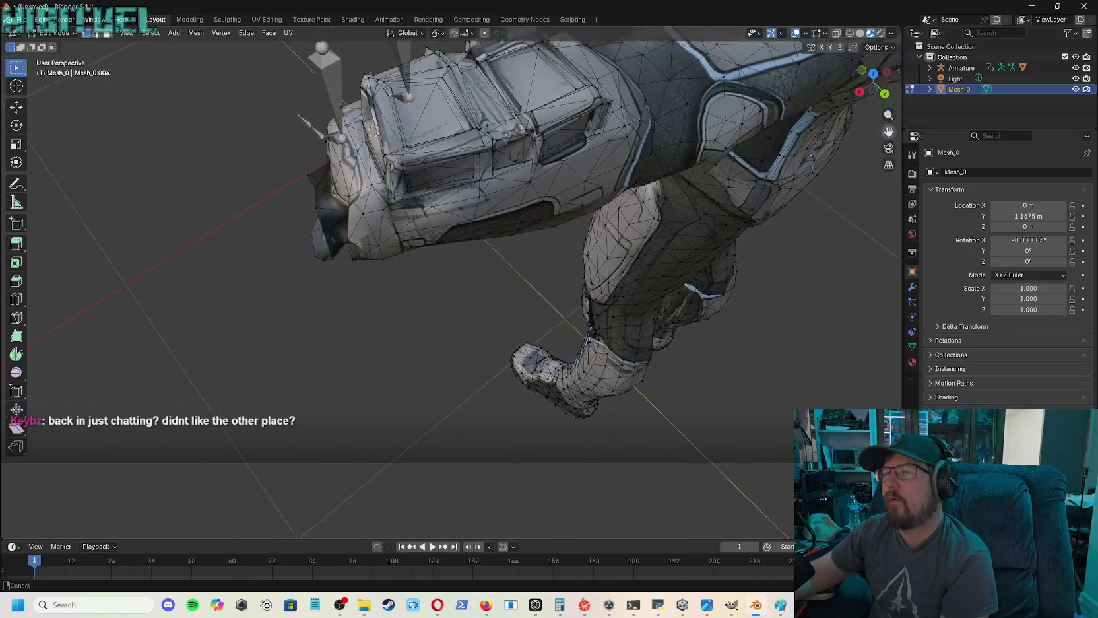
pyautogui.moveTo(888, 129); pyautogui.dragTo(937, 218)
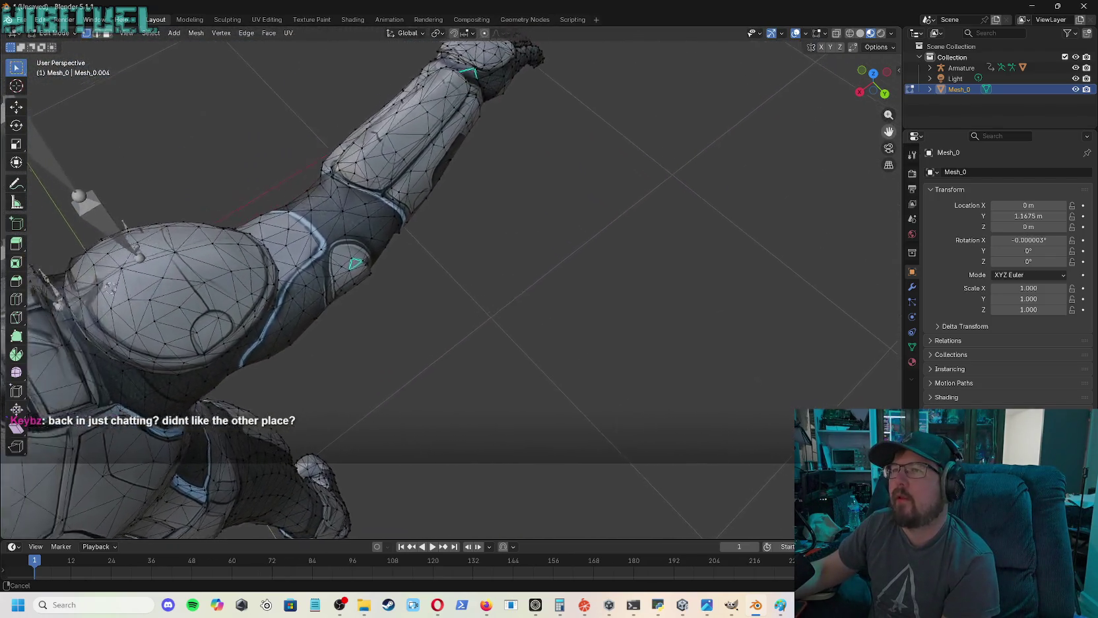
pyautogui.moveTo(889, 131); pyautogui.dragTo(889, 131)
pyautogui.moveTo(873, 80); pyautogui.dragTo(876, 82)
pyautogui.moveTo(559, 131)
pyautogui.mouseDown()
pyautogui.moveTo(652, 310)
pyautogui.moveTo(502, 290)
pyautogui.moveTo(462, 344)
pyautogui.mouseUp()
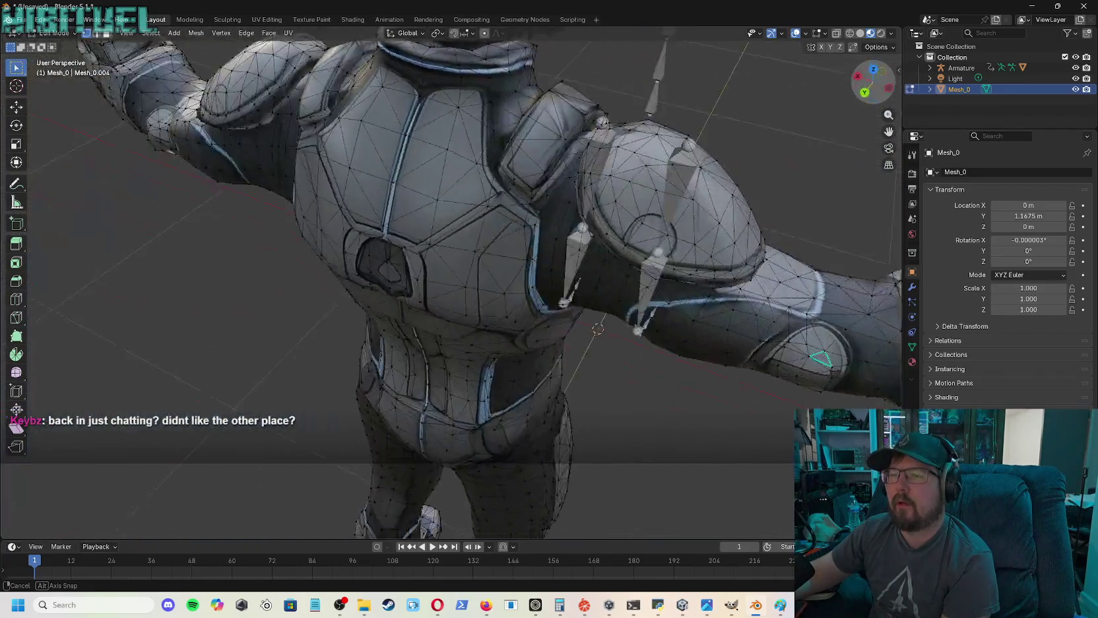
pyautogui.moveTo(462, 344); pyautogui.dragTo(344, 330, button='middle')
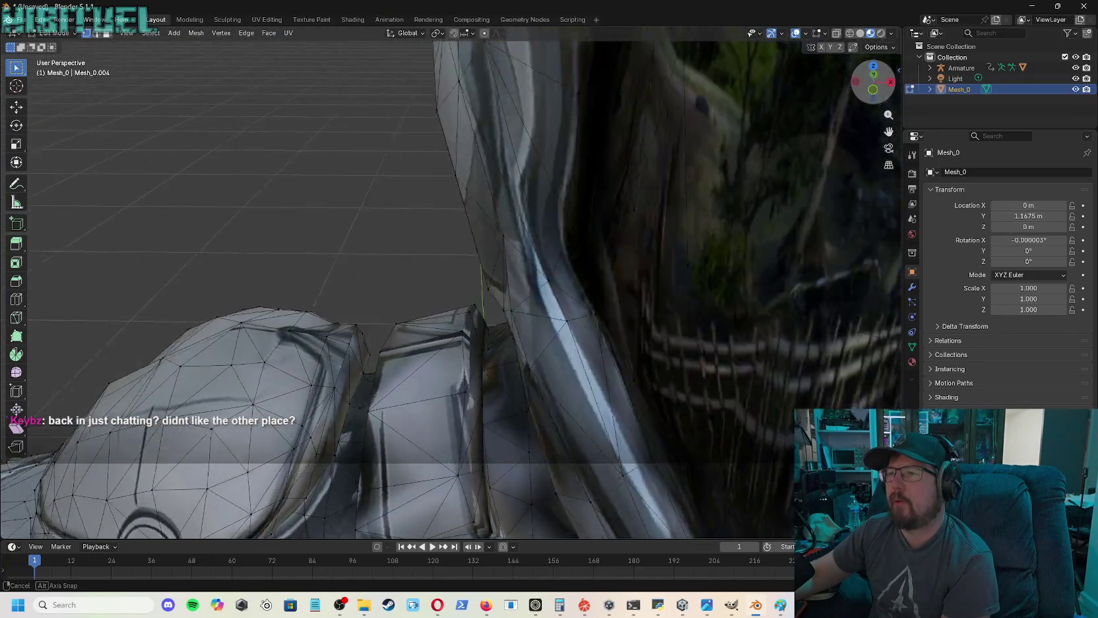
pyautogui.moveTo(884, 89); pyautogui.dragTo(883, 88)
pyautogui.moveTo(889, 131); pyautogui.dragTo(874, 112)
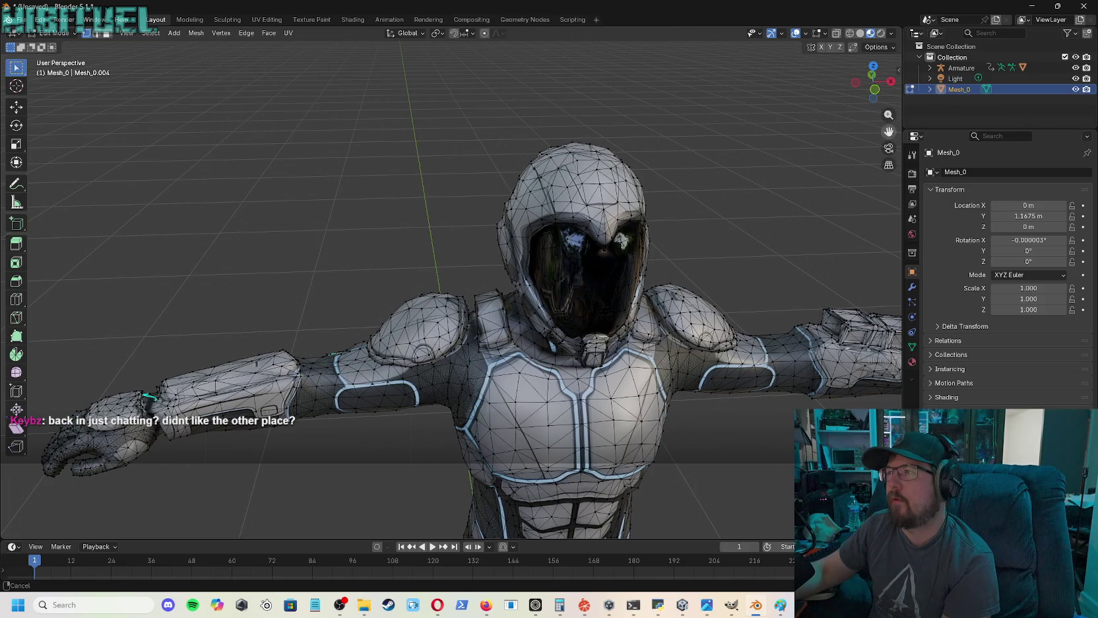
# - Orbit down the second arm to face the fist and box-select it below the cuff
pyautogui.moveTo(889, 131); pyautogui.dragTo(883, 130)
pyautogui.moveTo(877, 84); pyautogui.dragTo(660, 92)
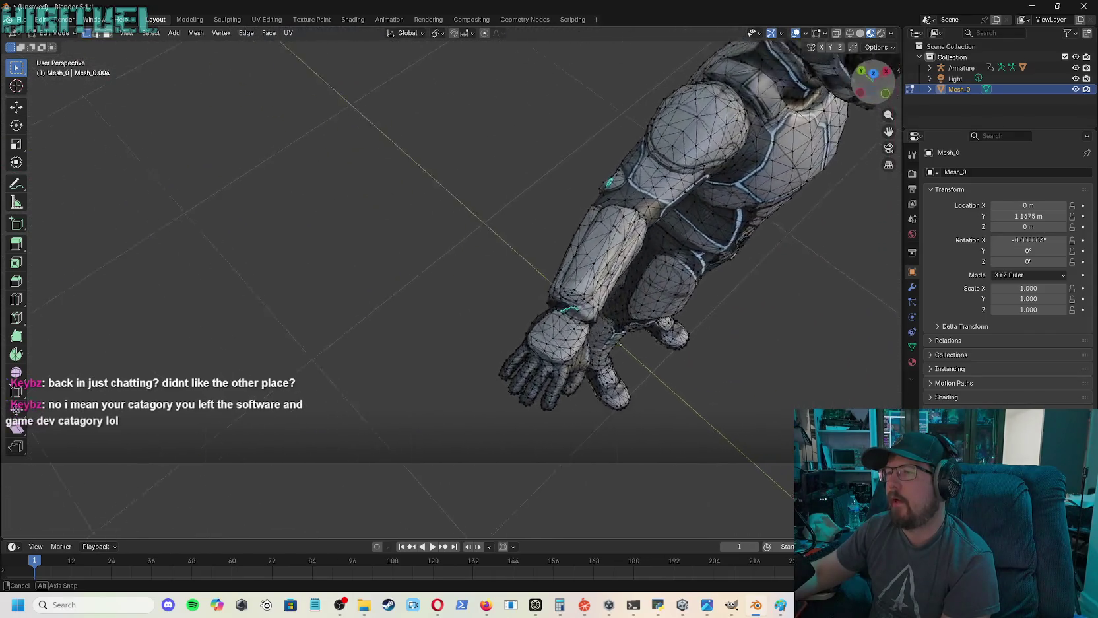
pyautogui.moveTo(610, 332)
pyautogui.mouseDown(button='middle')
pyautogui.moveTo(633, 370)
pyautogui.moveTo(881, 134)
pyautogui.mouseUp(button='middle')
pyautogui.moveTo(892, 131); pyautogui.dragTo(893, 132)
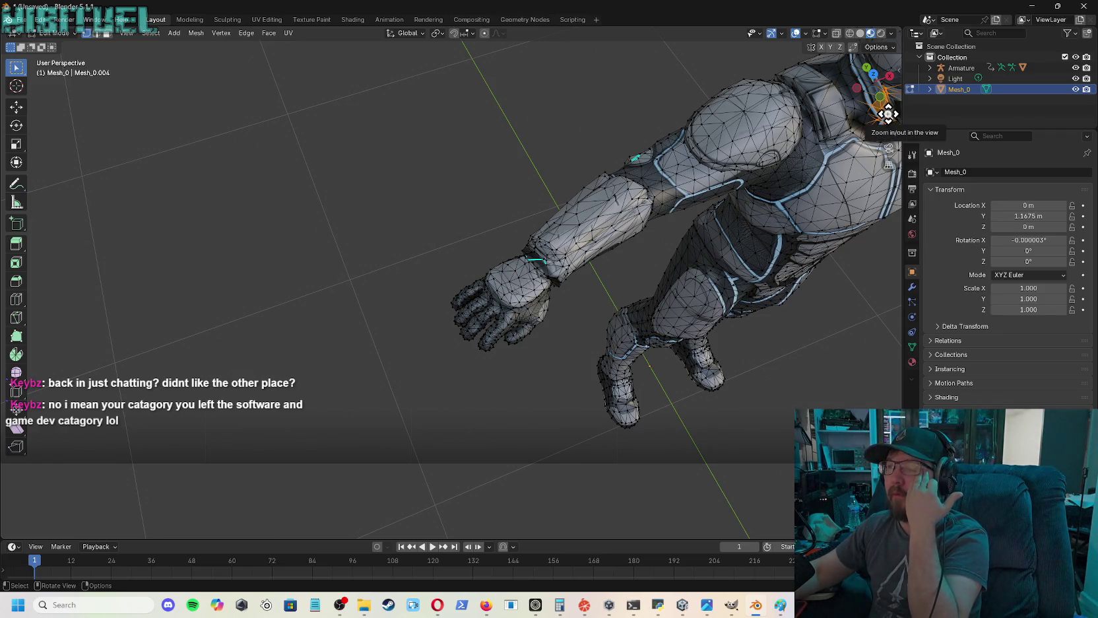
pyautogui.moveTo(889, 114); pyautogui.dragTo(887, 113)
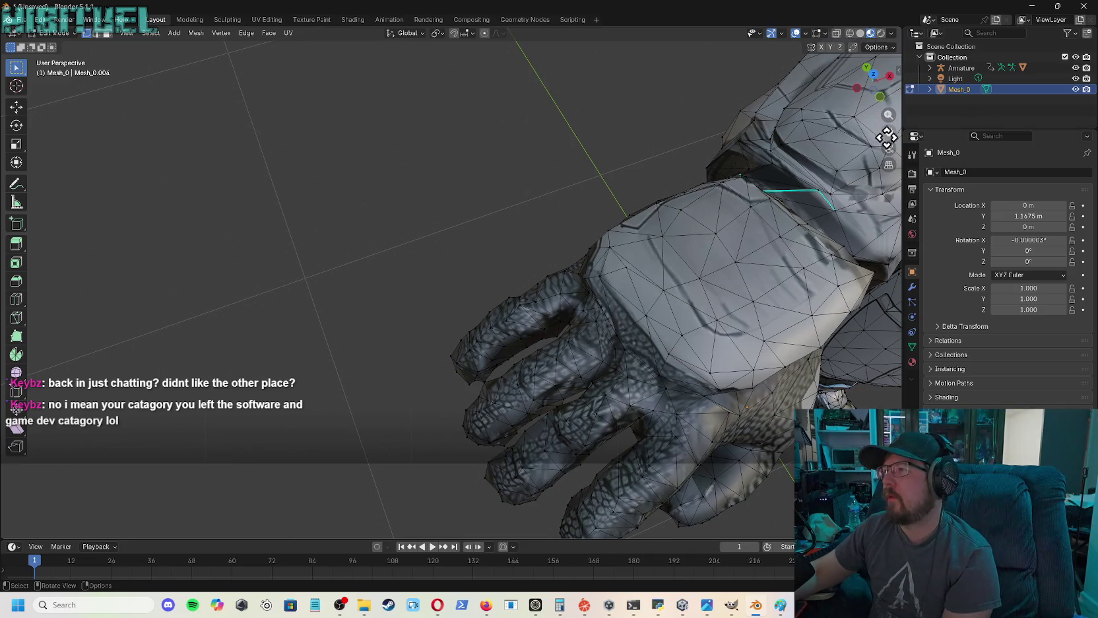
pyautogui.moveTo(888, 128); pyautogui.dragTo(888, 131)
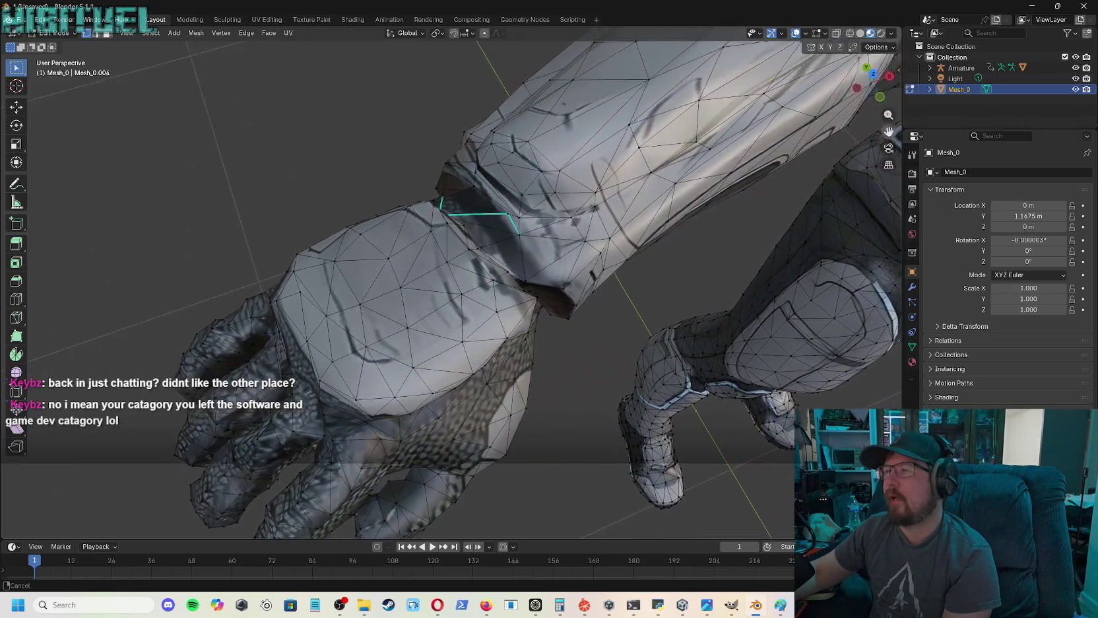
pyautogui.moveTo(889, 131); pyautogui.dragTo(888, 135)
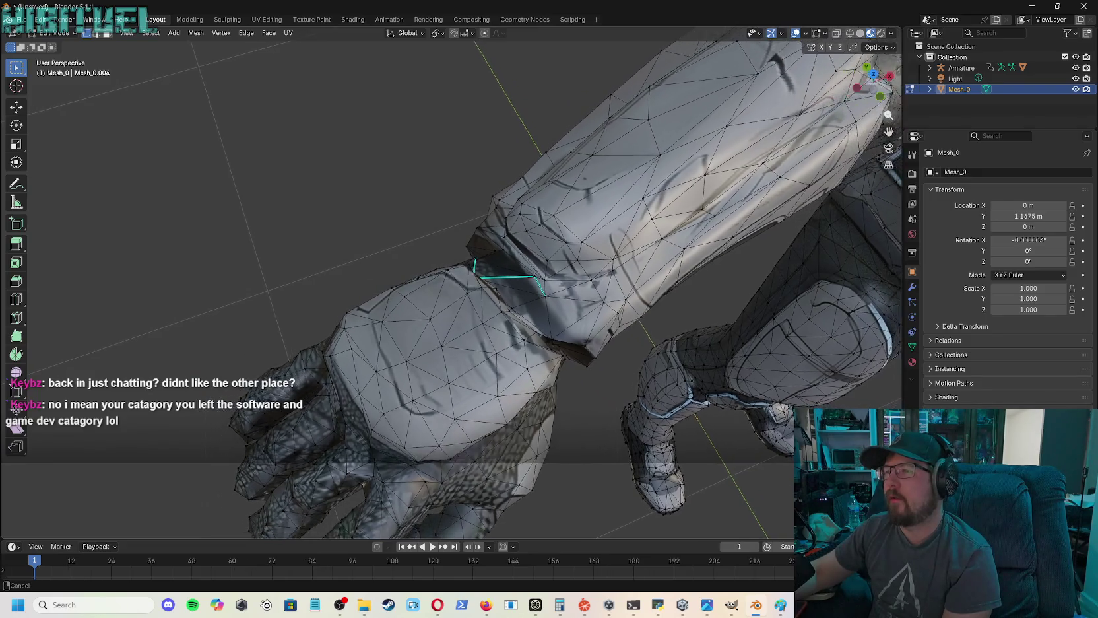
pyautogui.moveTo(873, 78)
pyautogui.mouseDown()
pyautogui.moveTo(892, 197)
pyautogui.moveTo(897, 120)
pyautogui.mouseUp()
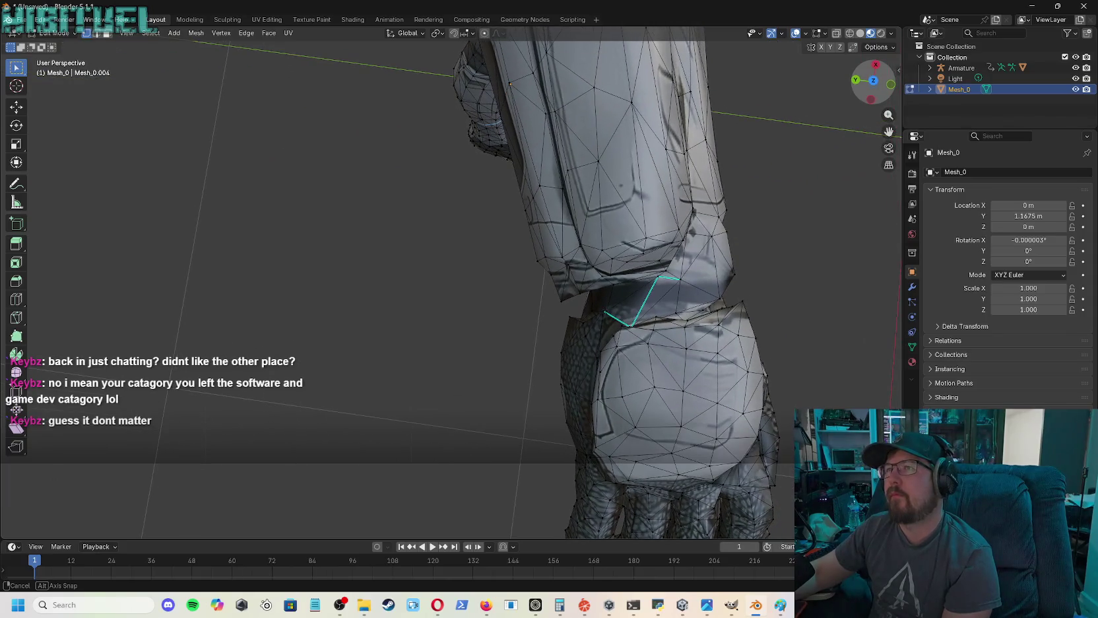
pyautogui.moveTo(899, 69); pyautogui.dragTo(898, 119)
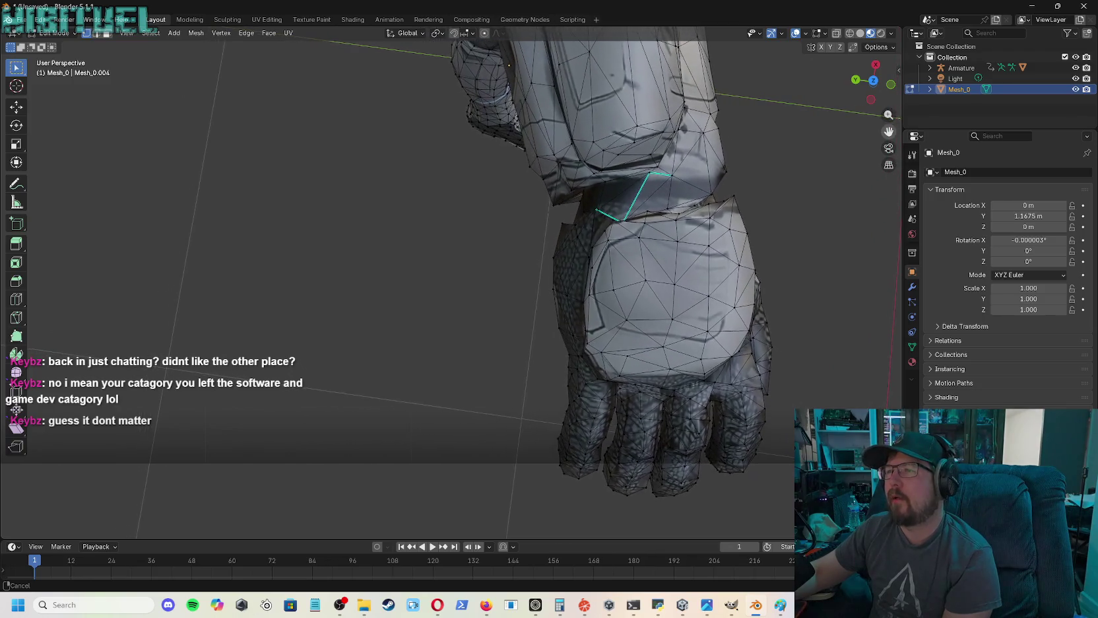
pyautogui.moveTo(898, 120); pyautogui.dragTo(890, 134)
pyautogui.moveTo(828, 269); pyautogui.dragTo(418, 511)
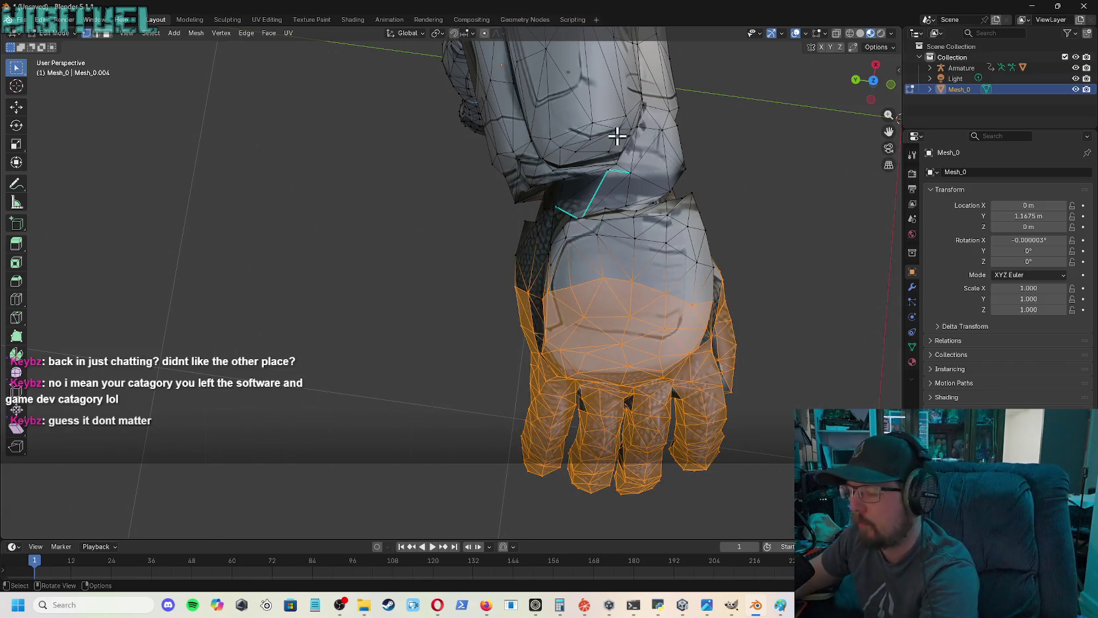
# - Delete the fist vertices, the remaining hand geometry and the leftover lower strip
pyautogui.press('x')
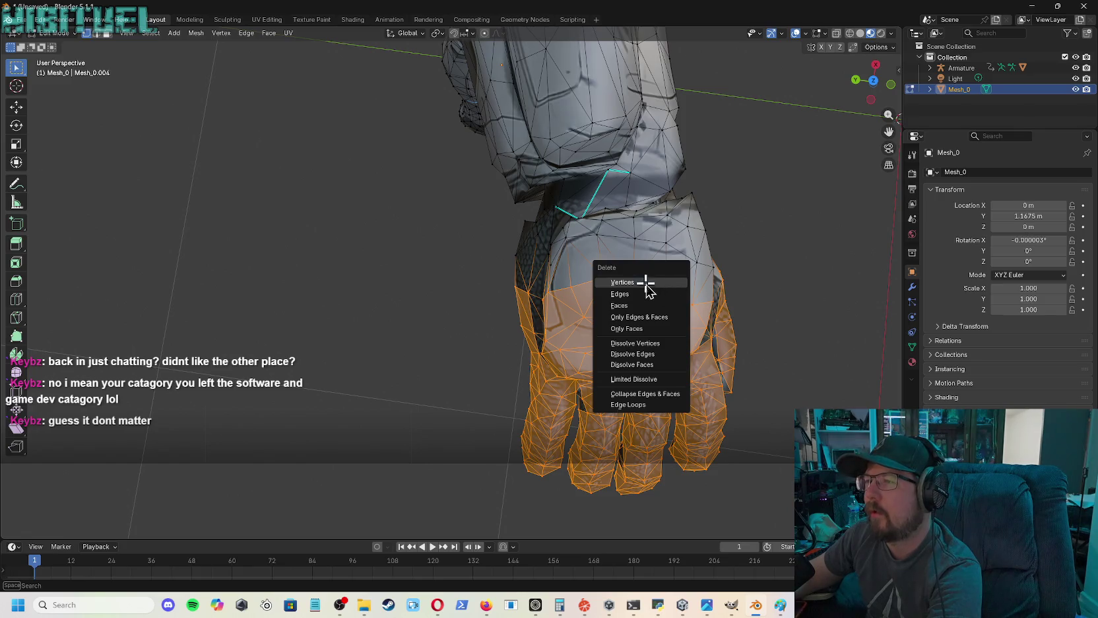
pyautogui.click(646, 286)
pyautogui.moveTo(771, 285); pyautogui.dragTo(407, 515)
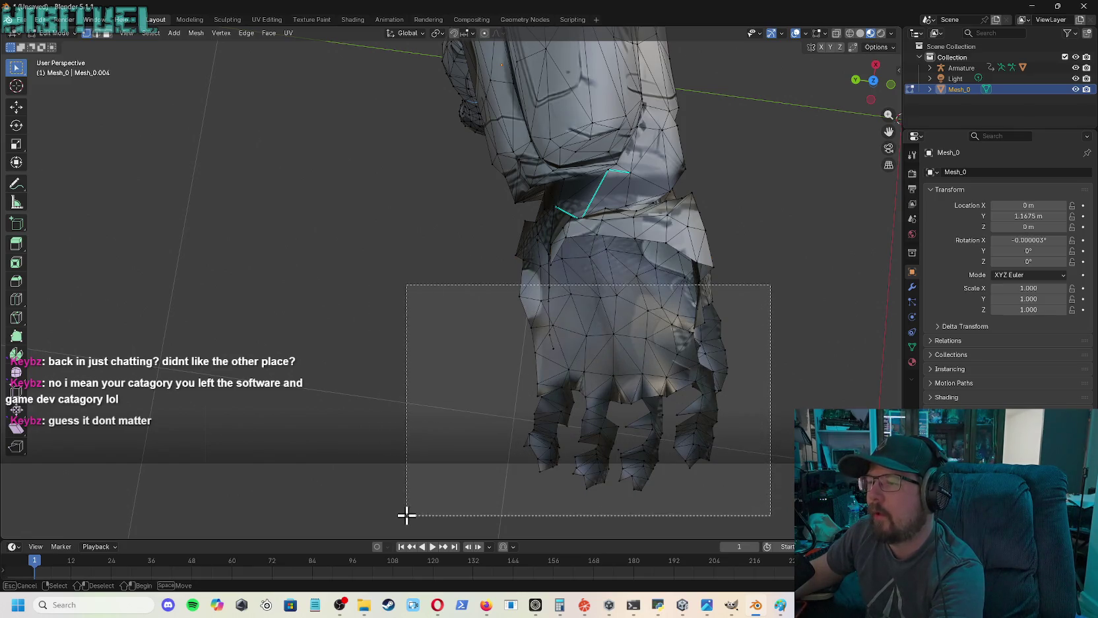
pyautogui.press('x')
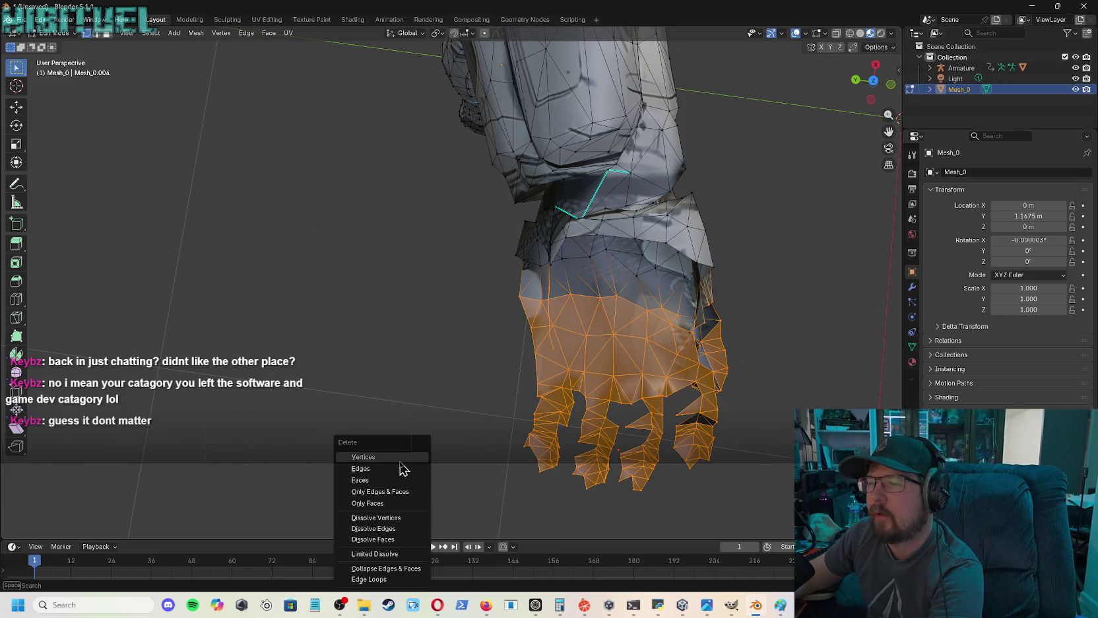
pyautogui.click(402, 456)
pyautogui.moveTo(797, 276); pyautogui.dragTo(607, 443)
pyautogui.press('x')
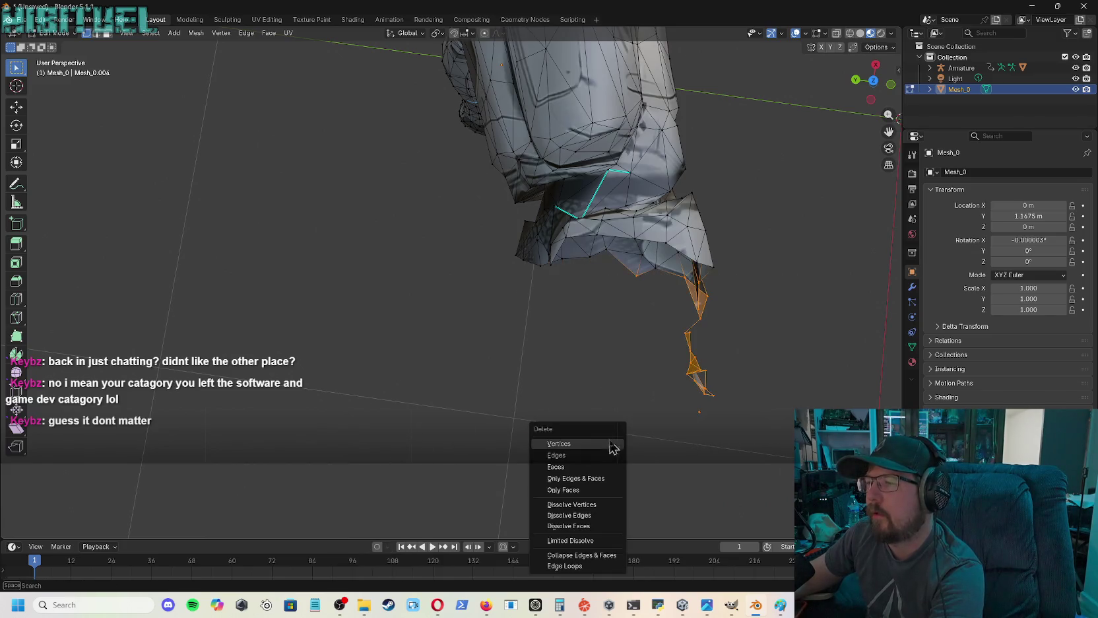
pyautogui.click(562, 446)
# - Delete the right-side flap vertices and edges plus a lone stray vertex
pyautogui.moveTo(749, 209); pyautogui.dragTo(642, 297)
pyautogui.press('x')
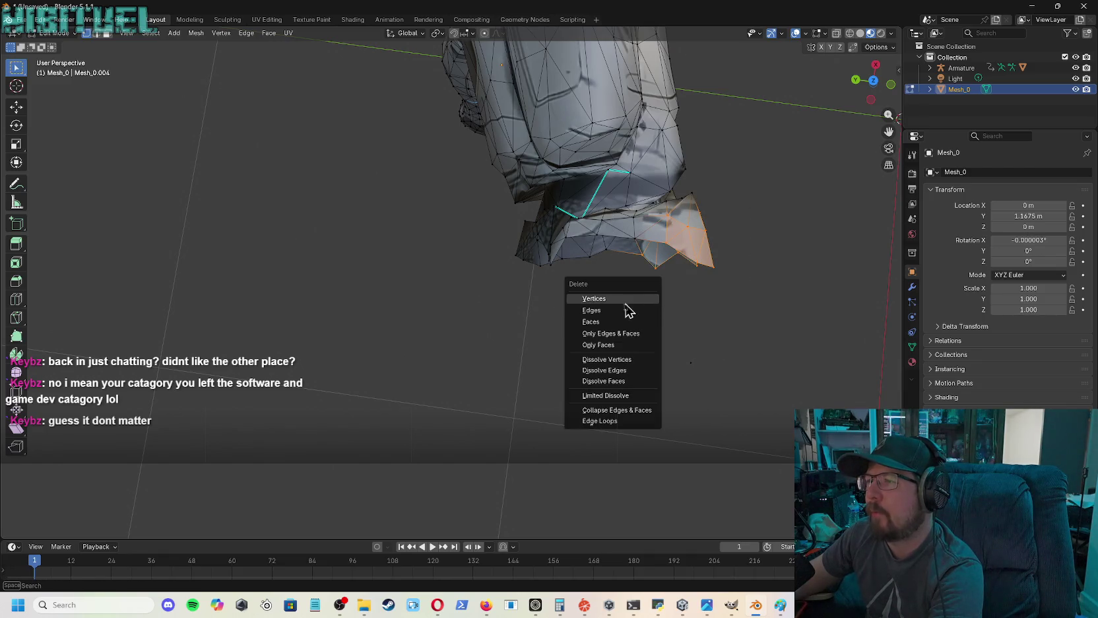
pyautogui.click(621, 299)
pyautogui.moveTo(731, 218)
pyautogui.mouseDown()
pyautogui.moveTo(628, 299)
pyautogui.moveTo(632, 307)
pyautogui.mouseUp()
pyautogui.press('x')
pyautogui.click(611, 314)
pyautogui.moveTo(781, 333); pyautogui.dragTo(689, 383)
pyautogui.press('x')
pyautogui.click(597, 405)
pyautogui.moveTo(724, 208); pyautogui.dragTo(667, 266)
pyautogui.press('x')
pyautogui.click(651, 268)
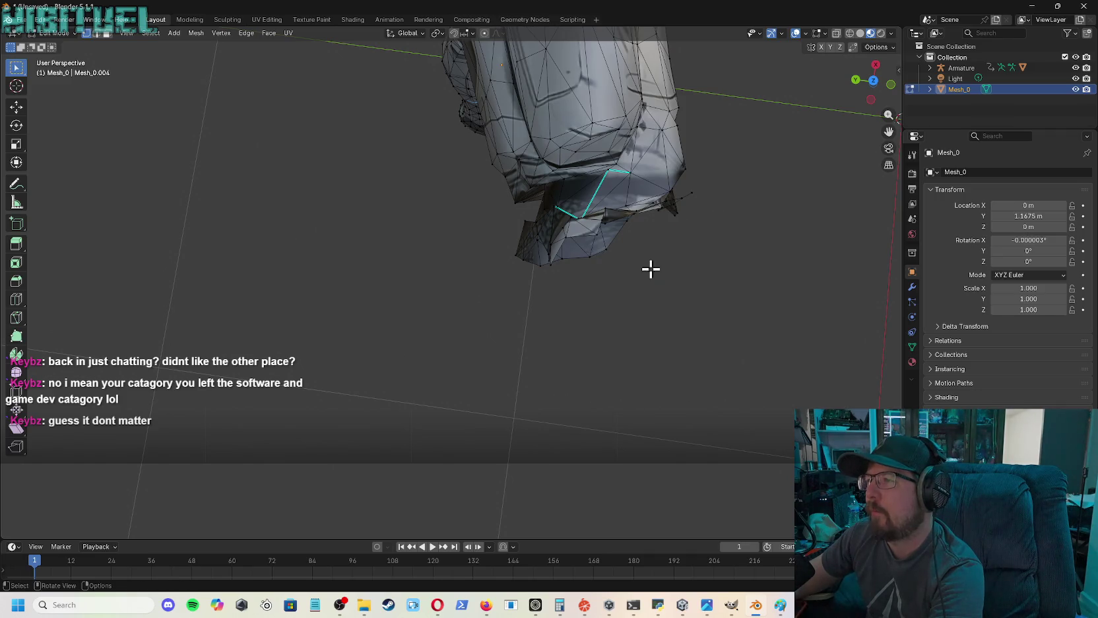
pyautogui.scroll(5, 890, 177)
# - Delete the selected wrist geometry and the spike faces at the bottom of the wrist
pyautogui.scroll(-2, 885, 170)
pyautogui.scroll(-1, 872, 173)
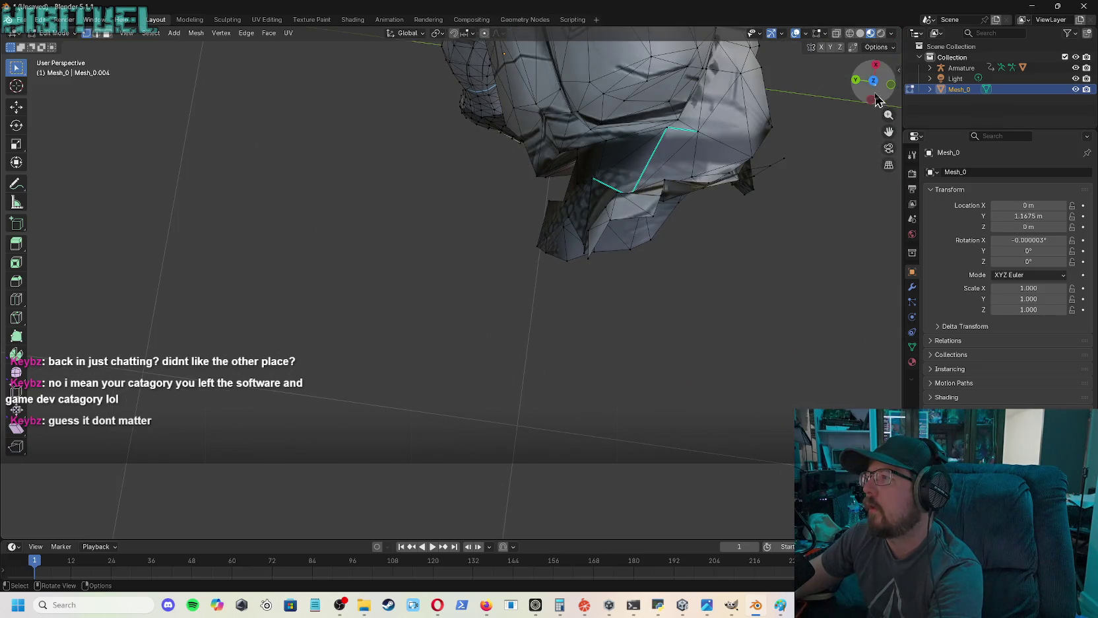
pyautogui.moveTo(874, 80); pyautogui.dragTo(825, 119)
pyautogui.moveTo(874, 81); pyautogui.dragTo(873, 79)
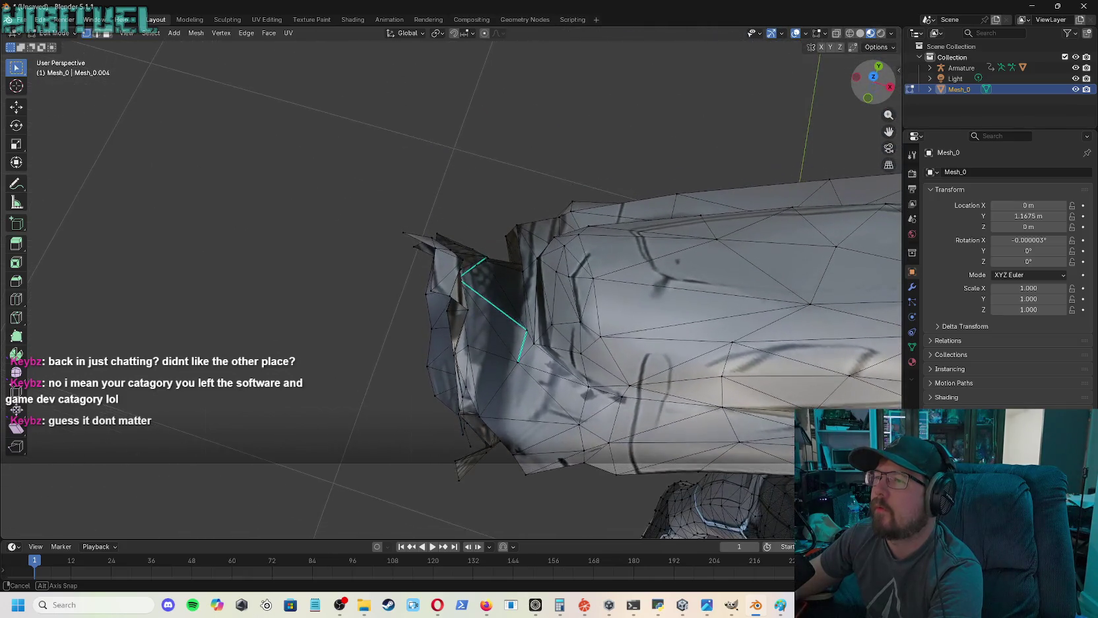
pyautogui.moveTo(619, 233); pyautogui.dragTo(619, 233, button='middle')
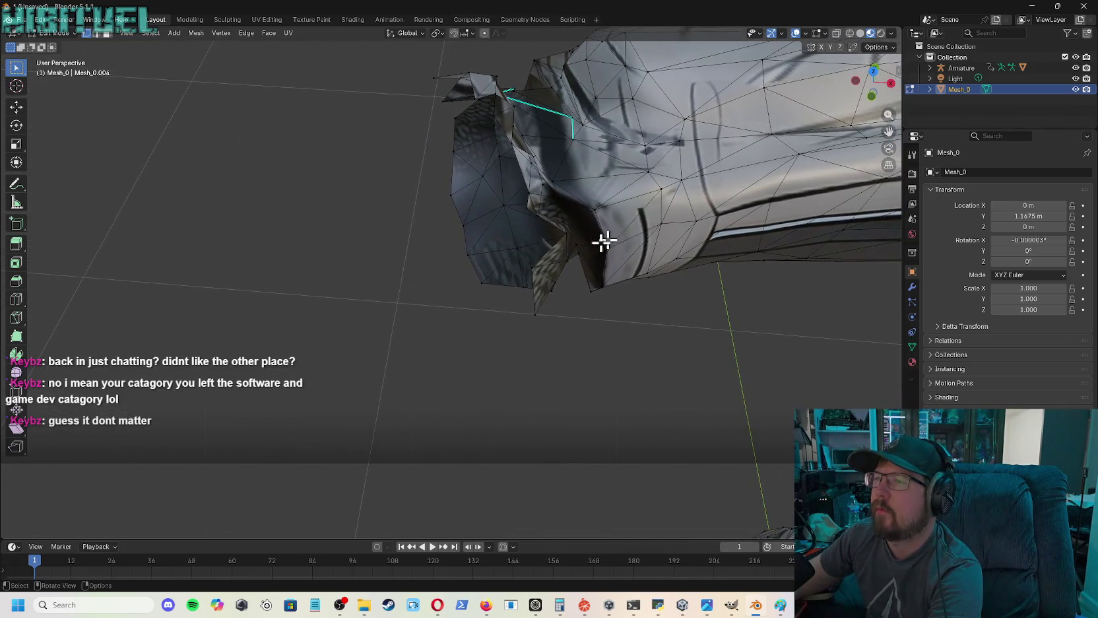
pyautogui.press('x')
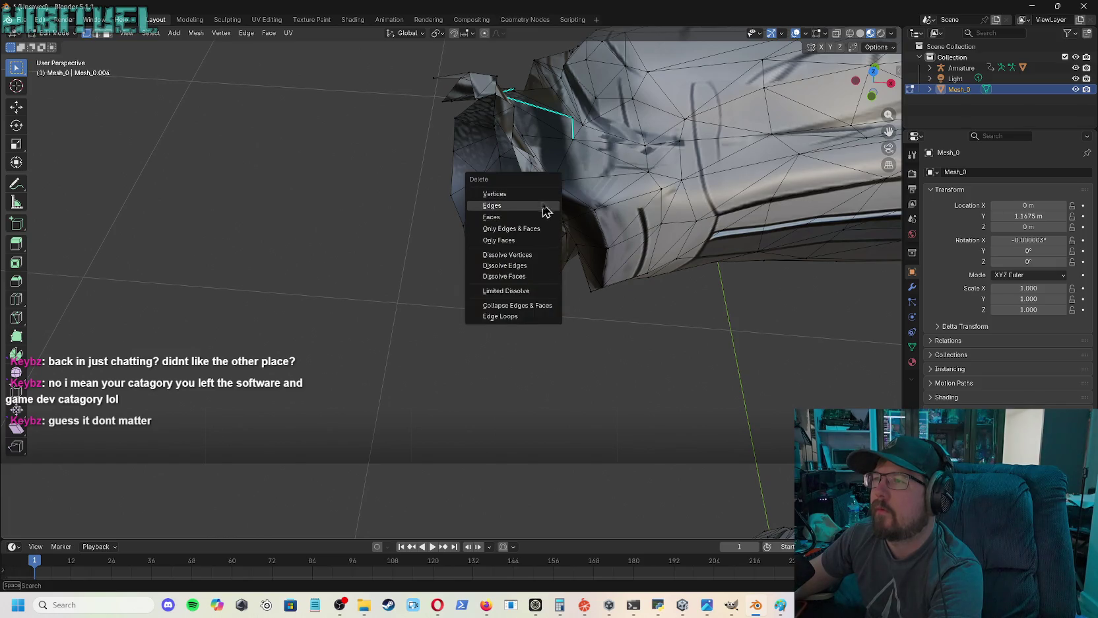
pyautogui.click(517, 195)
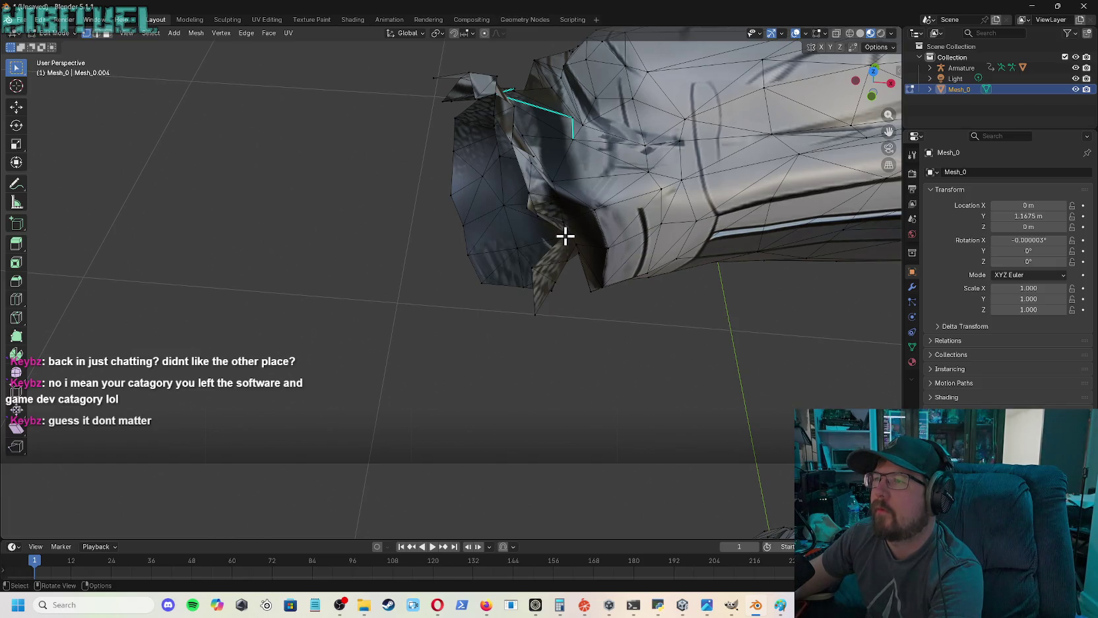
pyautogui.press('x')
pyautogui.click(531, 308)
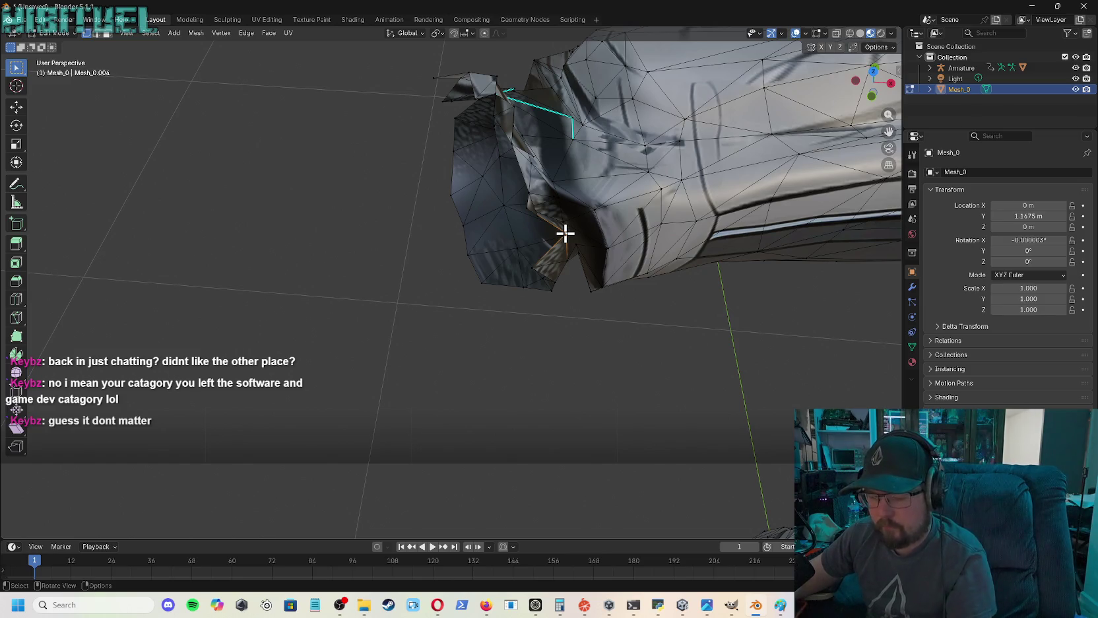
# - Move the loose wrist vertices and a cuff edge back into place at the cuff
pyautogui.press('g')
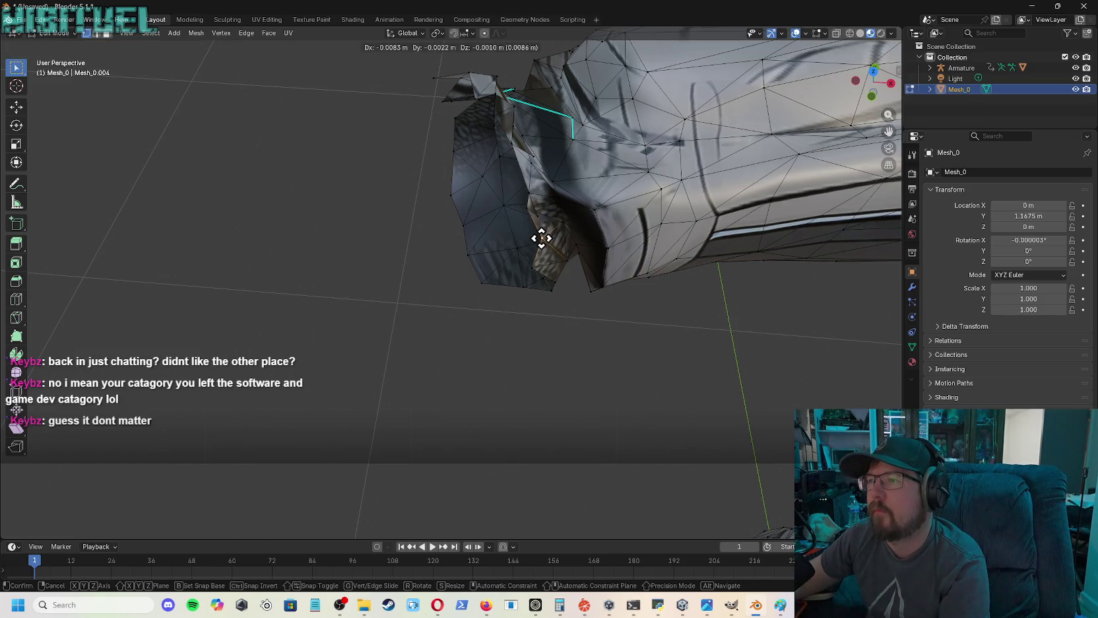
pyautogui.click(541, 238)
pyautogui.press('g')
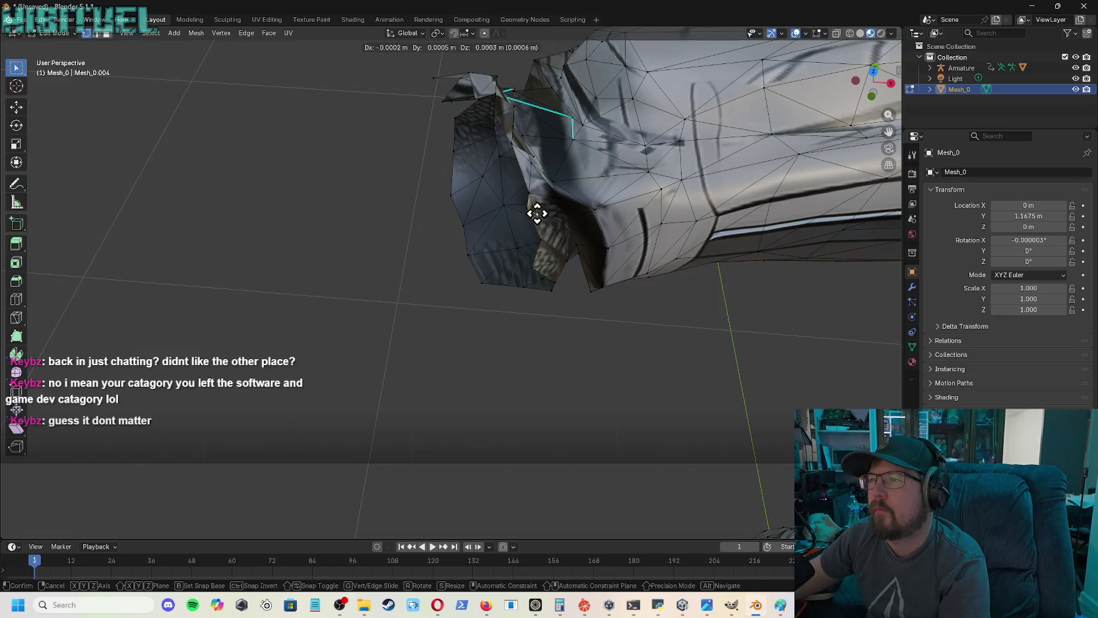
pyautogui.click(506, 198)
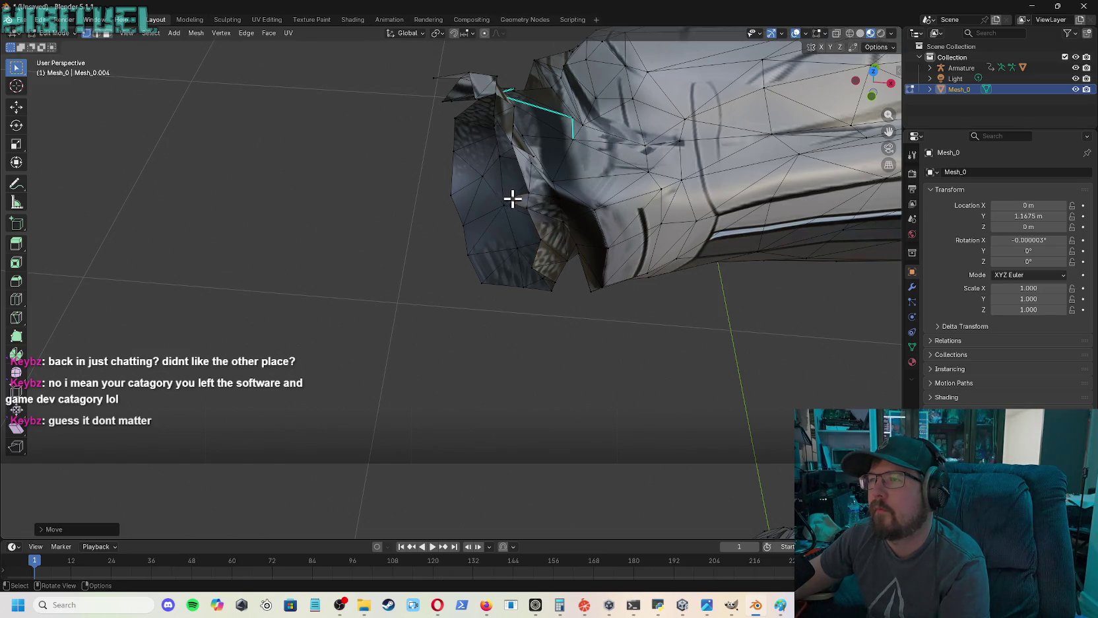
pyautogui.press('x')
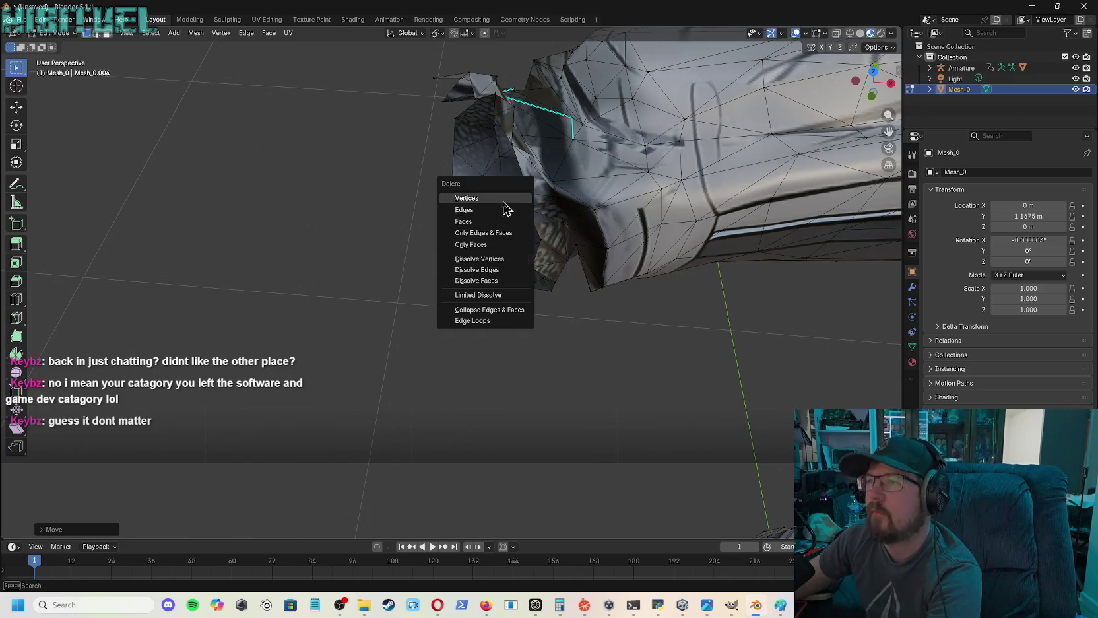
pyautogui.press('Escape')
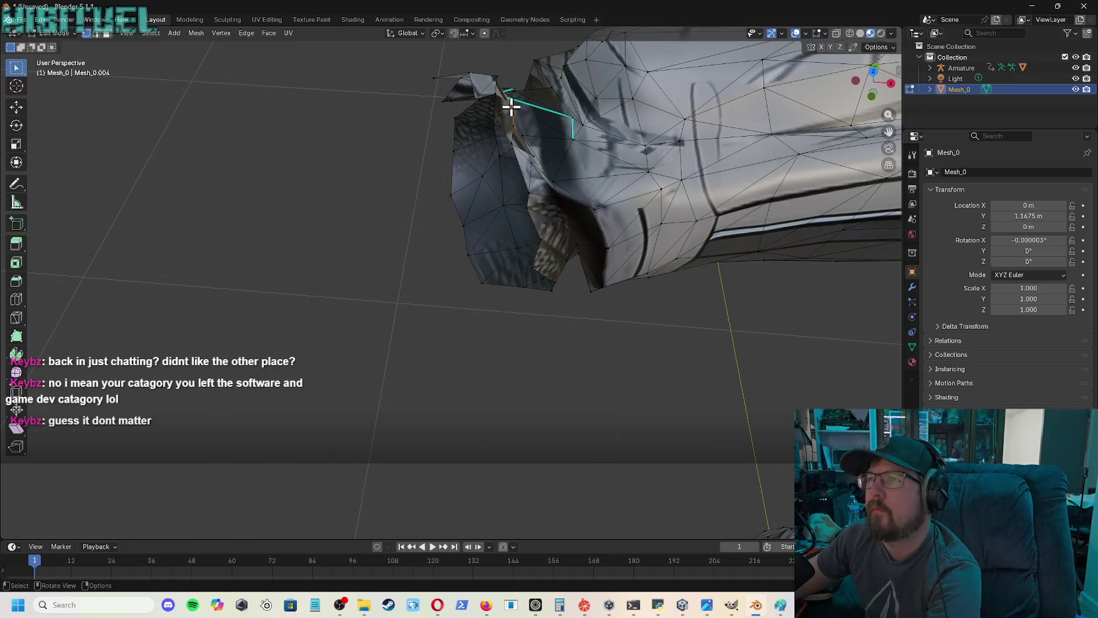
pyautogui.press('g')
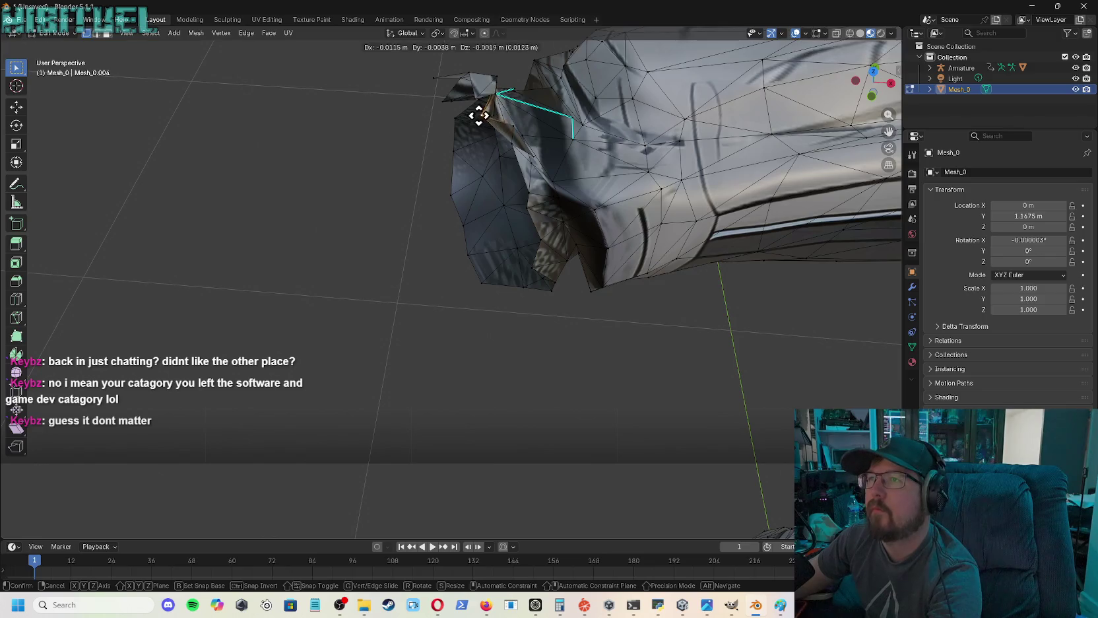
pyautogui.click(479, 125)
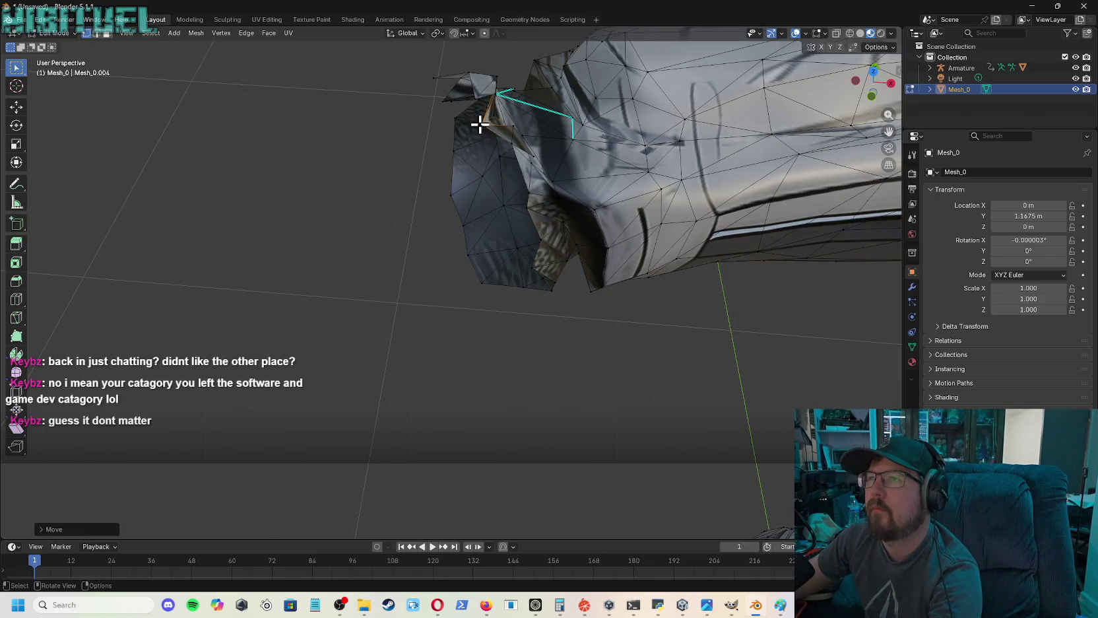
pyautogui.press('g')
pyautogui.click(508, 145)
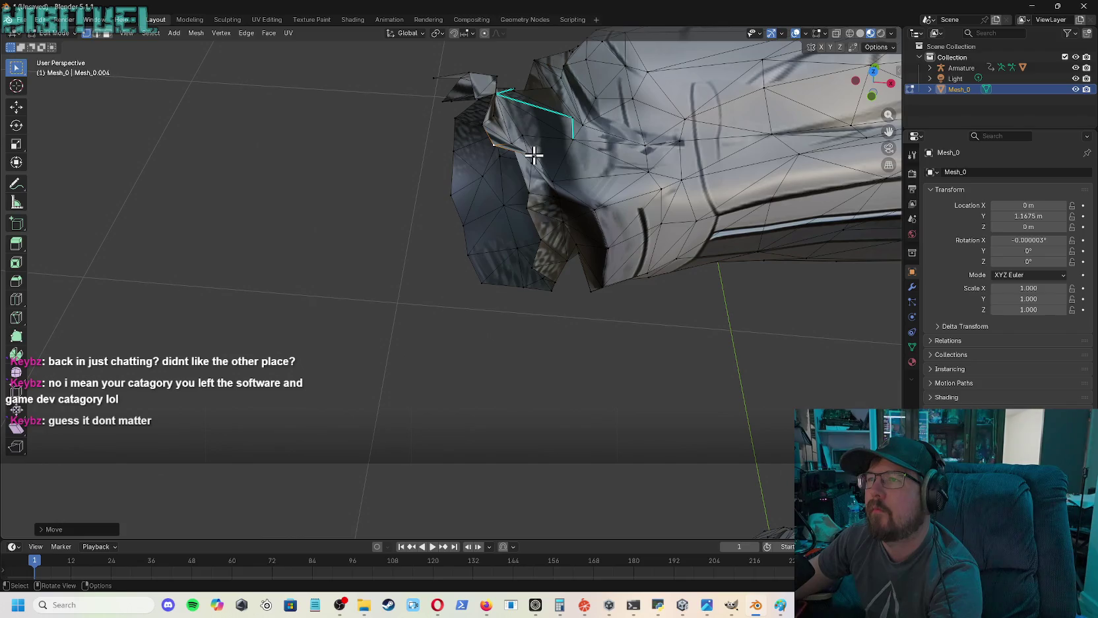
pyautogui.press('g')
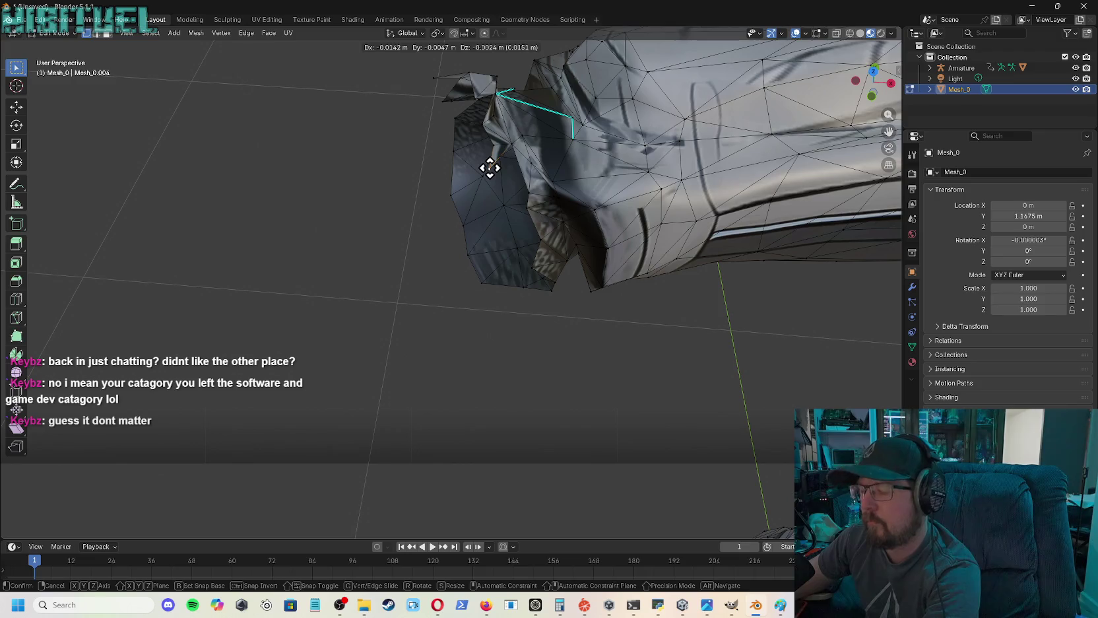
pyautogui.click(491, 167)
# - Check remaining cuff vertices via the mesh and delete menus without changes, then orbit
pyautogui.rightClick(490, 168)
pyautogui.press('Escape')
pyautogui.rightClick(493, 142)
pyautogui.press('Escape')
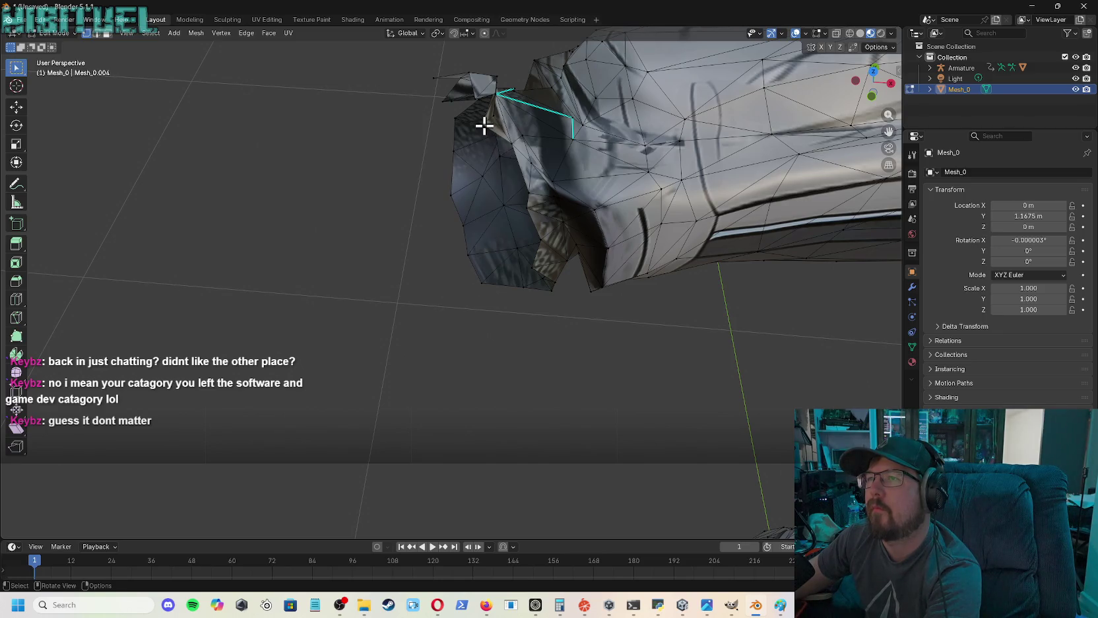
pyautogui.rightClick(485, 126)
pyautogui.press('Escape')
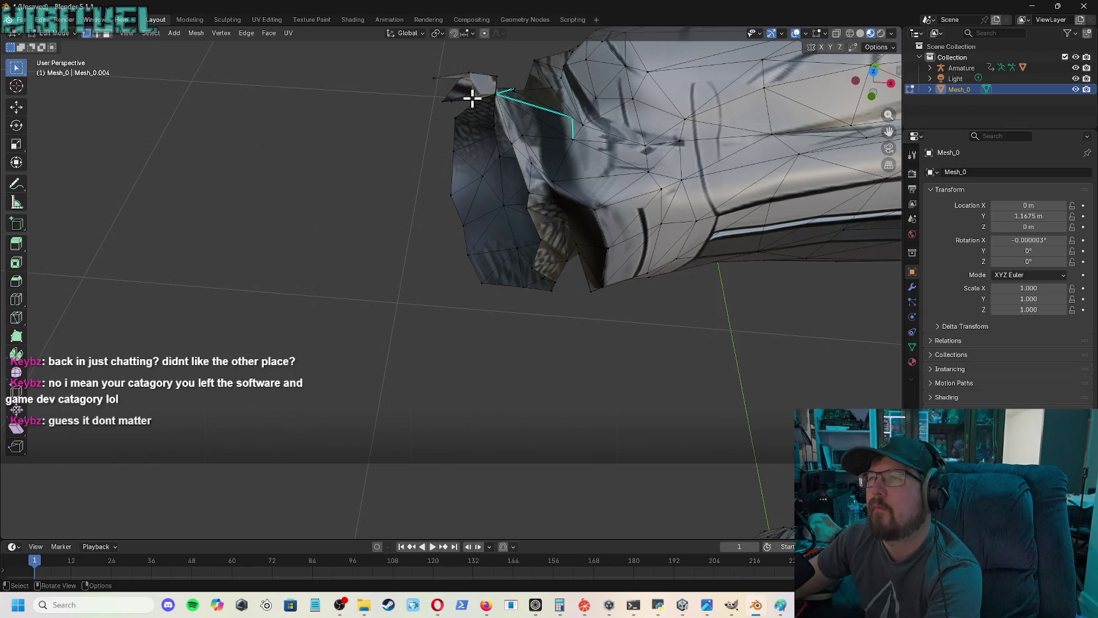
pyautogui.press('x')
pyautogui.press('Escape')
pyautogui.moveTo(873, 83)
pyautogui.mouseDown()
pyautogui.moveTo(858, 99)
pyautogui.moveTo(55, 61)
pyautogui.mouseUp()
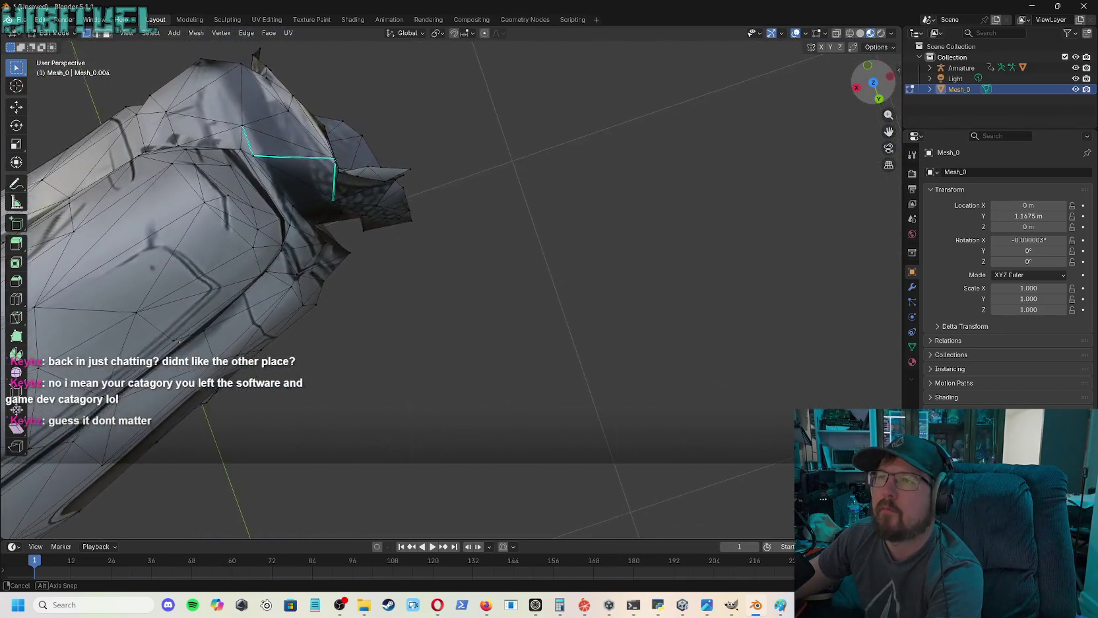
# - Move a spiky vertex at the arm tip upward in two moves
pyautogui.moveTo(55, 61); pyautogui.dragTo(837, 94)
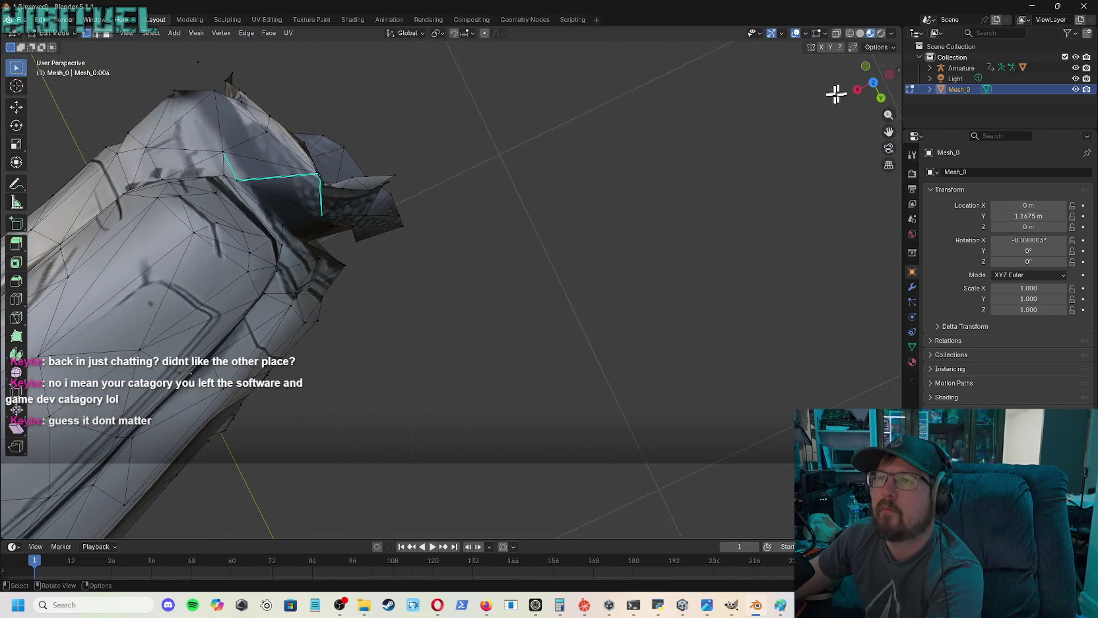
pyautogui.rightClick(393, 175)
pyautogui.press('Escape')
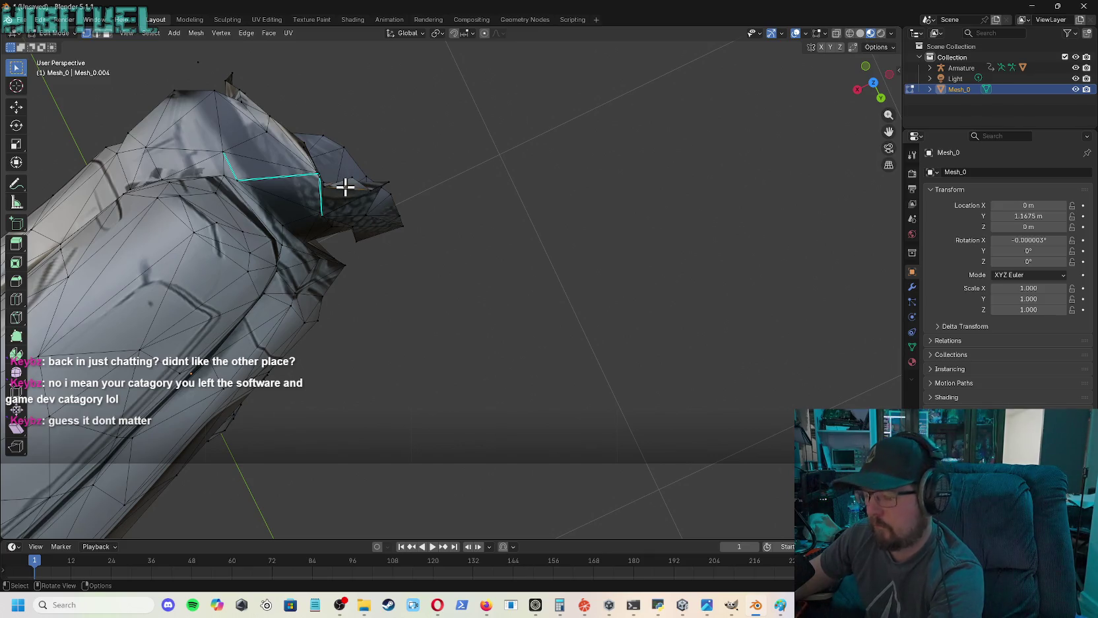
pyautogui.moveTo(345, 184); pyautogui.dragTo(383, 151)
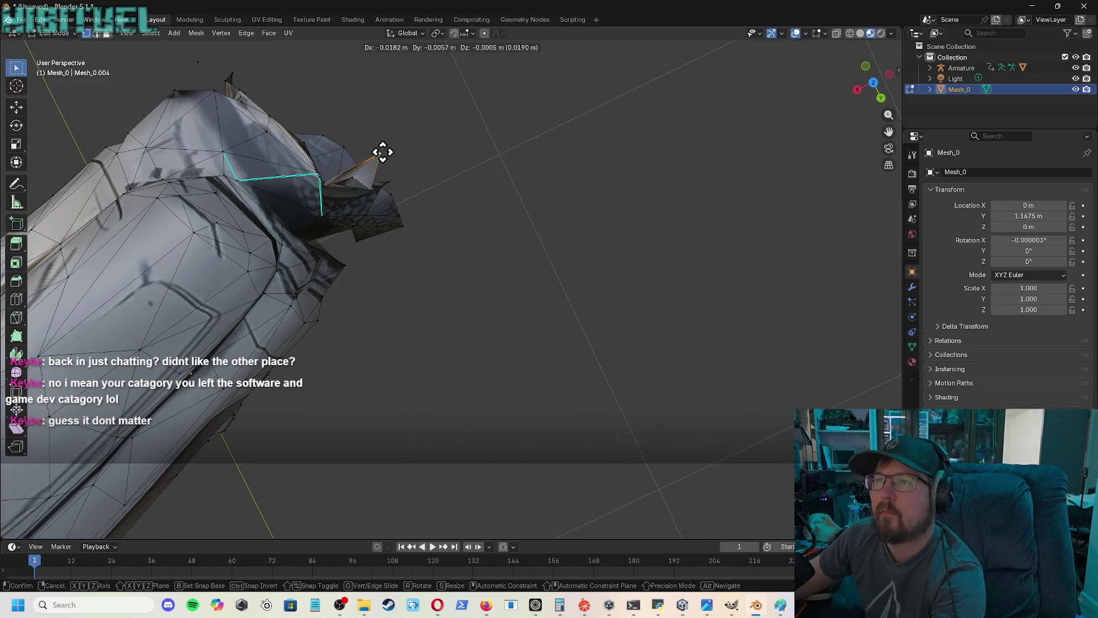
pyautogui.press('g')
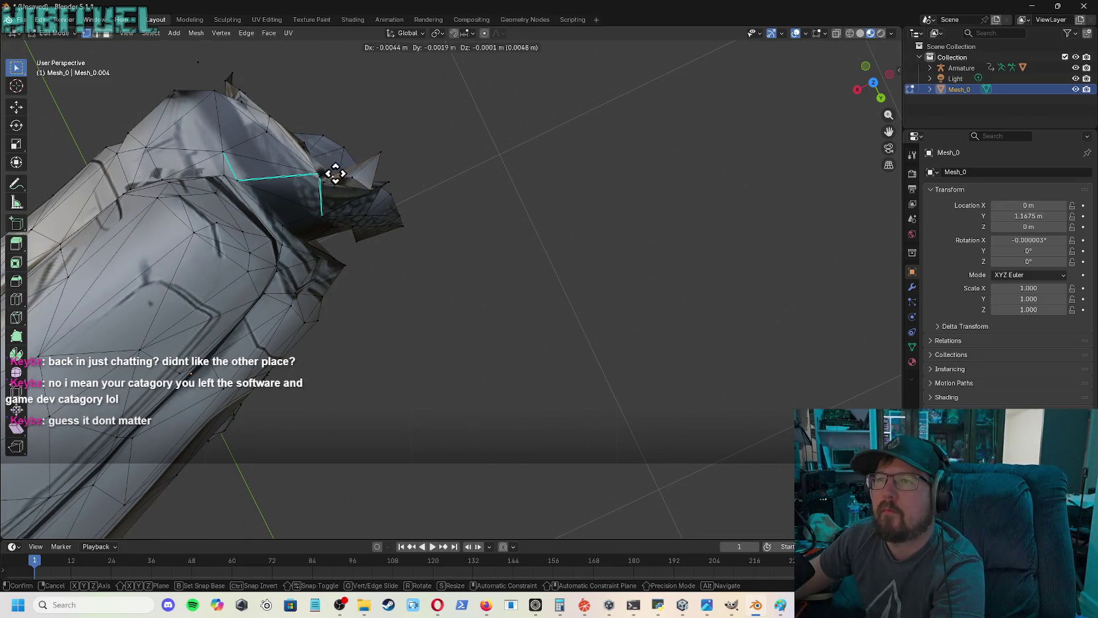
pyautogui.click(346, 146)
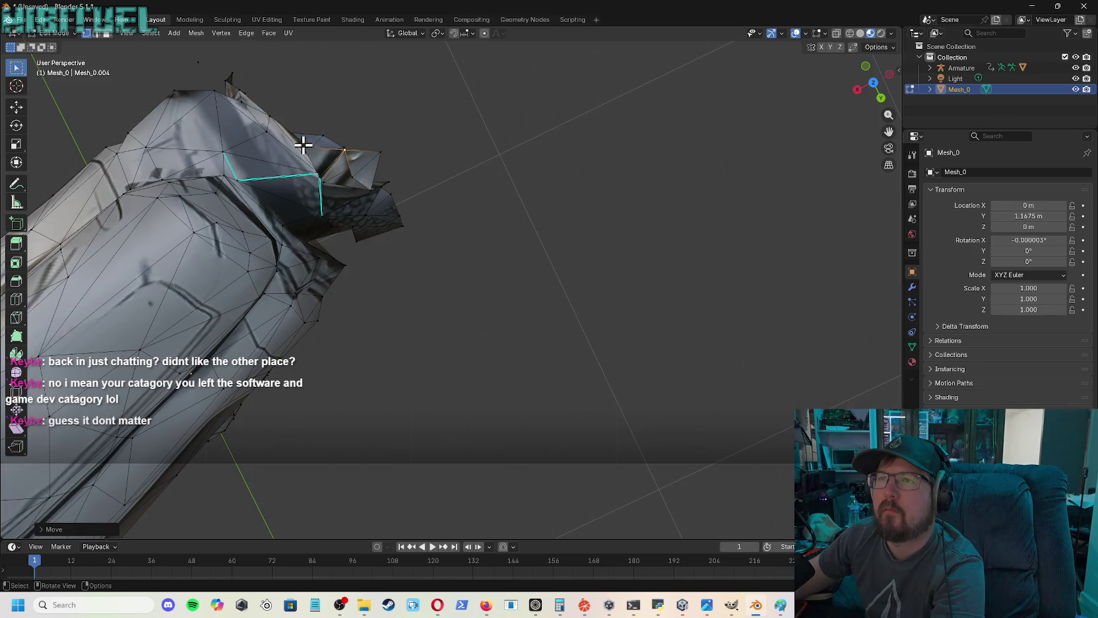
pyautogui.press('g')
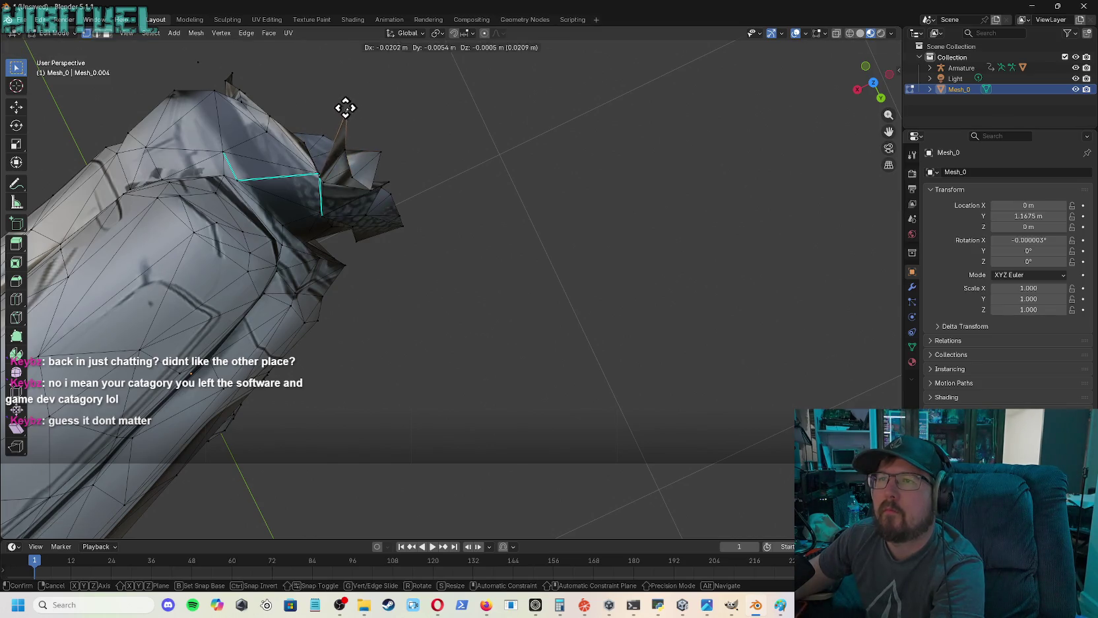
pyautogui.click(333, 109)
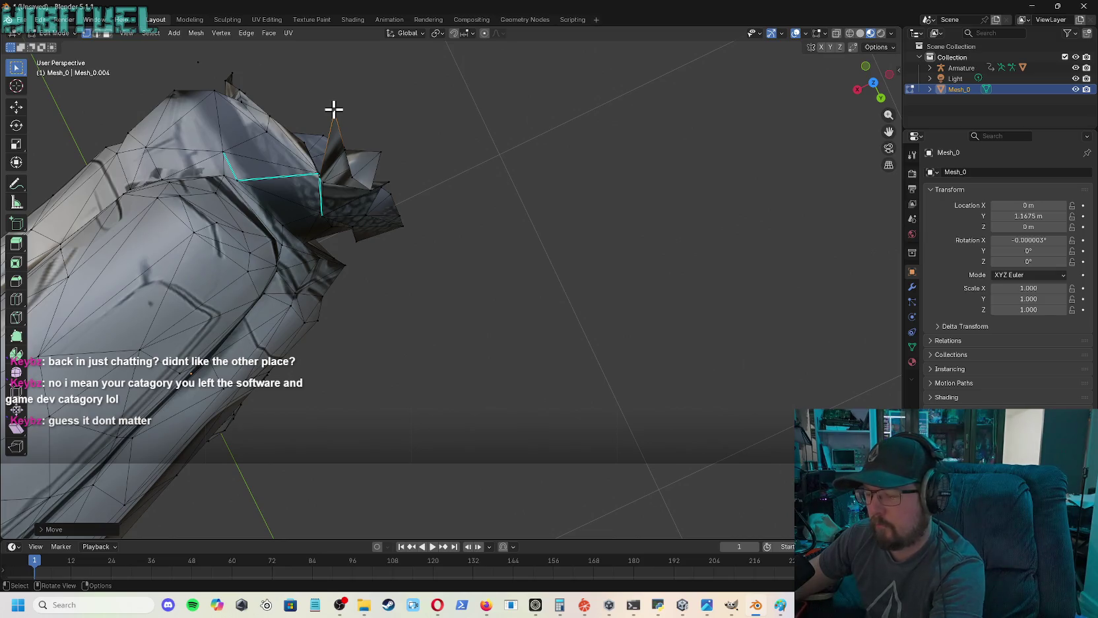
# - Revert the bad tip-vertex move from undo history, then move a tip vertex closer to the cuff
pyautogui.hotkey('ctrl', 'alt', 'z')
pyautogui.click(323, 122)
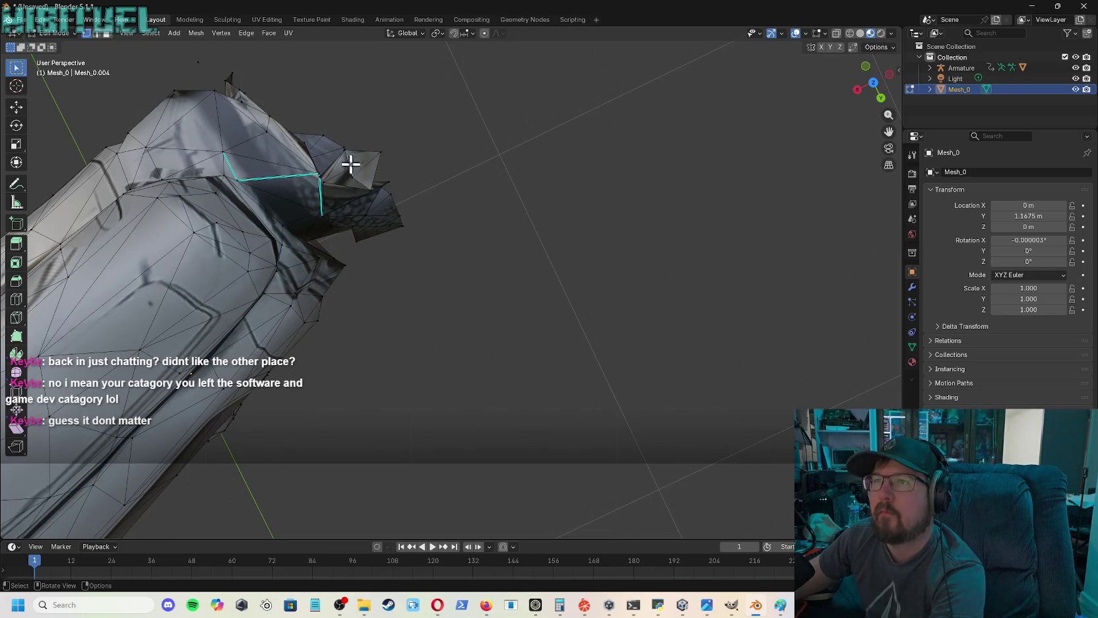
pyautogui.press('x')
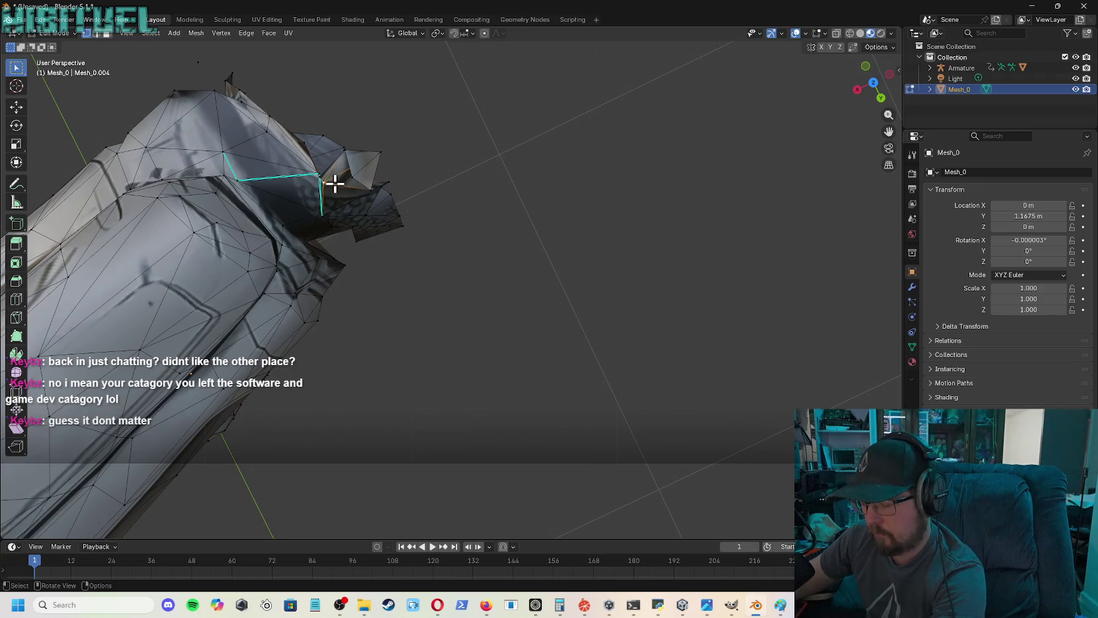
pyautogui.press('g')
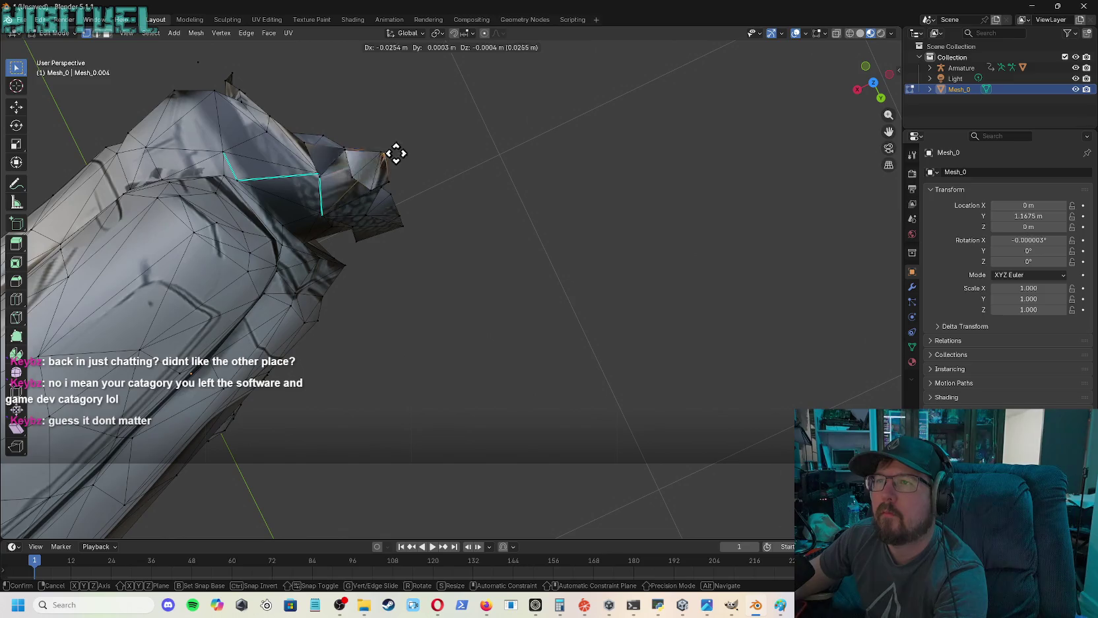
pyautogui.click(346, 148)
pyautogui.scroll(4, 617, 191)
# - Stretch the wrist flap's upper vertices and outer corner out to the right
pyautogui.moveTo(873, 89); pyautogui.dragTo(865, 96)
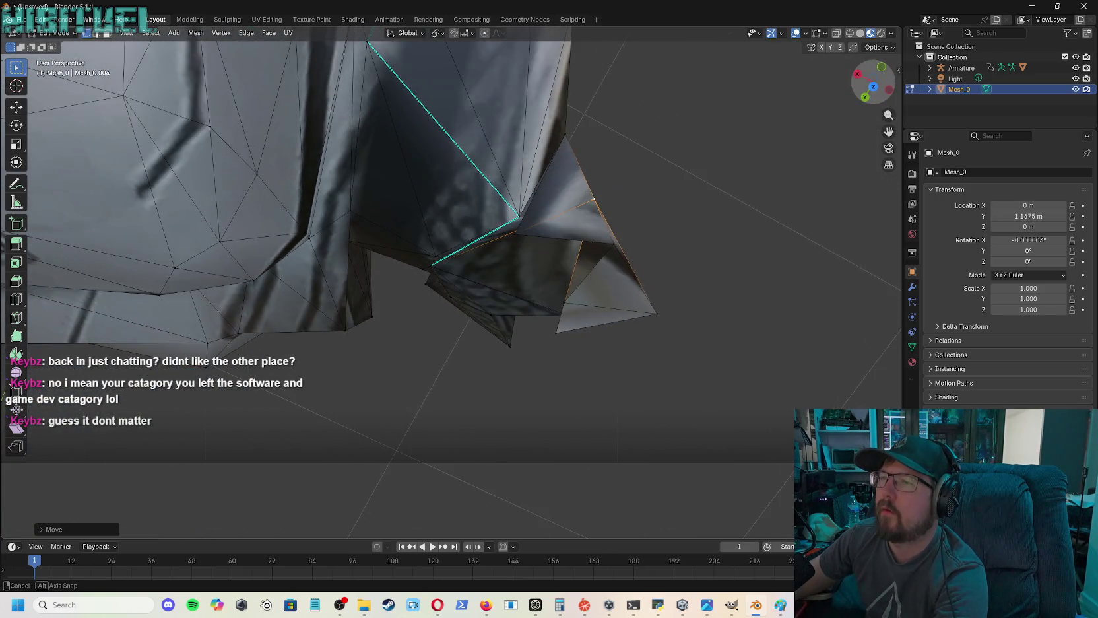
pyautogui.click(433, 266)
pyautogui.press('g')
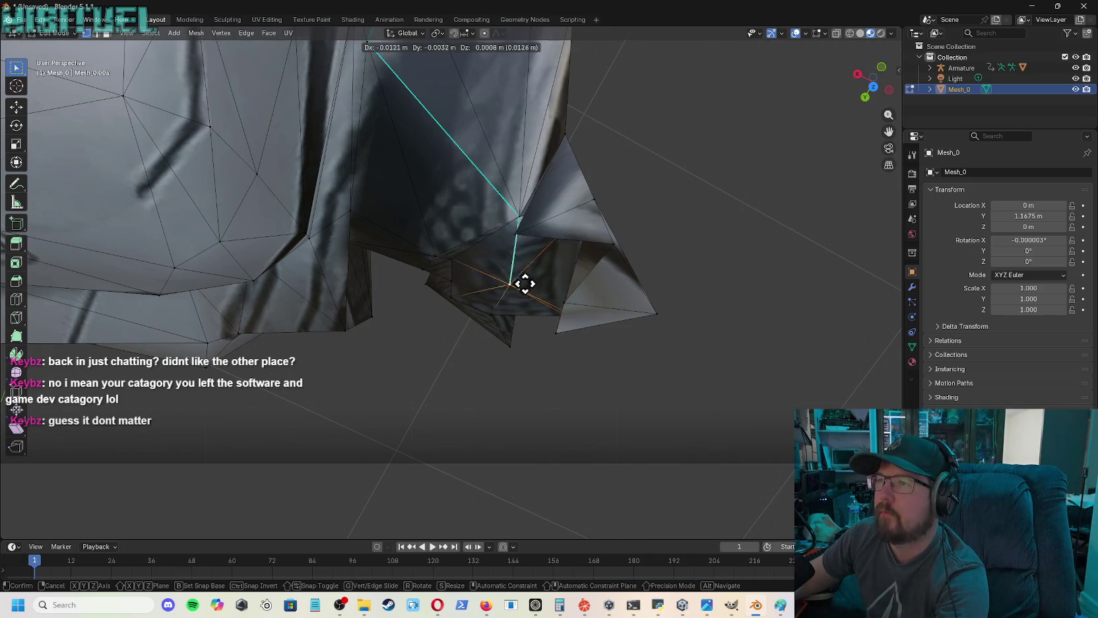
pyautogui.click(565, 301)
pyautogui.click(518, 234)
pyautogui.press('g')
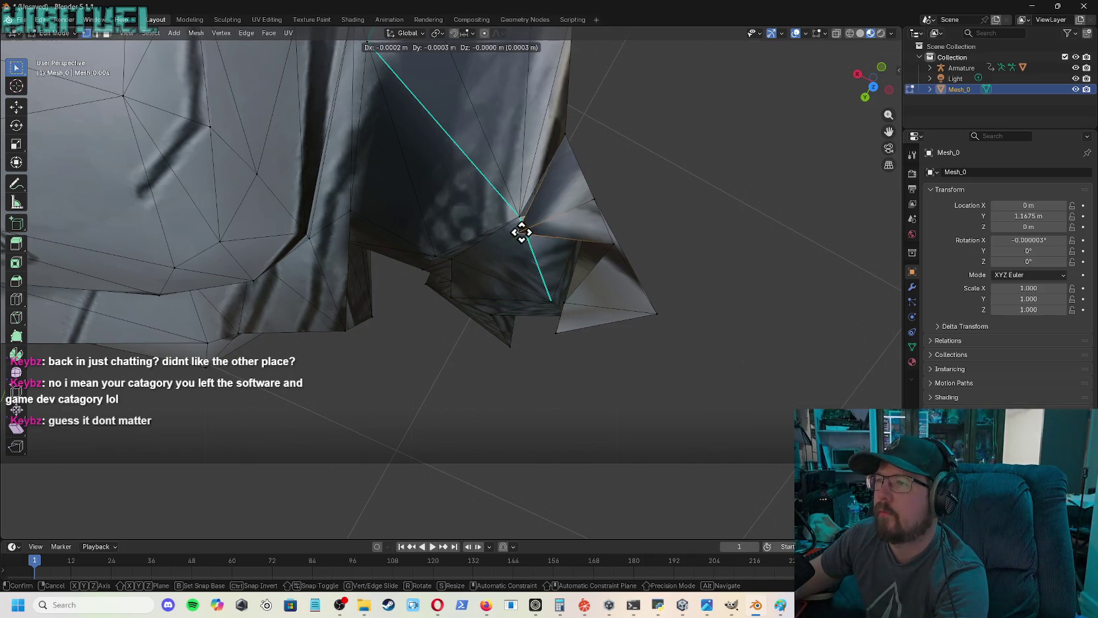
pyautogui.click(713, 147)
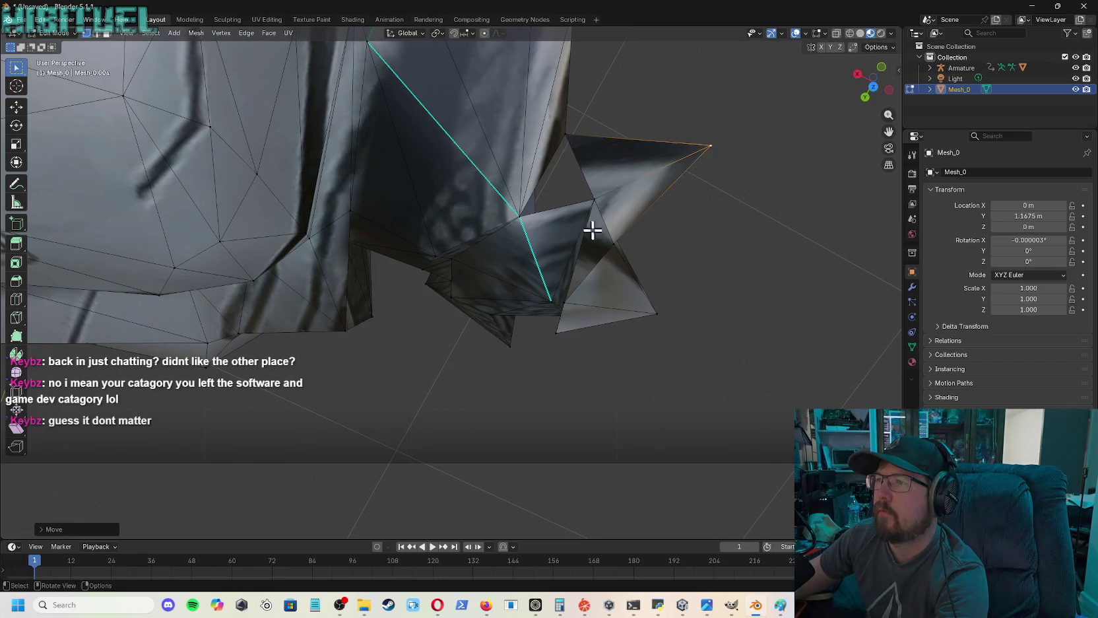
pyautogui.click(564, 303)
pyautogui.press('g')
pyautogui.click(723, 337)
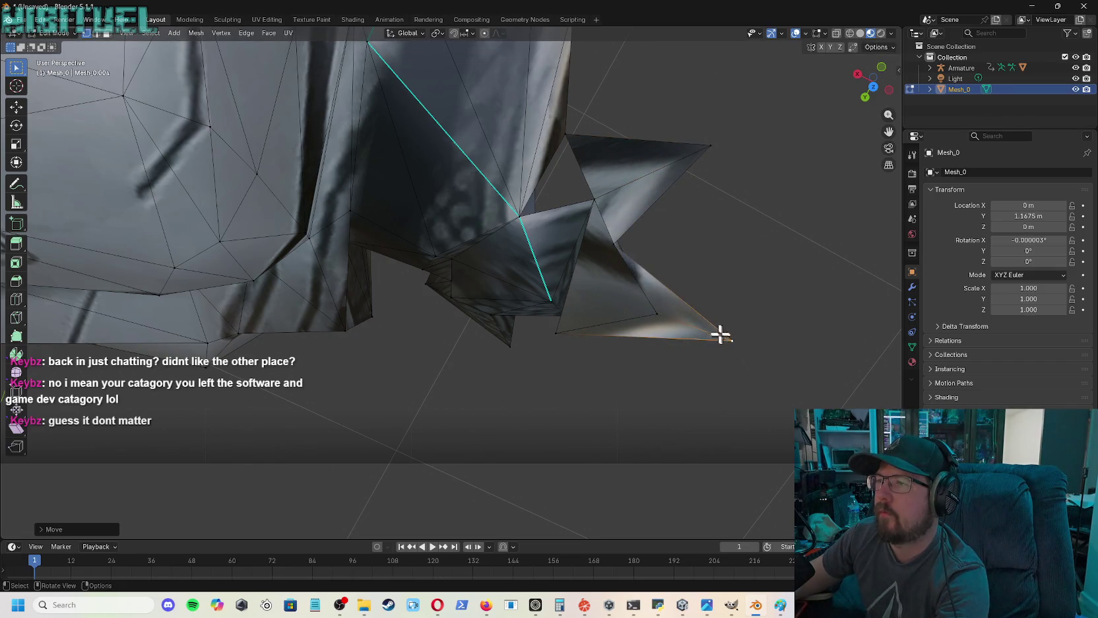
pyautogui.click(612, 243)
pyautogui.press('g')
pyautogui.click(801, 230)
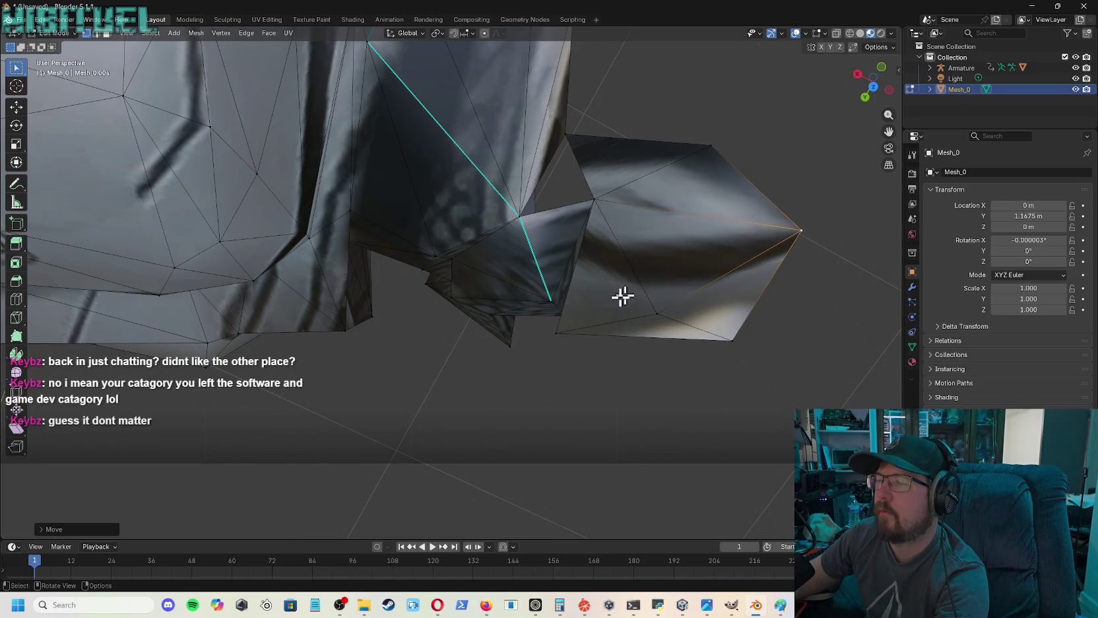
# - Pull the flap's lower rim vertices down and to the right
pyautogui.click(556, 333)
pyautogui.press('g')
pyautogui.click(742, 424)
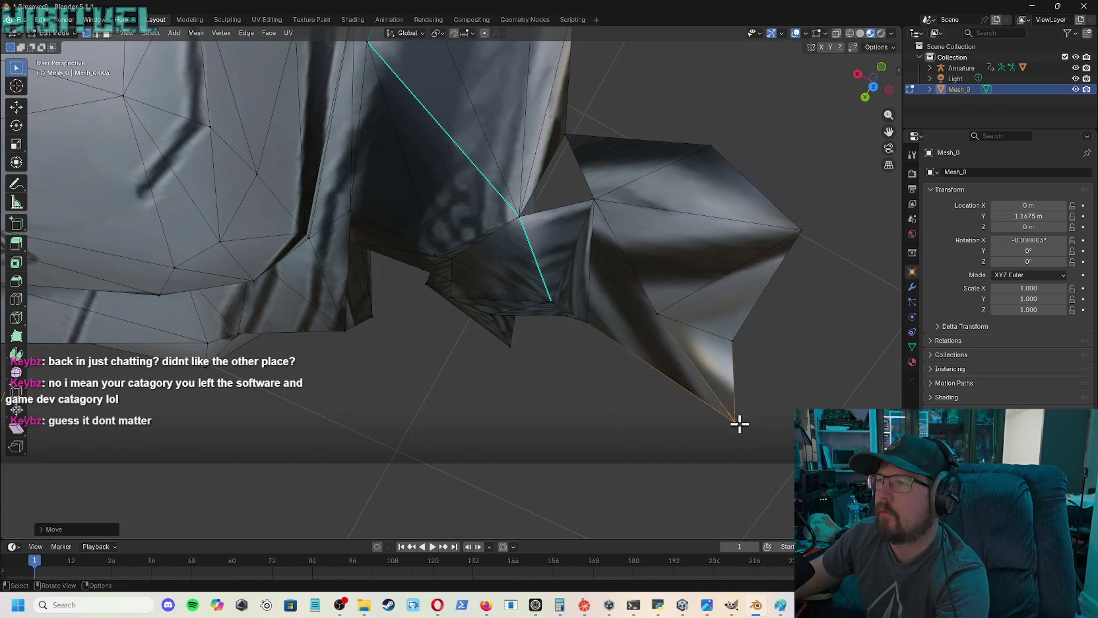
pyautogui.click(574, 315)
pyautogui.press('g')
pyautogui.click(699, 415)
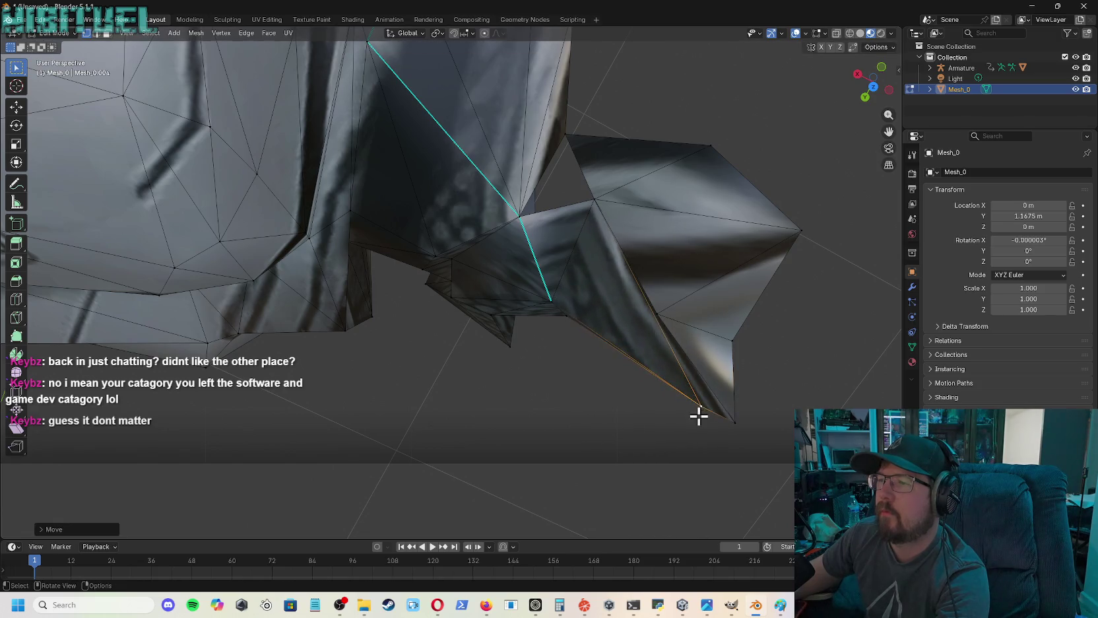
pyautogui.click(564, 317)
pyautogui.press('g')
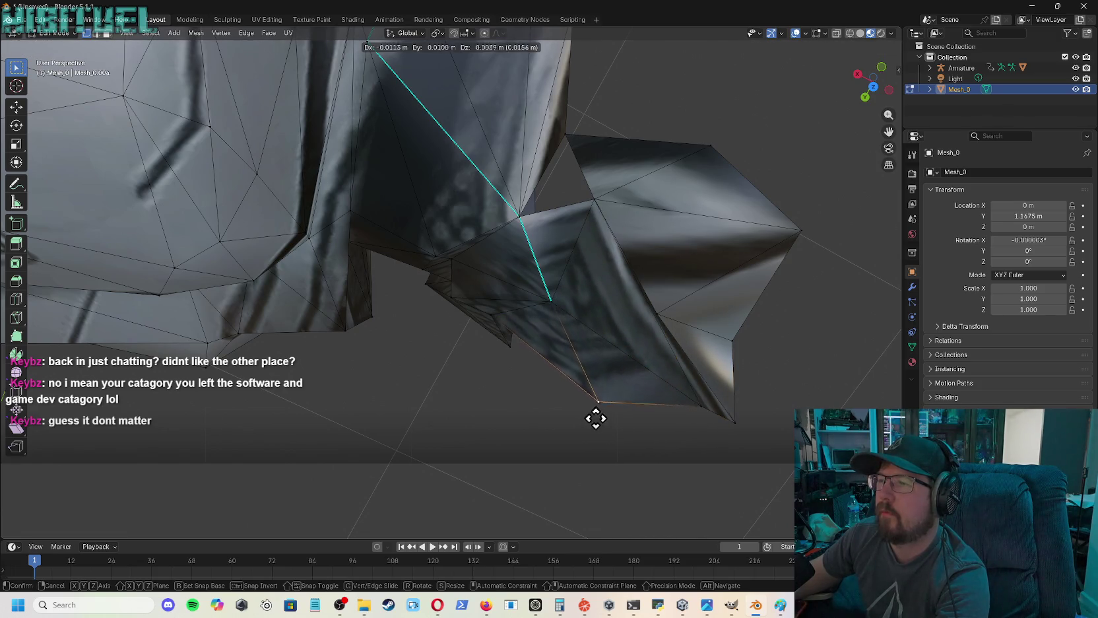
pyautogui.click(593, 416)
pyautogui.click(548, 299)
pyautogui.press('g')
pyautogui.click(611, 346)
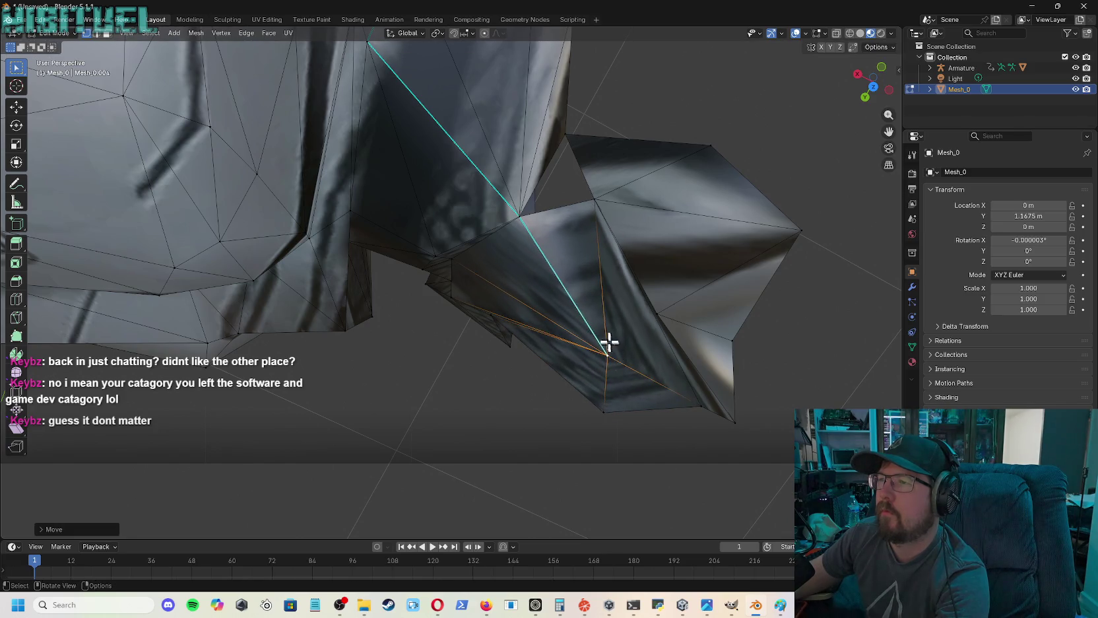
# - Tuck the sleeve-edge vertex and the flap's top vertex back leftward
pyautogui.click(519, 214)
pyautogui.press('g')
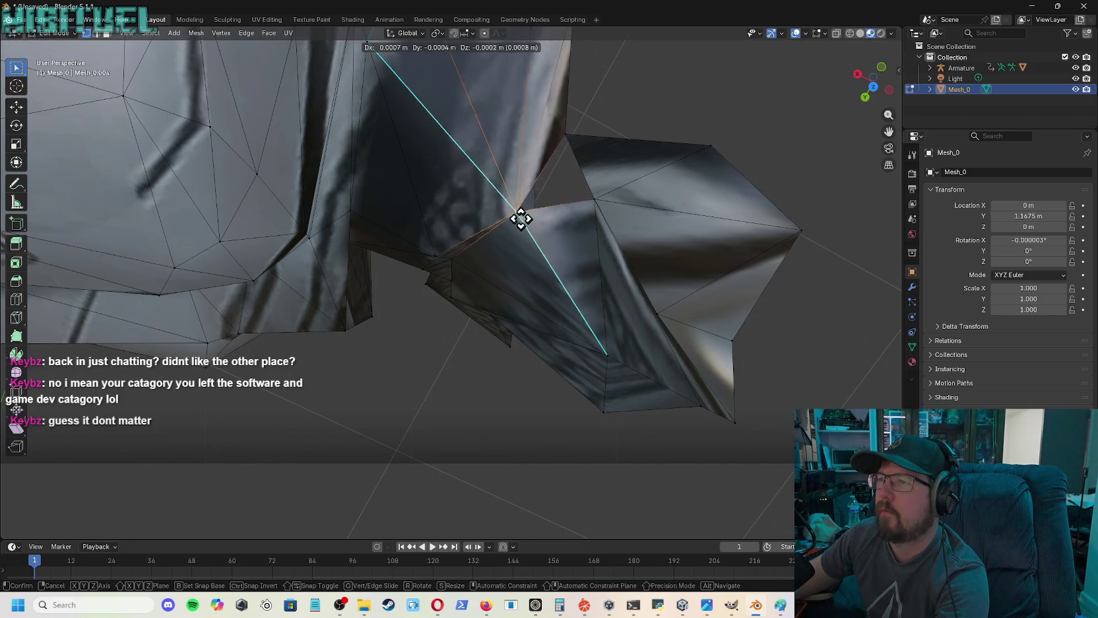
pyautogui.click(481, 185)
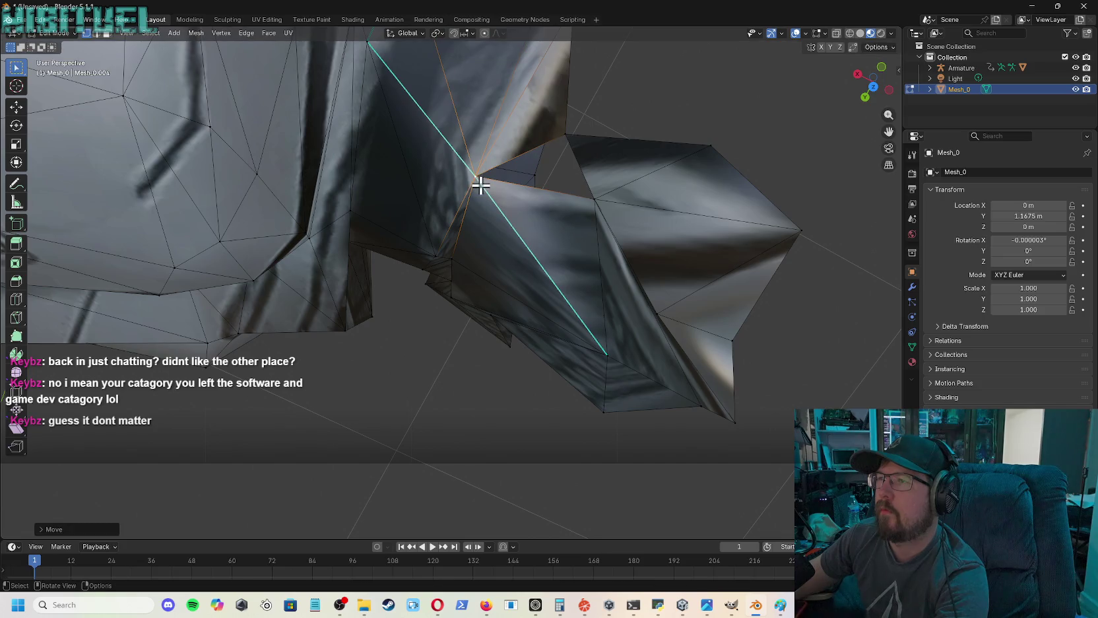
pyautogui.click(566, 134)
pyautogui.press('g')
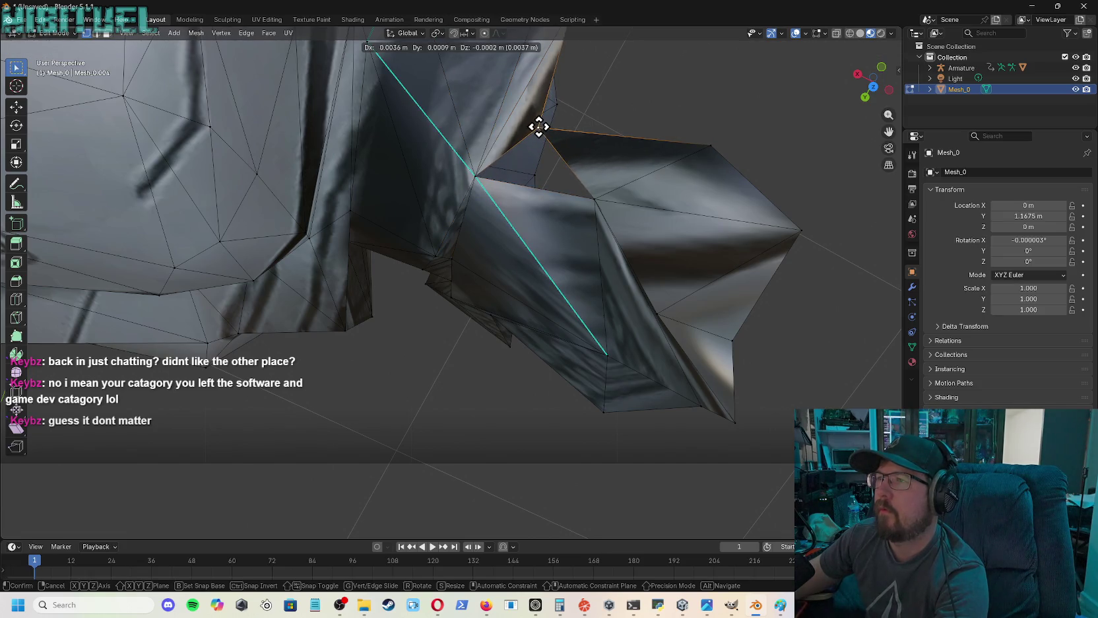
pyautogui.click(539, 126)
# - Delete the flap's outer right vertex, its joining vertex to the sleeve, and another flap vertex
pyautogui.click(707, 145)
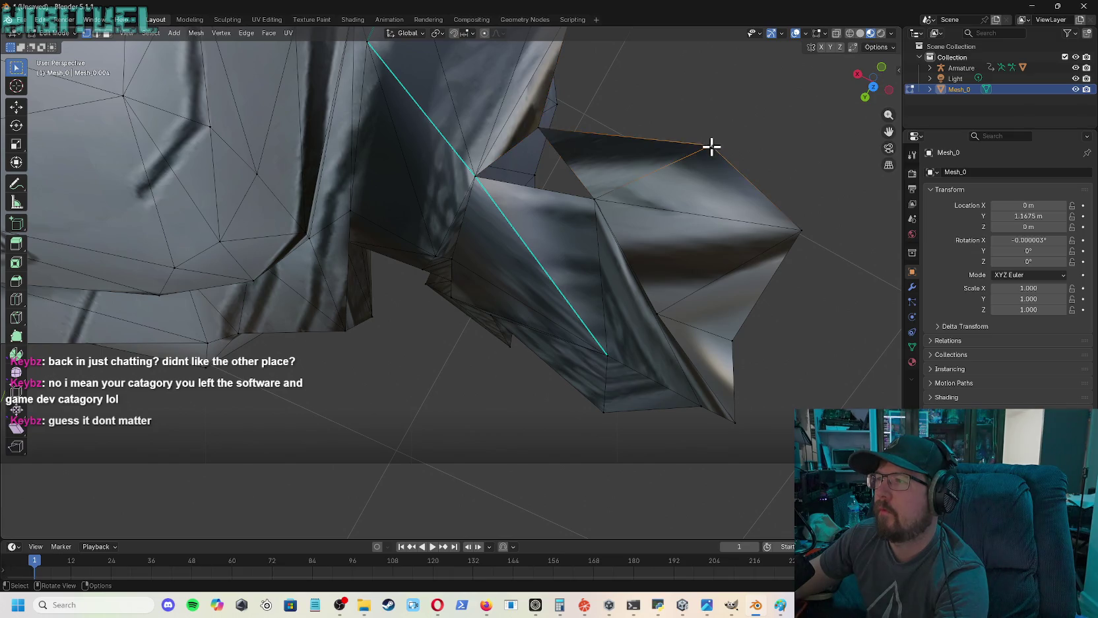
pyautogui.press('x')
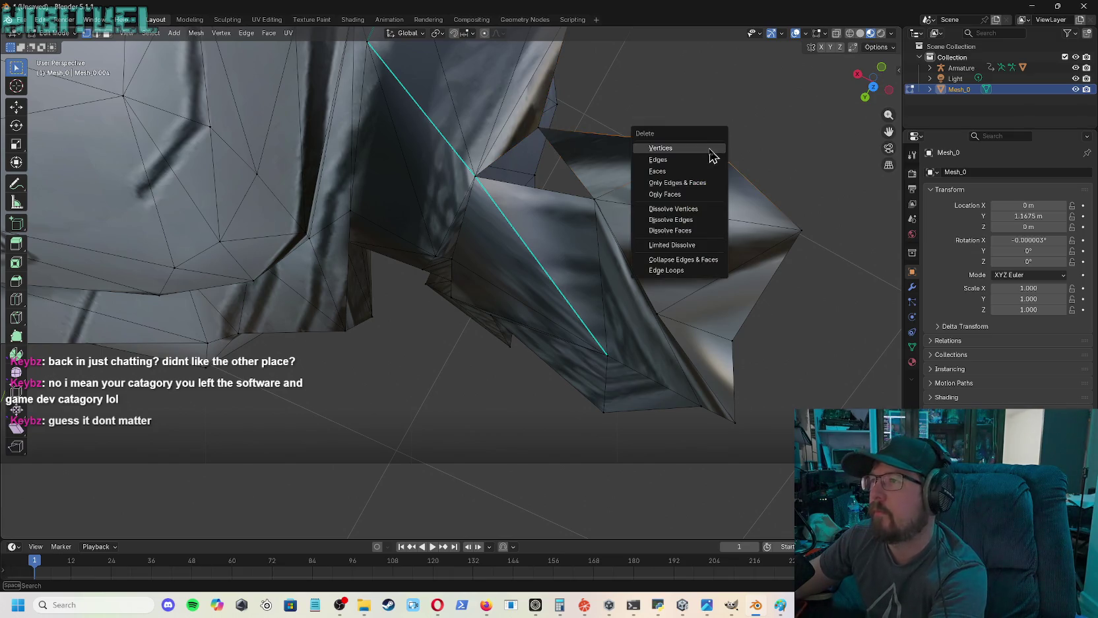
pyautogui.click(708, 146)
pyautogui.click(595, 198)
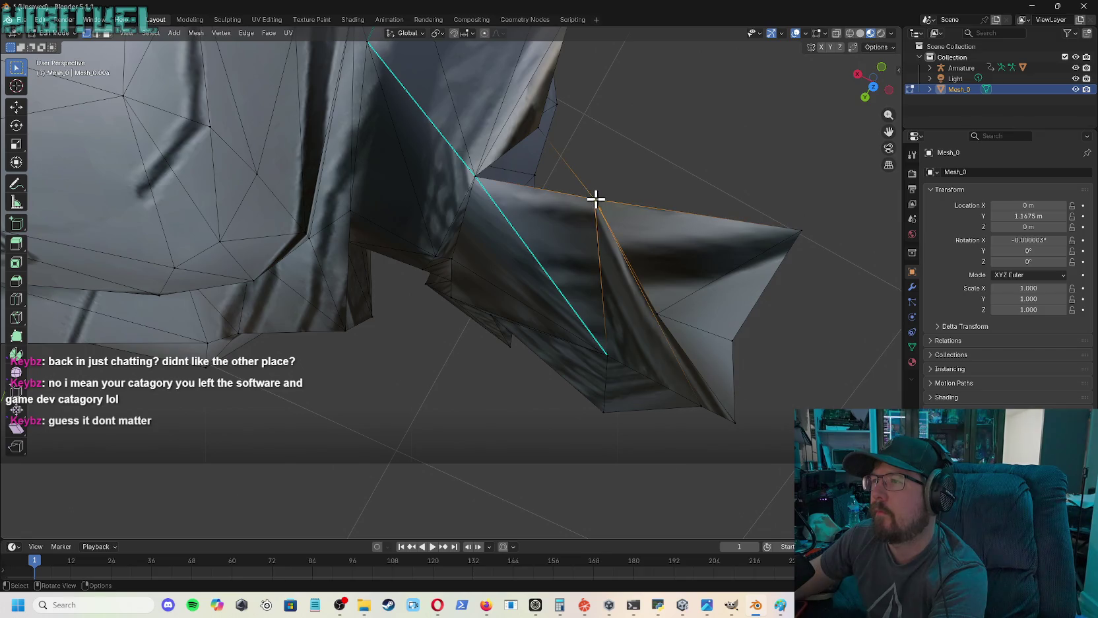
pyautogui.press('x')
pyautogui.click(601, 204)
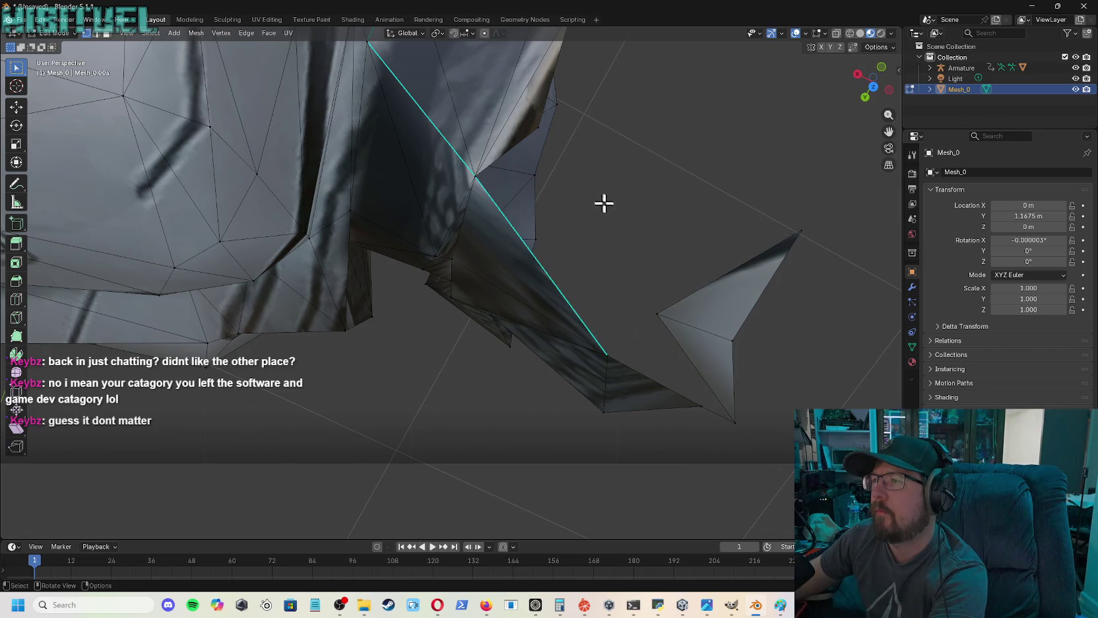
pyautogui.press('x')
pyautogui.click(653, 318)
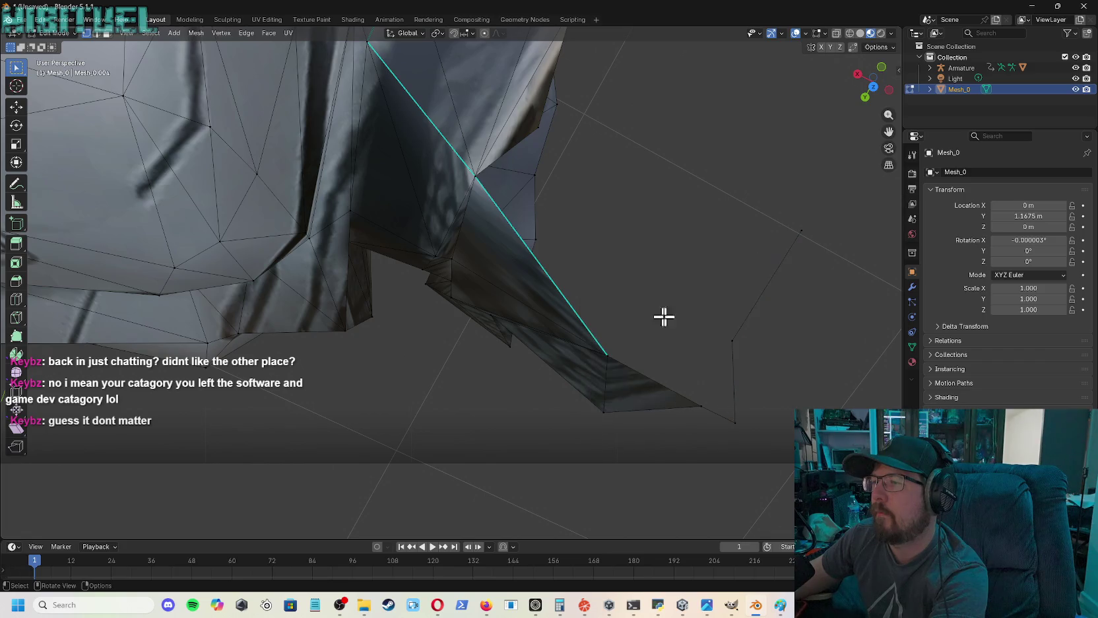
# - Box-select and delete the leftover stray vertices and edges on the right
pyautogui.moveTo(775, 162); pyautogui.dragTo(811, 473)
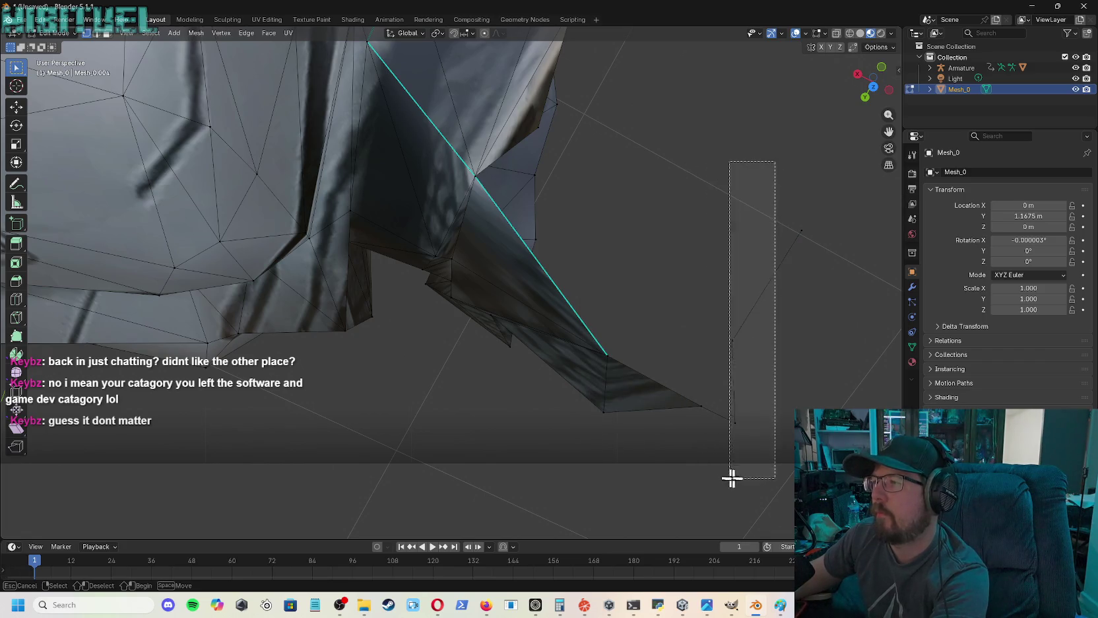
pyautogui.press('x')
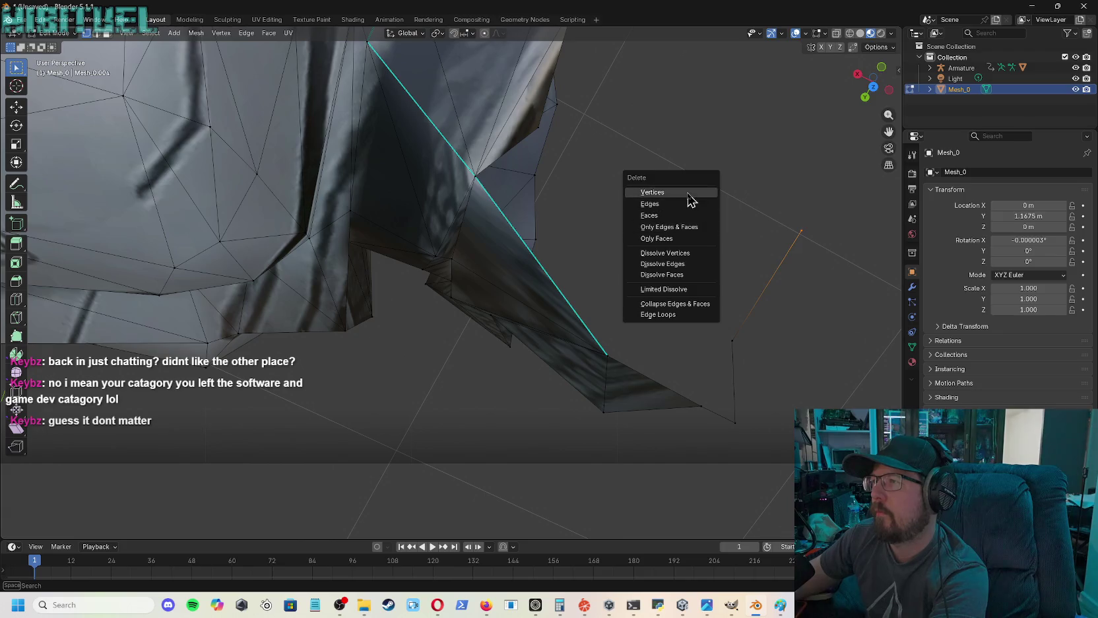
pyautogui.click(694, 197)
pyautogui.moveTo(688, 235); pyautogui.dragTo(761, 481)
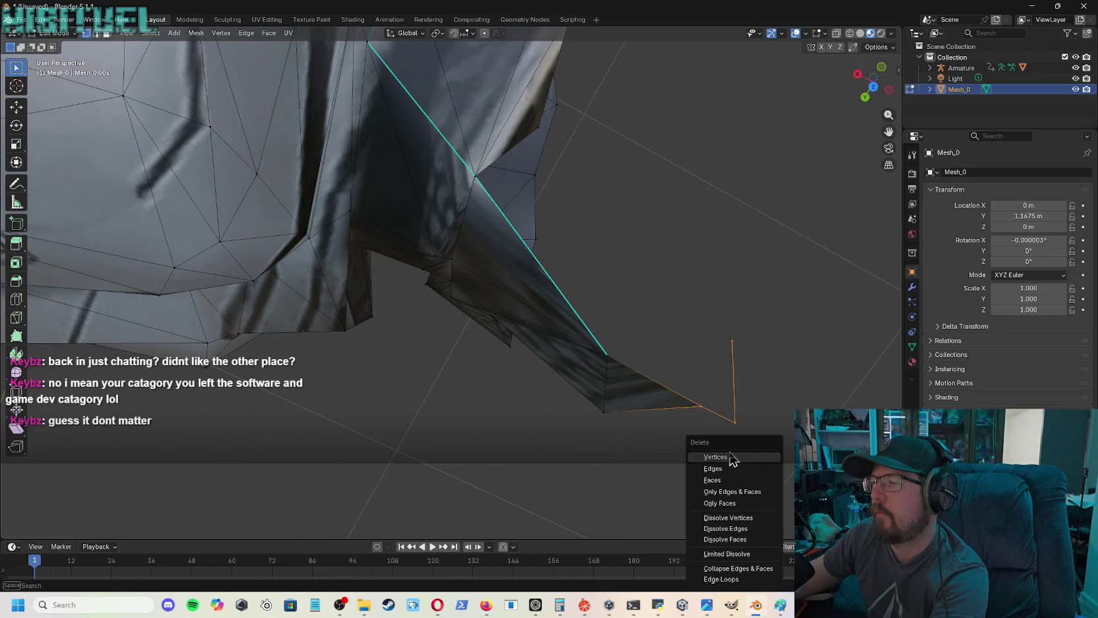
pyautogui.click(730, 456)
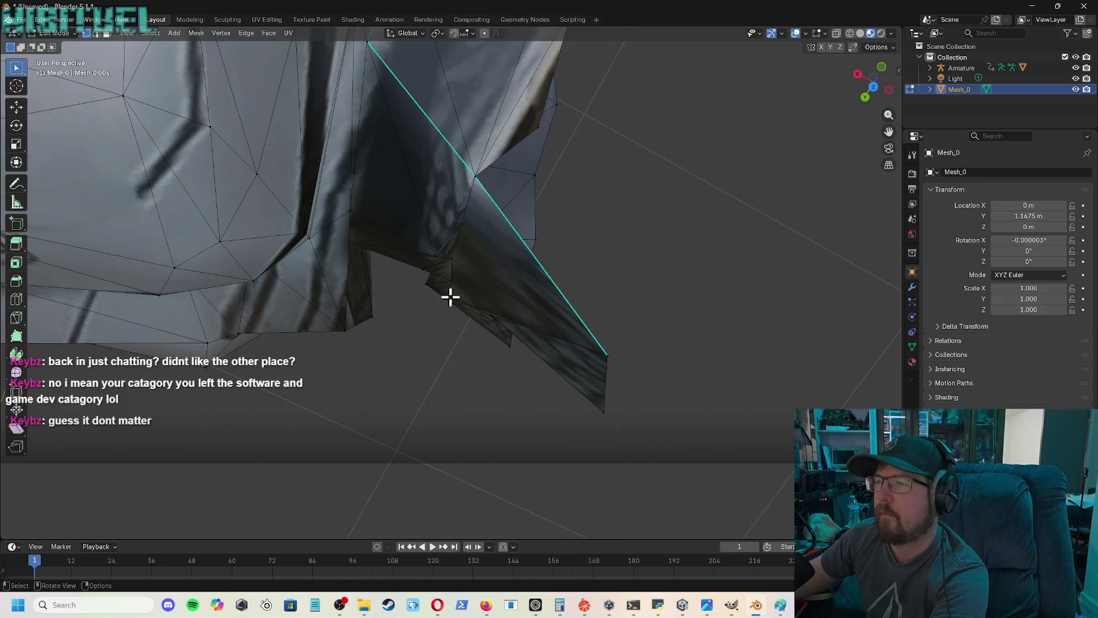
# - From a new angle, box-select and delete the stray vertex and edge at the flap's edge
pyautogui.moveTo(867, 99)
pyautogui.mouseDown()
pyautogui.moveTo(885, 112)
pyautogui.moveTo(882, 132)
pyautogui.moveTo(867, 89)
pyautogui.mouseUp()
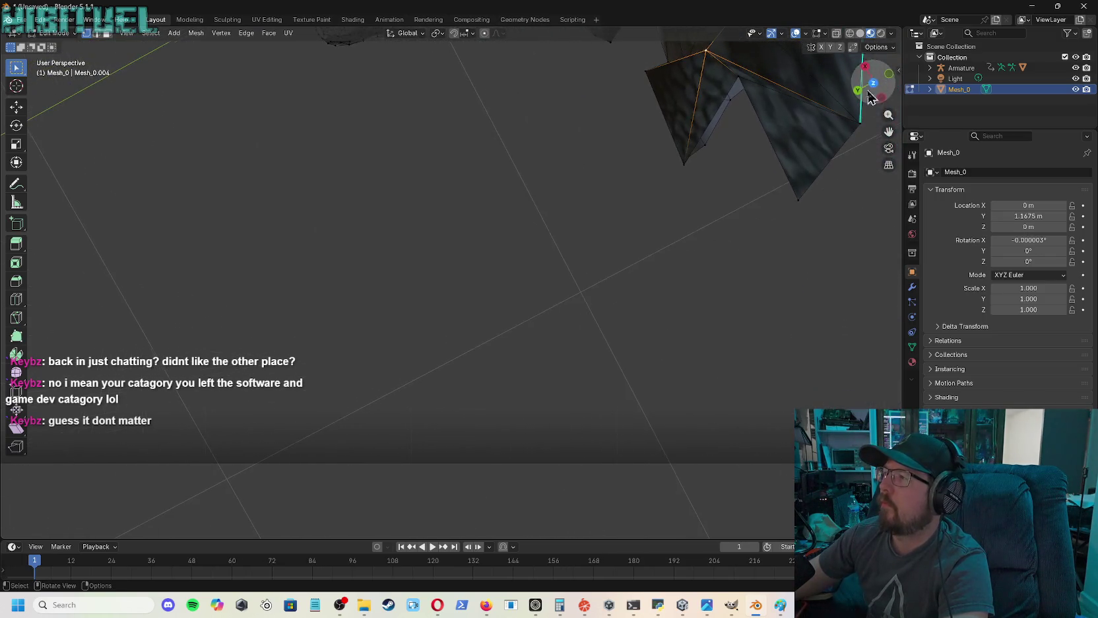
pyautogui.moveTo(892, 132); pyautogui.dragTo(890, 132)
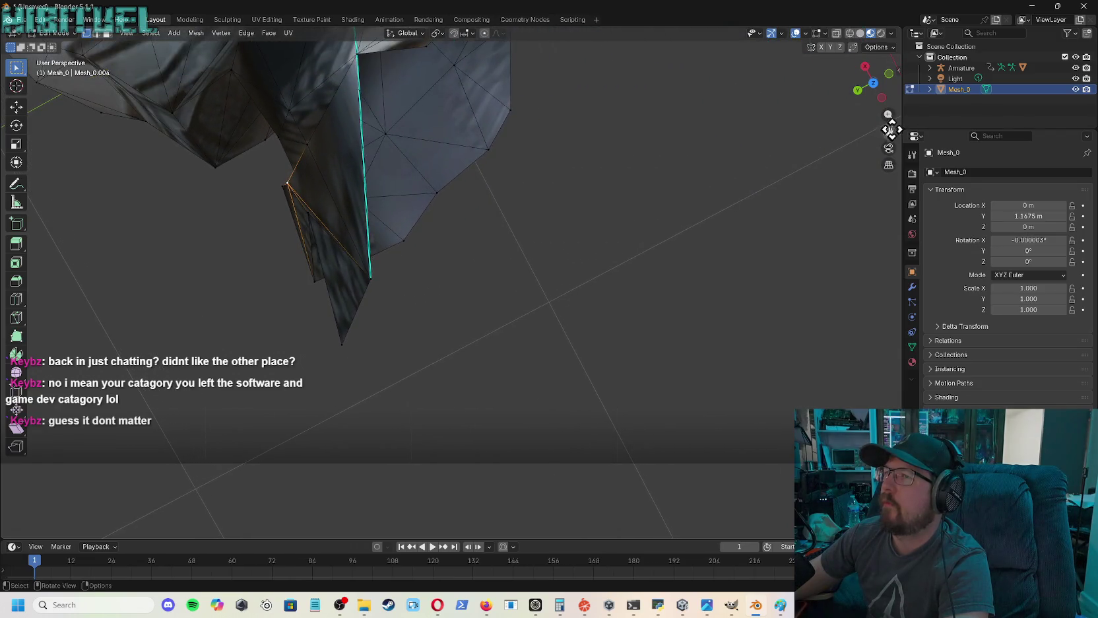
pyautogui.moveTo(875, 82); pyautogui.dragTo(873, 85)
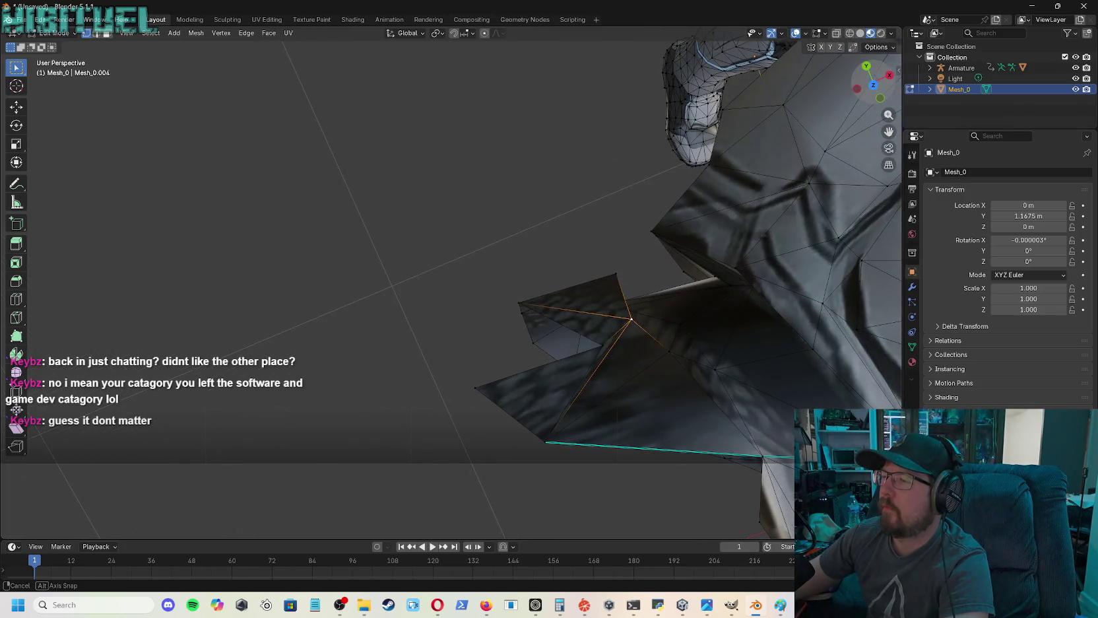
pyautogui.moveTo(451, 367); pyautogui.dragTo(565, 462)
pyautogui.press('x')
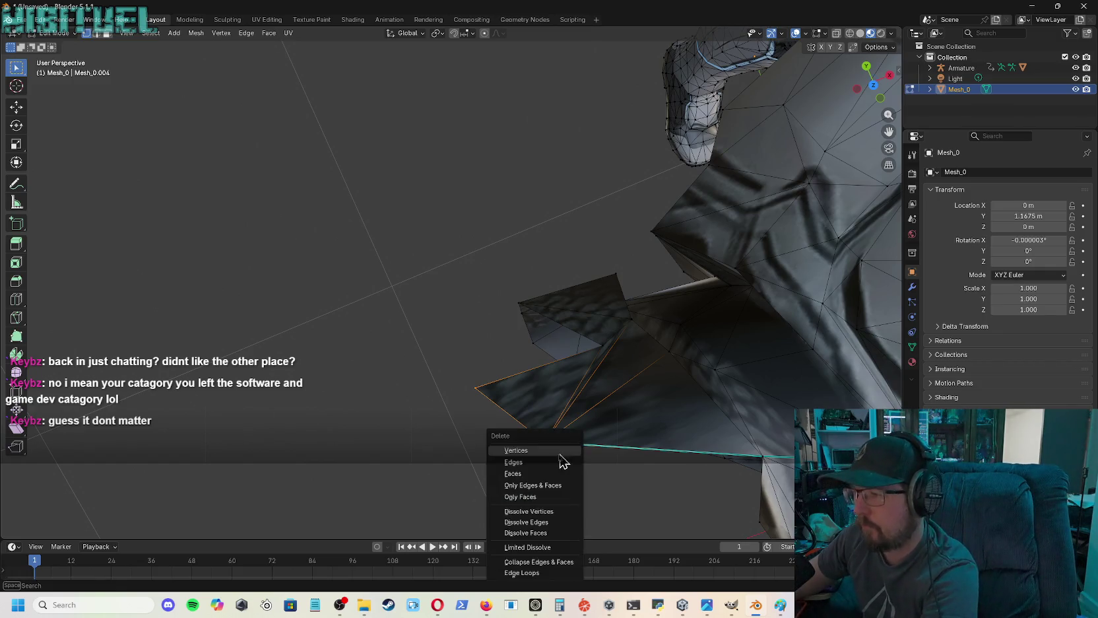
pyautogui.click(534, 452)
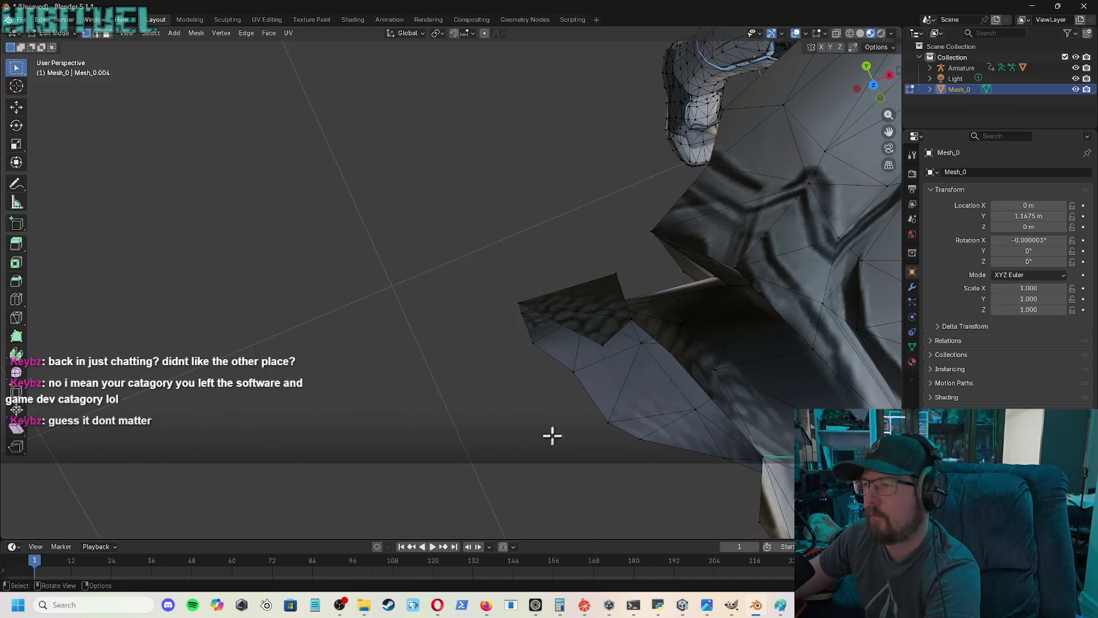
pyautogui.moveTo(602, 343); pyautogui.dragTo(529, 307)
pyautogui.press('x')
pyautogui.click(586, 346)
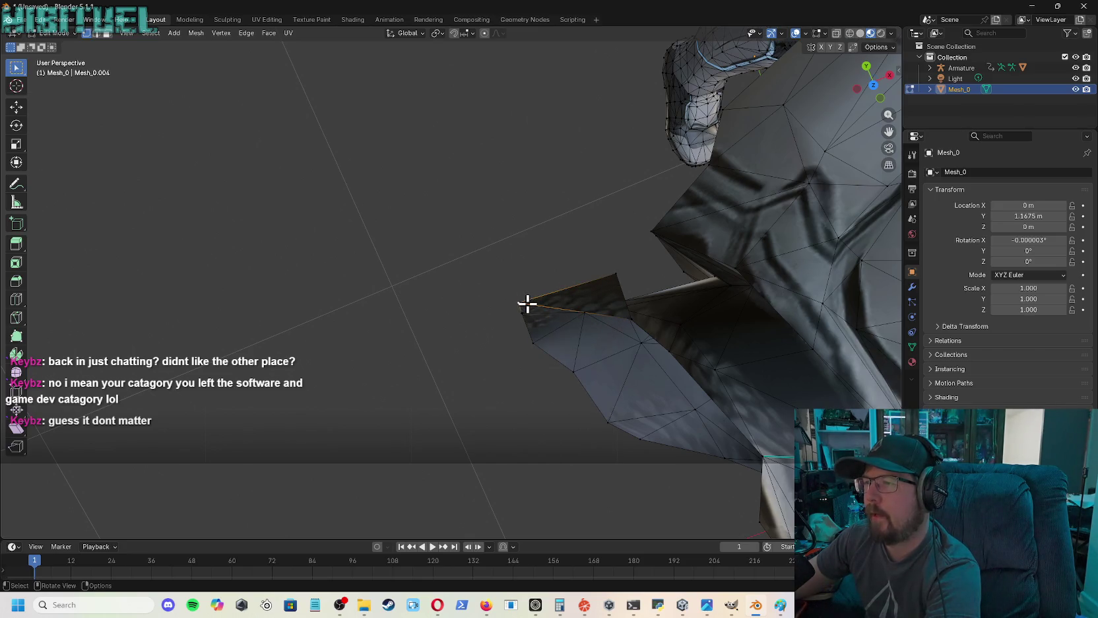
# - Delete the remaining stray vertices and the flap's pointed tip vertices
pyautogui.press('x')
pyautogui.click(489, 307)
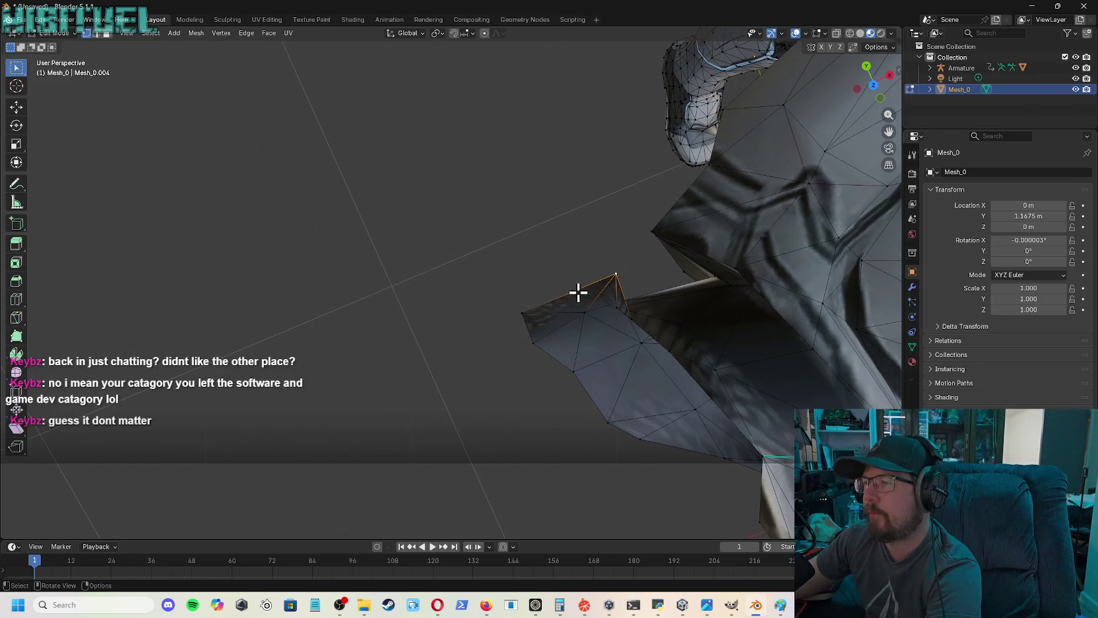
pyautogui.press('x')
pyautogui.click(552, 295)
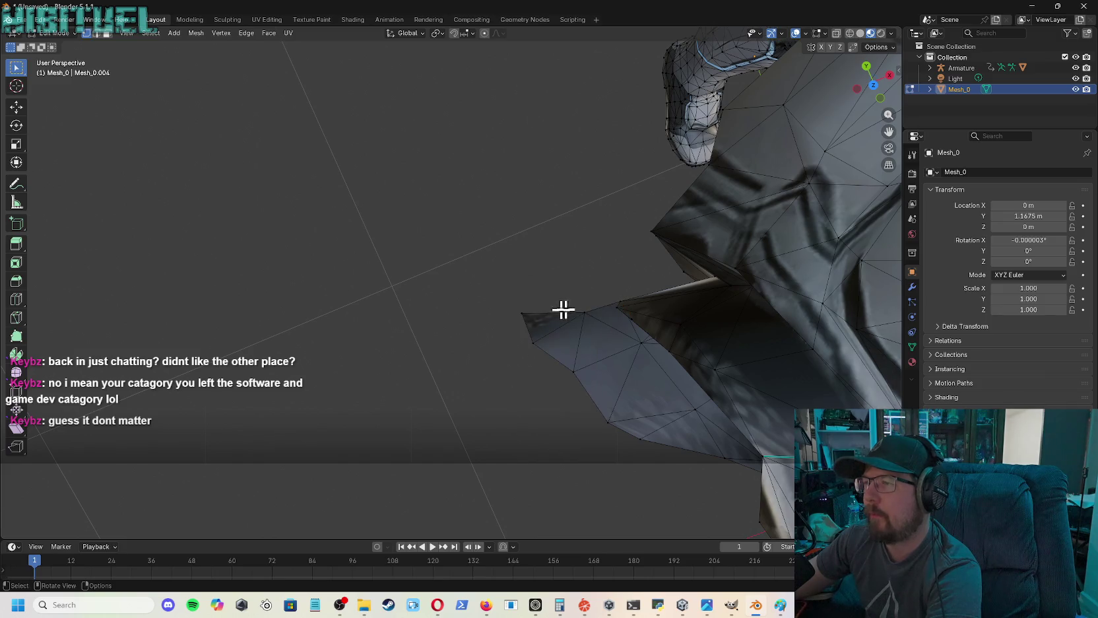
pyautogui.moveTo(507, 291); pyautogui.dragTo(556, 406)
pyautogui.press('x')
pyautogui.click(552, 408)
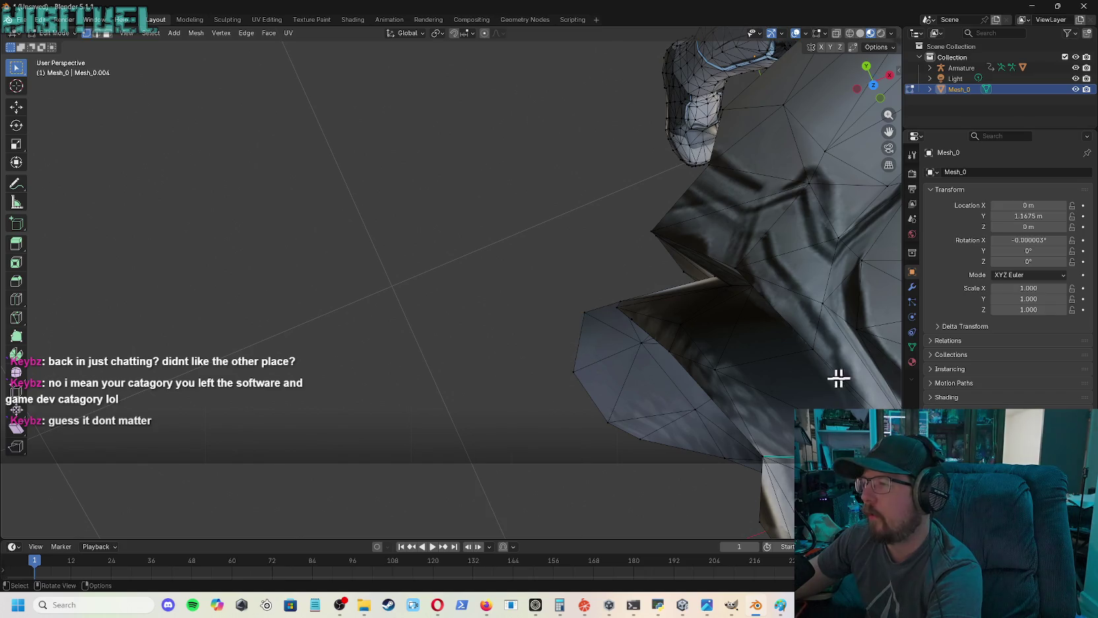
pyautogui.moveTo(889, 98)
pyautogui.mouseDown()
pyautogui.moveTo(899, 70)
pyautogui.moveTo(832, 120)
pyautogui.mouseUp()
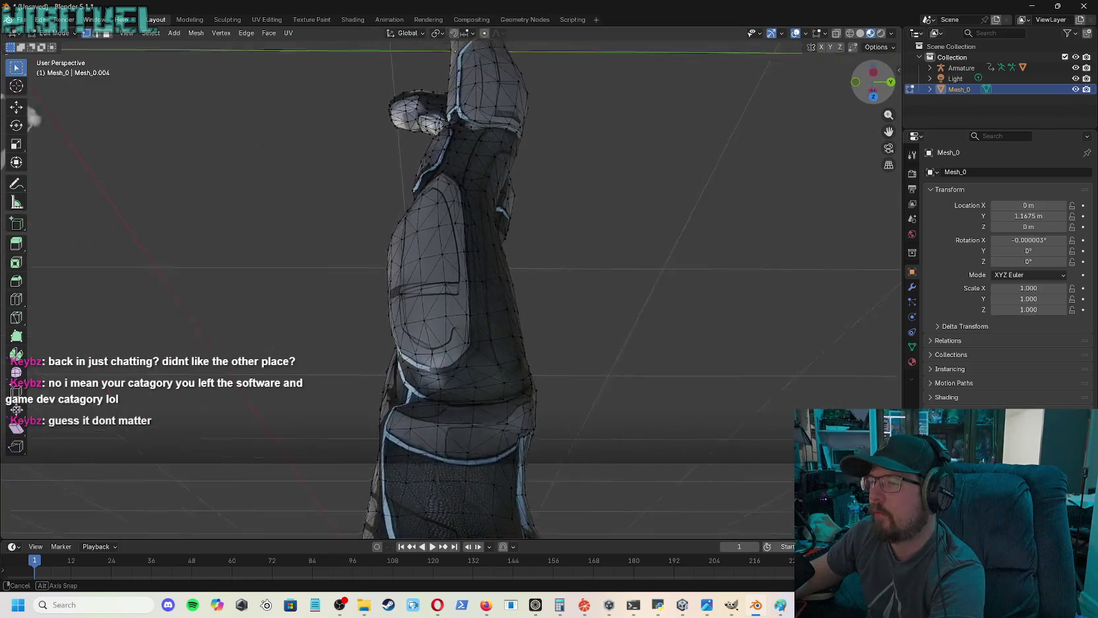
# - Orbit and pan around the arm and bones until the wrist end faces the view
pyautogui.moveTo(831, 119); pyautogui.dragTo(688, 223, button='middle')
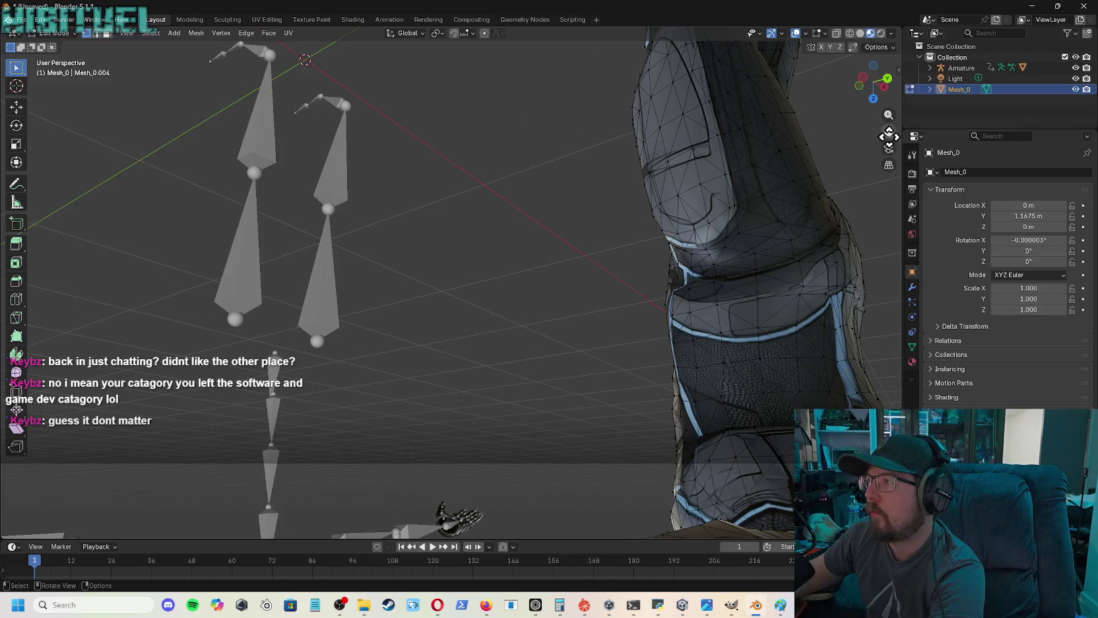
pyautogui.moveTo(889, 137); pyautogui.dragTo(889, 137)
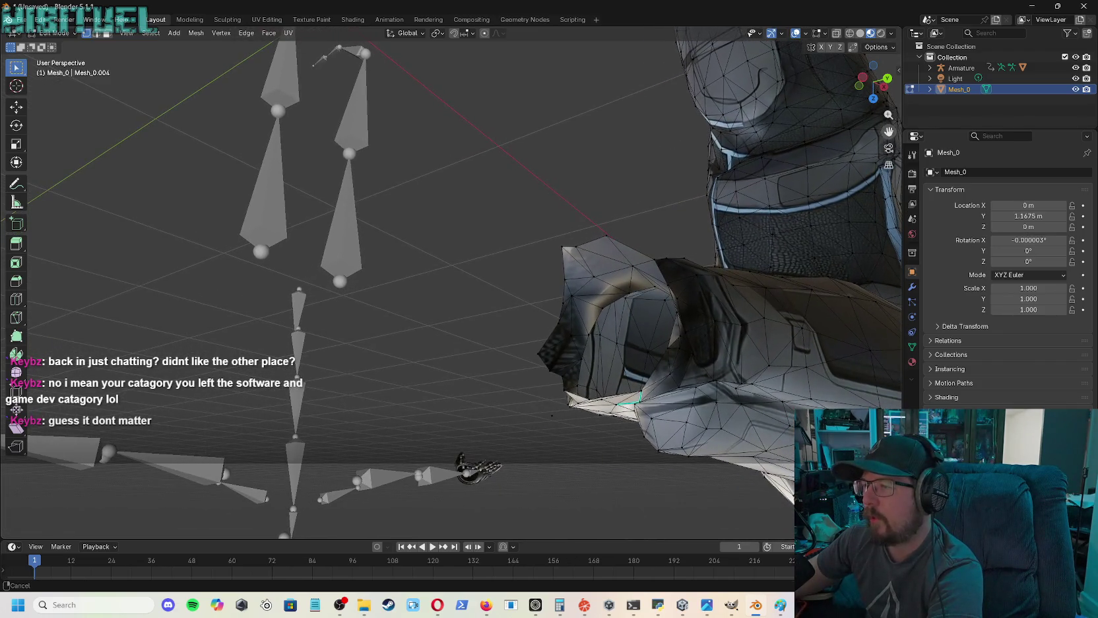
pyautogui.rightClick(563, 419)
pyautogui.press('Escape')
pyautogui.moveTo(863, 137)
pyautogui.mouseDown(button='middle')
pyautogui.moveTo(792, 198)
pyautogui.moveTo(845, 218)
pyautogui.moveTo(399, 412)
pyautogui.moveTo(248, 152)
pyautogui.mouseUp(button='middle')
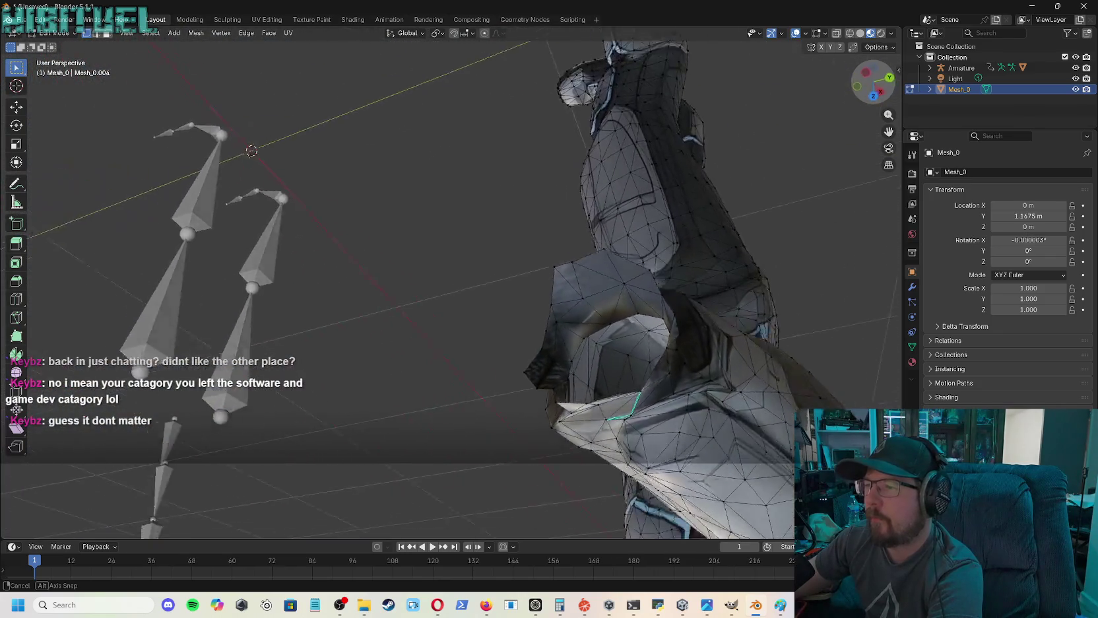
pyautogui.moveTo(248, 151); pyautogui.dragTo(880, 102, button='middle')
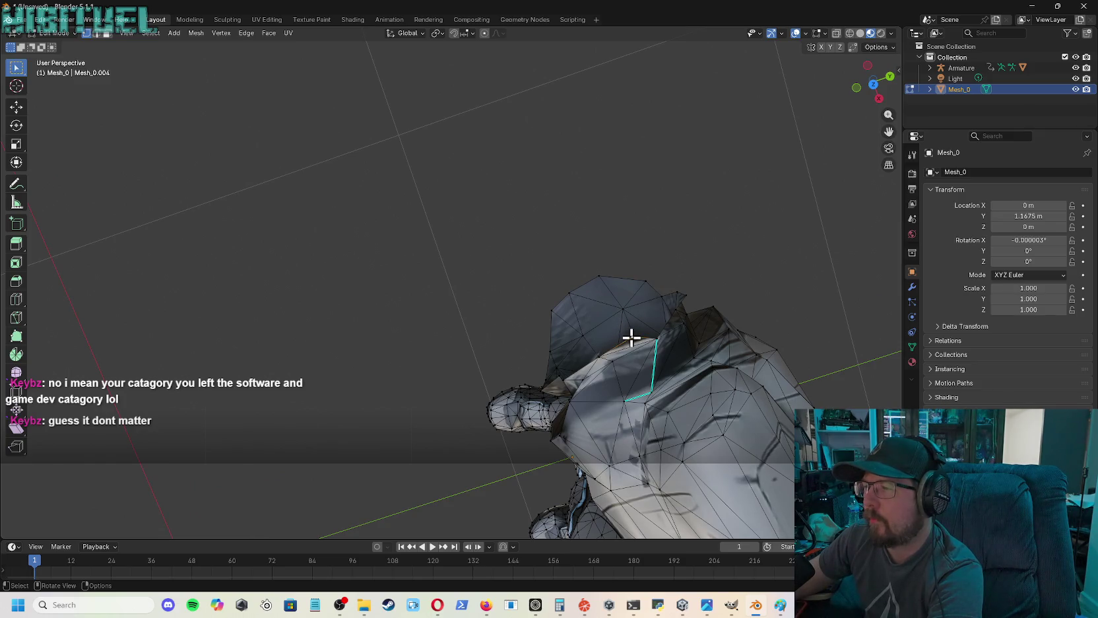
# - Nudge two wrist vertices into place, then delete the spiky wrist vertices
pyautogui.press('g')
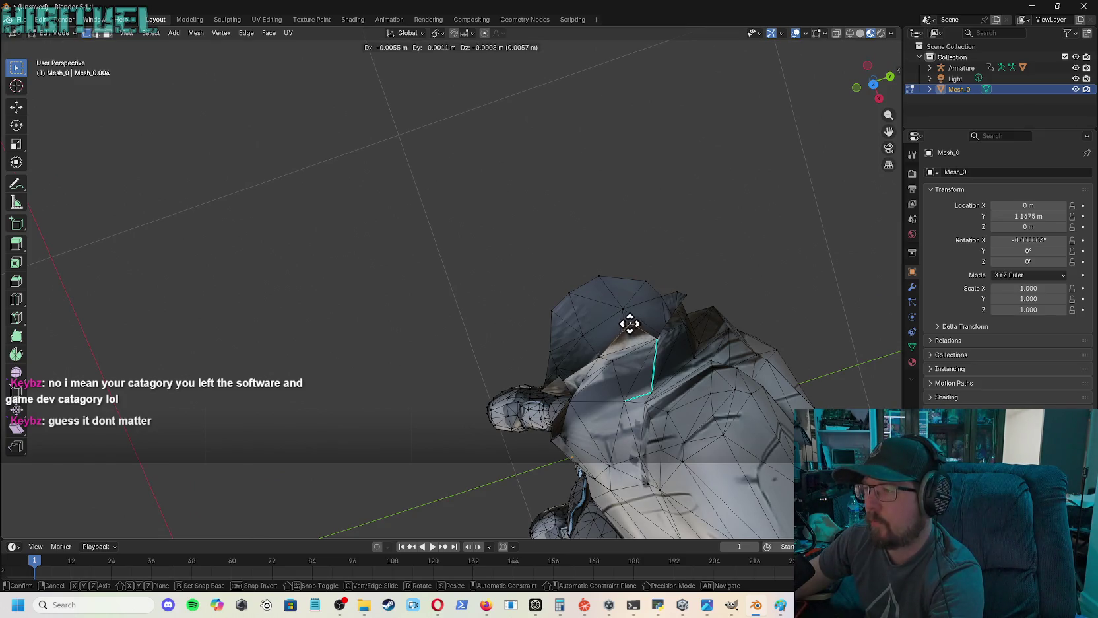
pyautogui.click(624, 326)
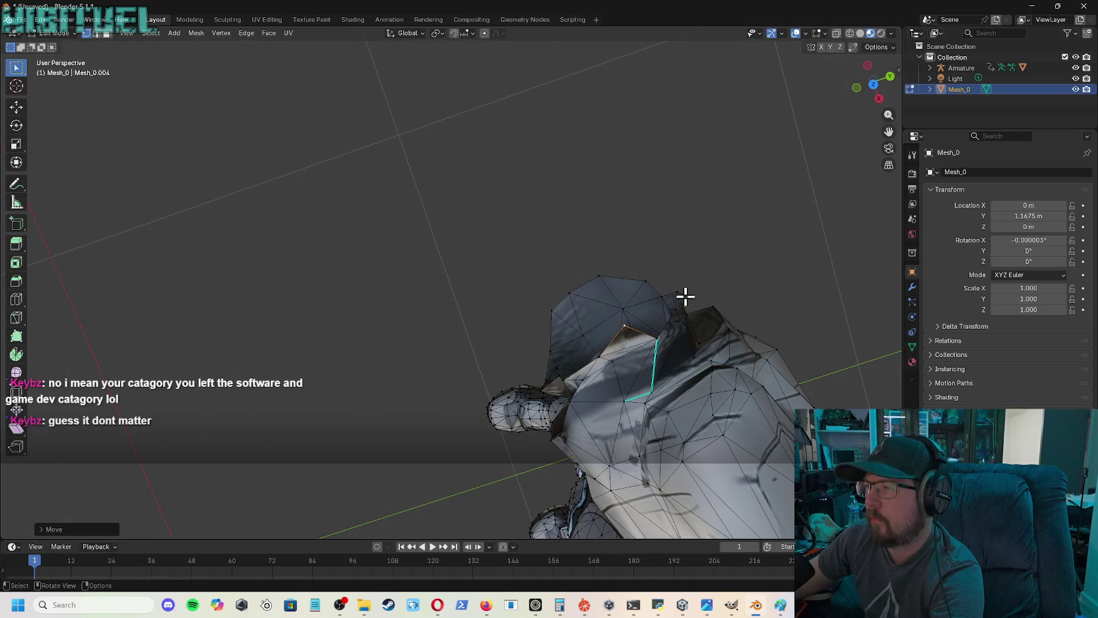
pyautogui.press('g')
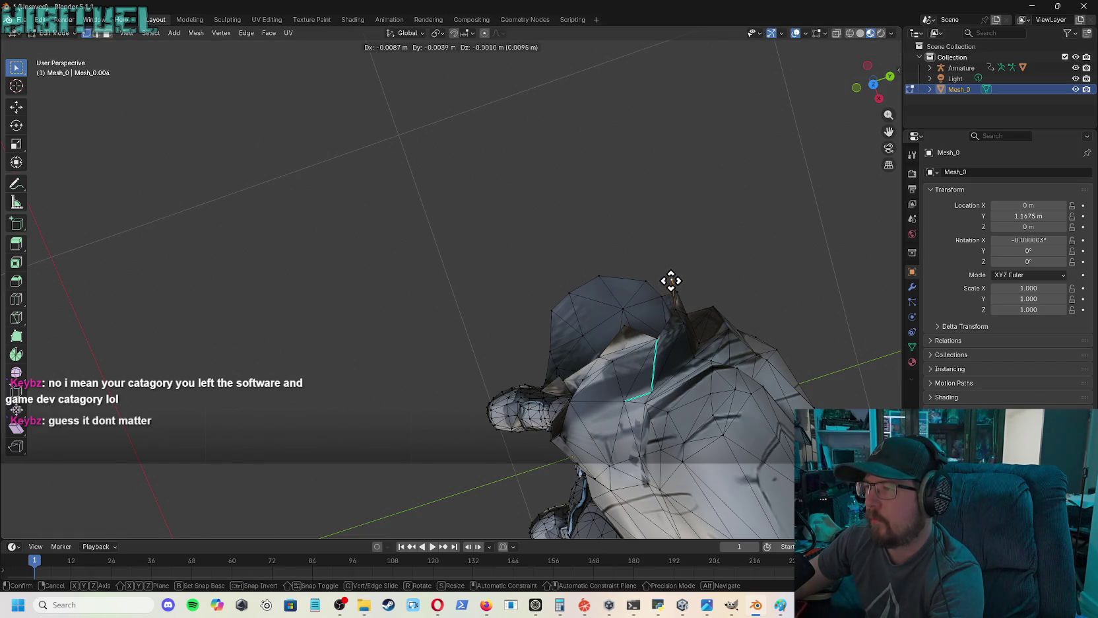
pyautogui.click(672, 281)
pyautogui.press('x')
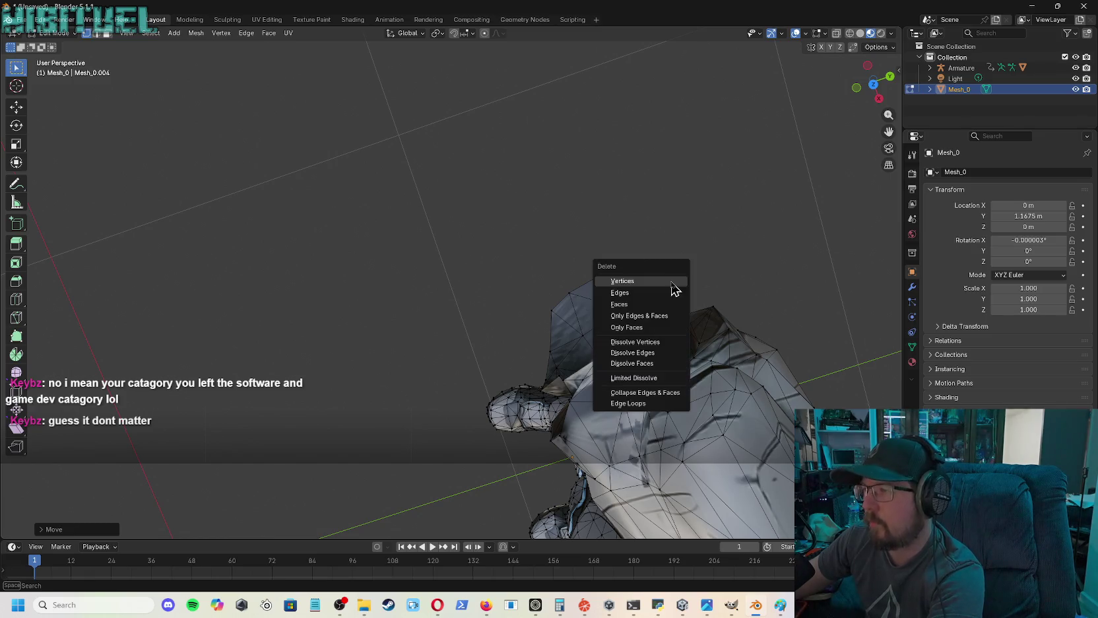
pyautogui.click(663, 289)
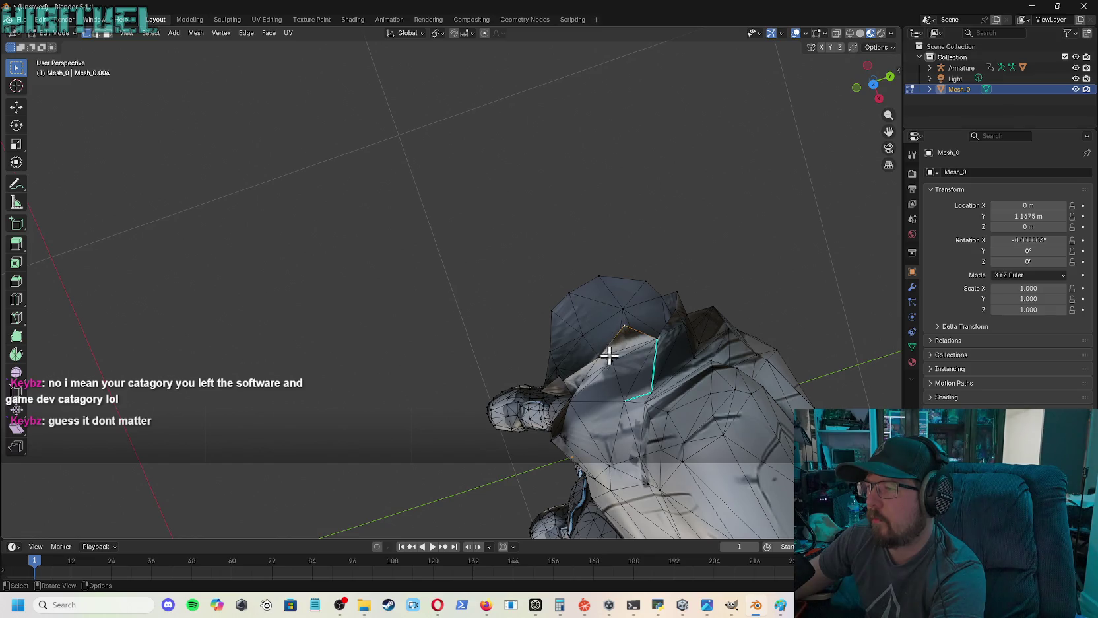
pyautogui.press('x')
pyautogui.press('Escape')
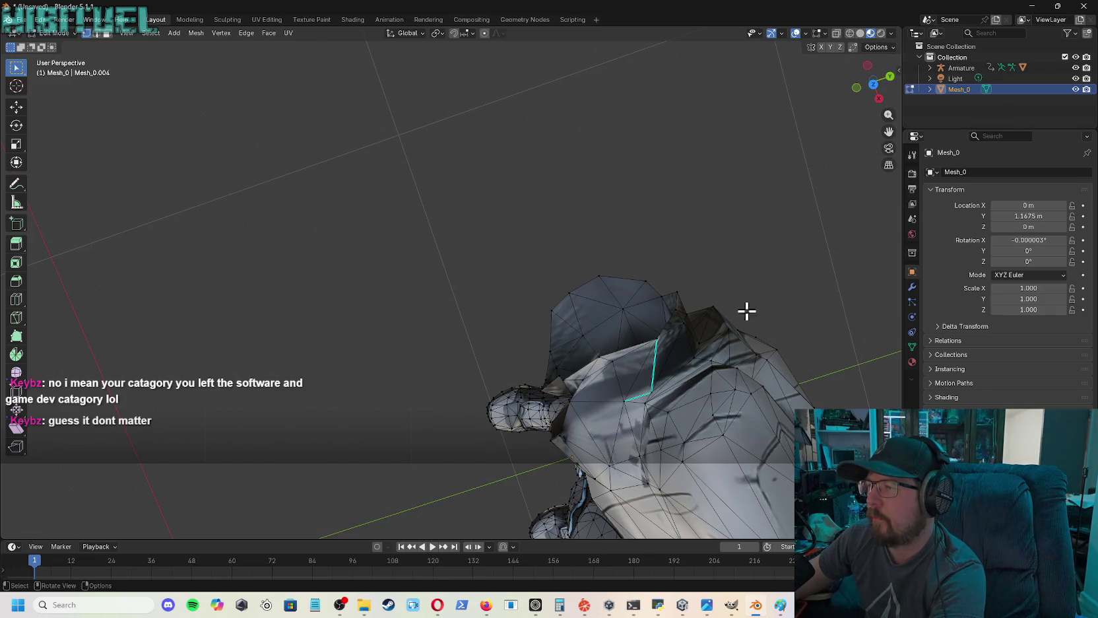
pyautogui.moveTo(862, 96)
pyautogui.mouseDown()
pyautogui.moveTo(793, 165)
pyautogui.moveTo(740, 184)
pyautogui.moveTo(372, 208)
pyautogui.mouseUp()
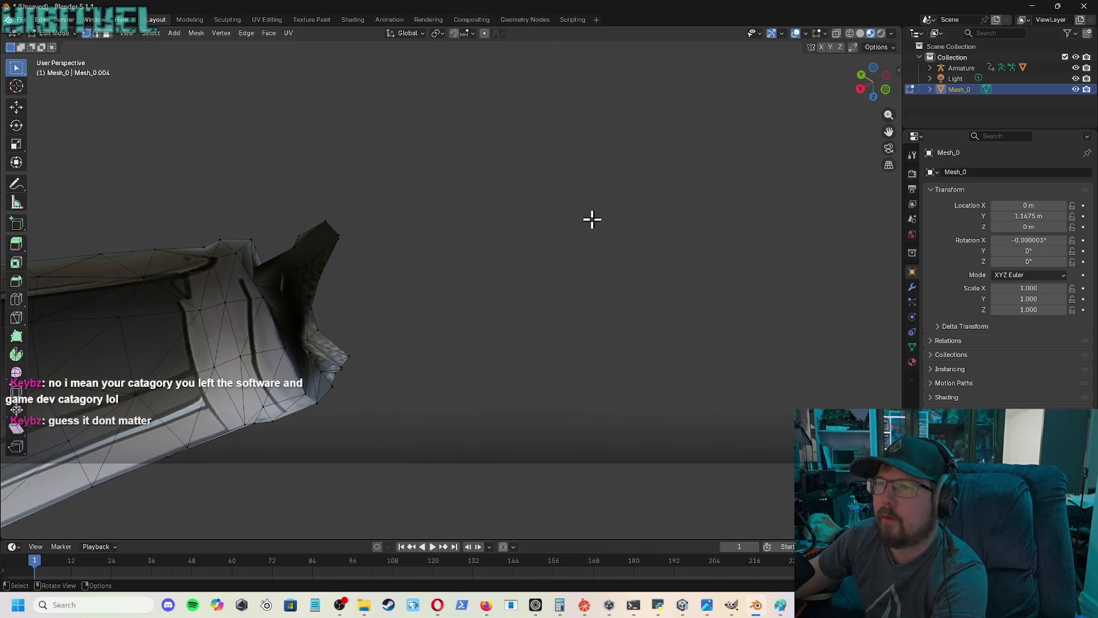
pyautogui.moveTo(873, 85); pyautogui.dragTo(822, 100)
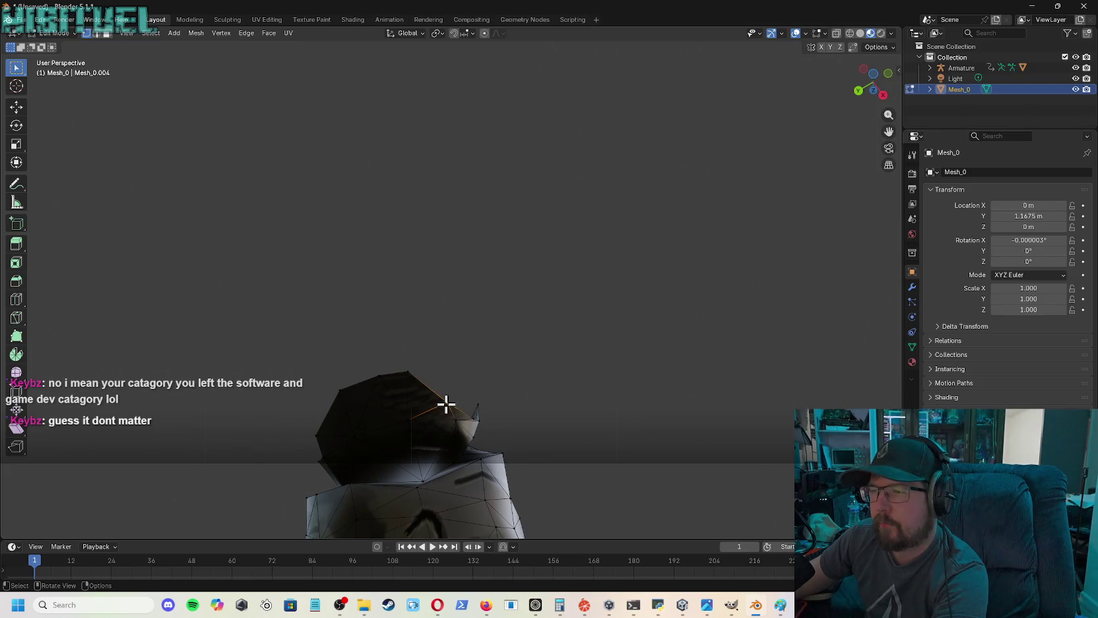
# - Delete five spike vertices poking out along the bottom of the wrist cuff
pyautogui.press('x')
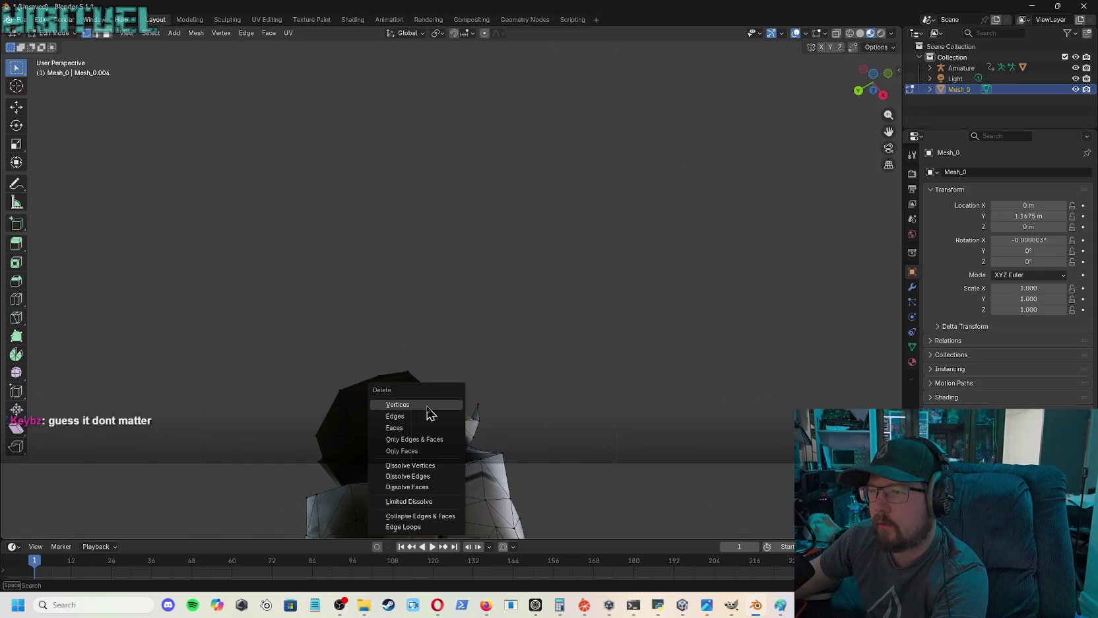
pyautogui.click(427, 406)
pyautogui.press('x')
pyautogui.click(392, 380)
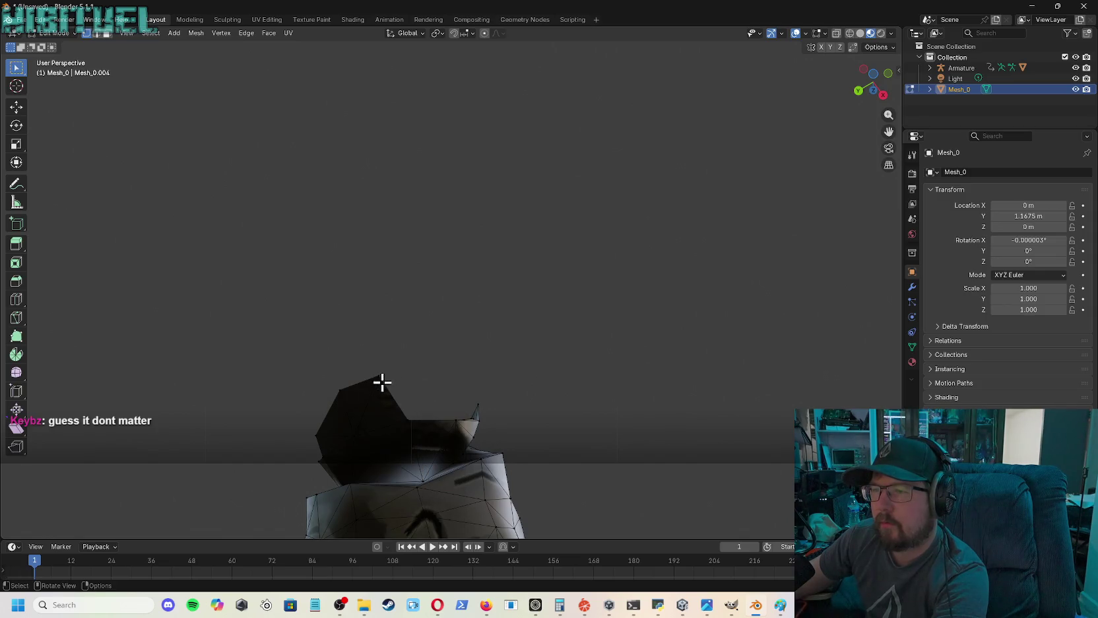
pyautogui.press('x')
pyautogui.click(362, 381)
pyautogui.press('x')
pyautogui.click(320, 403)
pyautogui.press('x')
pyautogui.click(318, 436)
# - From a side view, delete part of the cuff tip and check the arm against the bones
pyautogui.hotkey('ctrl', 'v')
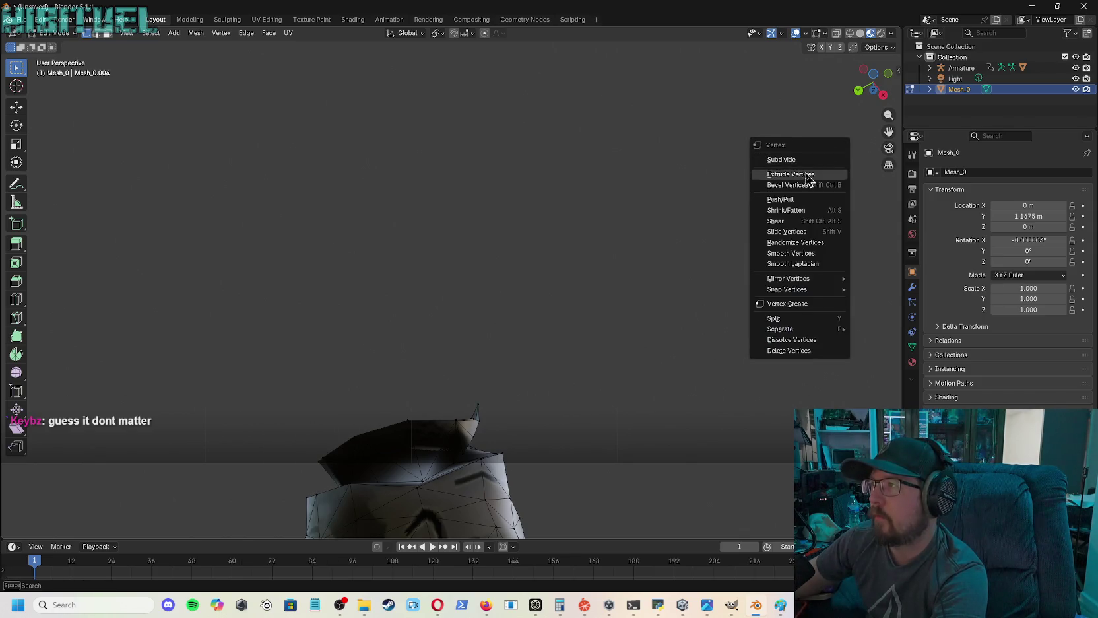
pyautogui.moveTo(859, 96)
pyautogui.mouseDown()
pyautogui.moveTo(878, 106)
pyautogui.moveTo(763, 183)
pyautogui.mouseUp()
pyautogui.press('x')
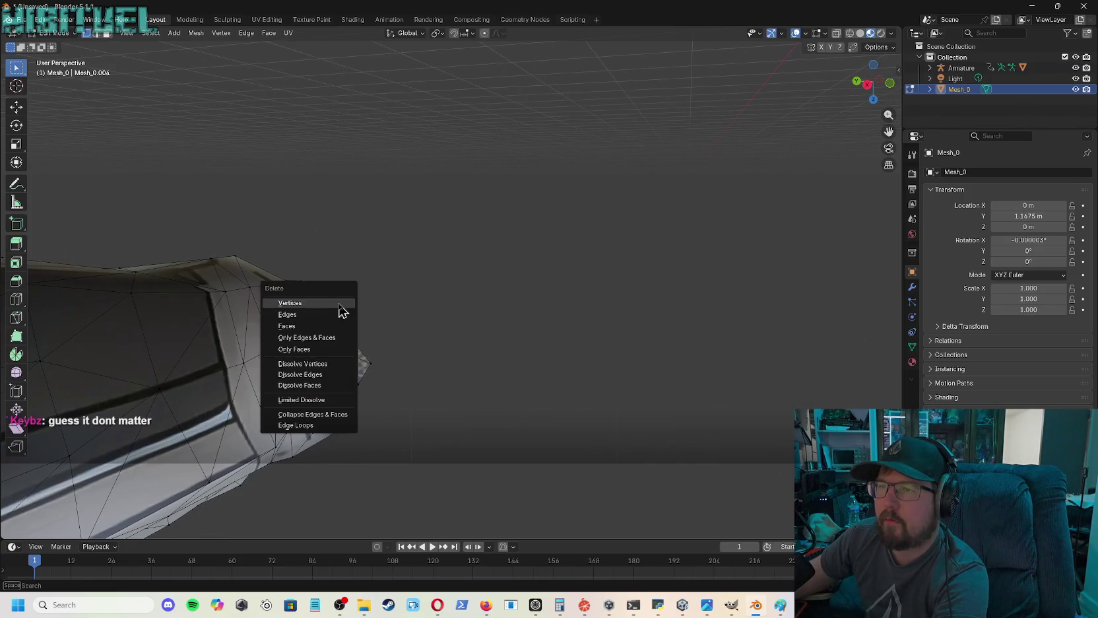
pyautogui.click(340, 305)
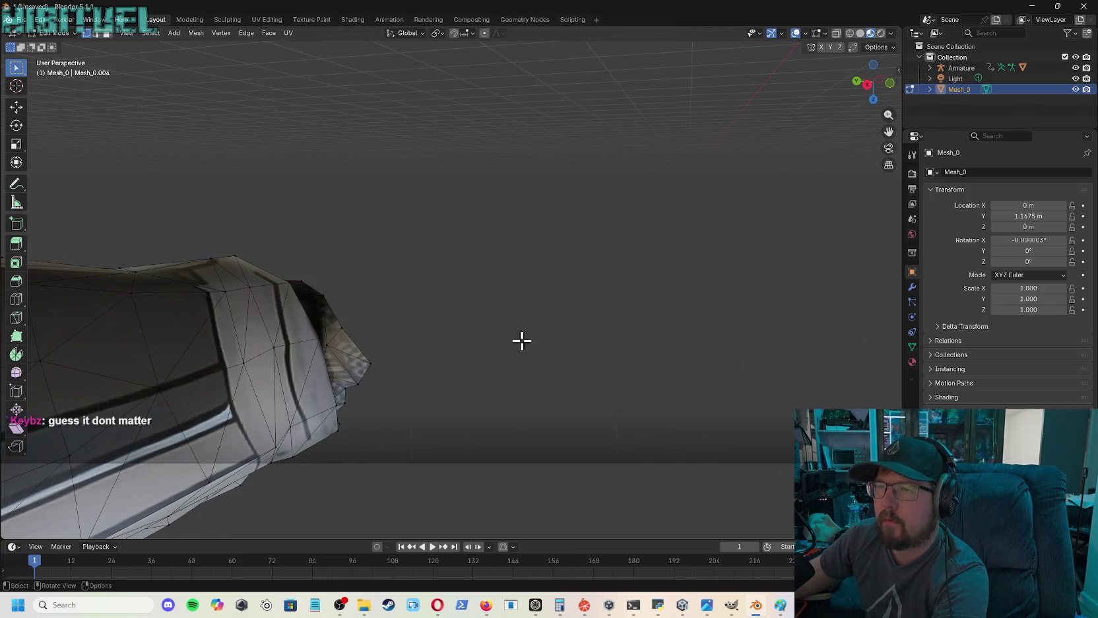
pyautogui.moveTo(886, 111); pyautogui.dragTo(726, 251)
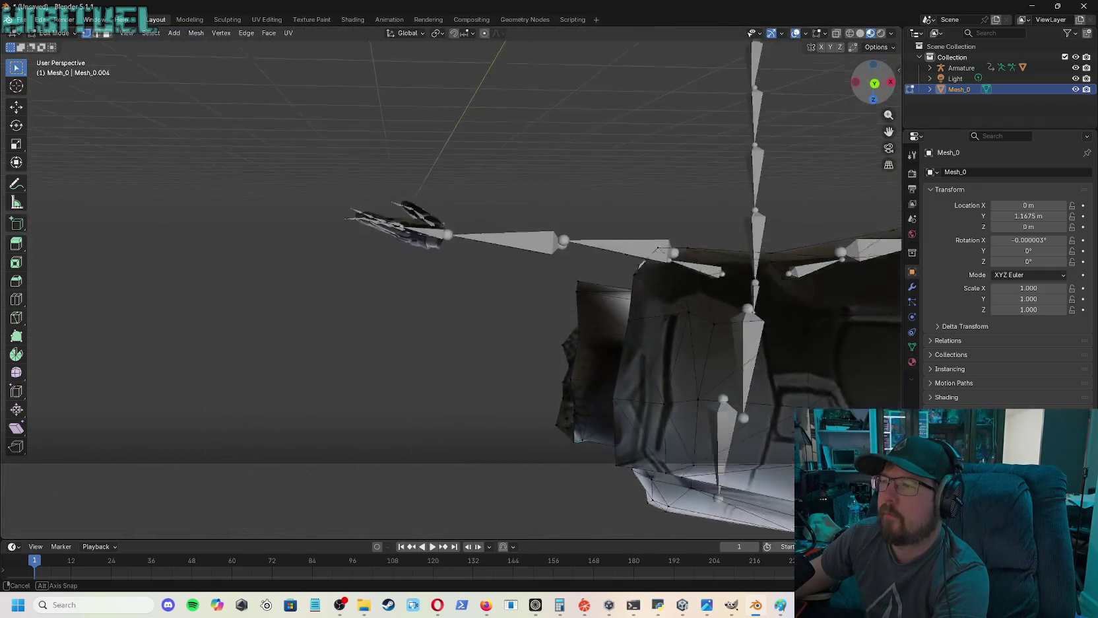
pyautogui.moveTo(727, 251); pyautogui.dragTo(693, 277)
pyautogui.moveTo(693, 277); pyautogui.dragTo(449, 403, button='middle')
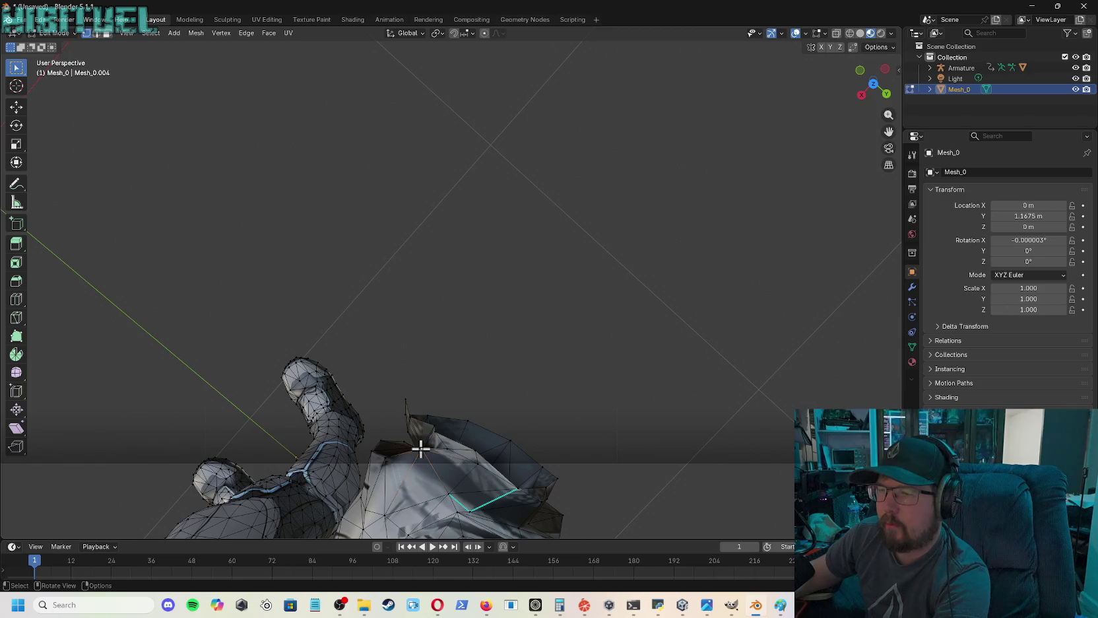
# - Reposition the selected wrist vertex and orbit below to inspect the wrist
pyautogui.press('g')
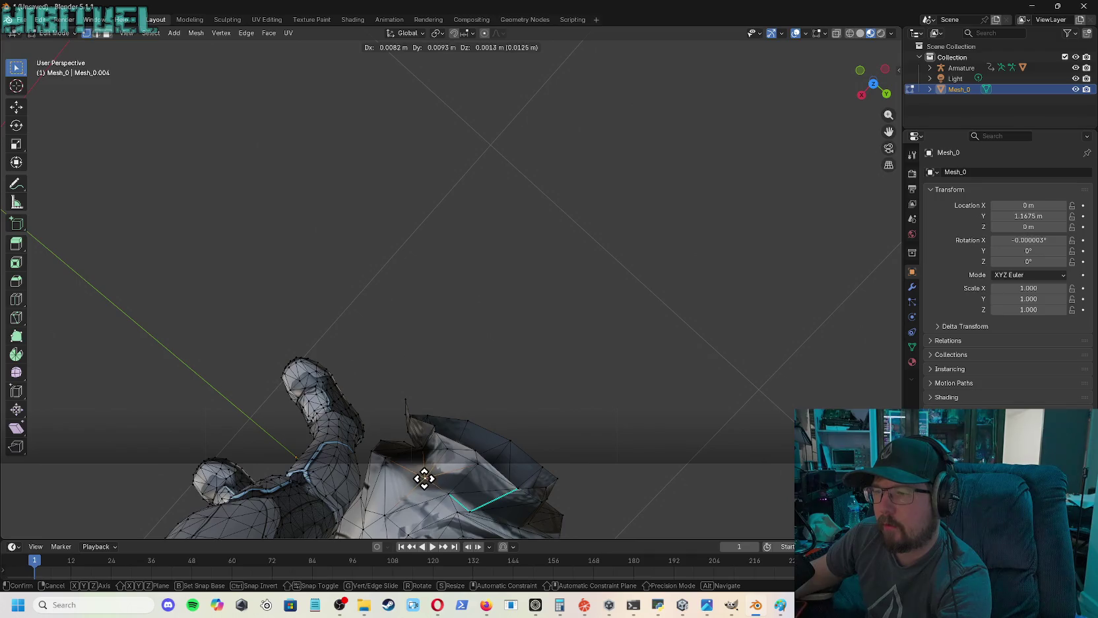
pyautogui.click(424, 473)
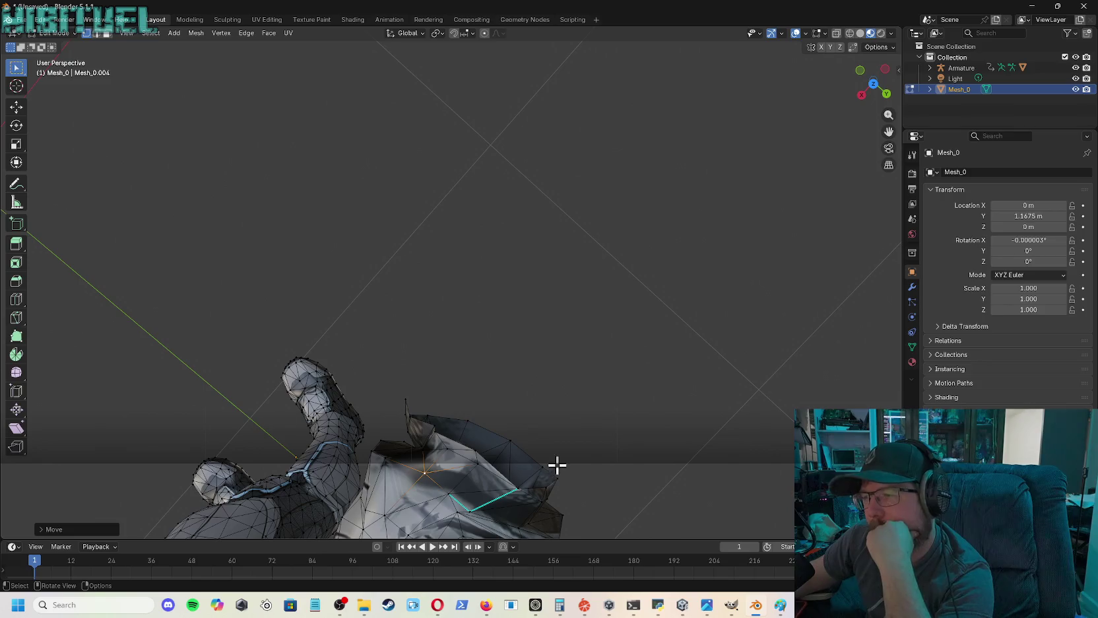
pyautogui.moveTo(564, 342)
pyautogui.mouseDown(button='middle')
pyautogui.moveTo(528, 198)
pyautogui.moveTo(501, 165)
pyautogui.moveTo(429, 132)
pyautogui.moveTo(815, 110)
pyautogui.mouseUp(button='middle')
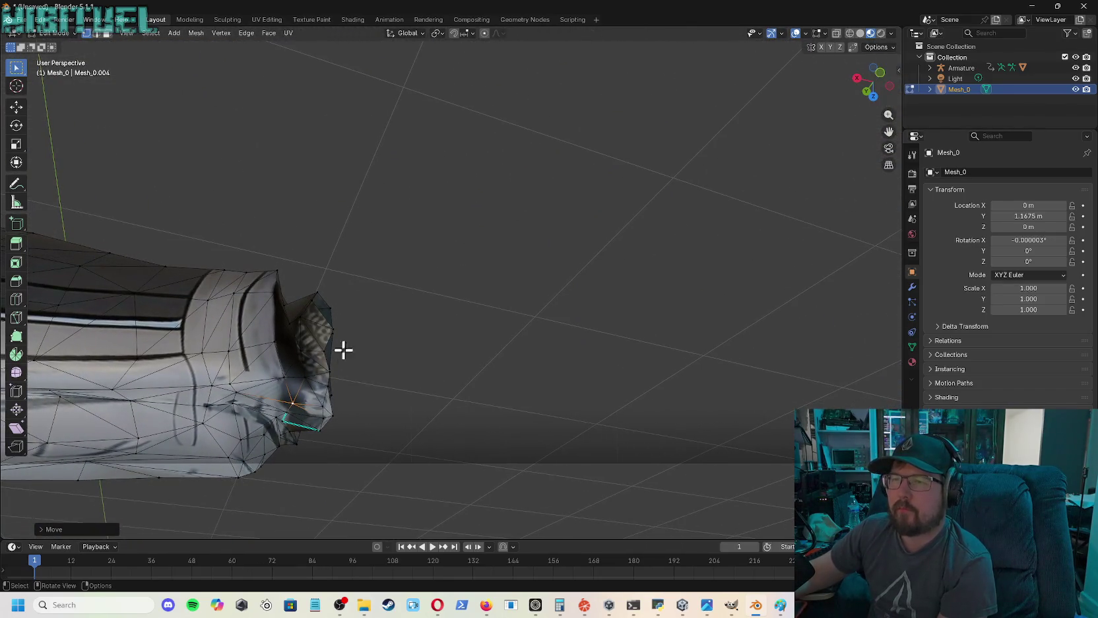
pyautogui.scroll(-3, 718, 183)
pyautogui.scroll(-3, 726, 152)
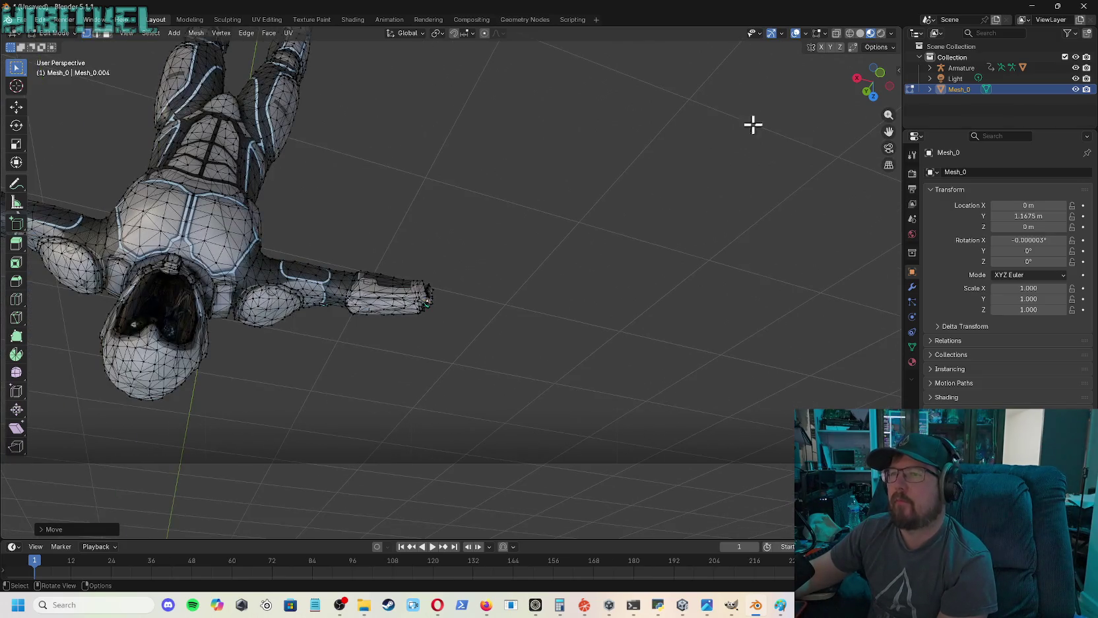
# - Orbit and zoom out to a front view of the whole suit beside its armature
pyautogui.moveTo(884, 93)
pyautogui.mouseDown()
pyautogui.moveTo(858, 106)
pyautogui.moveTo(875, 87)
pyautogui.mouseUp()
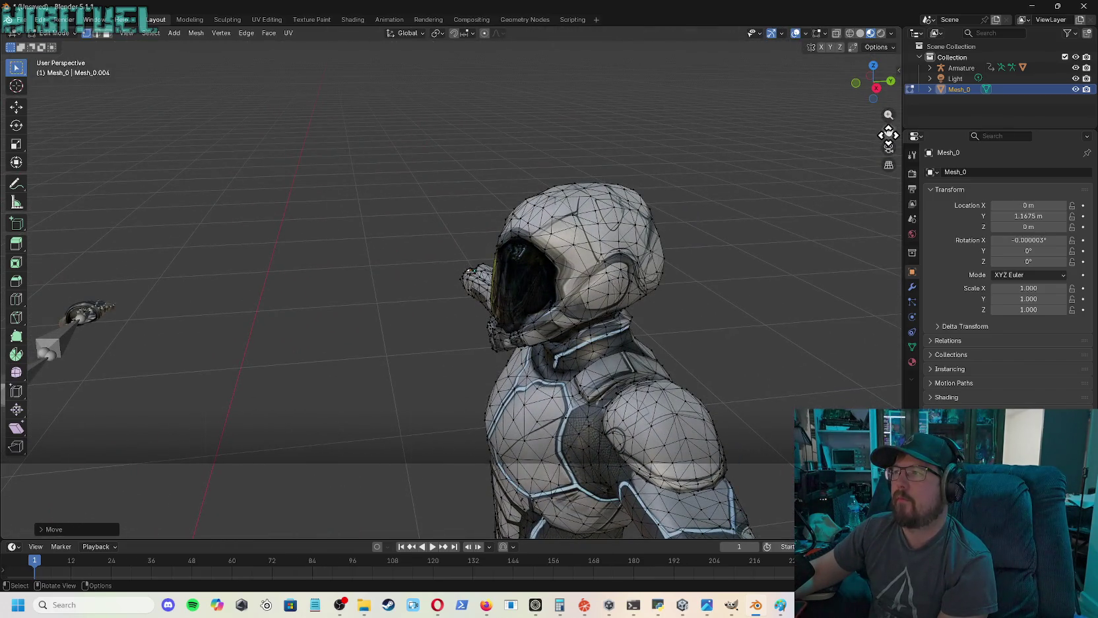
pyautogui.moveTo(892, 132); pyautogui.dragTo(773, 139)
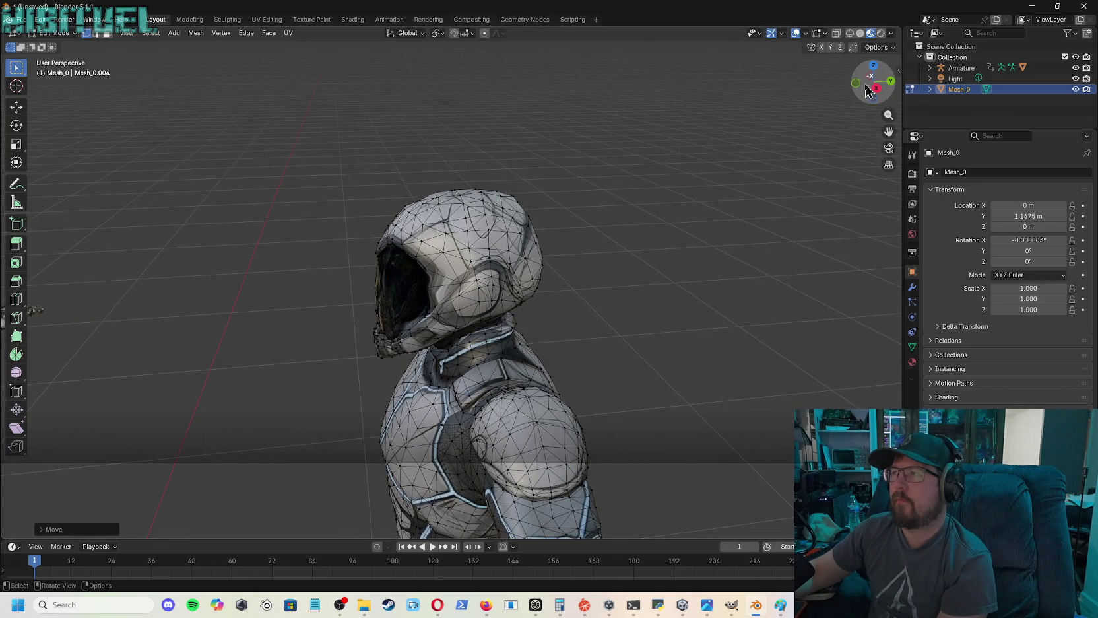
pyautogui.moveTo(866, 91); pyautogui.dragTo(870, 99)
pyautogui.scroll(-2, 867, 116)
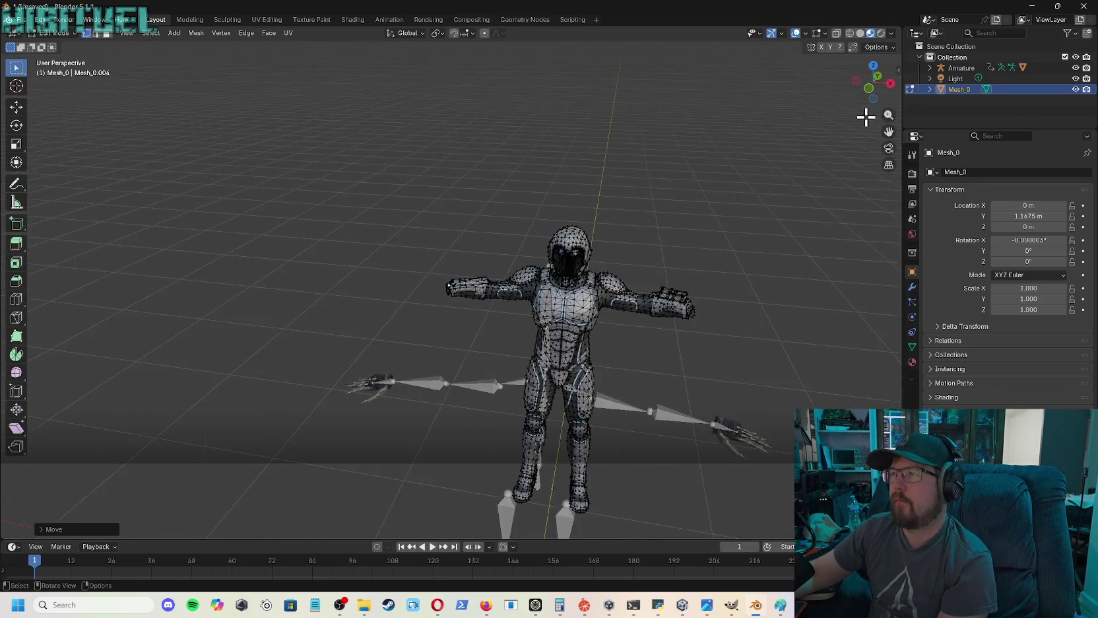
pyautogui.scroll(-2, 867, 116)
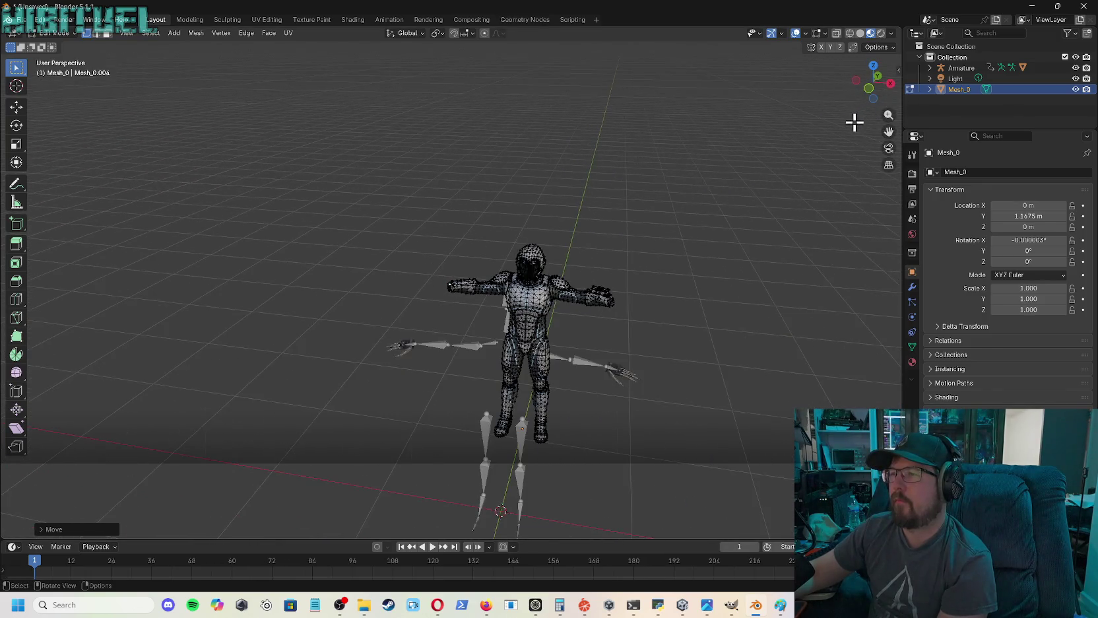
pyautogui.click(52, 33)
# - Switch to Object Mode and move the suit mesh along Y to −0.024254 m over the armature
pyautogui.click(61, 45)
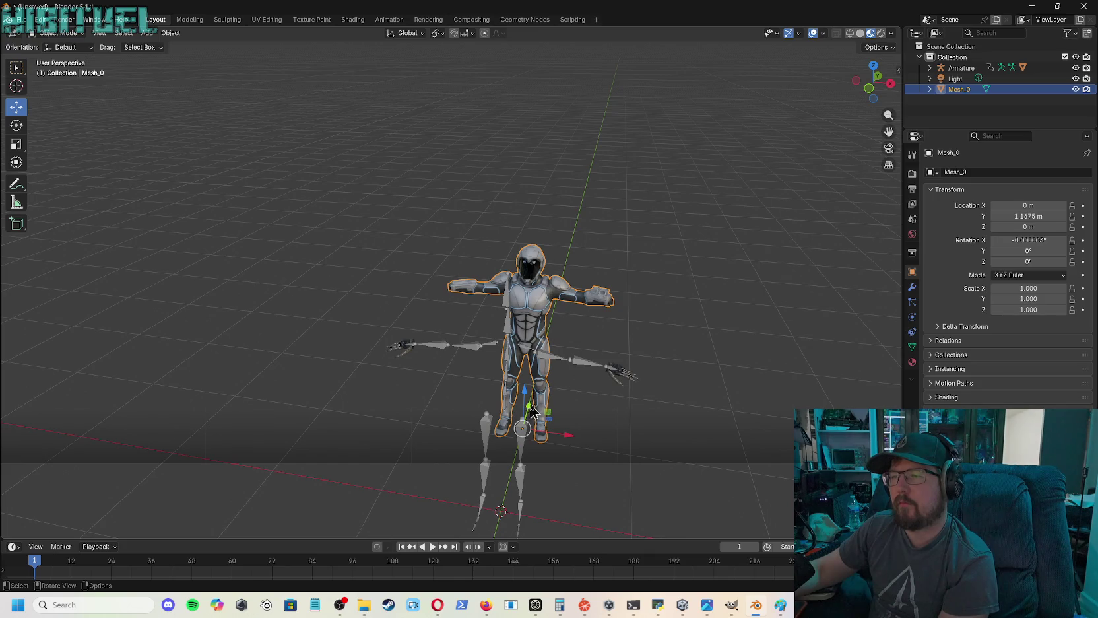
pyautogui.moveTo(532, 413)
pyautogui.mouseDown()
pyautogui.moveTo(495, 488)
pyautogui.moveTo(507, 502)
pyautogui.moveTo(524, 495)
pyautogui.mouseUp()
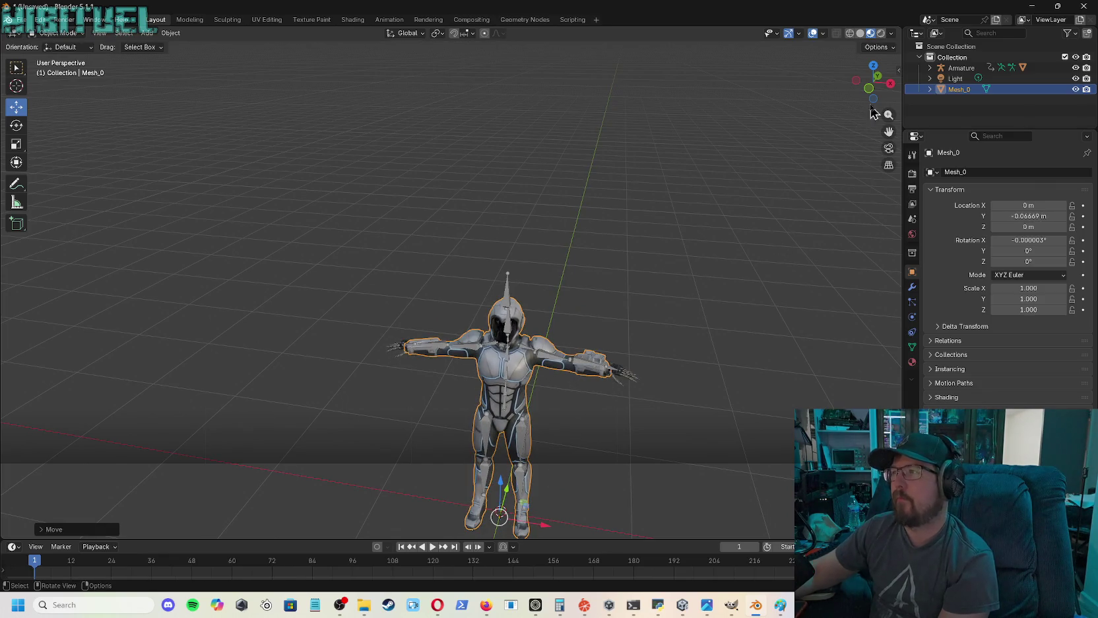
pyautogui.moveTo(871, 93); pyautogui.dragTo(847, 92)
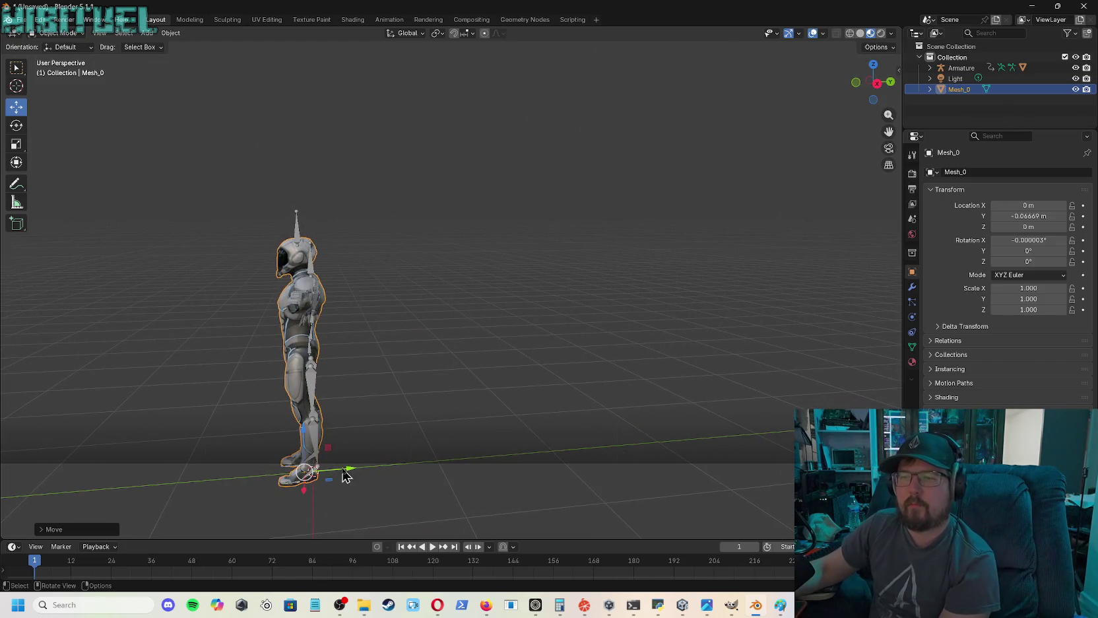
pyautogui.moveTo(346, 467); pyautogui.dragTo(358, 466)
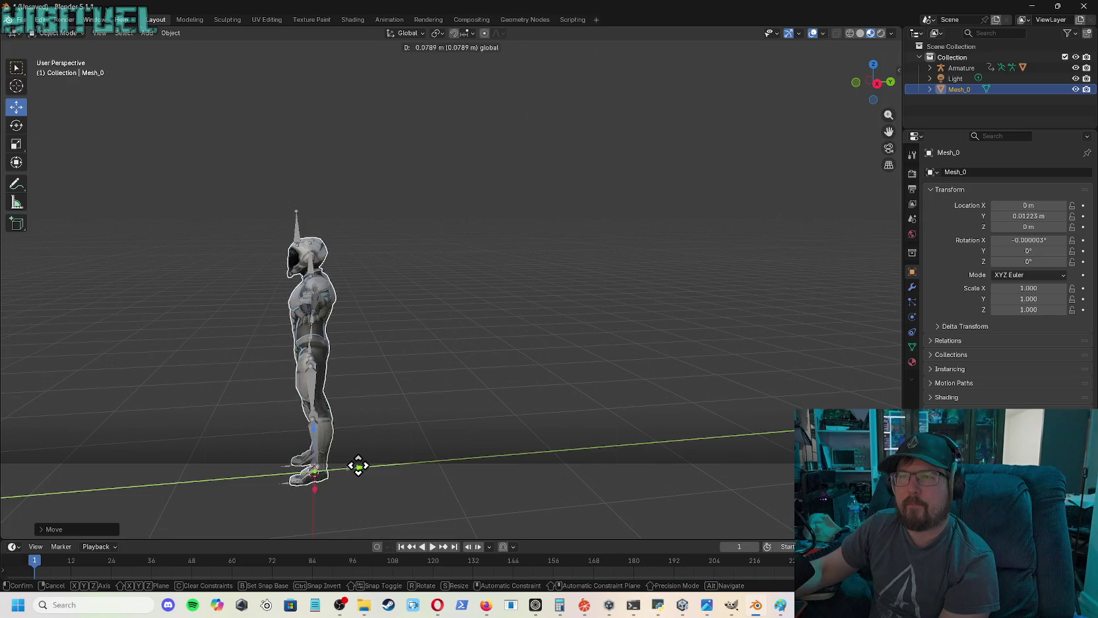
pyautogui.moveTo(358, 466); pyautogui.dragTo(353, 469)
# - Orbit around the character from behind and front to check the mesh alignment
pyautogui.press('KP_4')
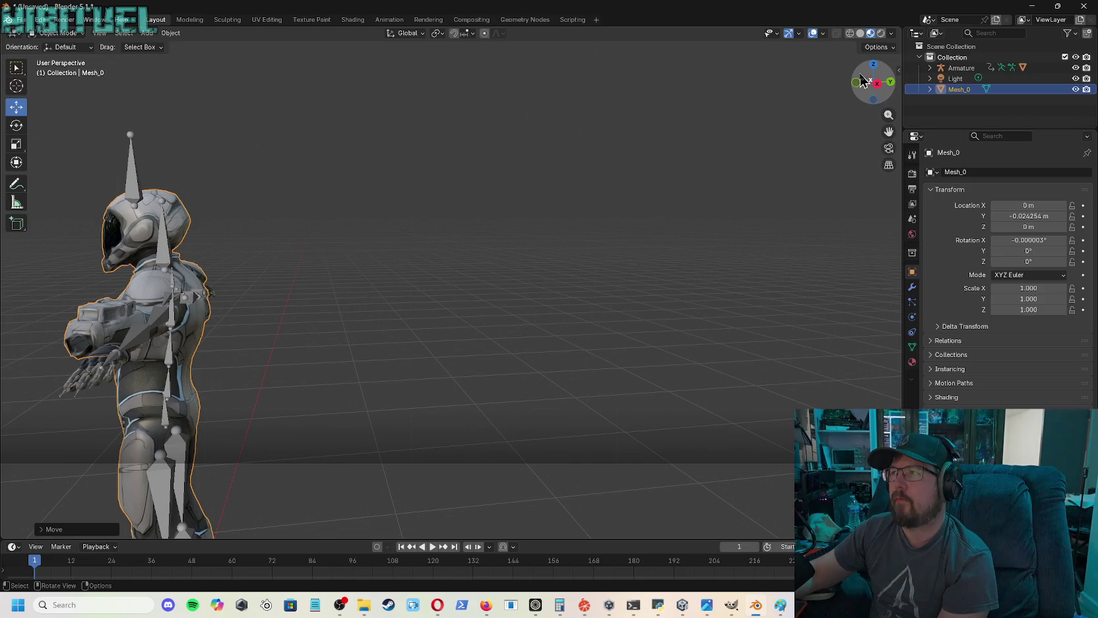
pyautogui.moveTo(875, 85)
pyautogui.mouseDown()
pyautogui.moveTo(887, 132)
pyautogui.moveTo(950, 132)
pyautogui.moveTo(901, 132)
pyautogui.mouseUp()
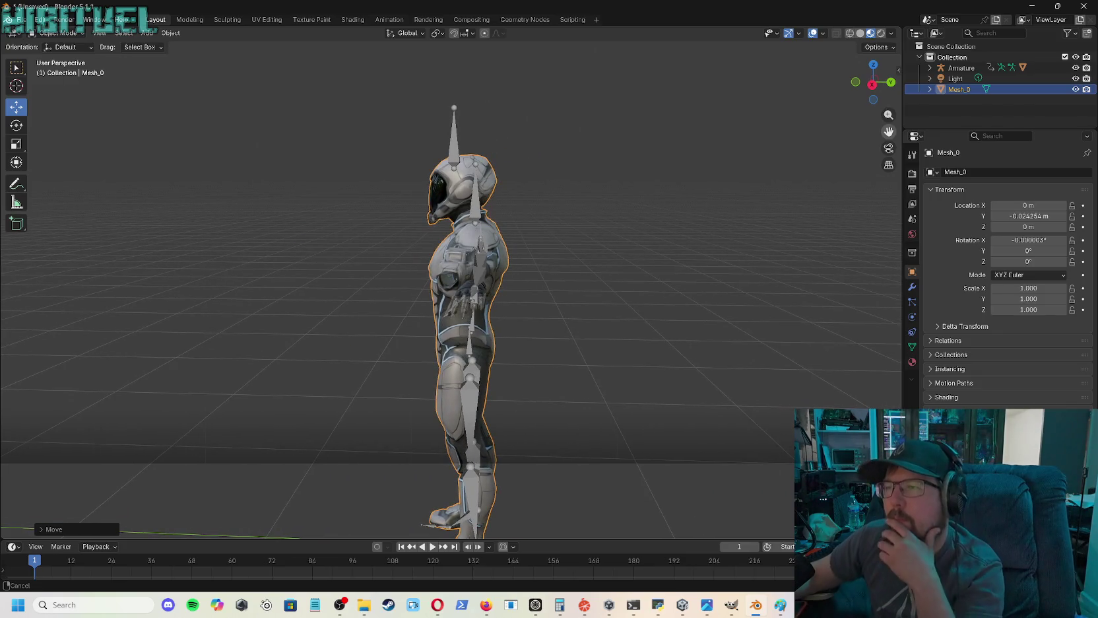
pyautogui.moveTo(889, 131)
pyautogui.mouseDown()
pyautogui.moveTo(988, 65)
pyautogui.moveTo(909, 88)
pyautogui.mouseUp()
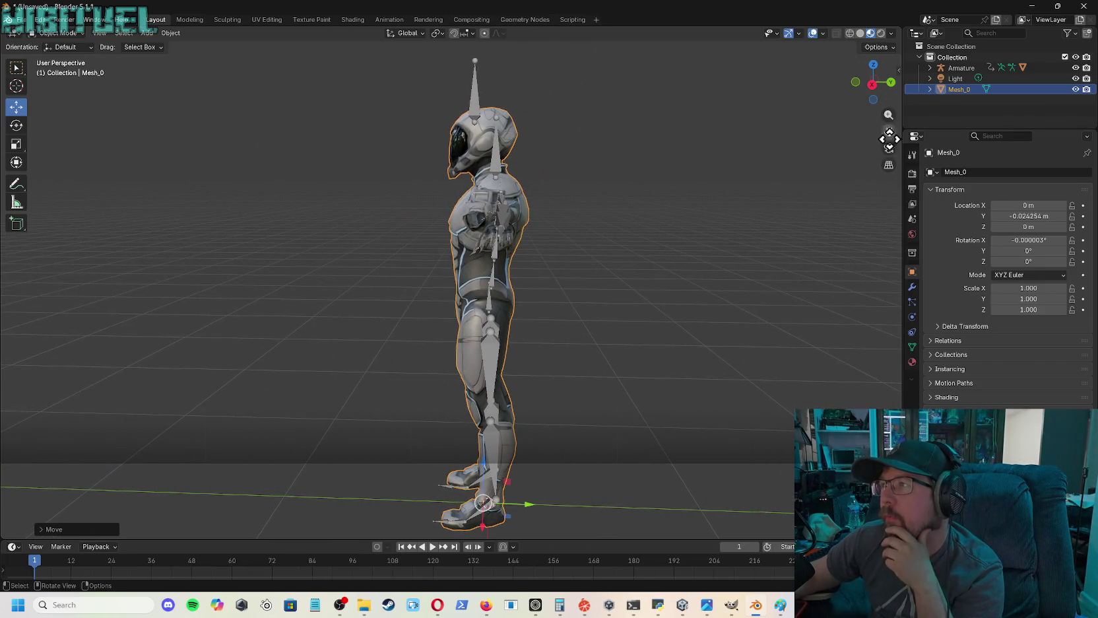
pyautogui.scroll(2, 889, 129)
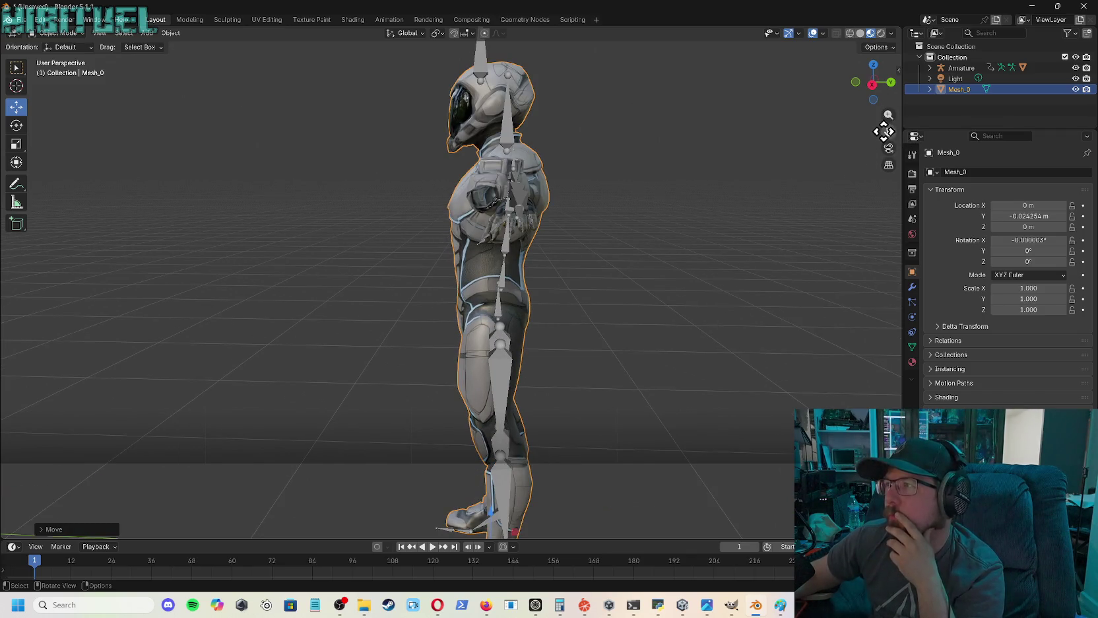
pyautogui.moveTo(884, 131); pyautogui.dragTo(907, 135)
pyautogui.moveTo(884, 98)
pyautogui.mouseDown()
pyautogui.moveTo(812, 107)
pyautogui.moveTo(825, 105)
pyautogui.moveTo(825, 172)
pyautogui.moveTo(845, 178)
pyautogui.moveTo(891, 142)
pyautogui.mouseUp()
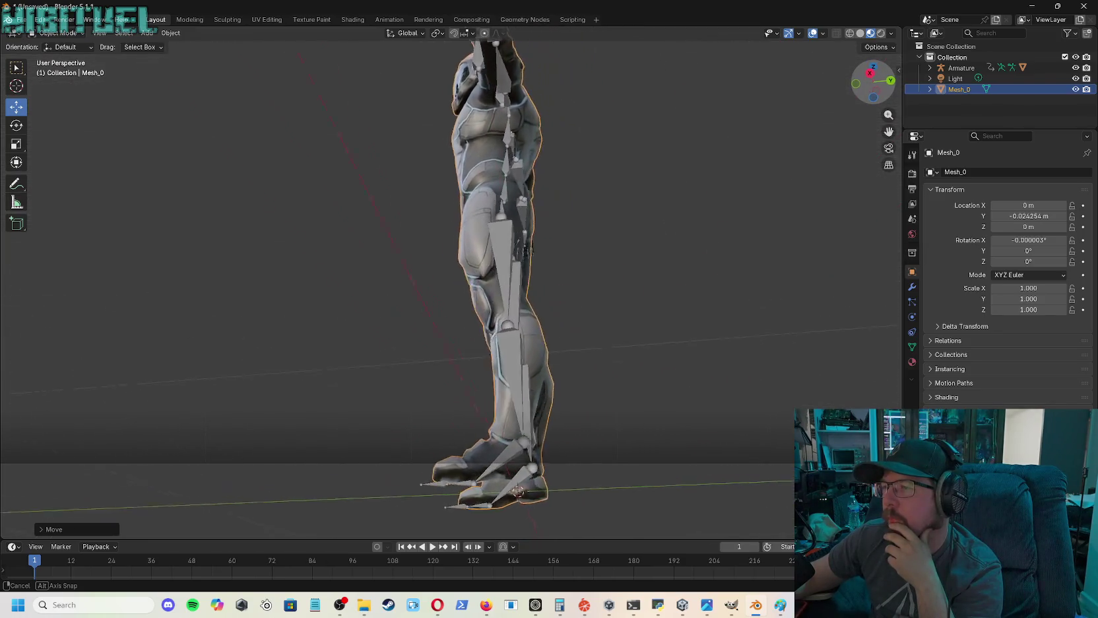
pyautogui.moveTo(878, 82); pyautogui.dragTo(872, 84)
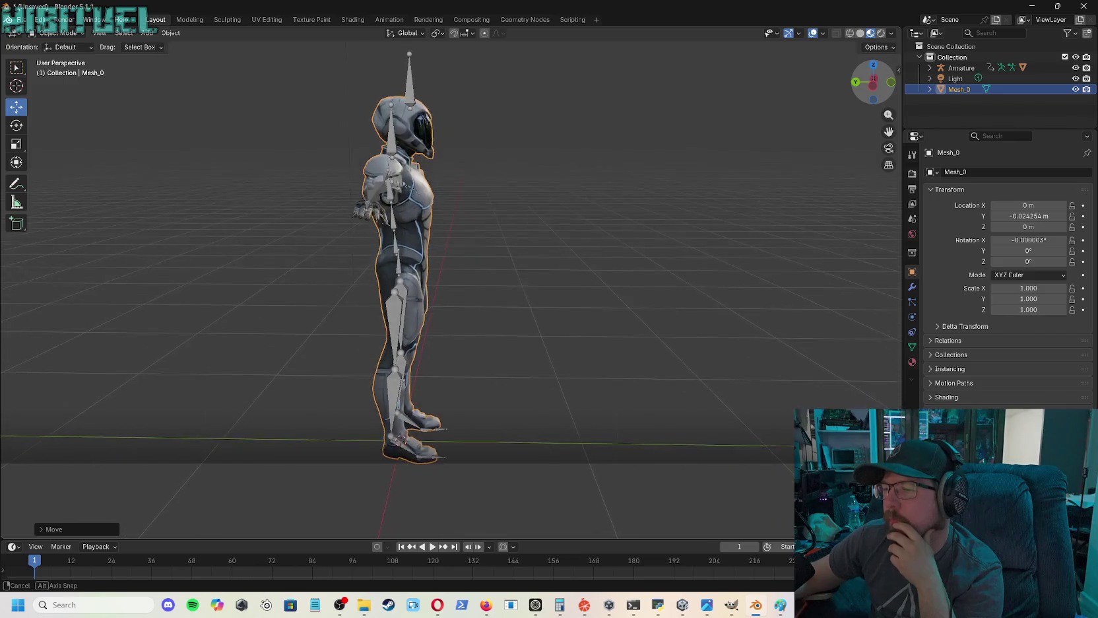
# - Zoom in and frame the foot to check the boot against the foot bones
pyautogui.scroll(3, 535, 406)
pyautogui.scroll(3, 597, 323)
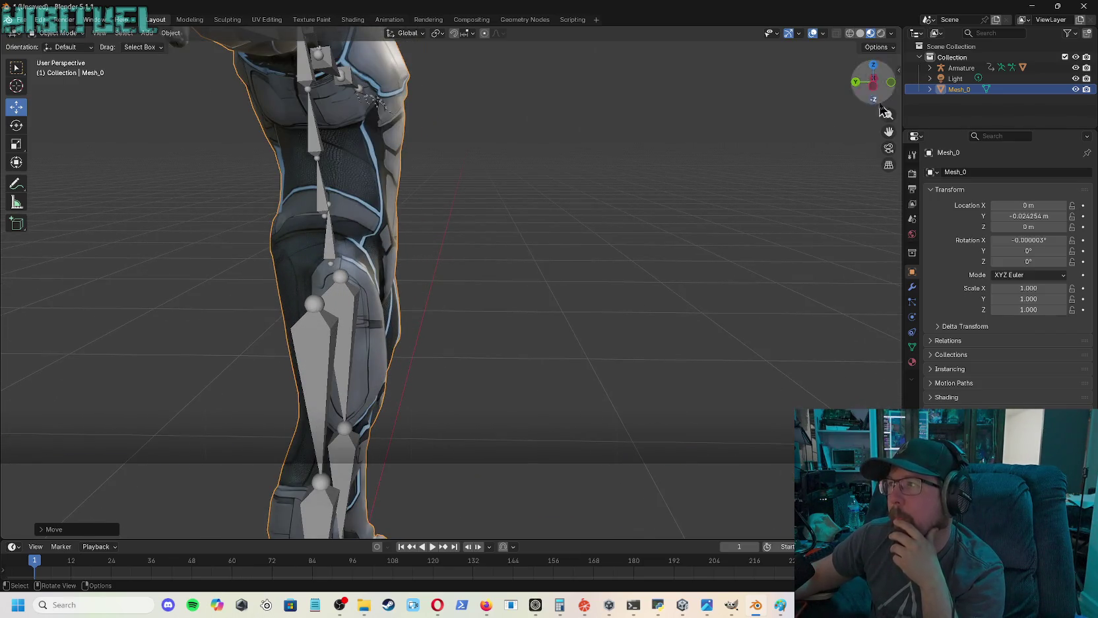
pyautogui.moveTo(887, 134); pyautogui.dragTo(951, 60)
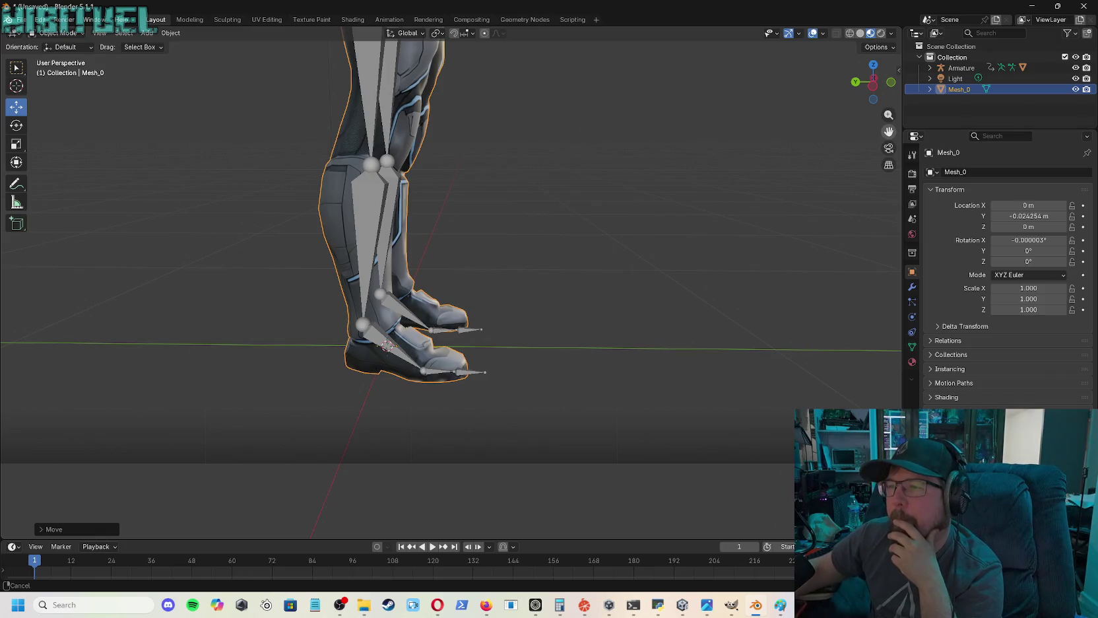
pyautogui.moveTo(889, 132); pyautogui.dragTo(889, 13)
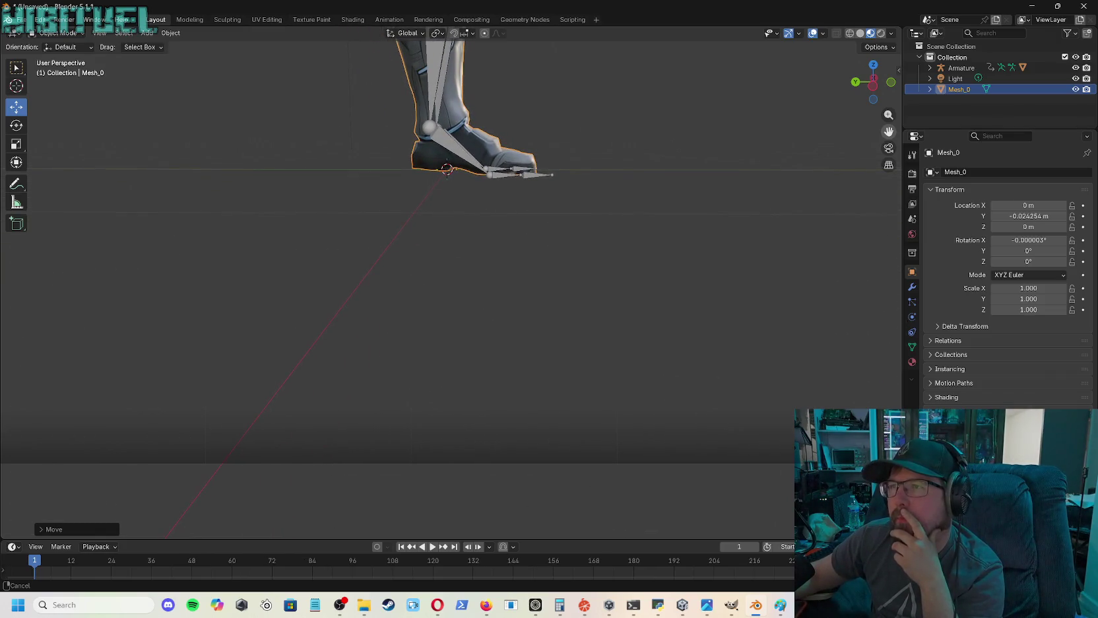
pyautogui.moveTo(583, 210); pyautogui.dragTo(575, 119, button='middle')
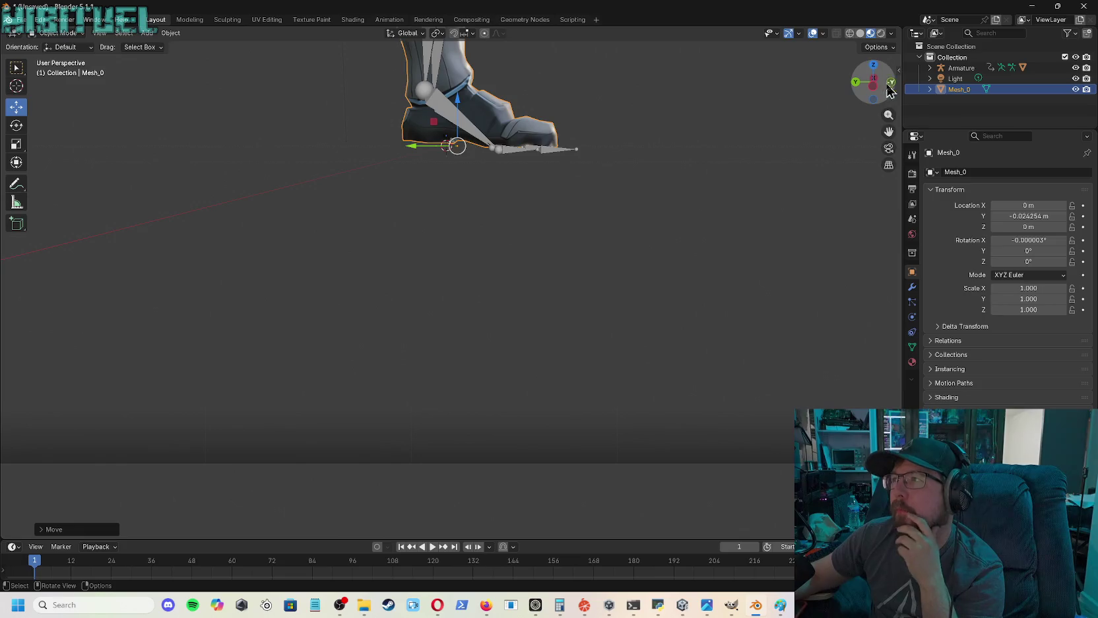
pyautogui.moveTo(889, 131); pyautogui.dragTo(886, 181)
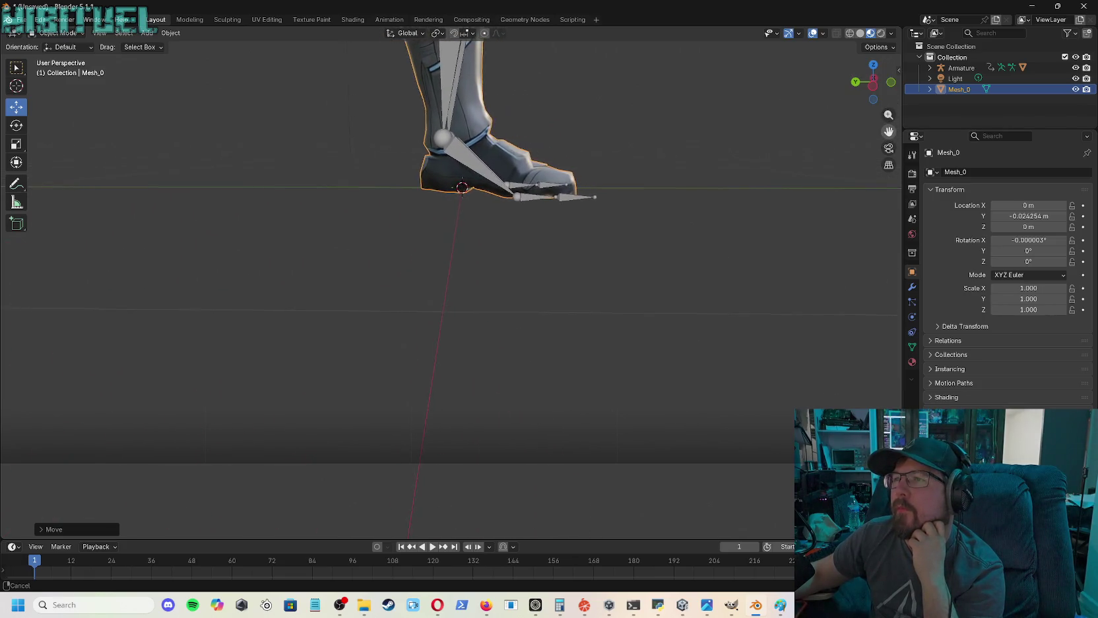
pyautogui.moveTo(886, 182); pyautogui.dragTo(889, 132)
# - Lower the suit mesh along Z to −0.009879 m so the boot rests on the foot bones
pyautogui.scroll(3, 620, 152)
pyautogui.scroll(1, 621, 118)
pyautogui.scroll(1, 628, 109)
pyautogui.moveTo(889, 123); pyautogui.dragTo(890, 92)
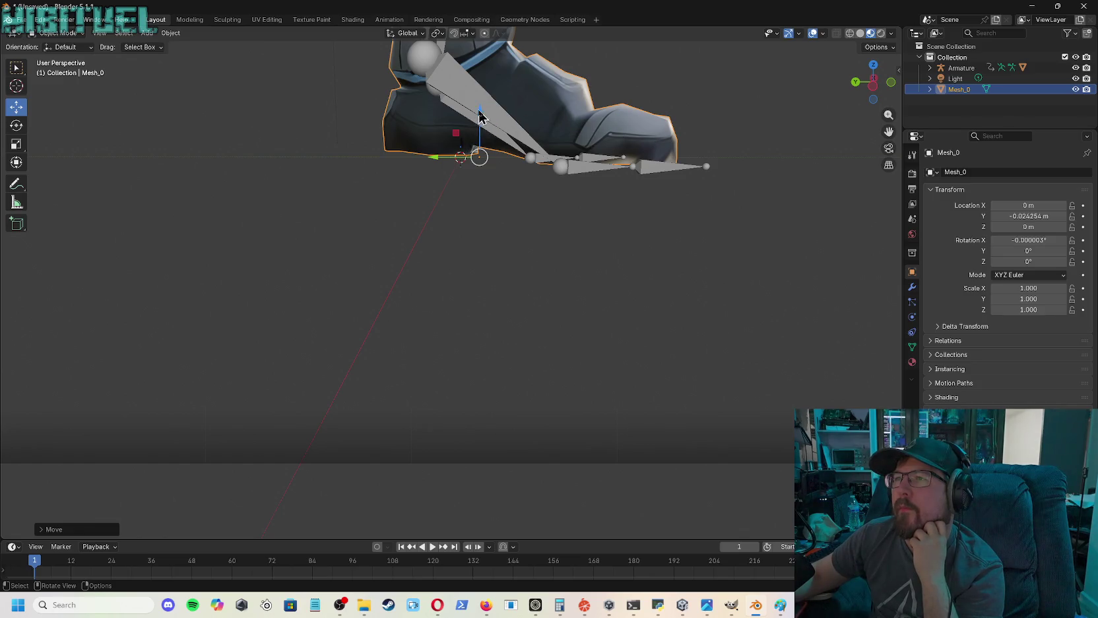
pyautogui.moveTo(480, 117); pyautogui.dragTo(477, 118)
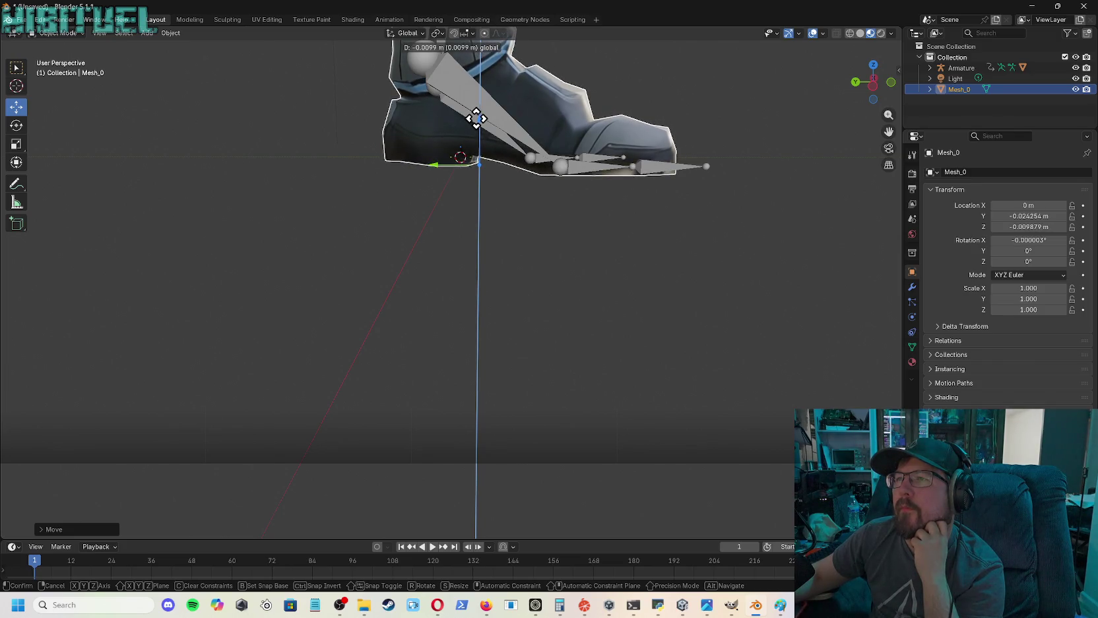
pyautogui.moveTo(477, 118); pyautogui.dragTo(477, 119)
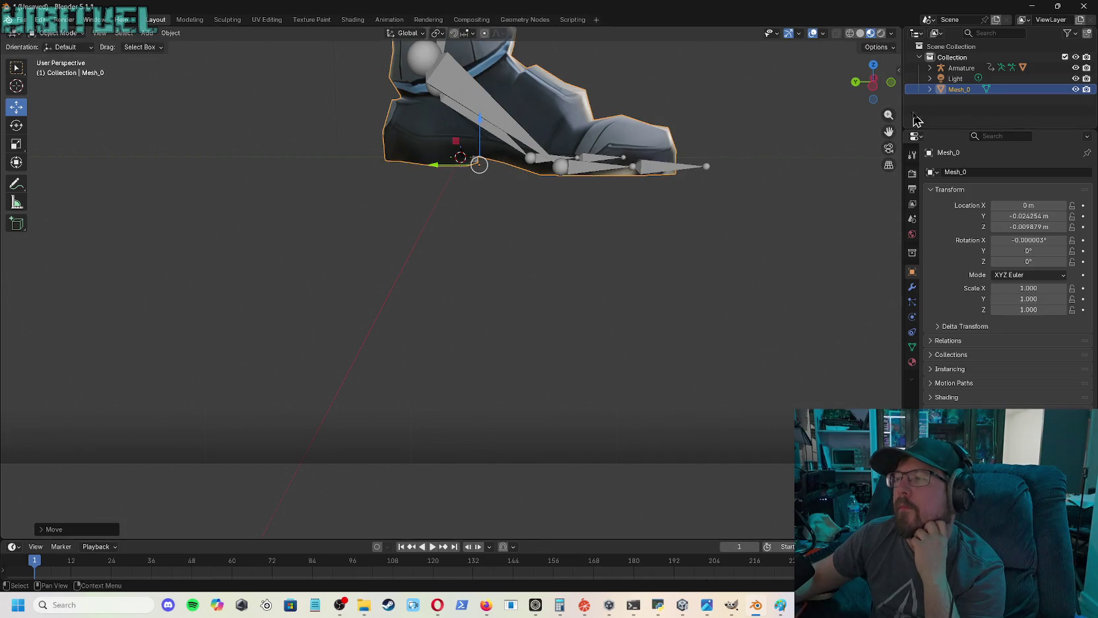
# - Pan, orbit and zoom out to check both shoes over the armature
pyautogui.moveTo(889, 131); pyautogui.dragTo(895, 100)
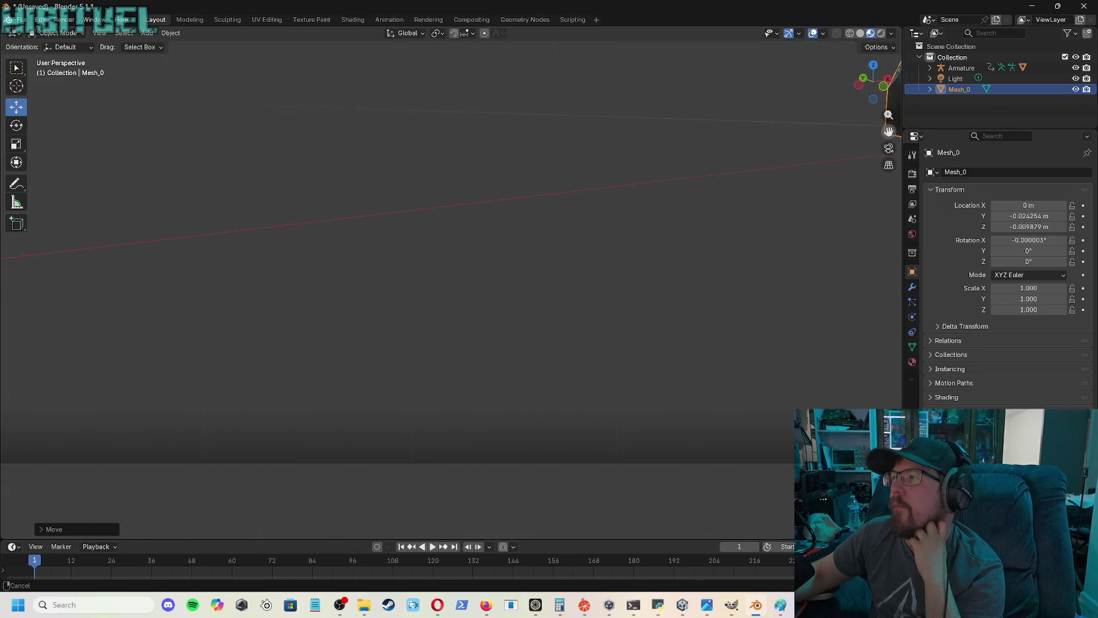
pyautogui.moveTo(889, 131)
pyautogui.mouseDown()
pyautogui.moveTo(660, 171)
pyautogui.moveTo(28, 187)
pyautogui.moveTo(43, 167)
pyautogui.mouseUp()
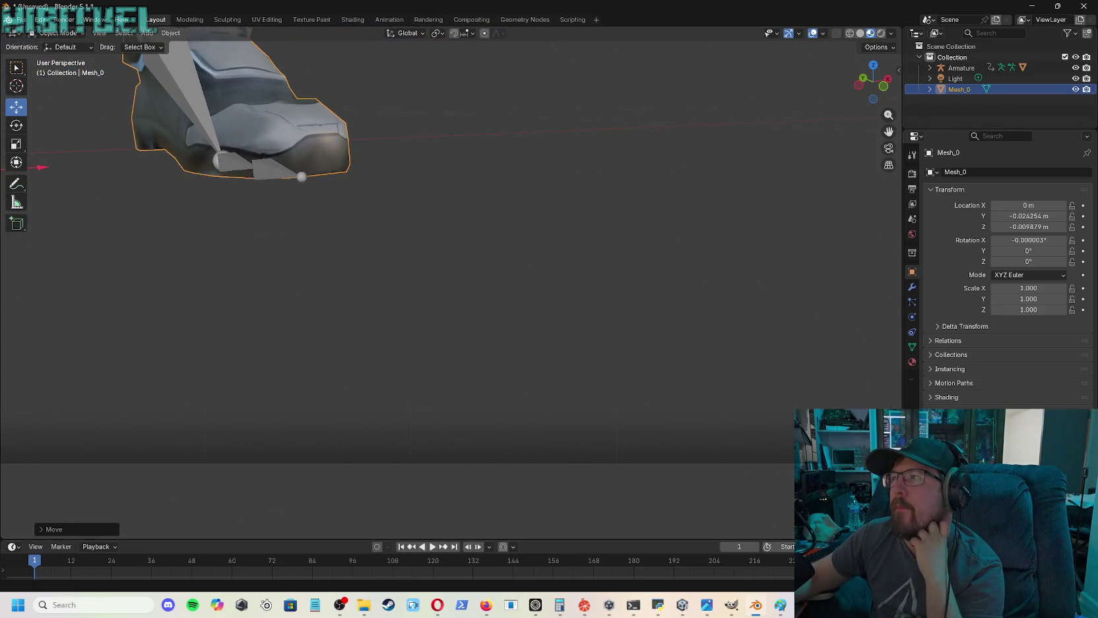
pyautogui.moveTo(873, 82)
pyautogui.mouseDown()
pyautogui.moveTo(845, 86)
pyautogui.moveTo(885, 92)
pyautogui.mouseUp()
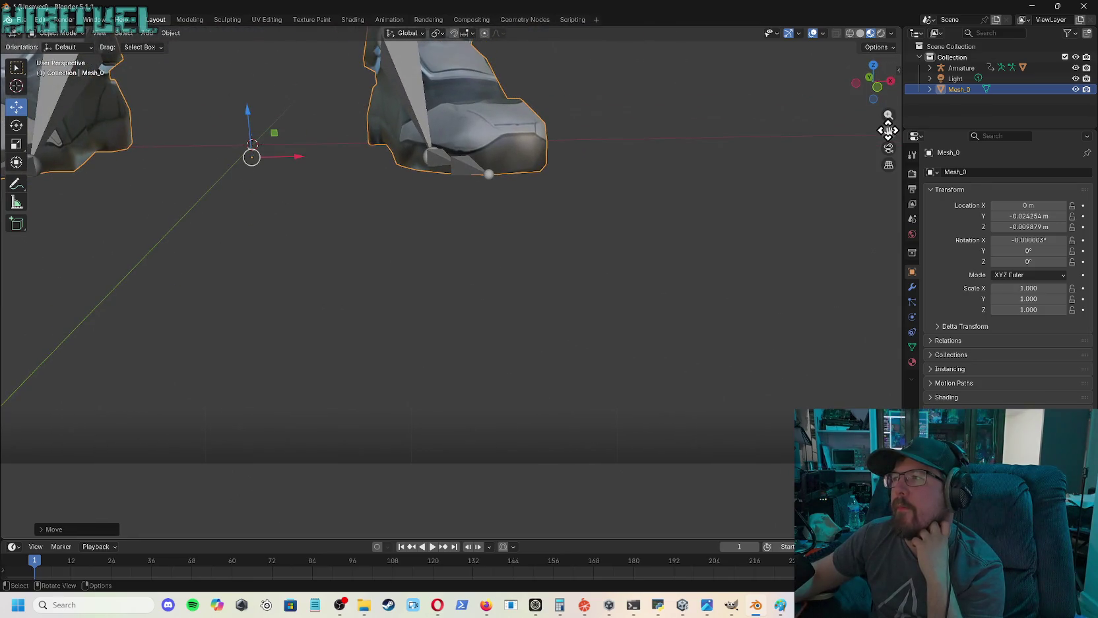
pyautogui.scroll(-10, 889, 130)
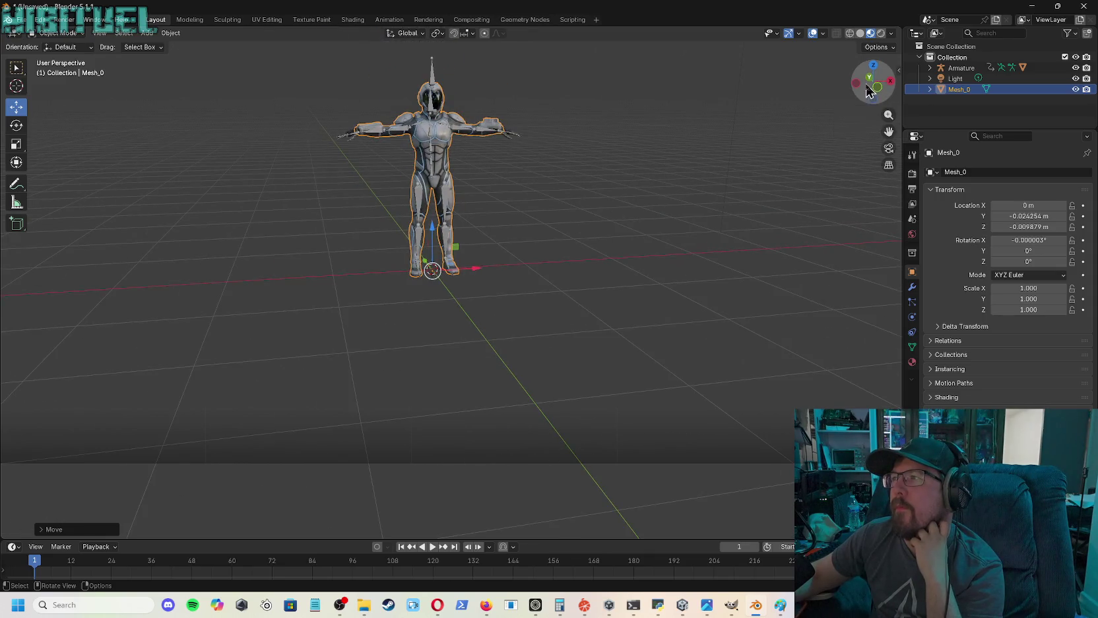
pyautogui.moveTo(867, 93); pyautogui.dragTo(819, 94)
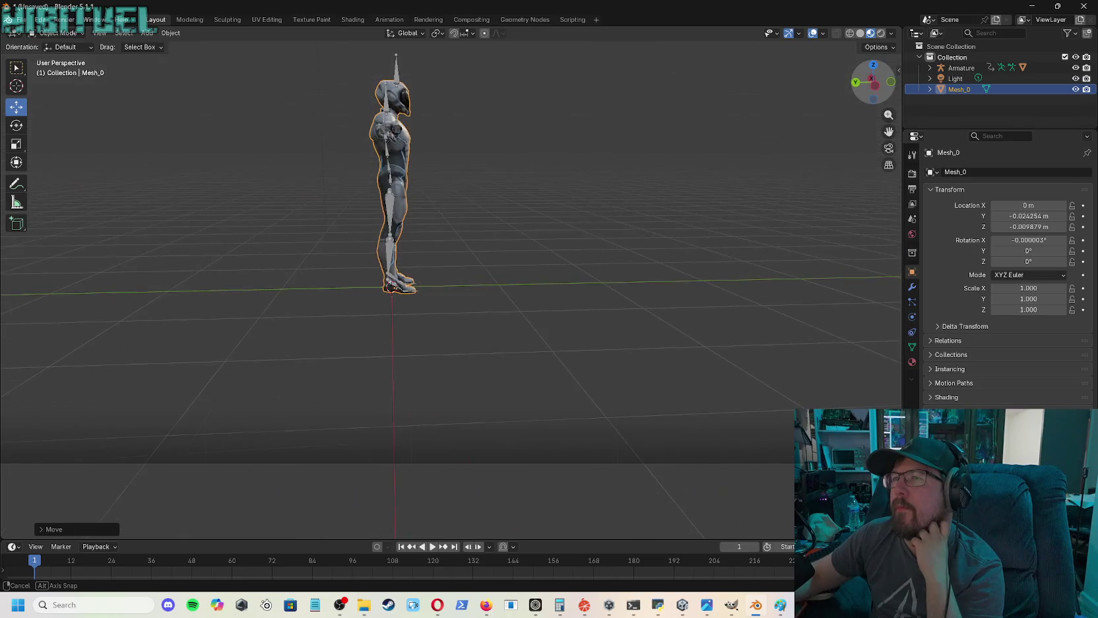
pyautogui.moveTo(819, 93)
pyautogui.mouseDown()
pyautogui.moveTo(769, 94)
pyautogui.moveTo(772, 109)
pyautogui.moveTo(868, 71)
pyautogui.mouseUp()
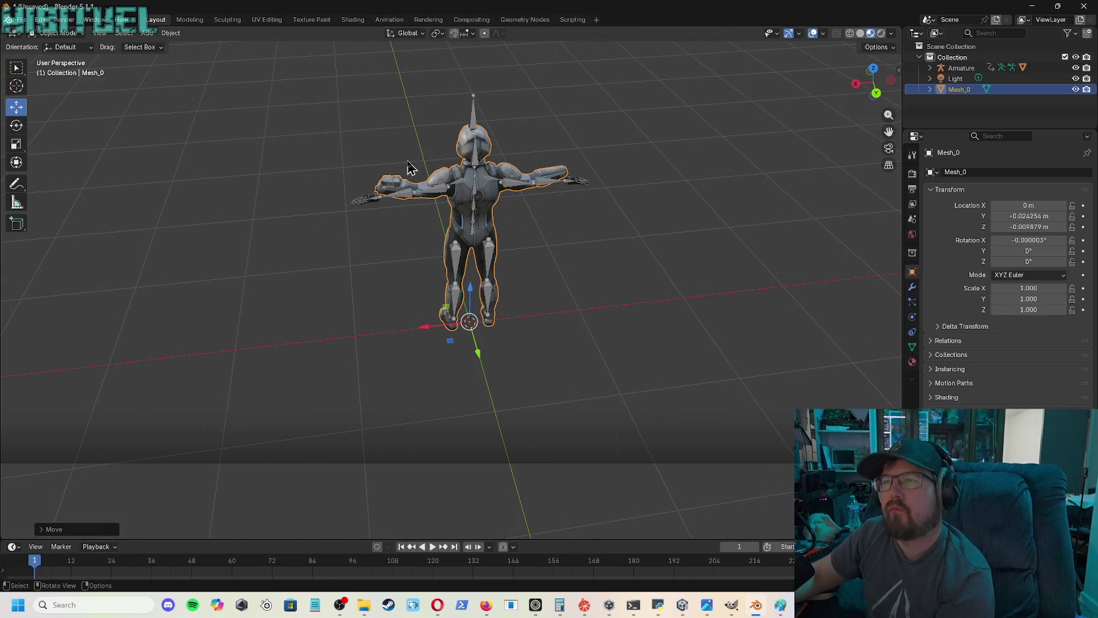
pyautogui.moveTo(280, 96); pyautogui.dragTo(682, 423)
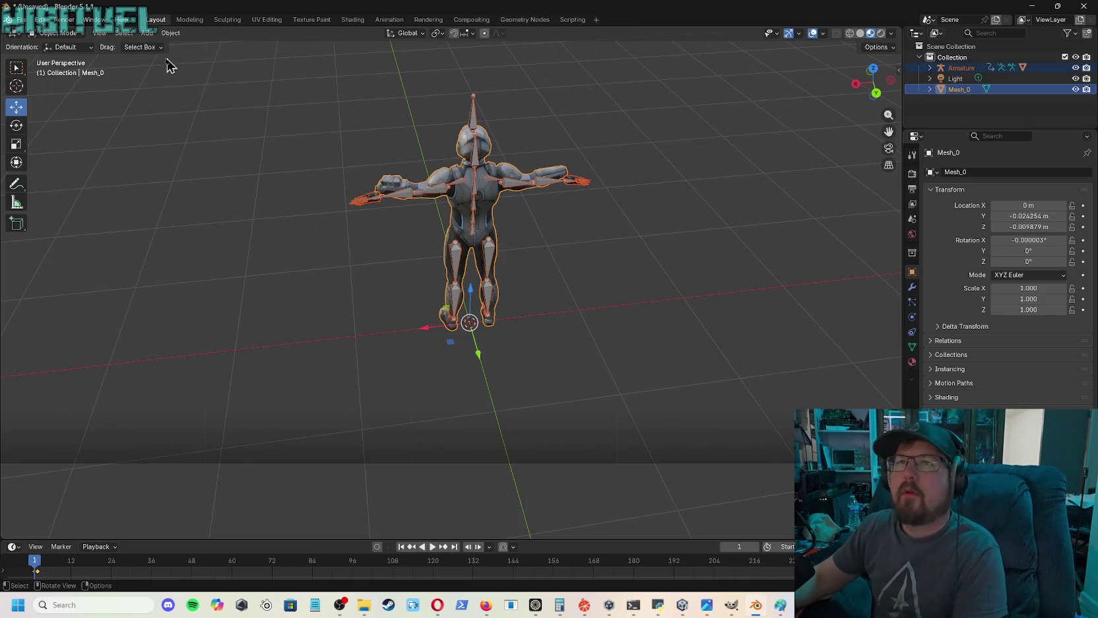
pyautogui.click(335, 149)
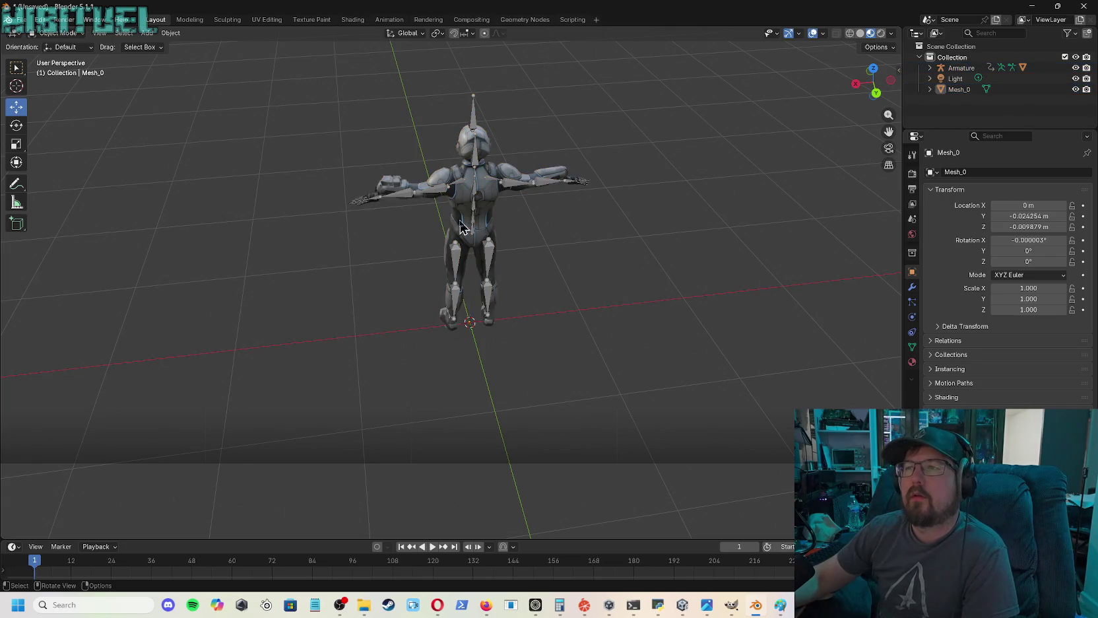
# - Select the suit mesh alone and switch it into Edit Mode
pyautogui.click(462, 234)
pyautogui.click(60, 33)
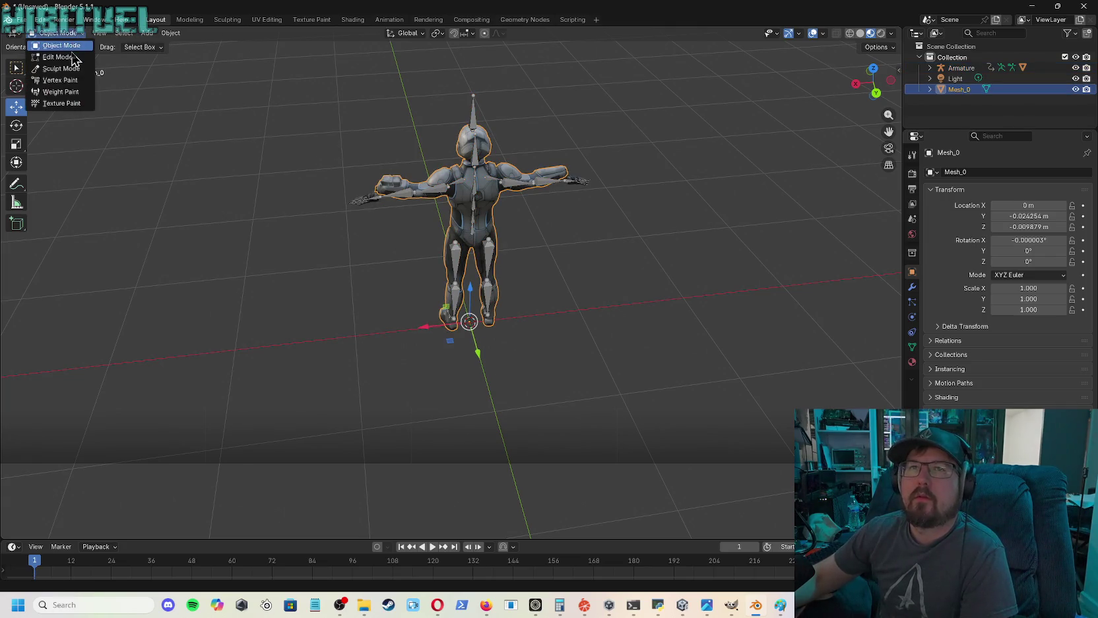
pyautogui.click(57, 57)
pyautogui.scroll(4, 487, 216)
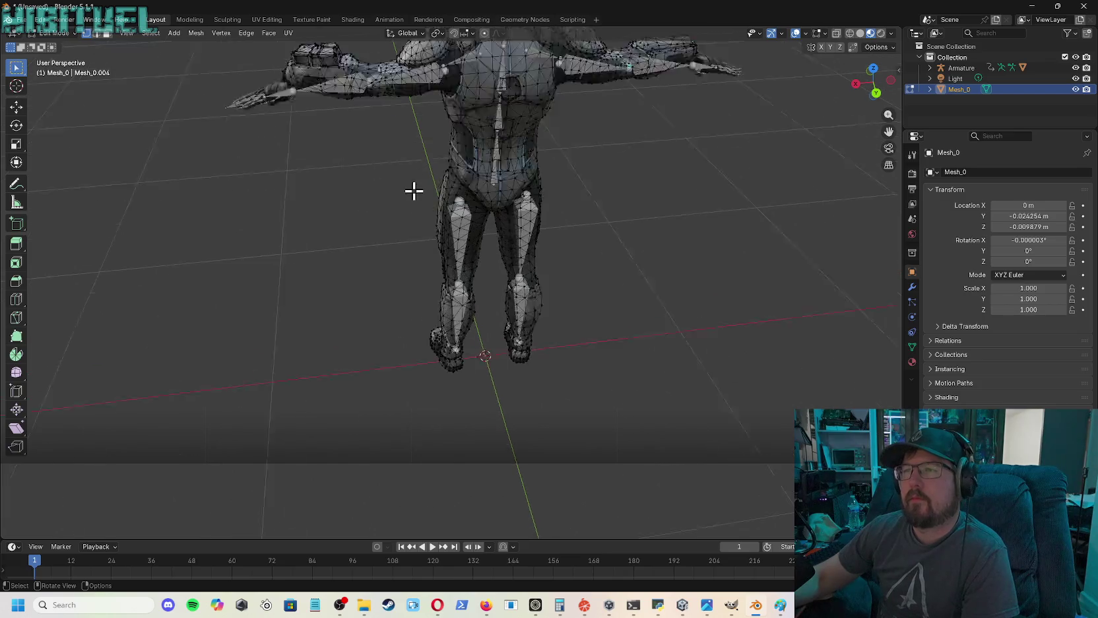
pyautogui.scroll(2, 412, 192)
# - Zoom in on the outstretched arm and box-select the forearm armour vertices
pyautogui.rightClick(402, 161)
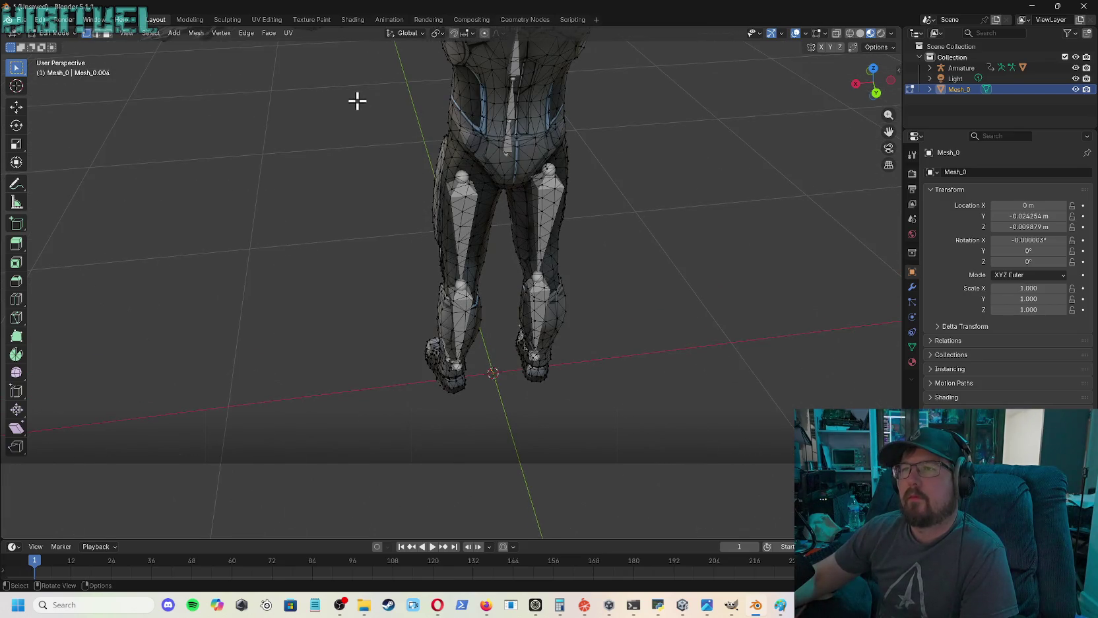
pyautogui.moveTo(887, 114); pyautogui.dragTo(1024, 261)
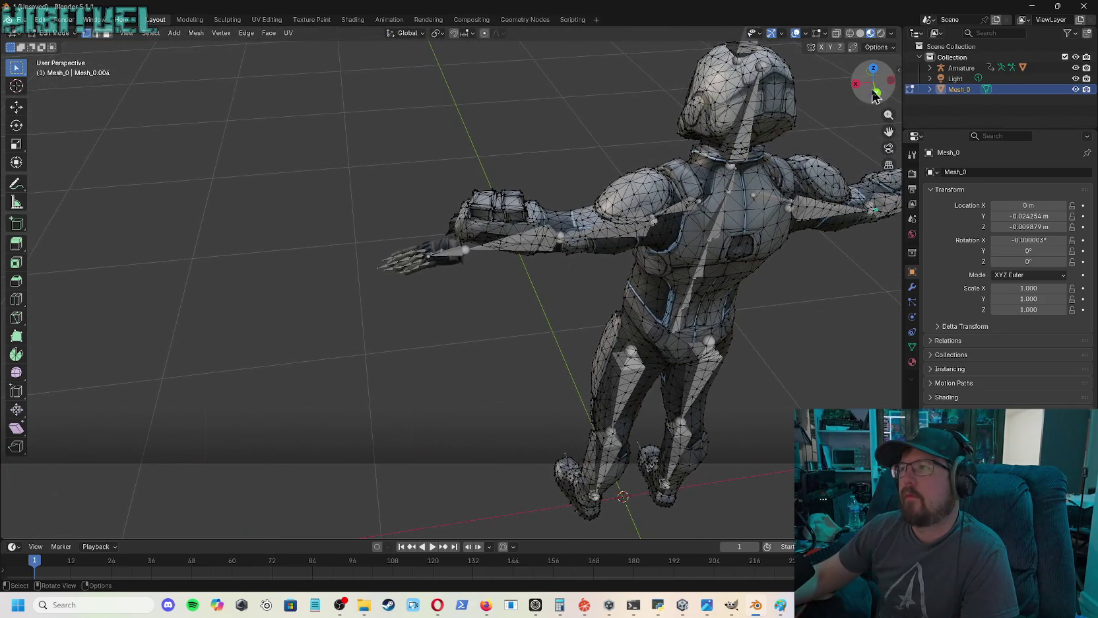
pyautogui.moveTo(888, 116); pyautogui.dragTo(840, 166)
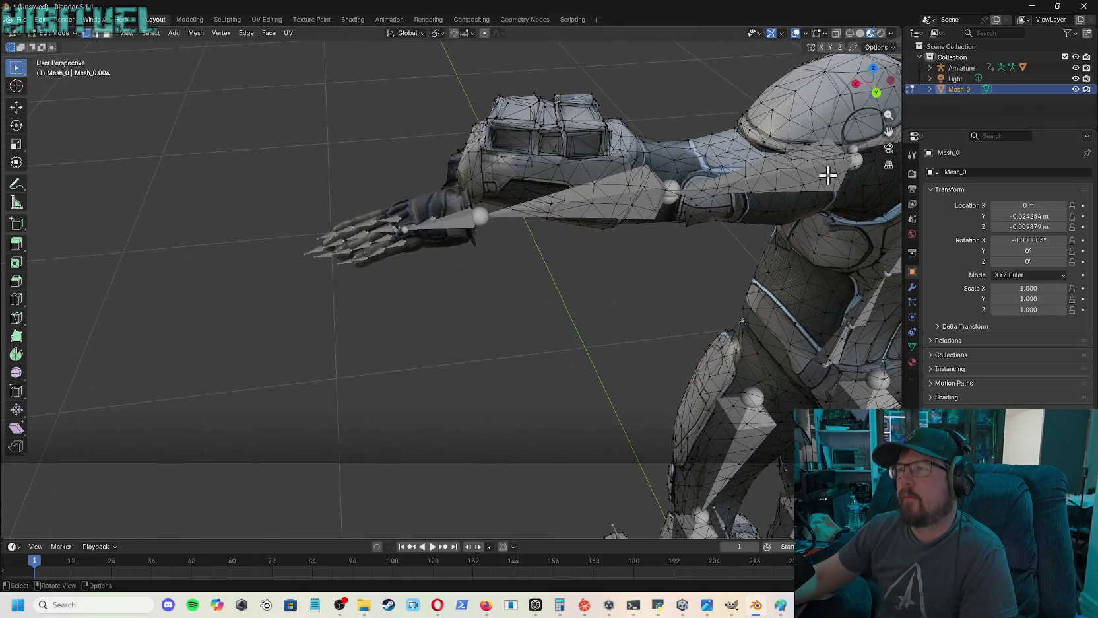
pyautogui.moveTo(450, 75); pyautogui.dragTo(658, 265)
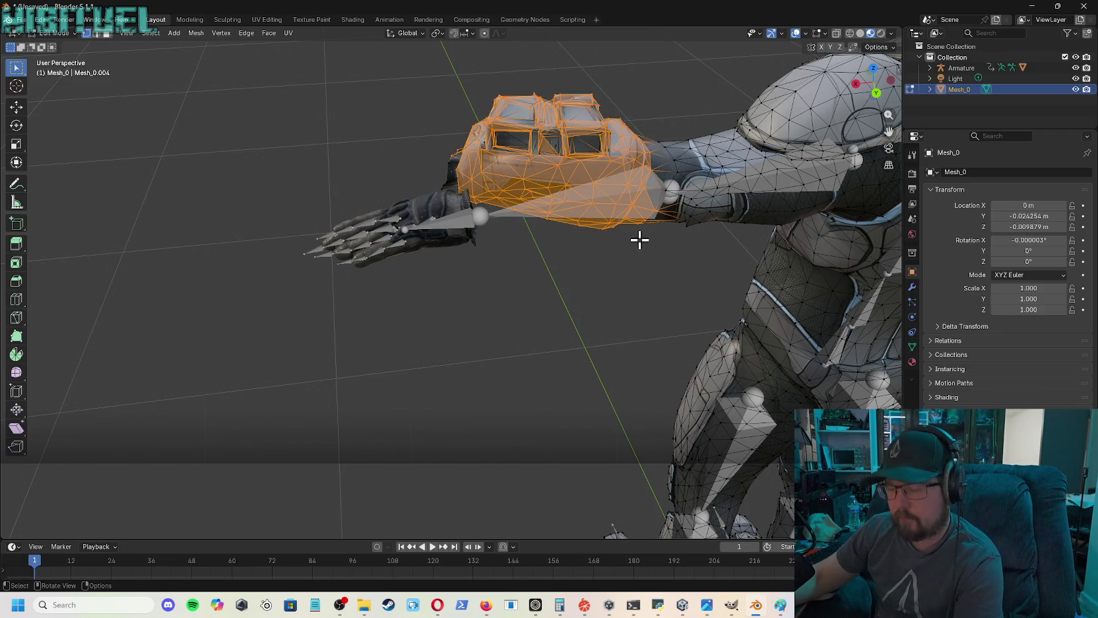
# - Move the forearm armour about 0.0118 m with proportional editing and a smaller falloff radius
pyautogui.press('g')
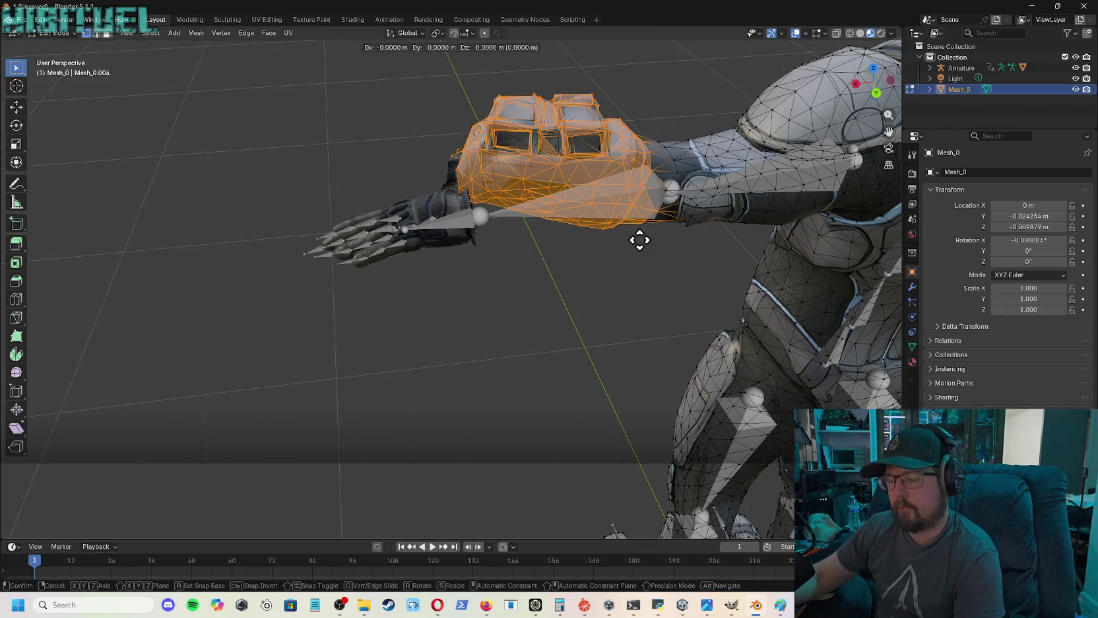
pyautogui.press('g')
pyautogui.press('g')
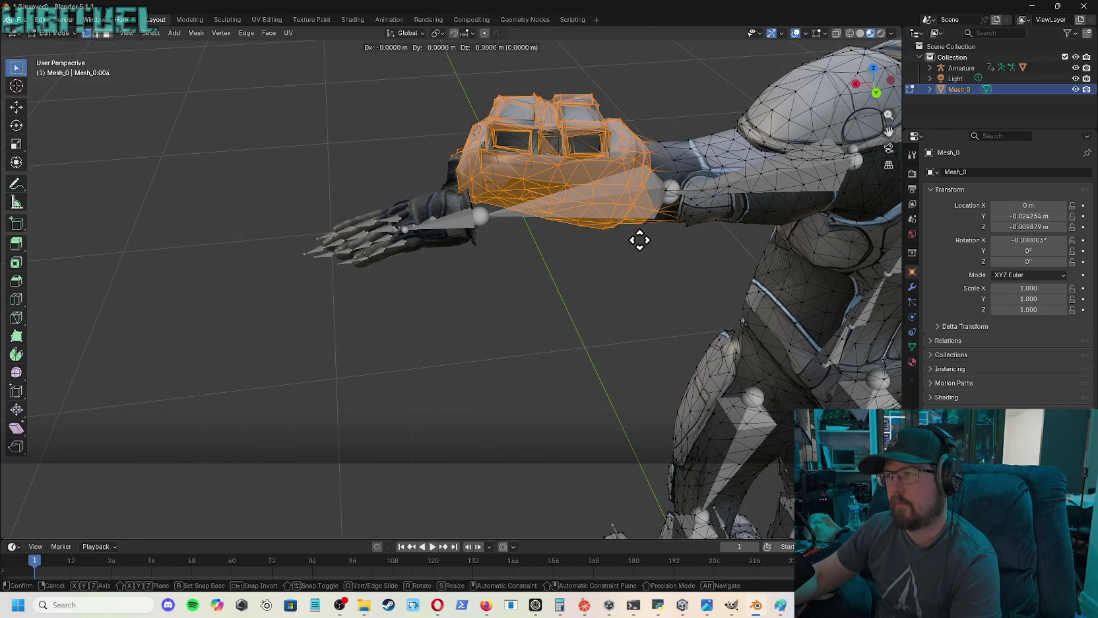
pyautogui.press('Escape')
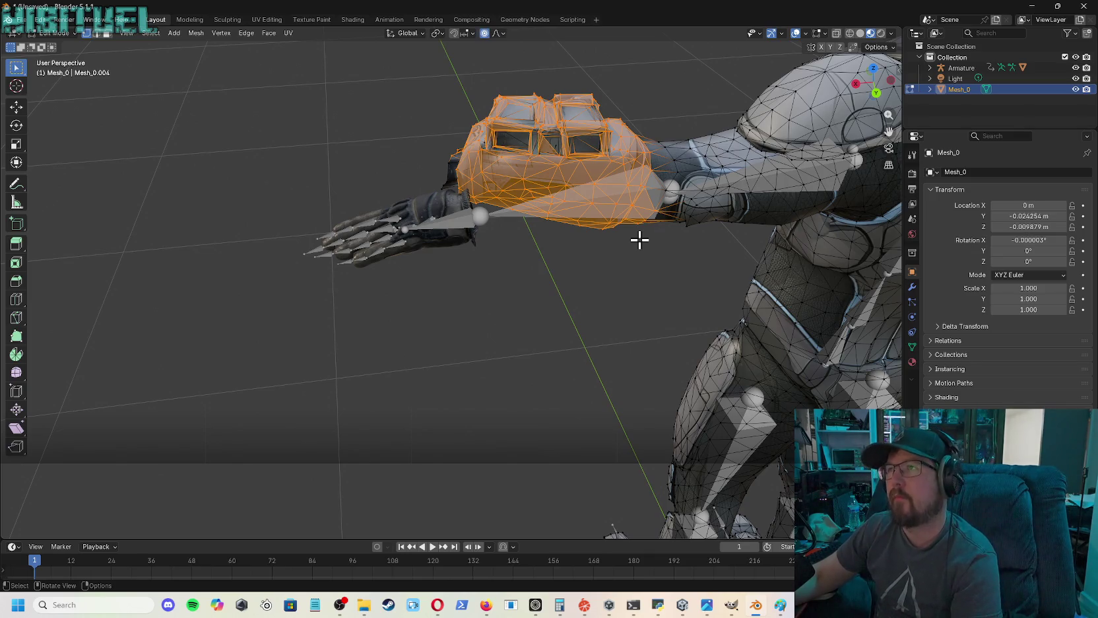
pyautogui.press('g')
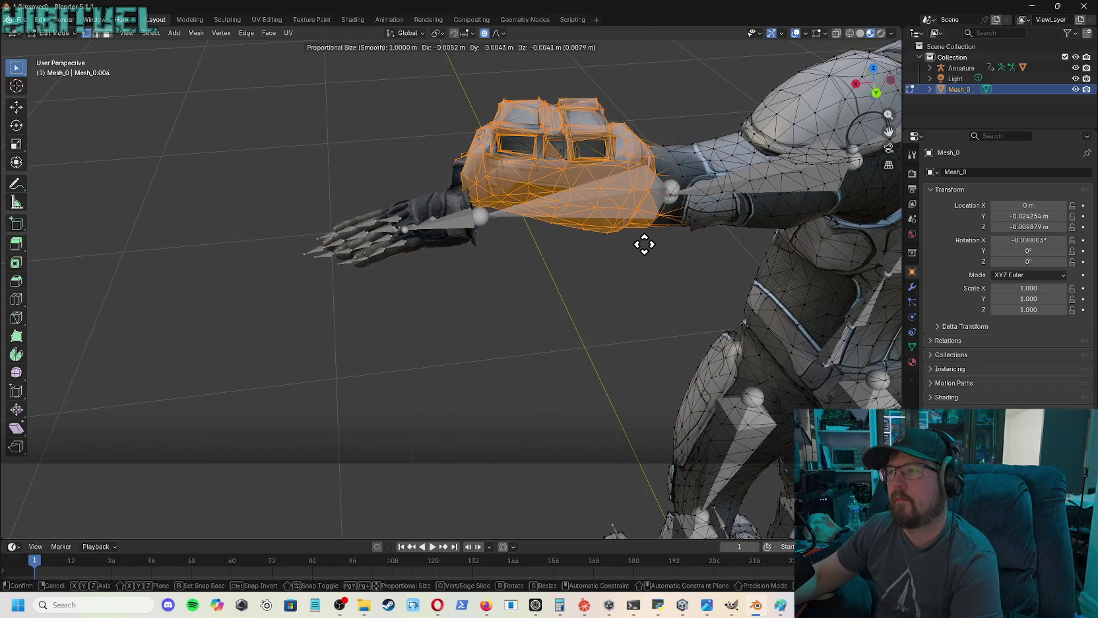
pyautogui.scroll(3, 644, 245)
pyautogui.scroll(3, 644, 245)
pyautogui.scroll(4, 643, 245)
pyautogui.scroll(4, 643, 244)
pyautogui.scroll(5, 643, 244)
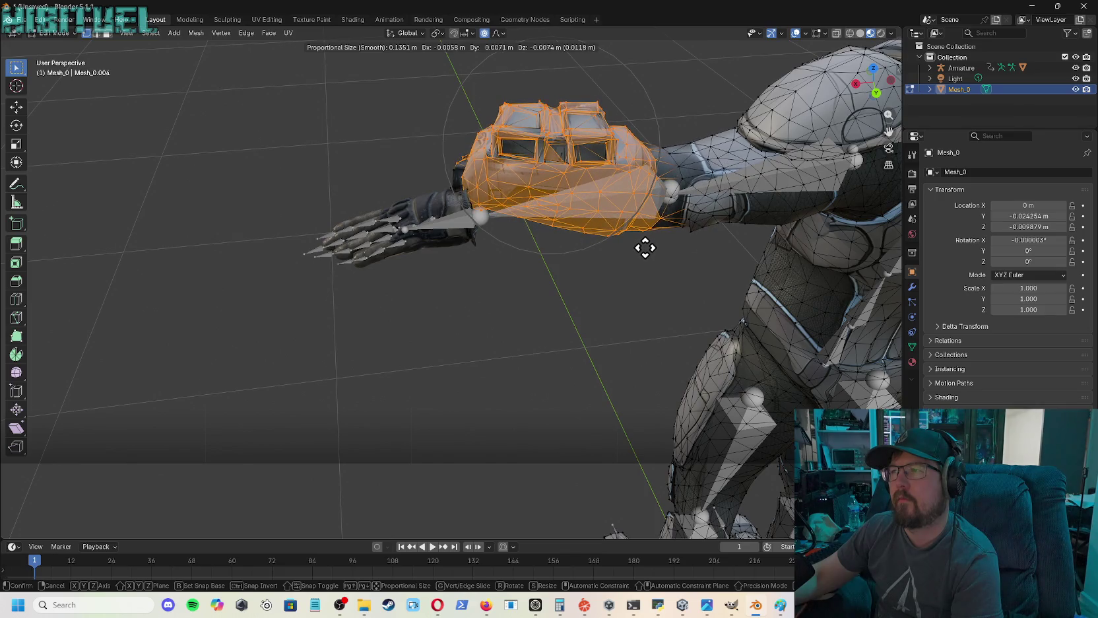
pyautogui.click(645, 247)
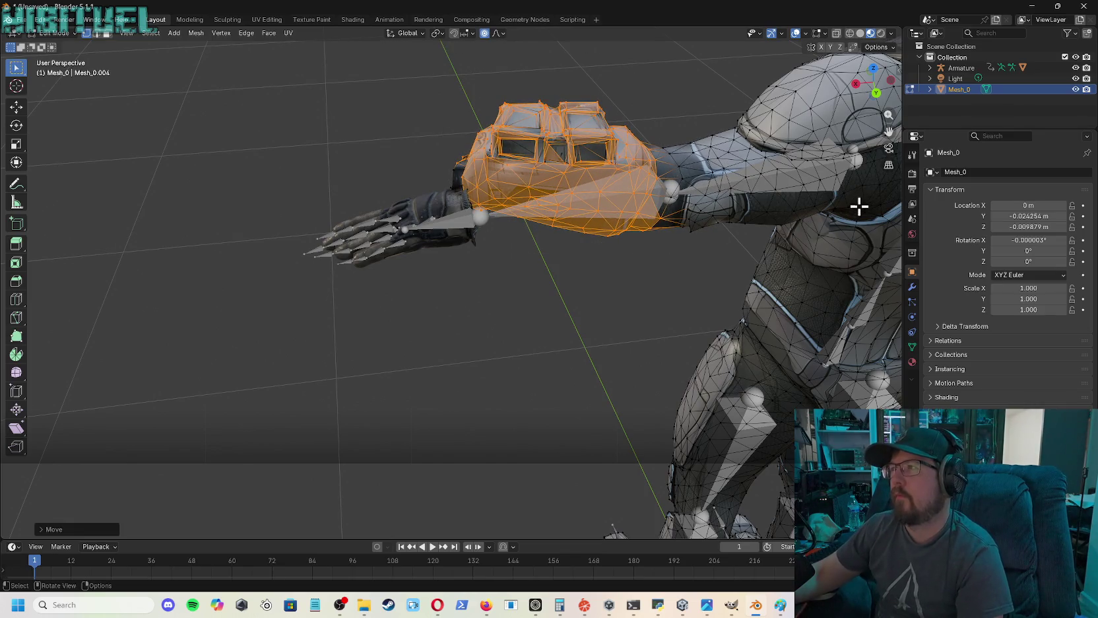
pyautogui.moveTo(861, 102)
pyautogui.mouseDown()
pyautogui.moveTo(832, 109)
pyautogui.moveTo(845, 89)
pyautogui.moveTo(870, 100)
pyautogui.moveTo(733, 156)
pyautogui.mouseUp()
pyautogui.moveTo(873, 85)
pyautogui.mouseDown()
pyautogui.moveTo(889, 94)
pyautogui.moveTo(615, 198)
pyautogui.mouseUp()
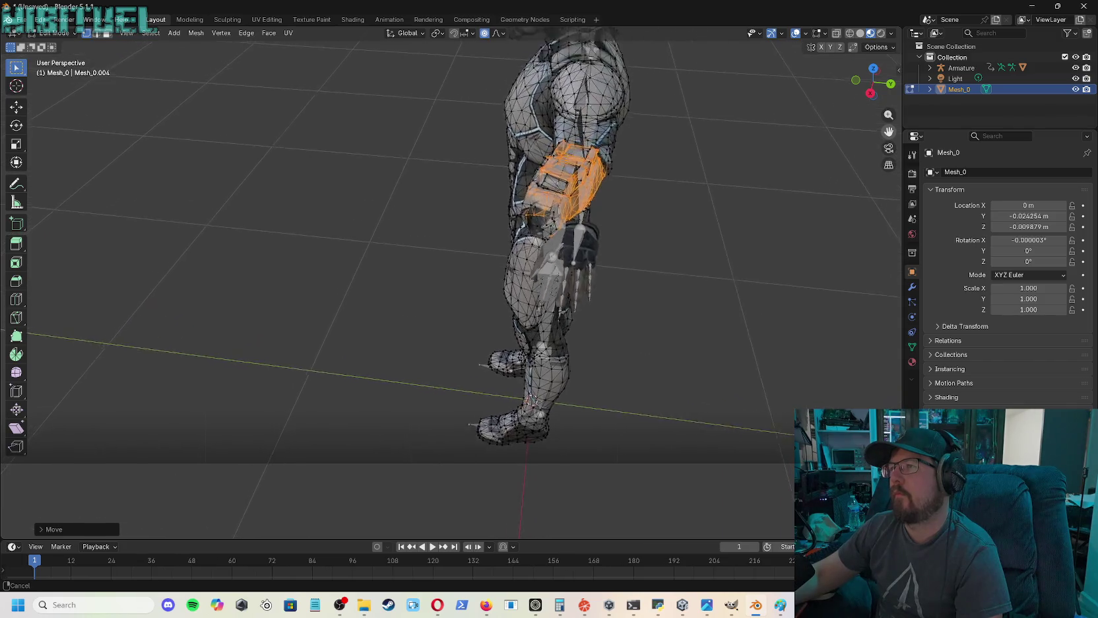
# - From a side view, shift the forearm vertices twice with smooth proportional falloff
pyautogui.moveTo(862, 92); pyautogui.dragTo(858, 99)
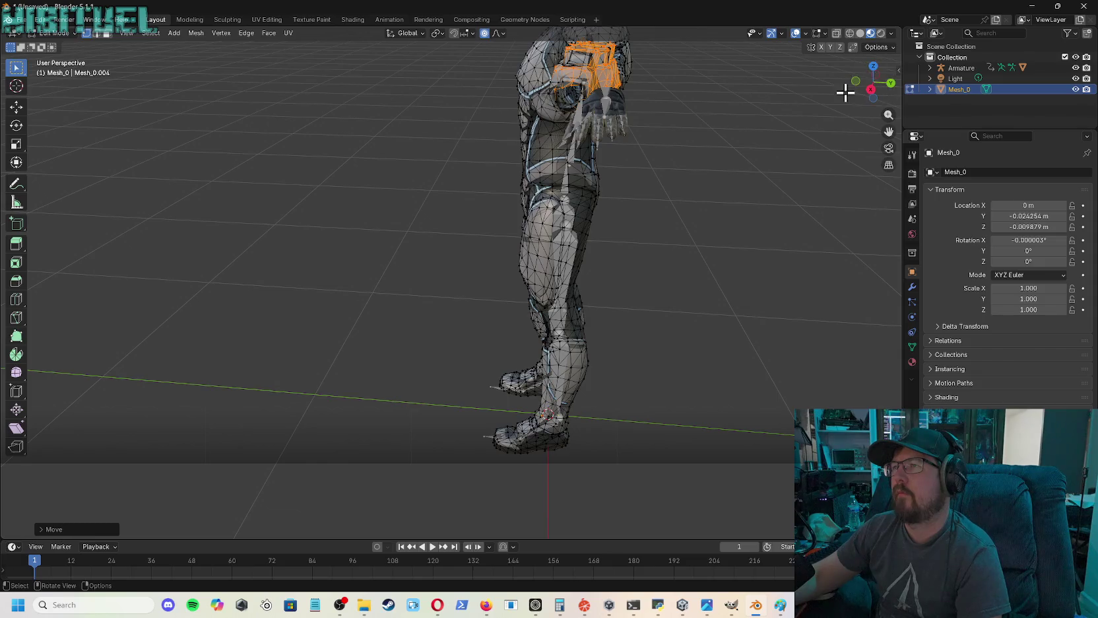
pyautogui.moveTo(889, 115); pyautogui.dragTo(888, 99)
pyautogui.click(594, 161)
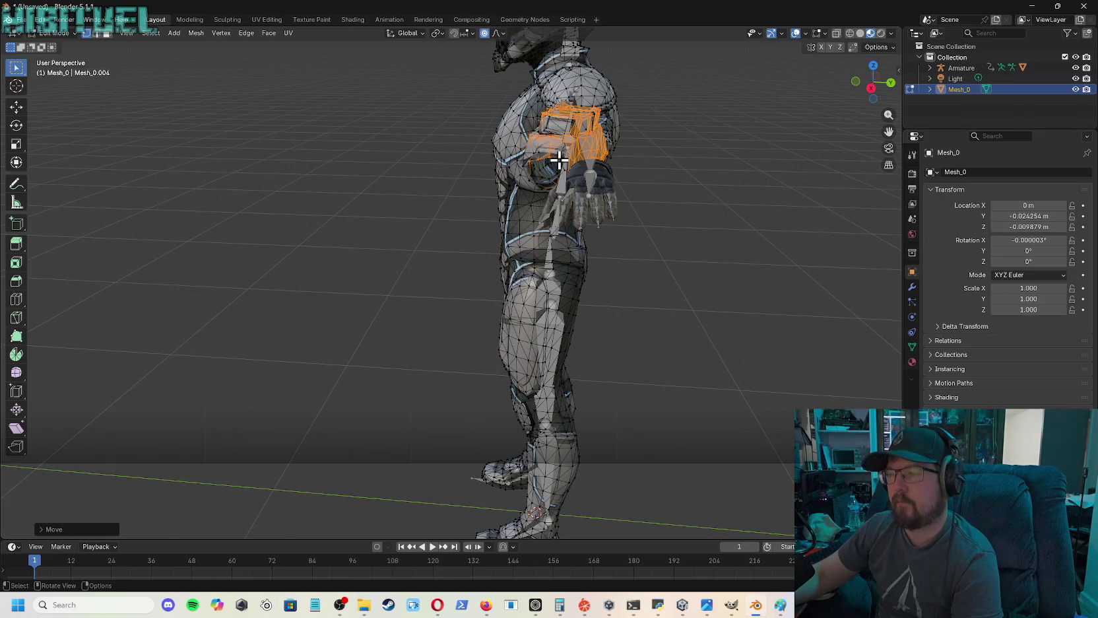
pyautogui.press('g')
pyautogui.scroll(1, 564, 160)
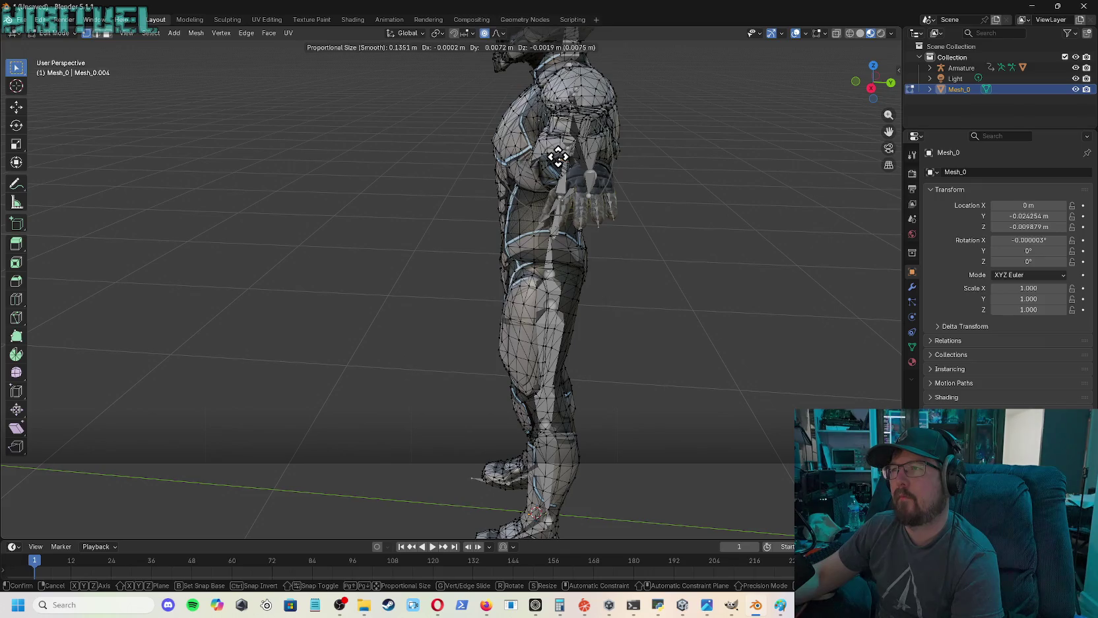
pyautogui.click(557, 156)
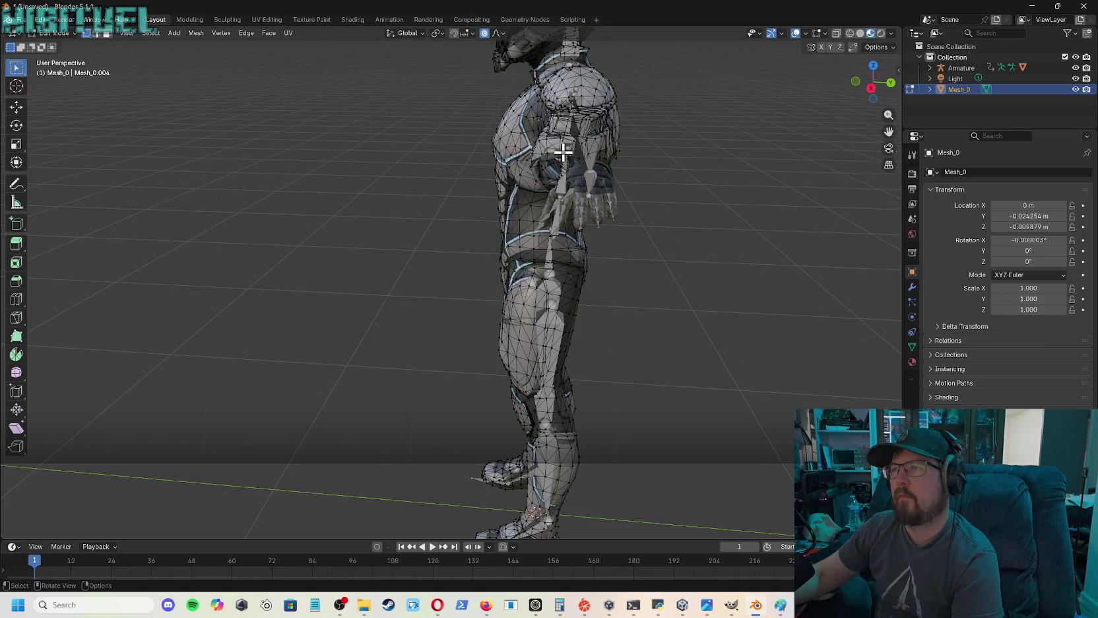
pyautogui.press('g')
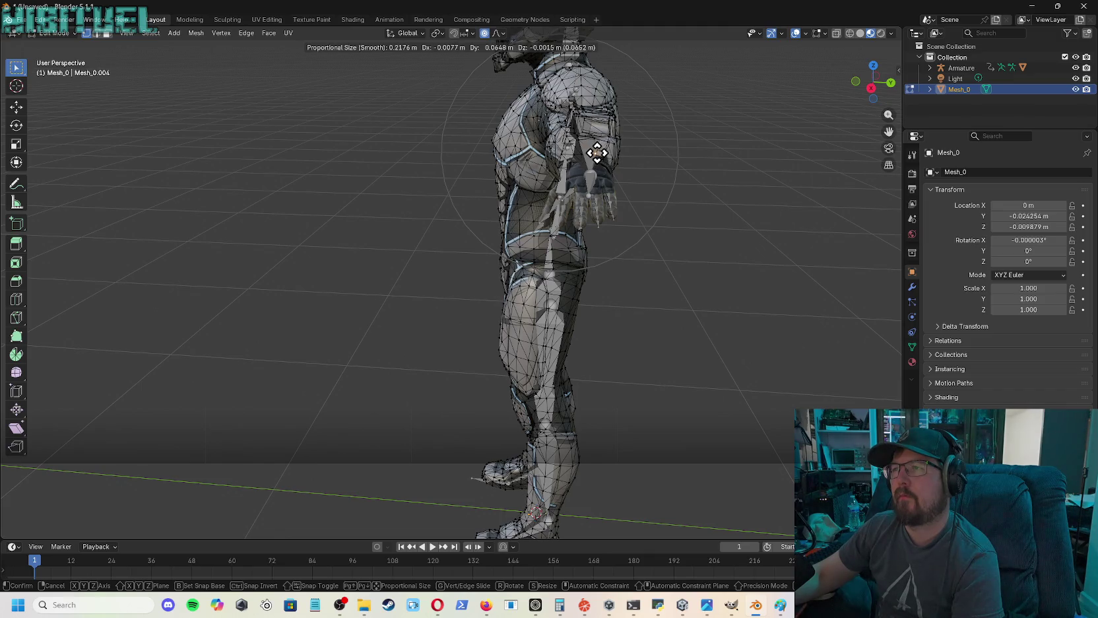
pyautogui.click(597, 153)
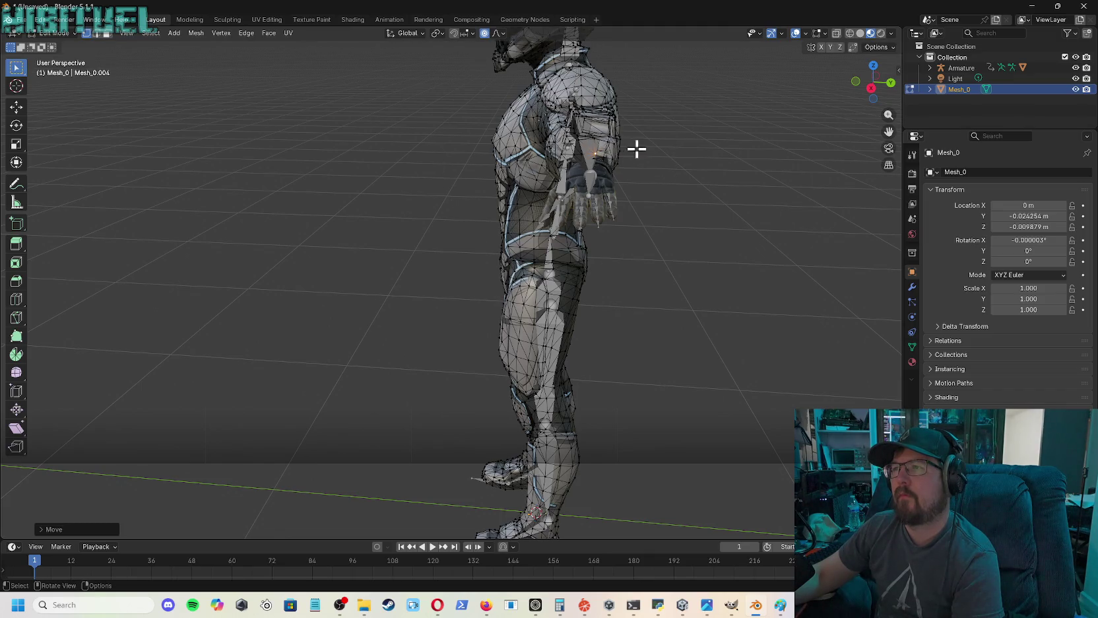
# - Frame the wrist vertex and move it about 0.0065 m with smooth falloff around the arm bone
pyautogui.scroll(2, 645, 147)
pyautogui.moveTo(645, 147); pyautogui.dragTo(687, 140, button='middle')
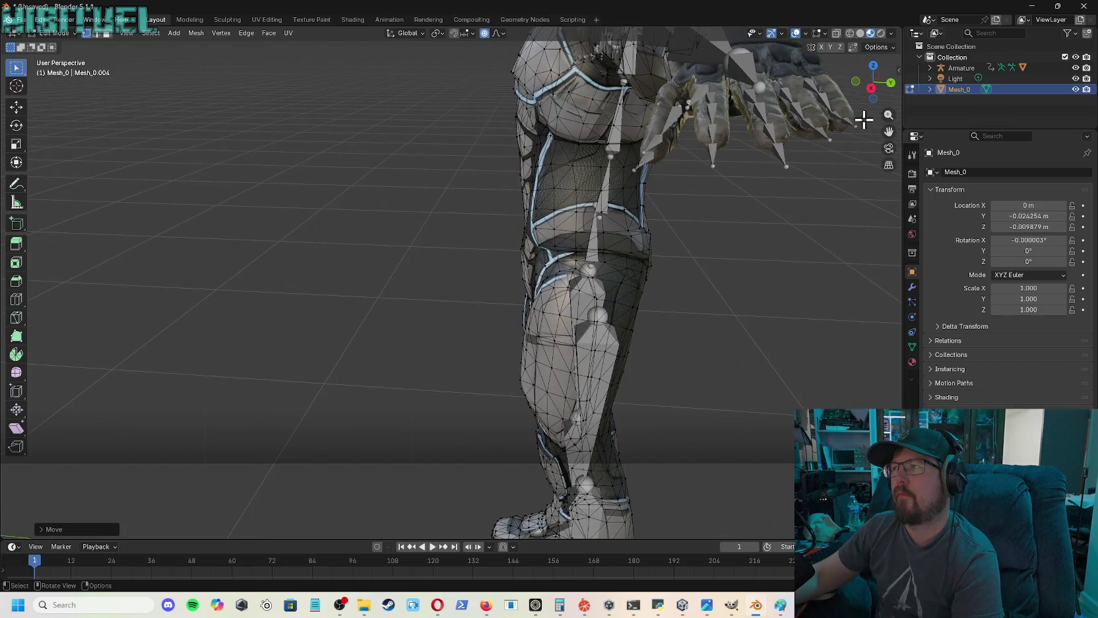
pyautogui.moveTo(836, 120); pyautogui.dragTo(837, 123, button='middle')
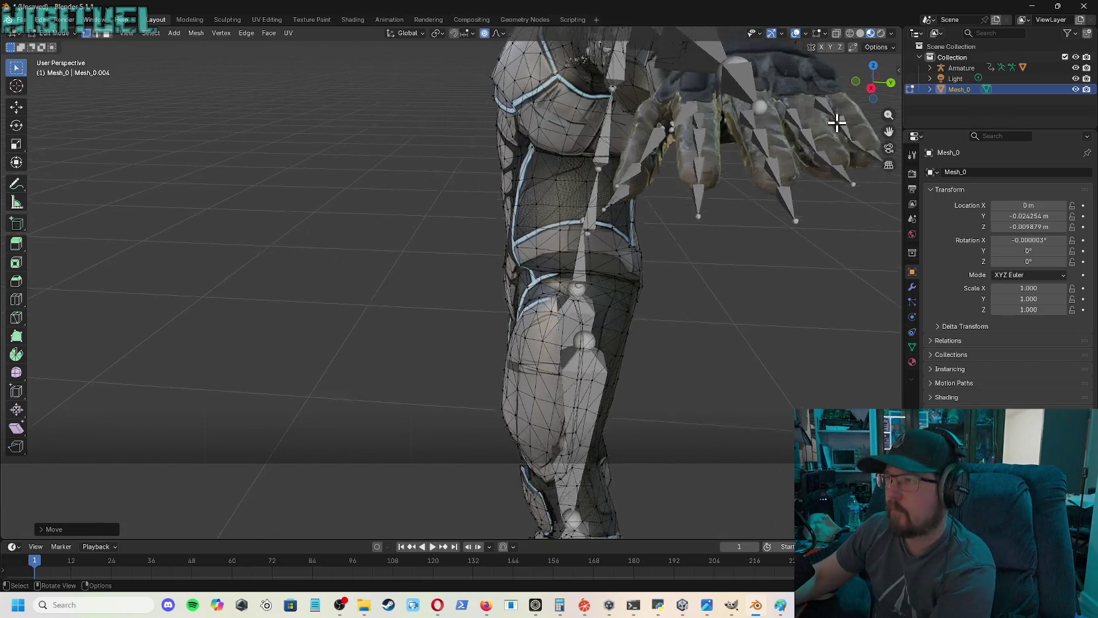
pyautogui.press('KP_Decimal')
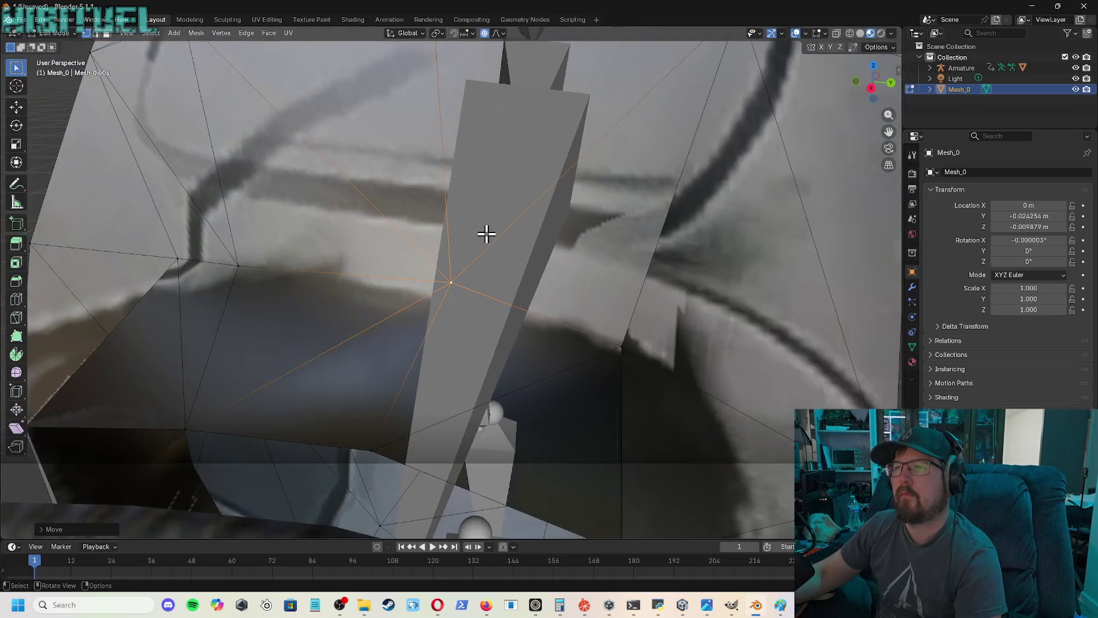
pyautogui.scroll(-3, 486, 233)
pyautogui.scroll(-2, 489, 231)
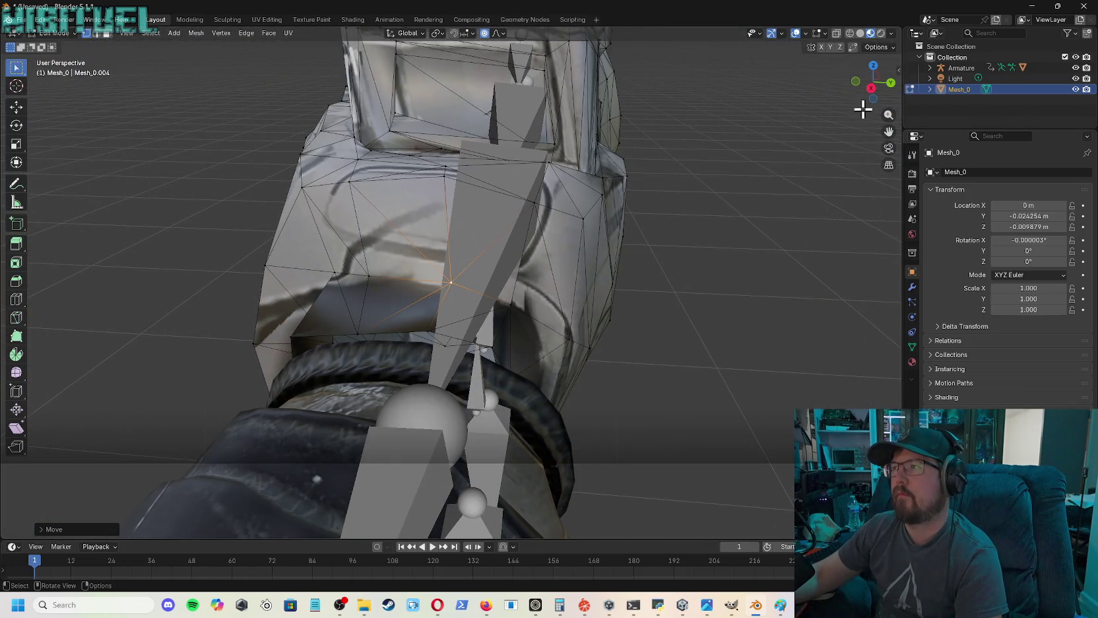
pyautogui.moveTo(873, 83)
pyautogui.mouseDown()
pyautogui.moveTo(851, 109)
pyautogui.moveTo(875, 84)
pyautogui.mouseUp()
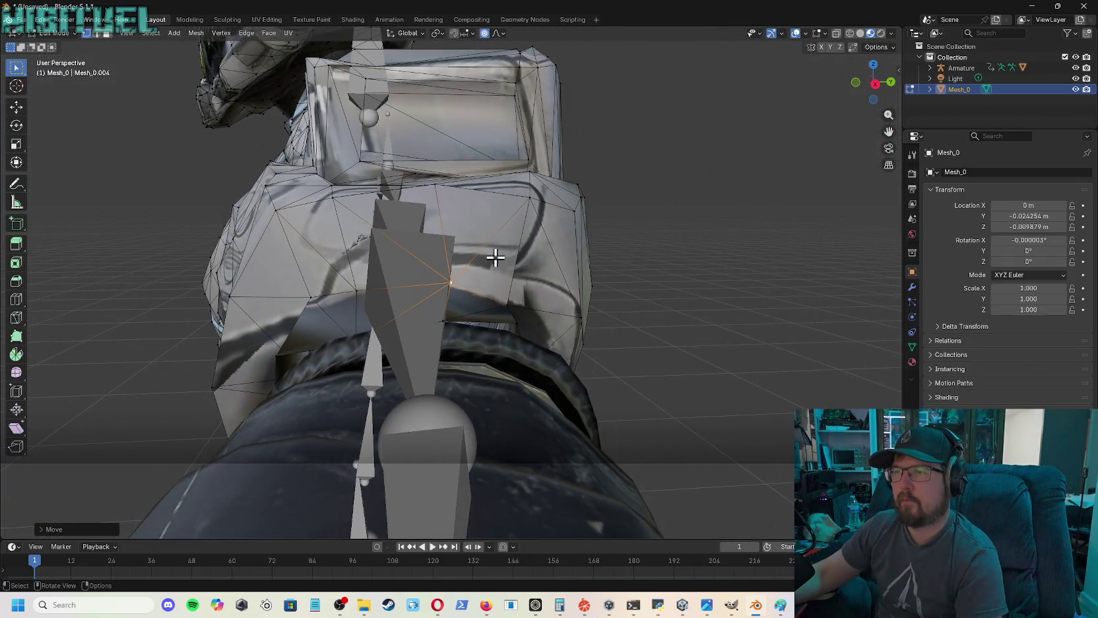
pyautogui.press('g')
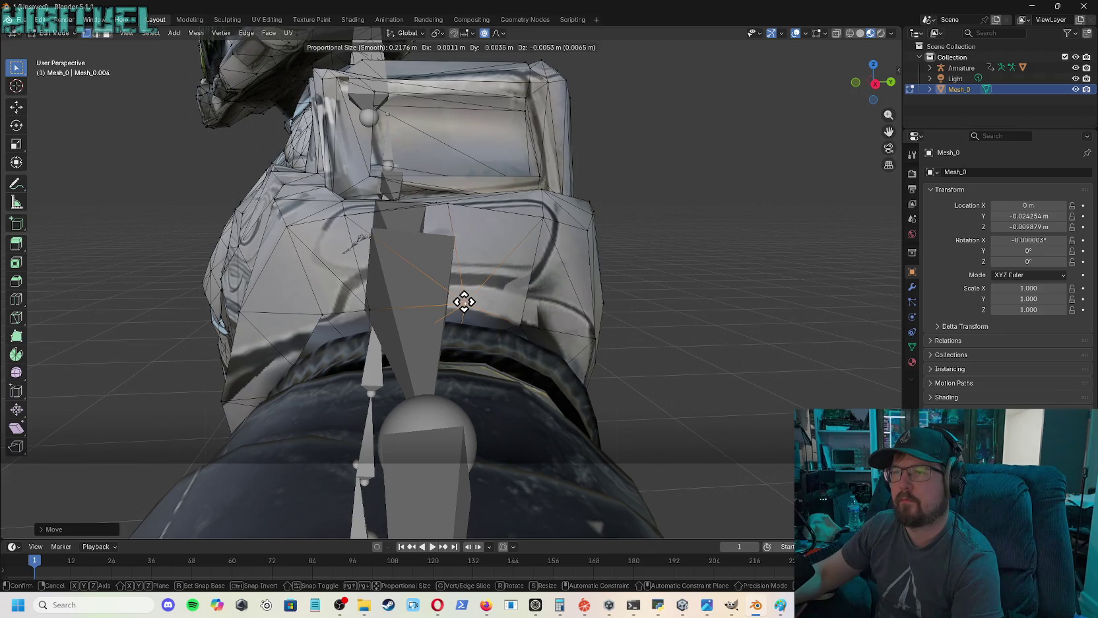
pyautogui.click(461, 302)
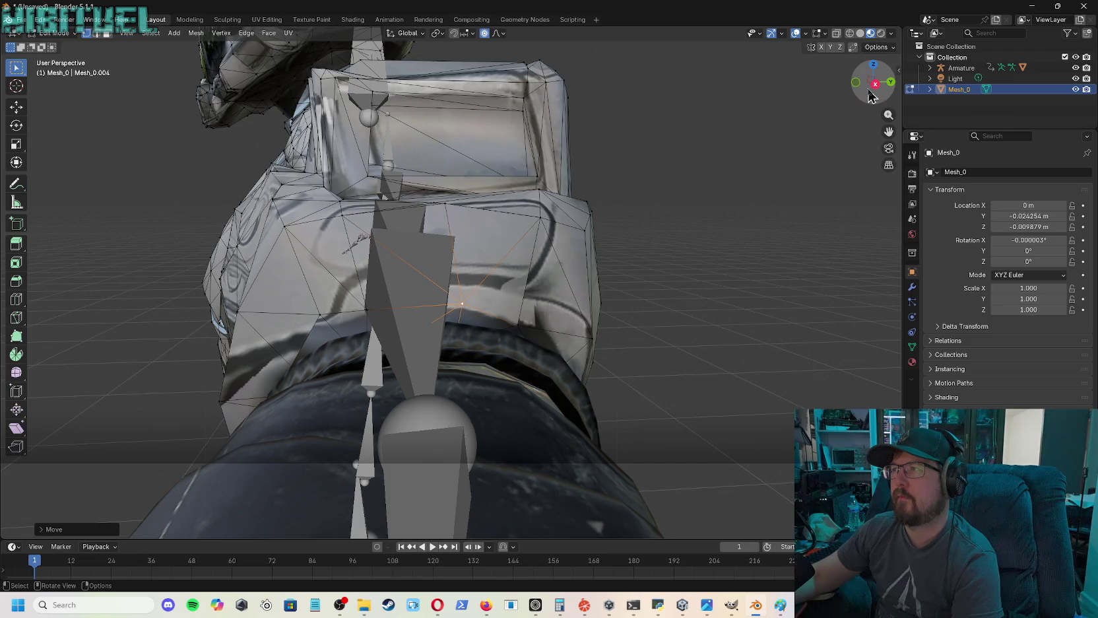
pyautogui.moveTo(873, 96); pyautogui.dragTo(740, 141)
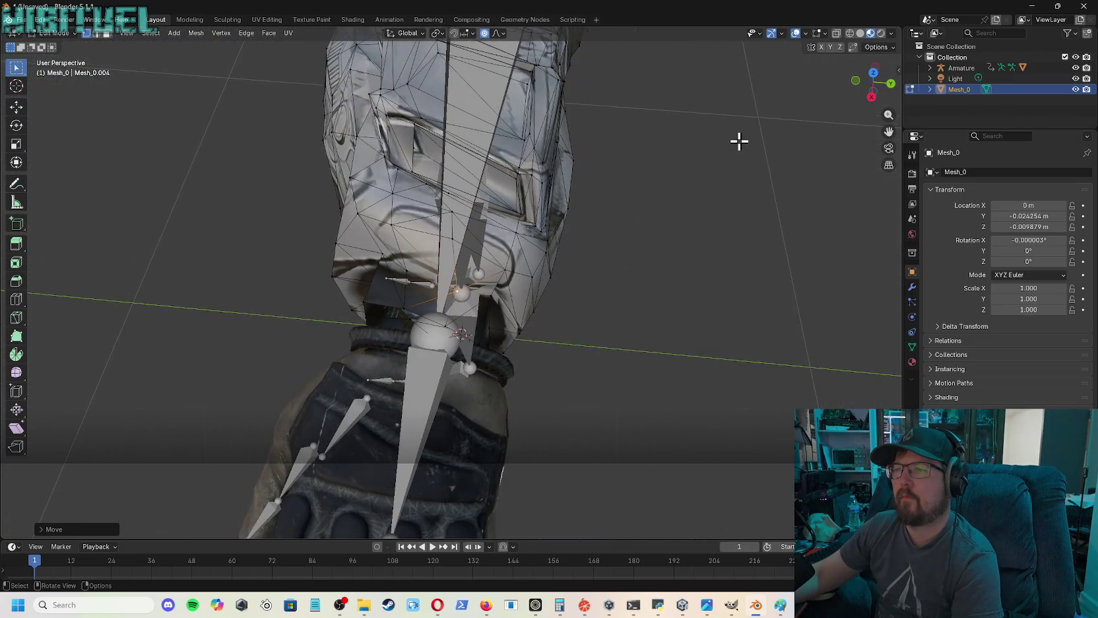
pyautogui.scroll(-4, 739, 141)
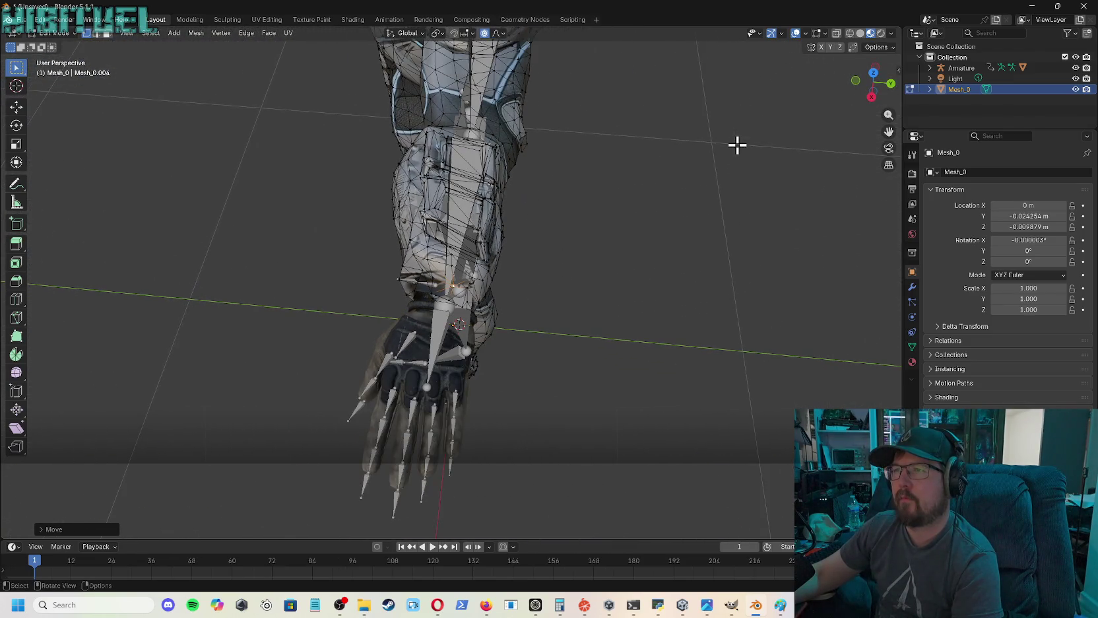
pyautogui.scroll(-2, 767, 125)
pyautogui.moveTo(889, 134)
pyautogui.mouseDown()
pyautogui.moveTo(889, 284)
pyautogui.moveTo(733, 254)
pyautogui.moveTo(889, 131)
pyautogui.mouseUp()
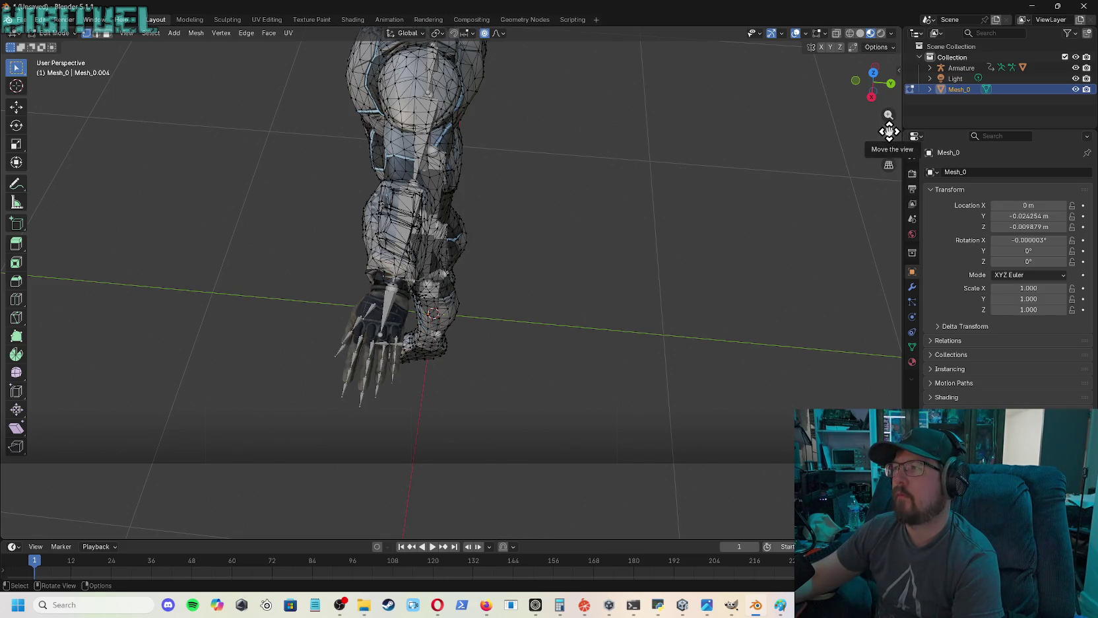
pyautogui.moveTo(878, 94); pyautogui.dragTo(825, 119)
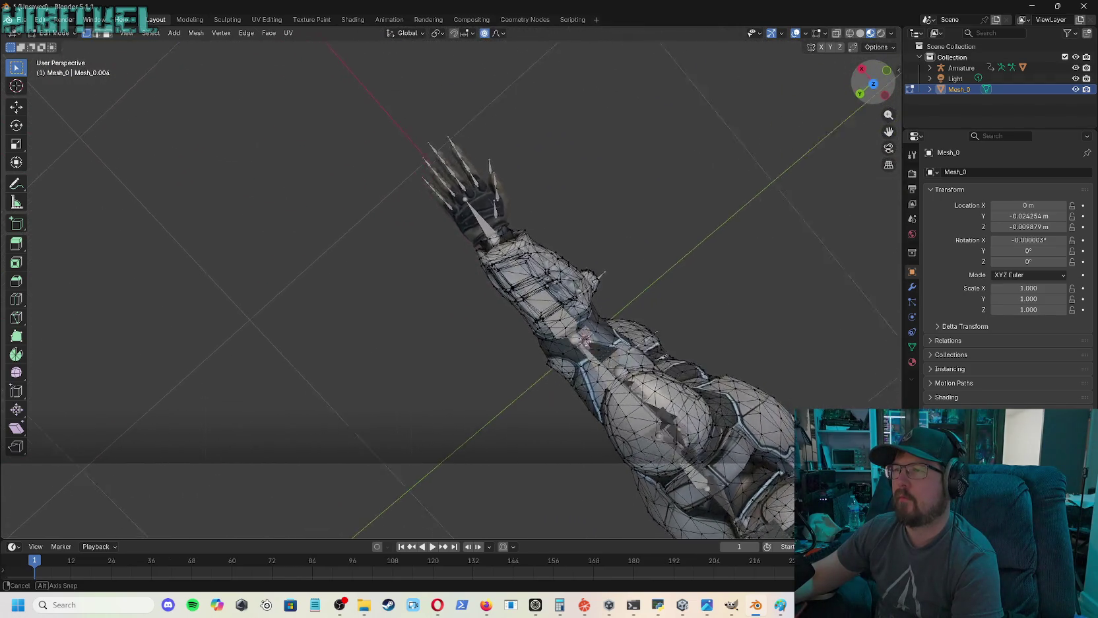
pyautogui.moveTo(825, 118)
pyautogui.mouseDown()
pyautogui.moveTo(759, 145)
pyautogui.moveTo(891, 173)
pyautogui.mouseUp()
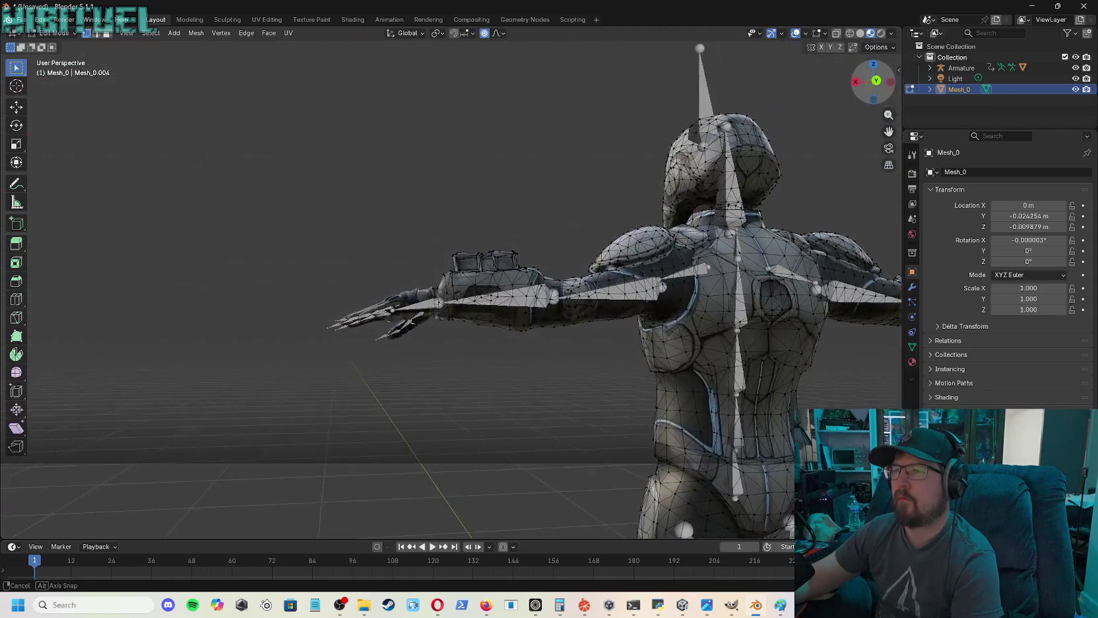
pyautogui.moveTo(885, 126); pyautogui.dragTo(422, 151)
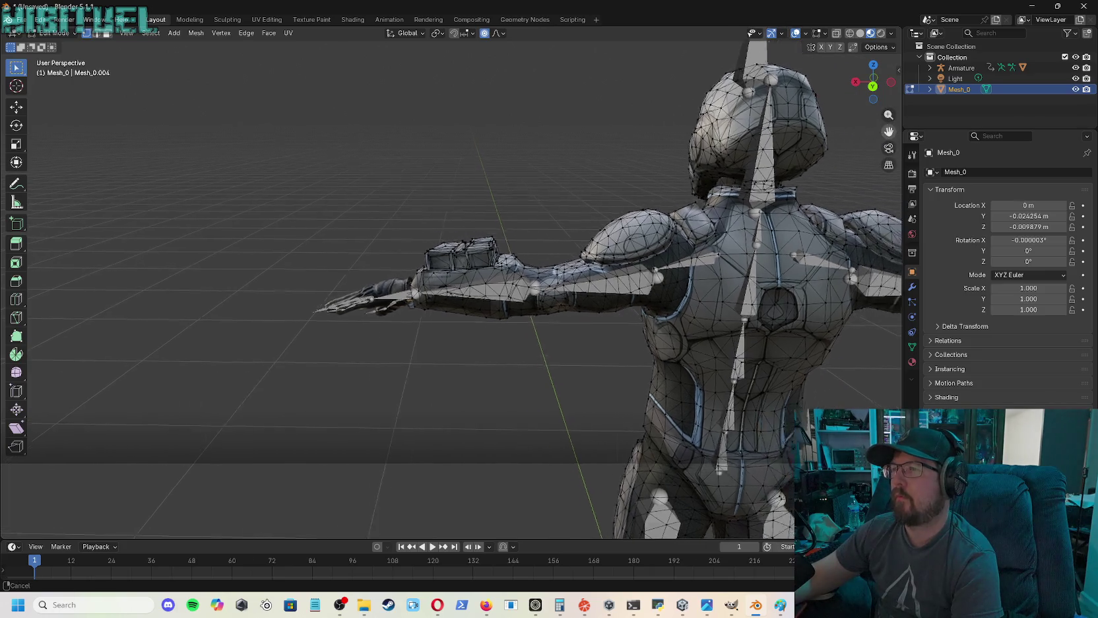
pyautogui.moveTo(889, 131); pyautogui.dragTo(939, 158)
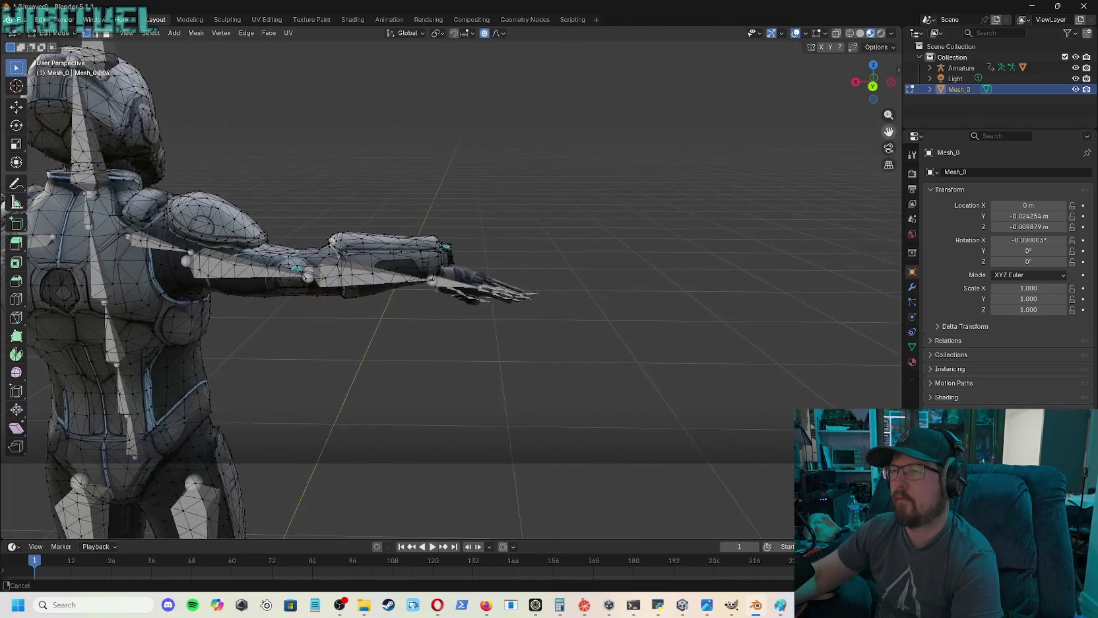
pyautogui.moveTo(889, 131)
pyautogui.mouseDown()
pyautogui.moveTo(859, 119)
pyautogui.moveTo(858, 83)
pyautogui.moveTo(721, 186)
pyautogui.mouseUp()
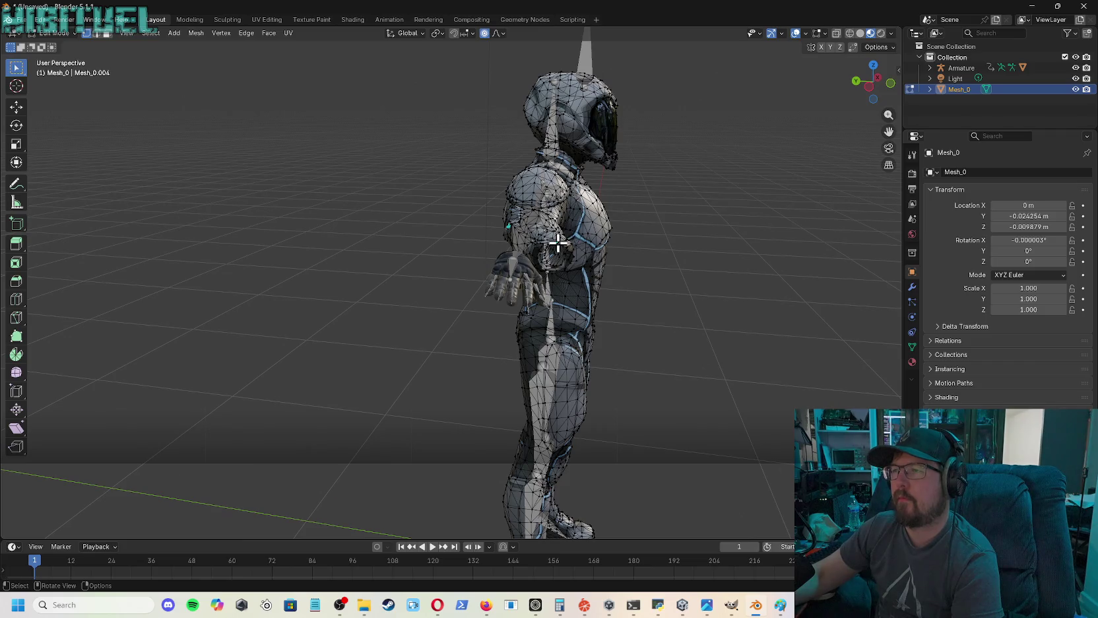
# - Shift the selected arm vertices twice with smooth falloff, cancelling a third attempt
pyautogui.press('g')
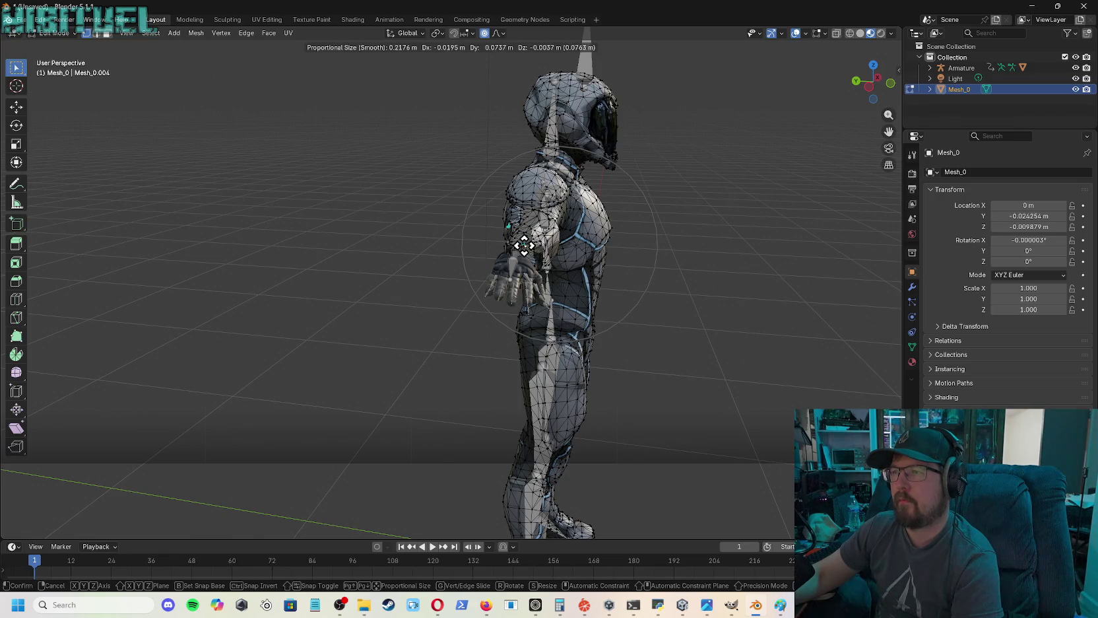
pyautogui.click(526, 245)
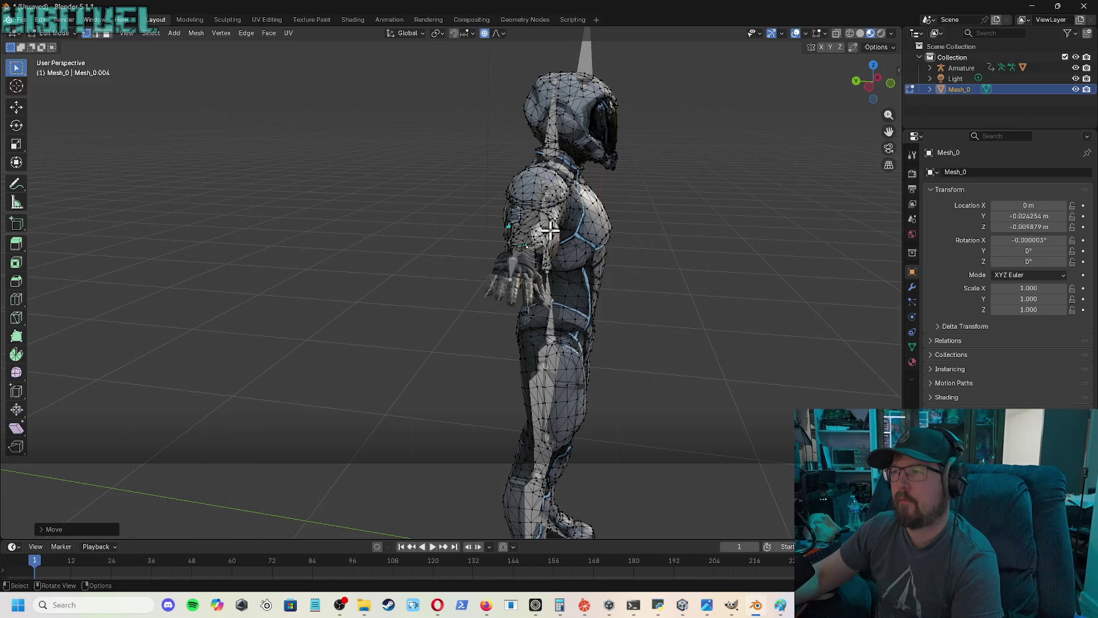
pyautogui.press('g')
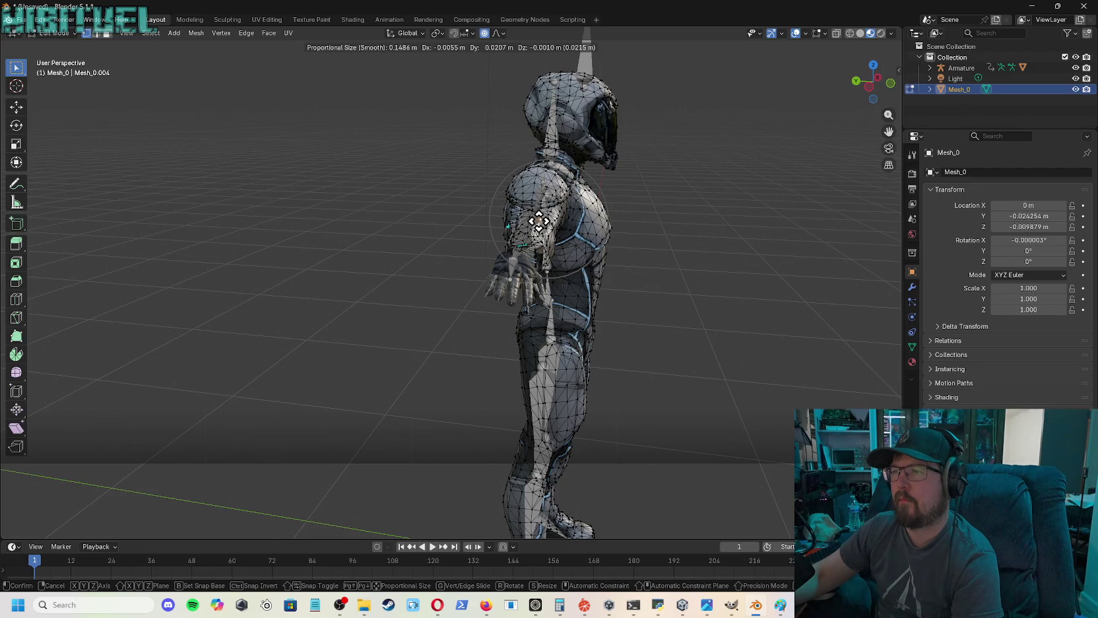
pyautogui.click(538, 221)
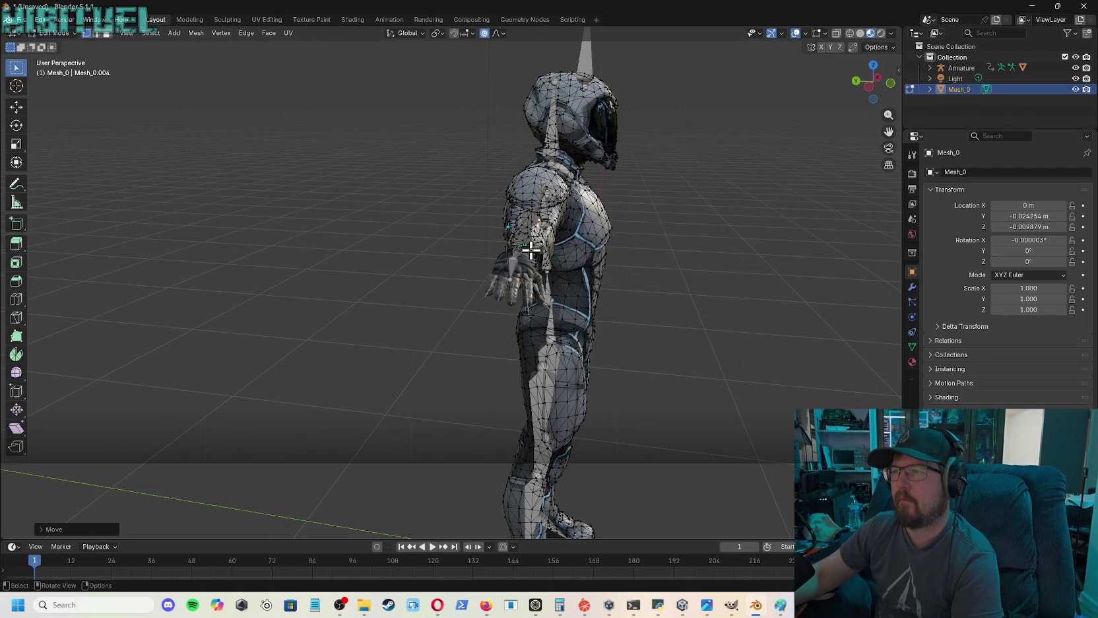
pyautogui.press('g')
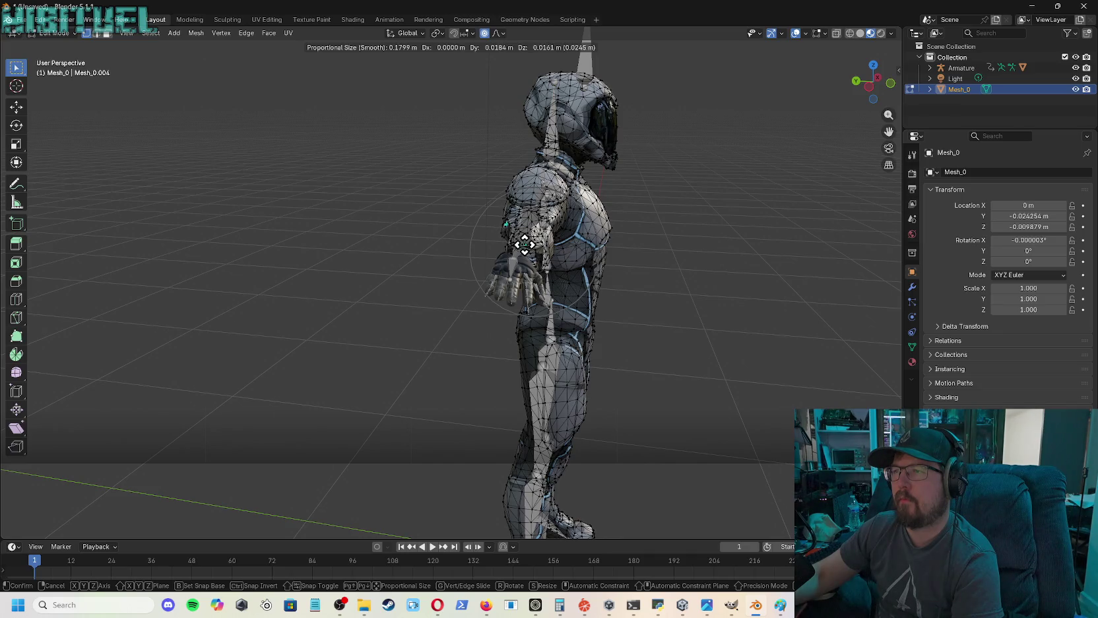
pyautogui.rightClick(527, 244)
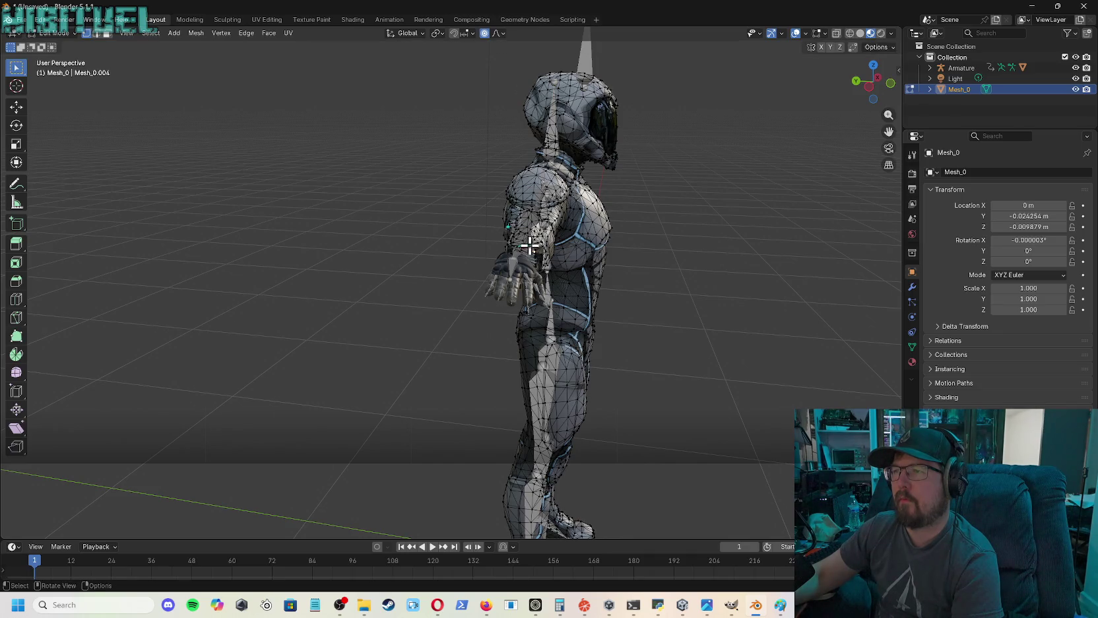
# - Redo the move, shifting the arm vertices about 0.0153 m toward the arm bones
pyautogui.press('g')
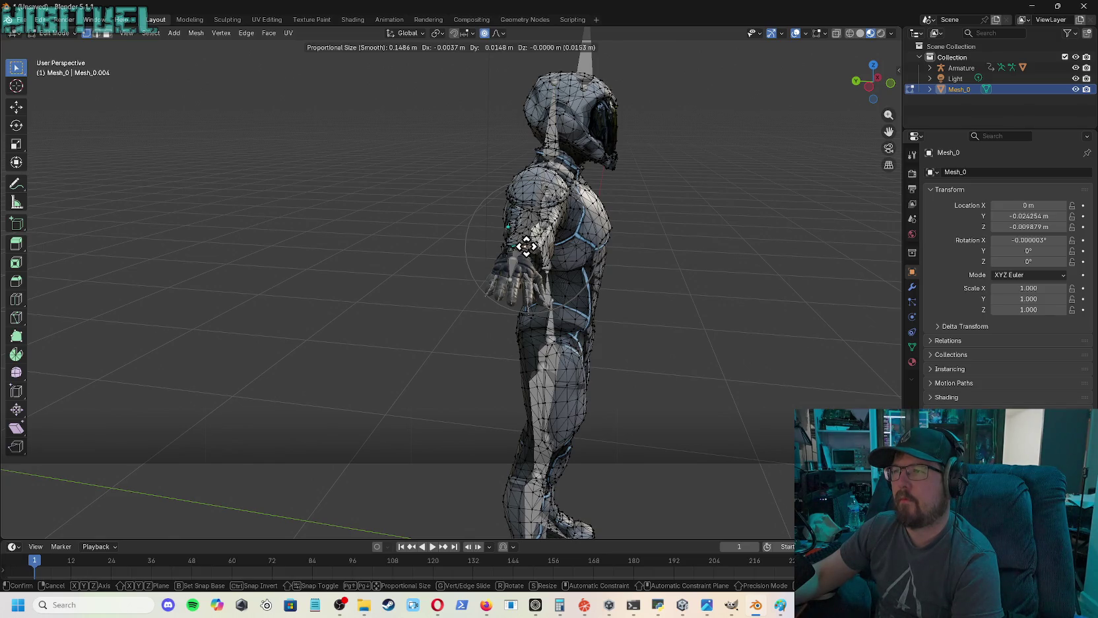
pyautogui.click(527, 245)
pyautogui.moveTo(527, 246); pyautogui.dragTo(527, 246, button='middle')
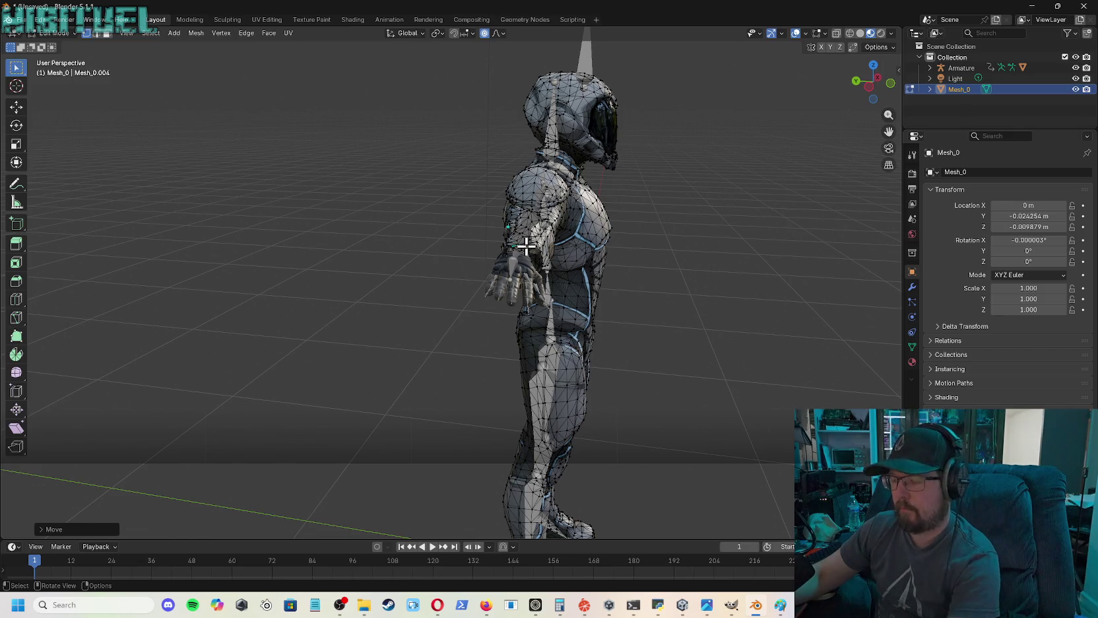
pyautogui.press('KP_Decimal')
pyautogui.scroll(-2, 527, 246)
pyautogui.scroll(-2, 527, 245)
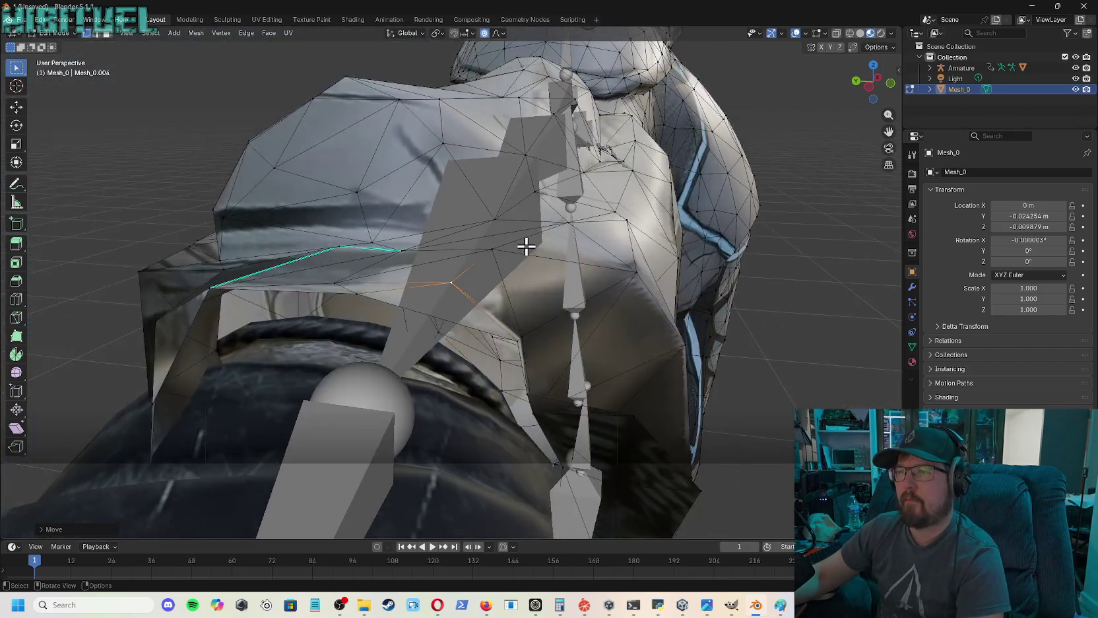
# - Move the vertices near the wrist with an enlarged proportional falloff radius
pyautogui.scroll(-2, 526, 245)
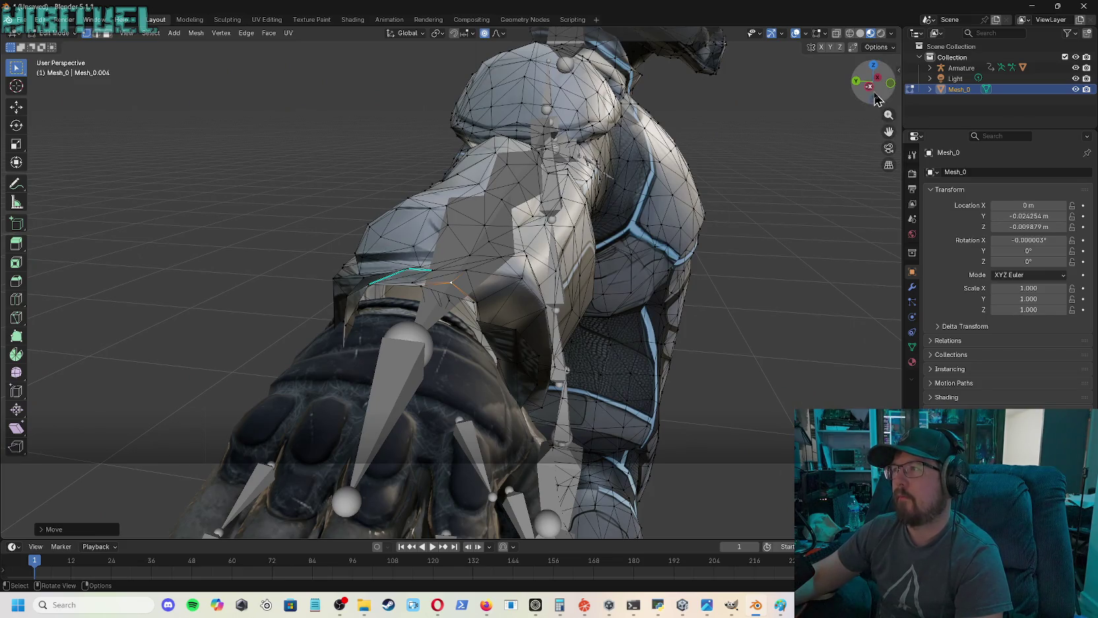
pyautogui.moveTo(887, 127); pyautogui.dragTo(889, 131)
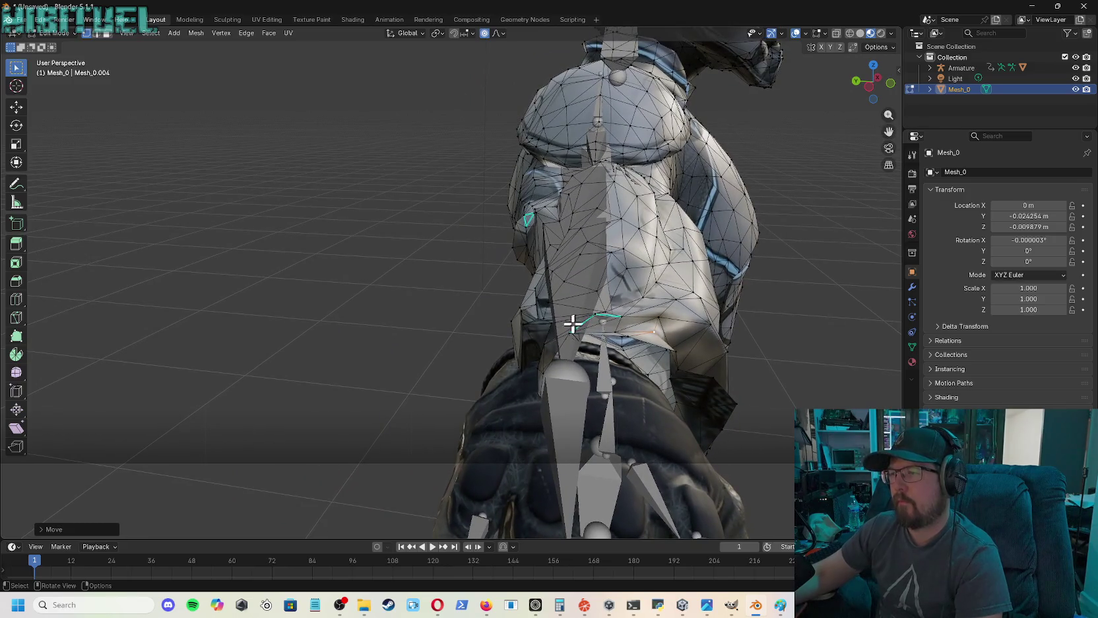
pyautogui.press('g')
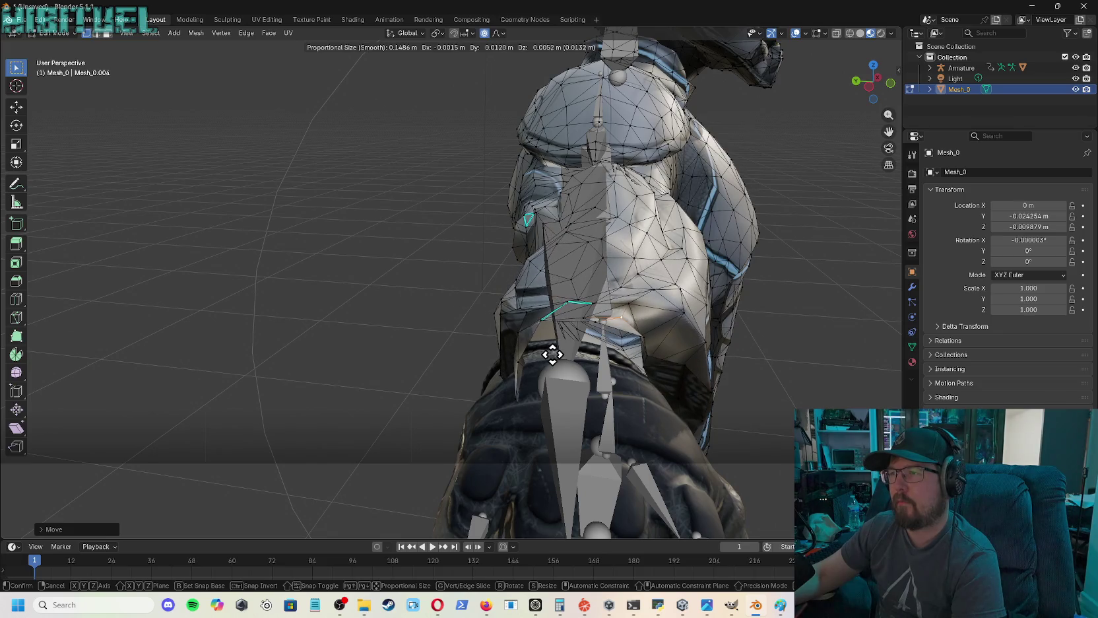
pyautogui.scroll(-8, 551, 354)
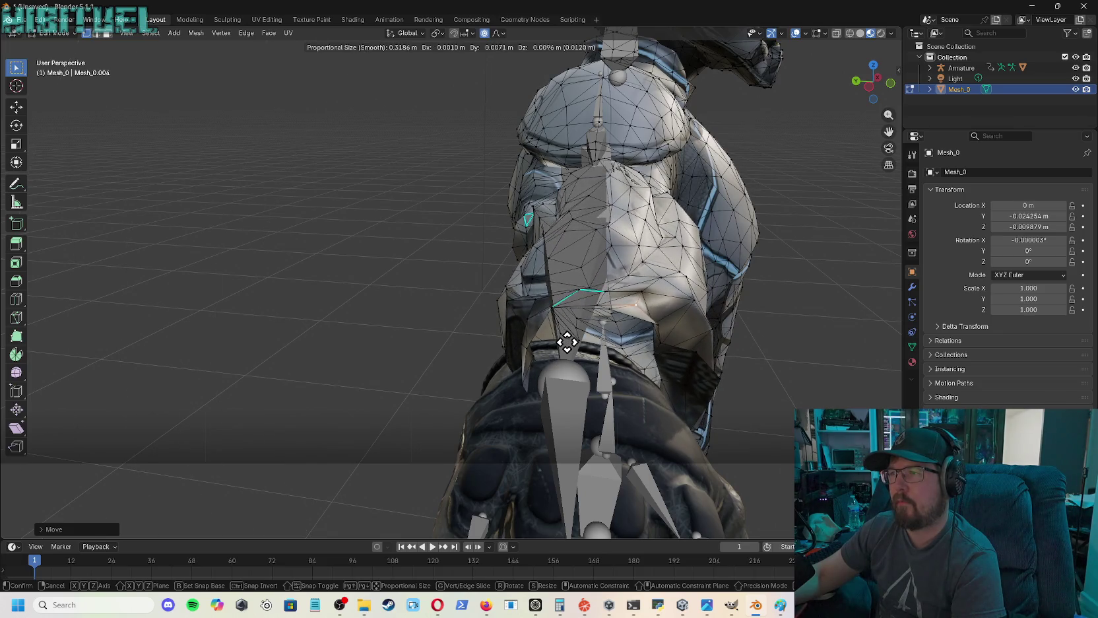
pyautogui.scroll(-1, 558, 330)
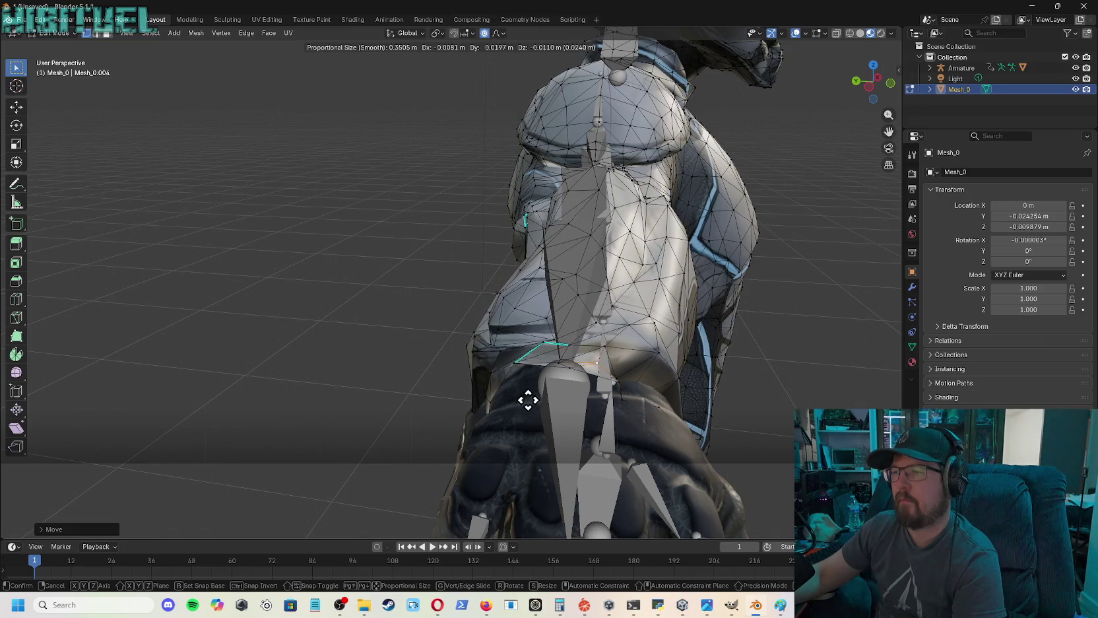
pyautogui.click(528, 399)
# - From a low side view, move the wrist vertices again so the sleeve wraps the forearm bone
pyautogui.moveTo(873, 81)
pyautogui.mouseDown()
pyautogui.moveTo(858, 105)
pyautogui.moveTo(673, 218)
pyautogui.mouseUp()
pyautogui.press('g')
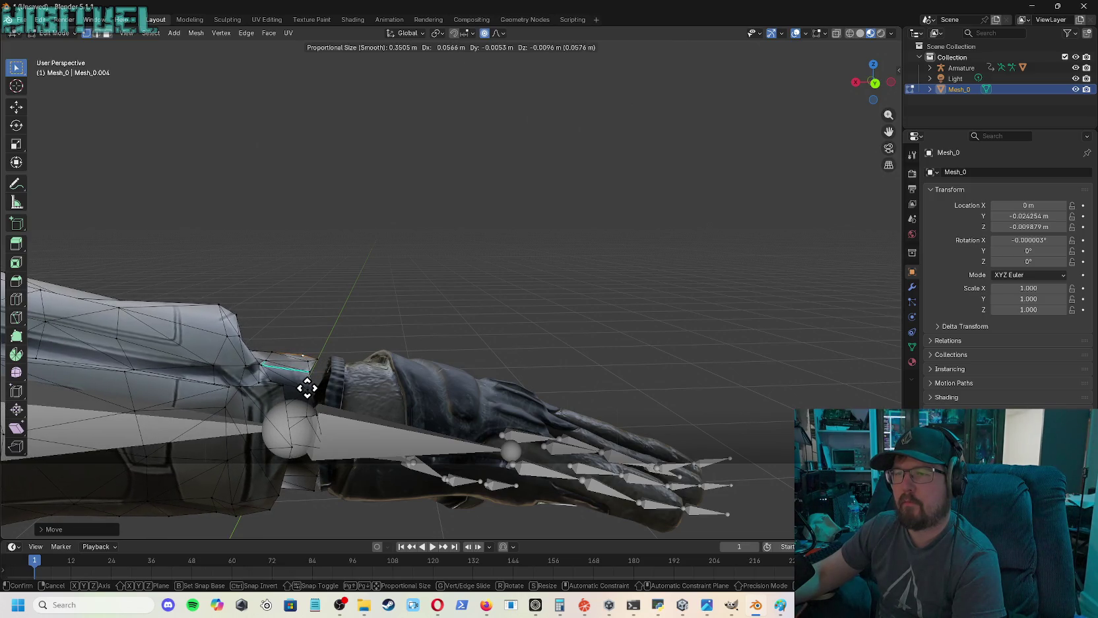
pyautogui.click(307, 388)
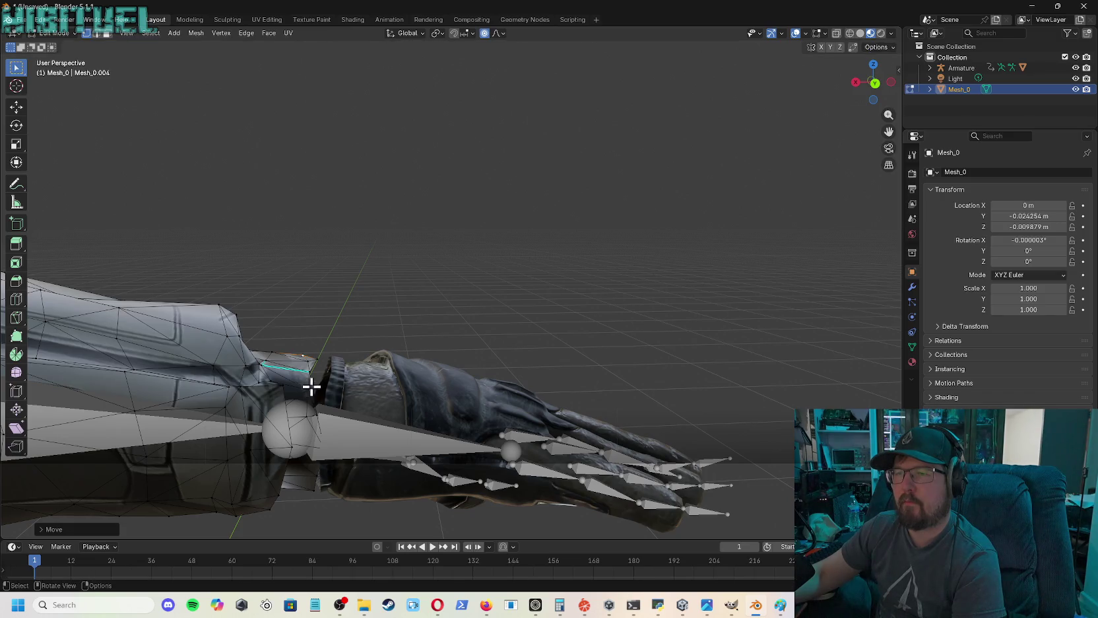
pyautogui.moveTo(871, 84); pyautogui.dragTo(855, 92)
pyautogui.moveTo(433, 298)
pyautogui.mouseDown(button='middle')
pyautogui.moveTo(662, 381)
pyautogui.moveTo(642, 196)
pyautogui.moveTo(594, 217)
pyautogui.moveTo(542, 198)
pyautogui.moveTo(561, 185)
pyautogui.moveTo(548, 198)
pyautogui.mouseUp(button='middle')
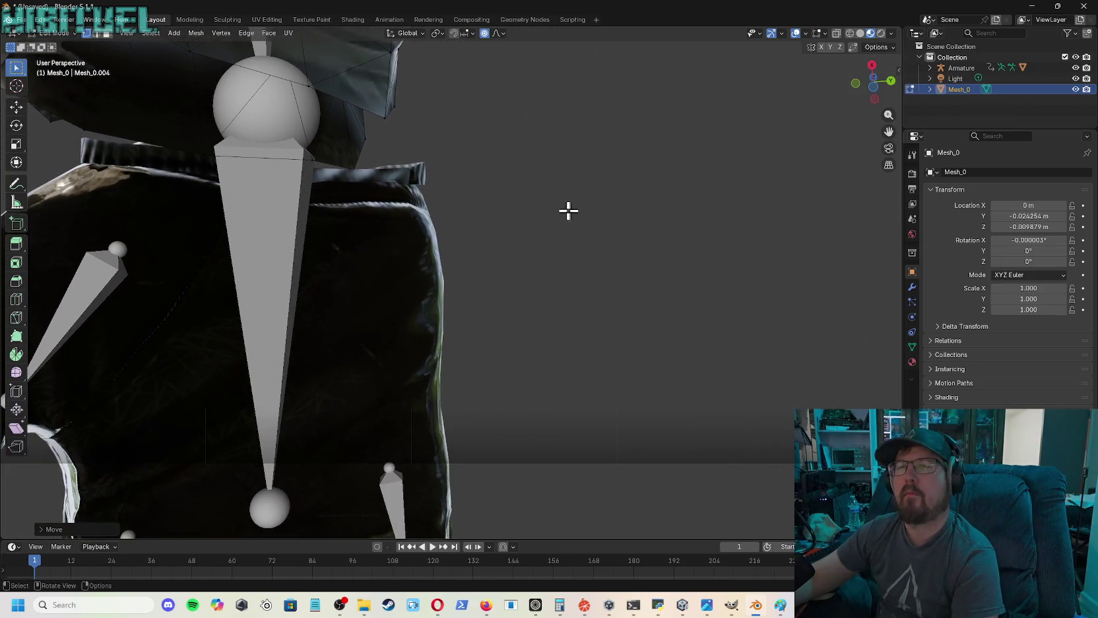
# - Move the wrist cuff vertices about 0.0146 m onto the wrist joint and inspect the arm
pyautogui.scroll(-3, 577, 209)
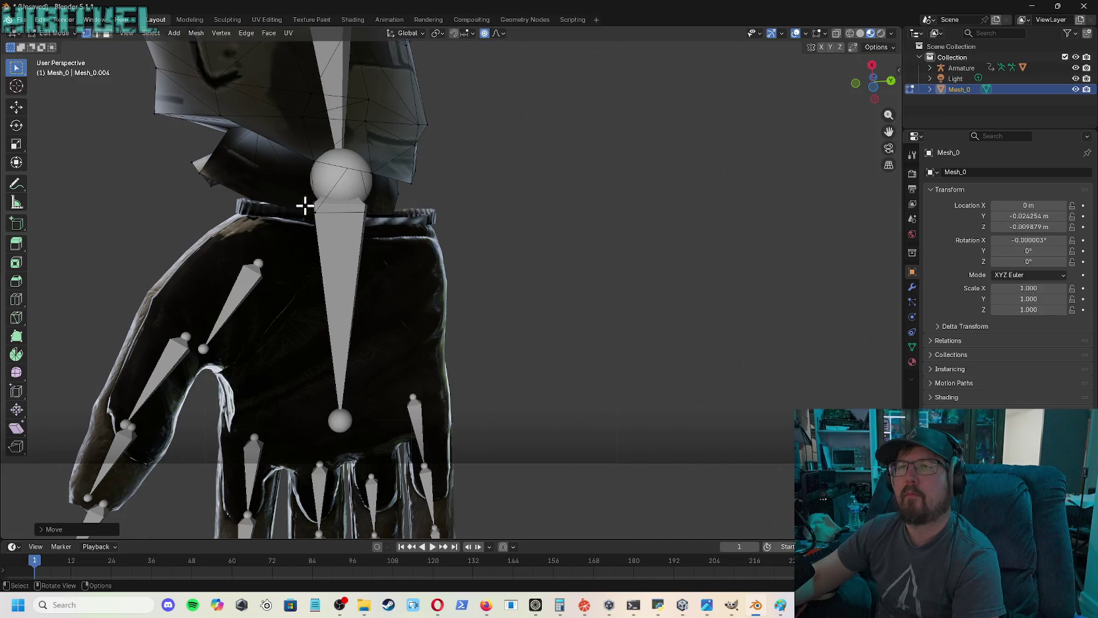
pyautogui.press('g')
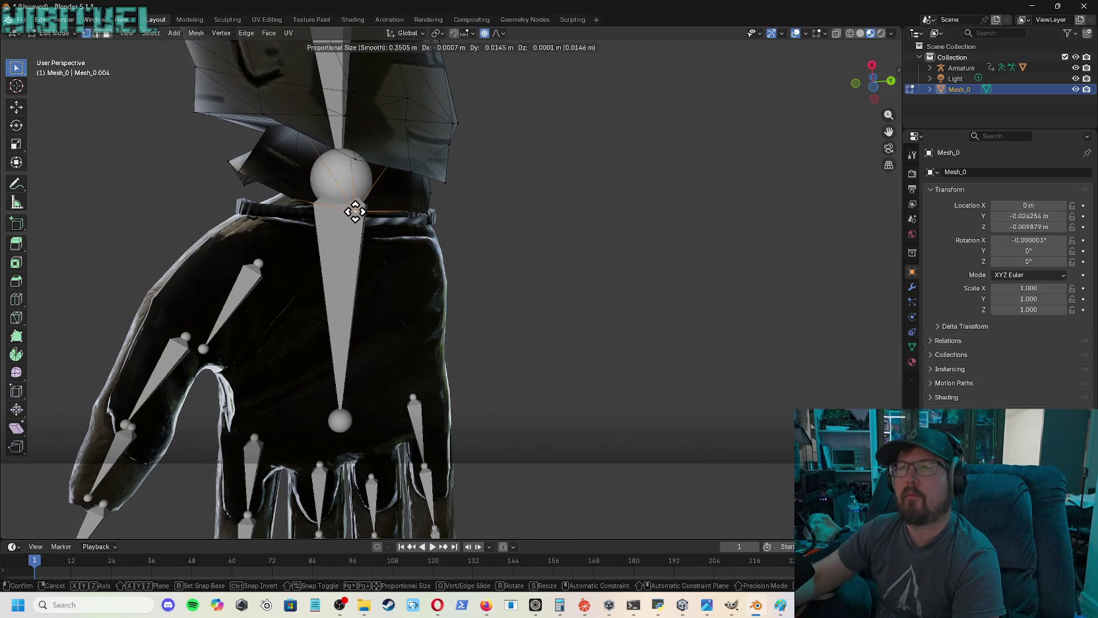
pyautogui.click(355, 211)
pyautogui.moveTo(873, 84); pyautogui.dragTo(873, 83)
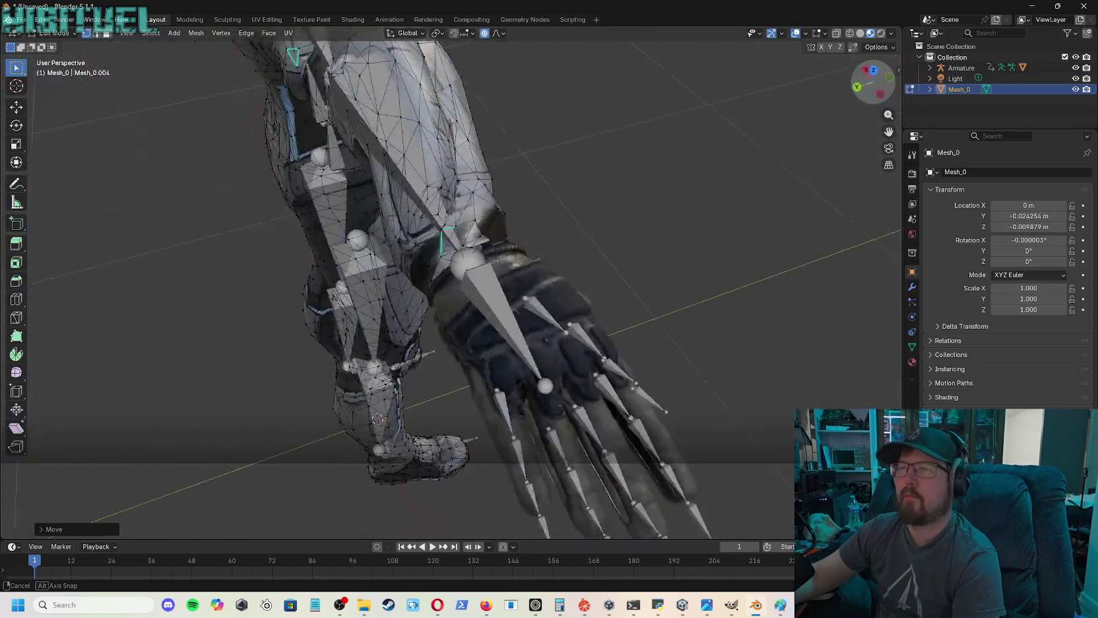
pyautogui.moveTo(548, 264)
pyautogui.mouseDown(button='middle')
pyautogui.moveTo(575, 238)
pyautogui.moveTo(548, 317)
pyautogui.moveTo(548, 448)
pyautogui.mouseUp(button='middle')
pyautogui.scroll(-3, 809, 110)
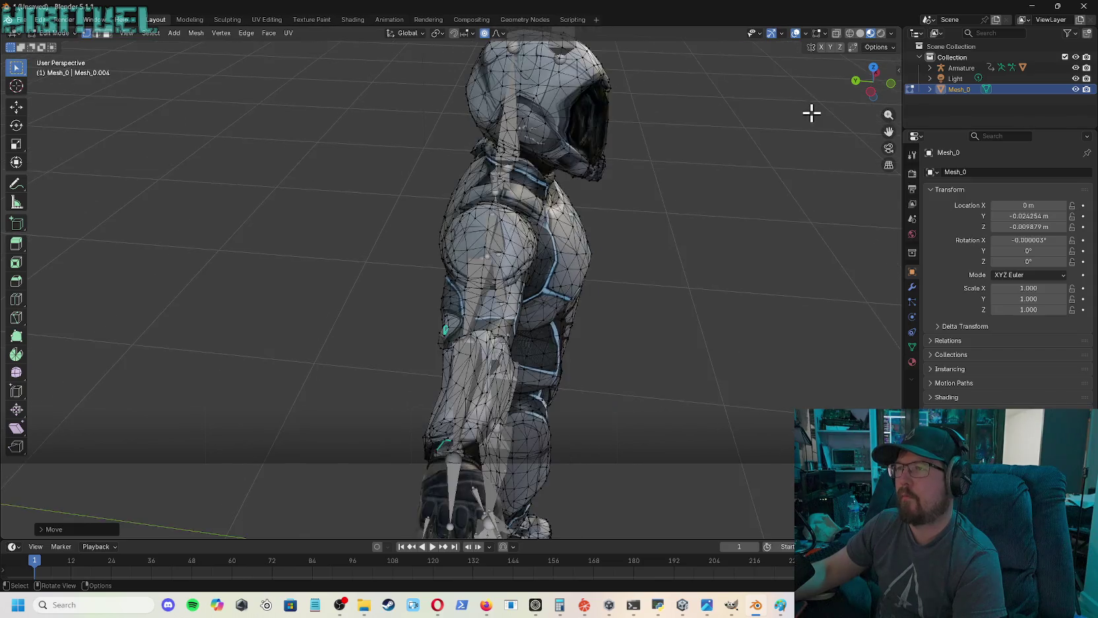
# - From a top view, start moving the left-hand forearm vertices 0.0236 m along Y with 0.2176 m falloff
pyautogui.scroll(-2, 824, 81)
pyautogui.moveTo(870, 81); pyautogui.dragTo(872, 132)
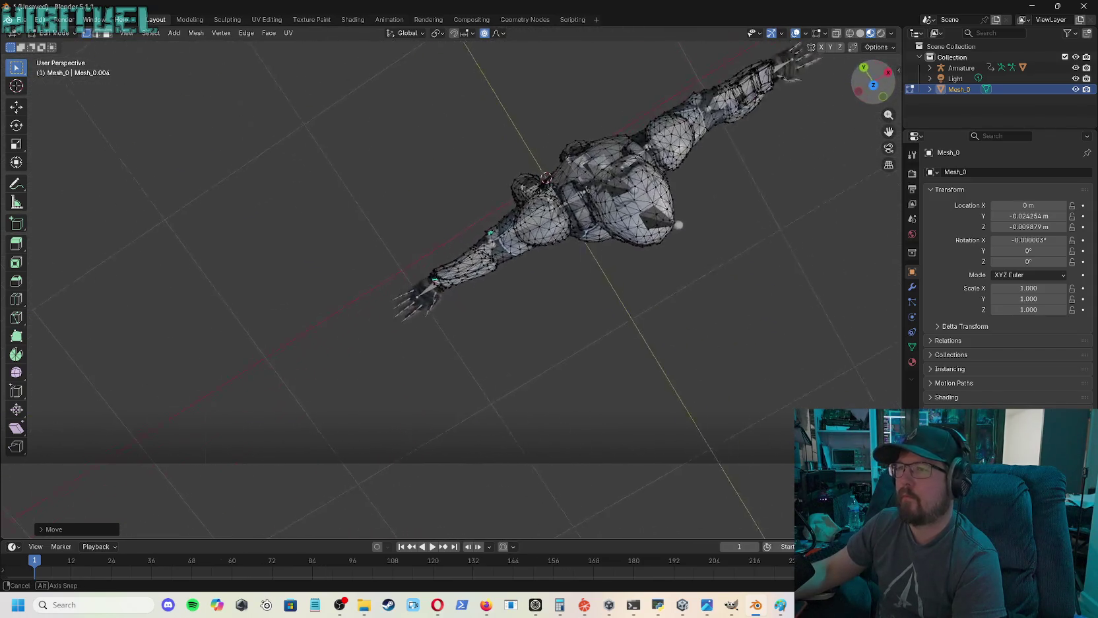
pyautogui.moveTo(872, 82); pyautogui.dragTo(888, 119)
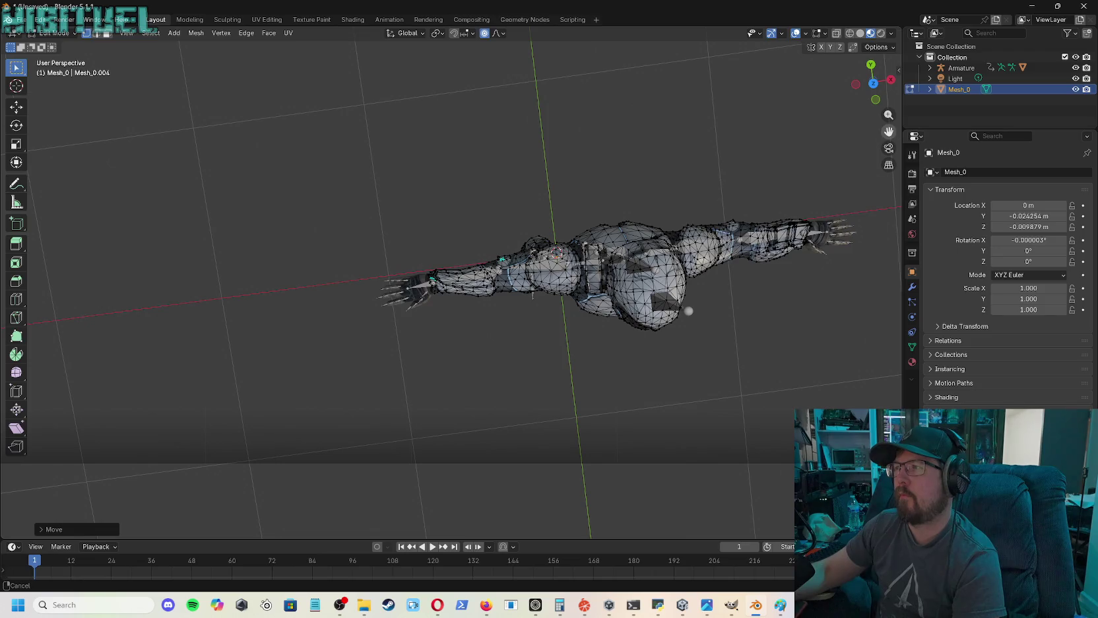
pyautogui.moveTo(889, 116)
pyautogui.mouseDown()
pyautogui.moveTo(786, 131)
pyautogui.moveTo(843, 129)
pyautogui.mouseUp()
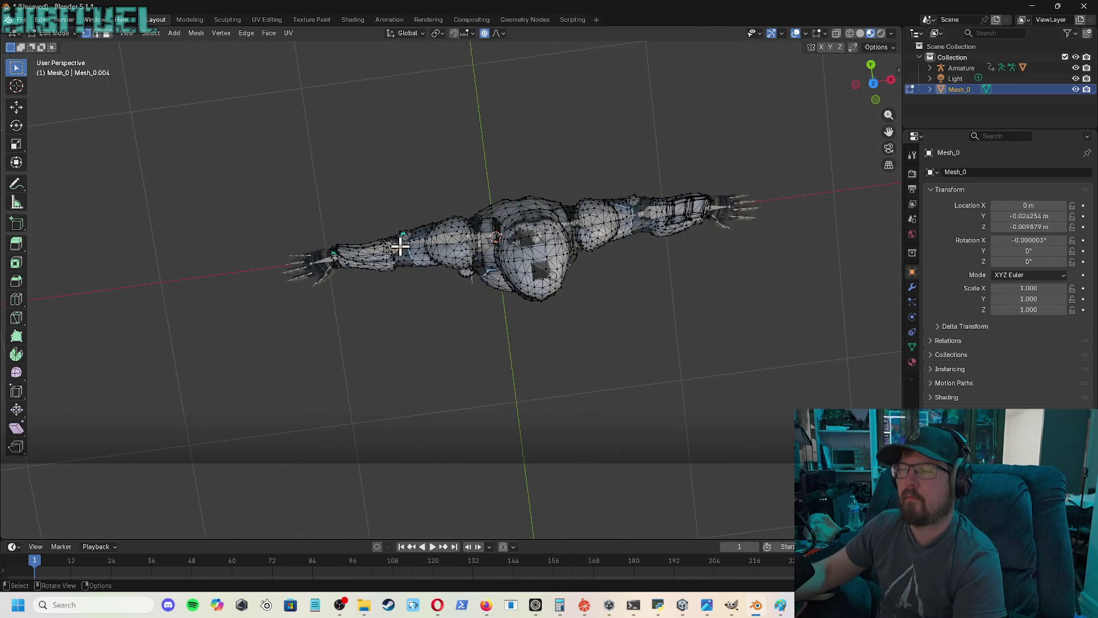
pyautogui.press('g')
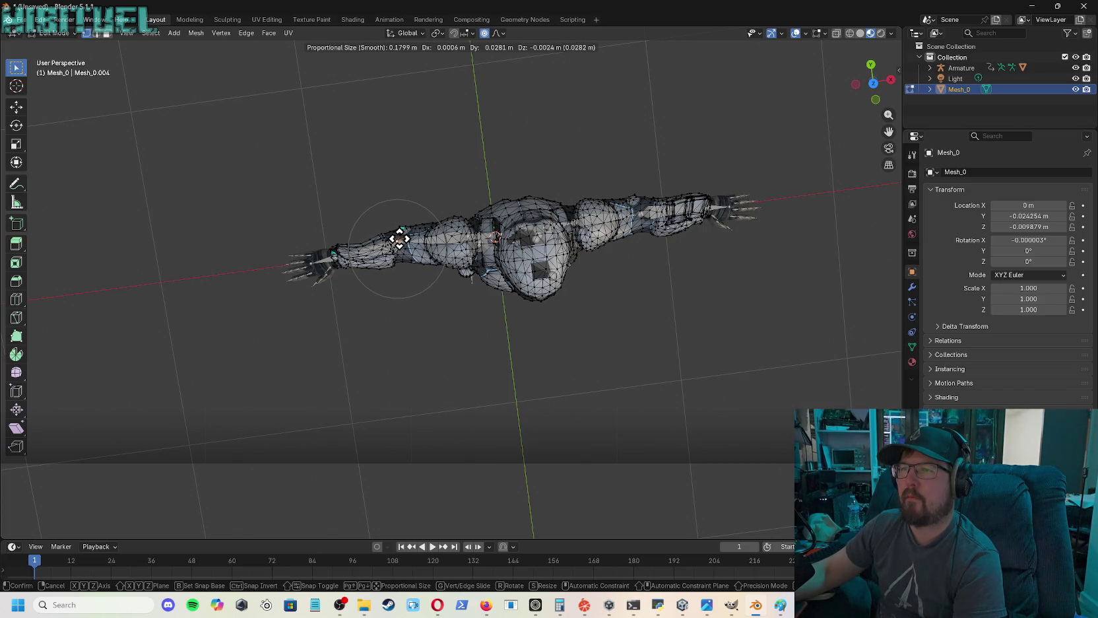
pyautogui.scroll(1, 399, 241)
pyautogui.scroll(-1, 399, 240)
pyautogui.scroll(-1, 399, 240)
pyautogui.scroll(-1, 399, 240)
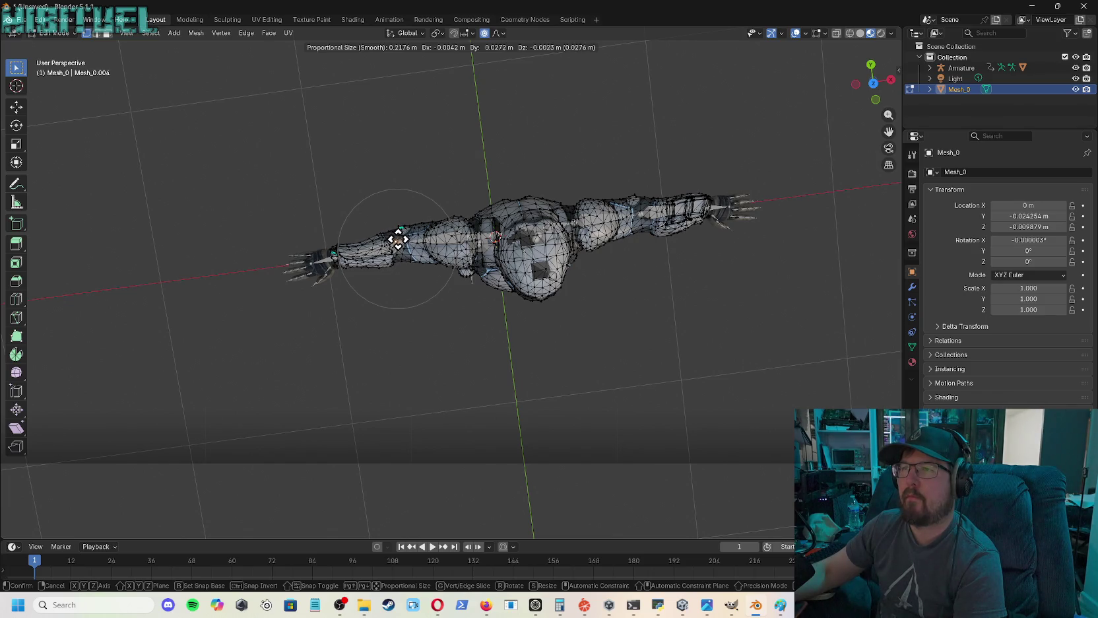
# - Confirm the proportional forearm move, then orbit under the arm to inspect the wrist from below
pyautogui.click(398, 240)
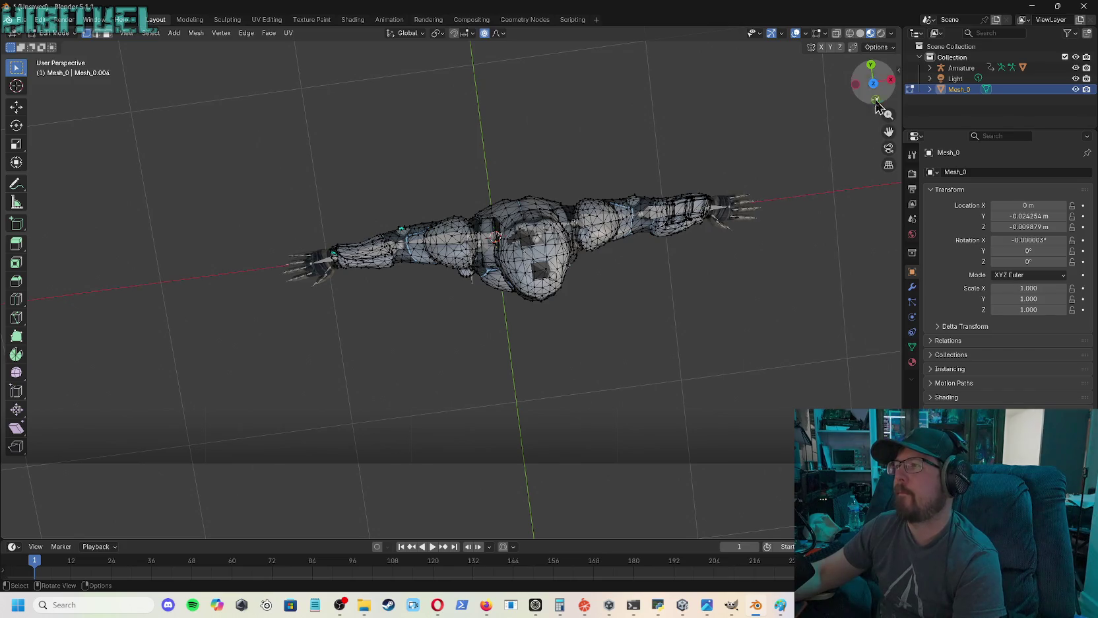
pyautogui.moveTo(873, 83)
pyautogui.mouseDown()
pyautogui.moveTo(881, 90)
pyautogui.moveTo(873, 83)
pyautogui.mouseUp()
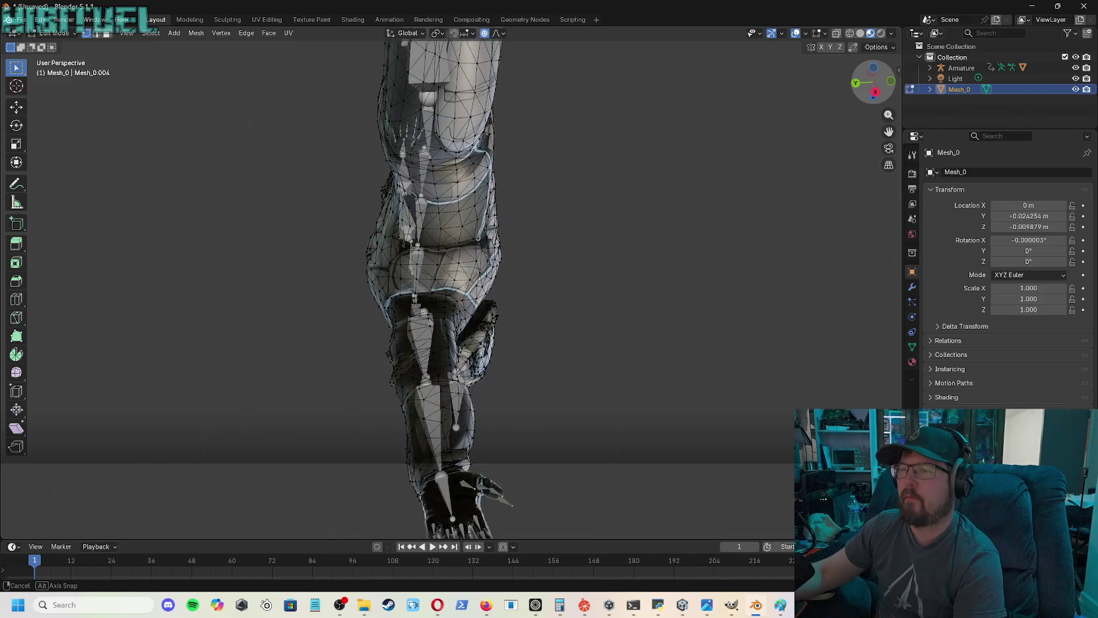
pyautogui.moveTo(874, 83)
pyautogui.mouseDown()
pyautogui.moveTo(872, 93)
pyautogui.moveTo(873, 82)
pyautogui.mouseUp()
pyautogui.scroll(3, 662, 147)
pyautogui.scroll(3, 731, 106)
pyautogui.moveTo(889, 132); pyautogui.dragTo(889, 27)
pyautogui.moveTo(894, 101); pyautogui.dragTo(891, 40)
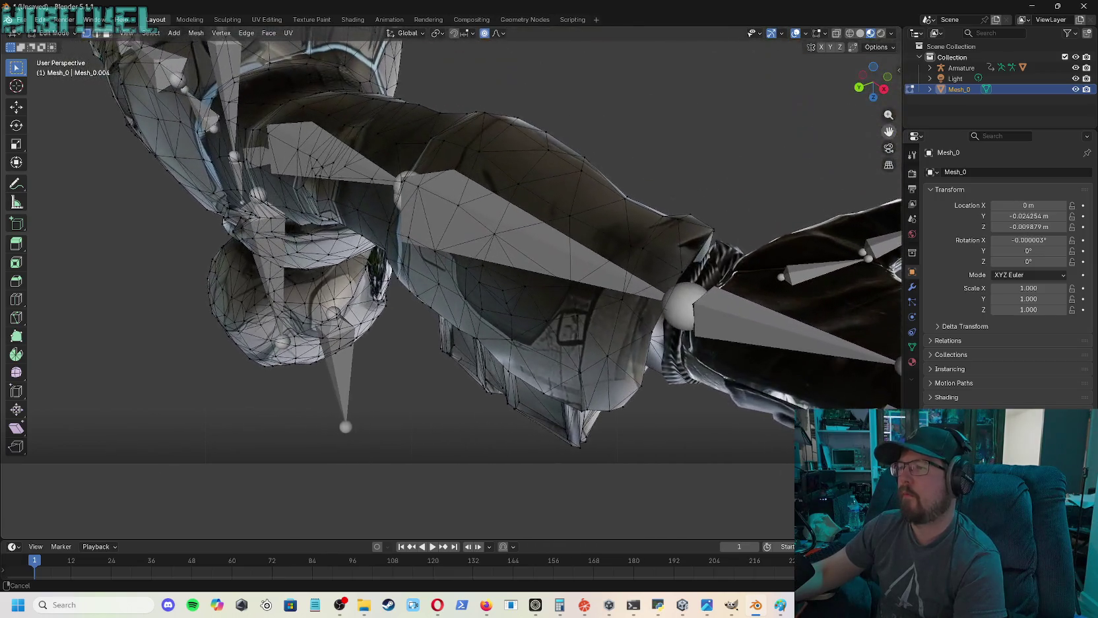
pyautogui.moveTo(891, 40)
pyautogui.mouseDown()
pyautogui.moveTo(897, 92)
pyautogui.moveTo(888, 116)
pyautogui.moveTo(896, 93)
pyautogui.moveTo(873, 117)
pyautogui.mouseUp()
pyautogui.scroll(6, 598, 179)
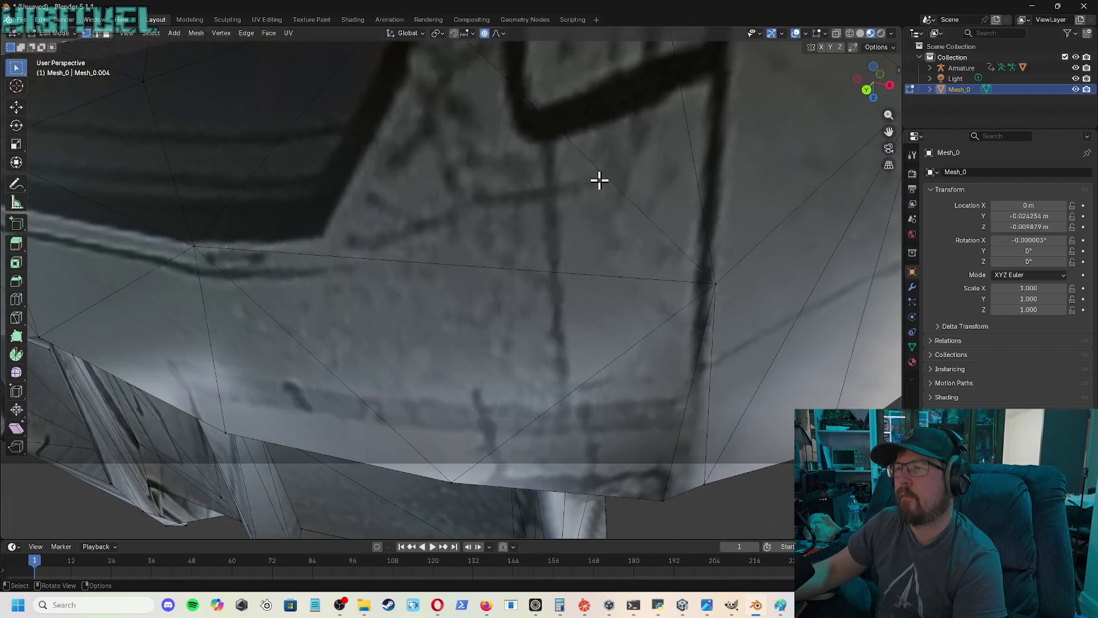
pyautogui.scroll(-3, 601, 176)
pyautogui.moveTo(872, 80); pyautogui.dragTo(867, 87)
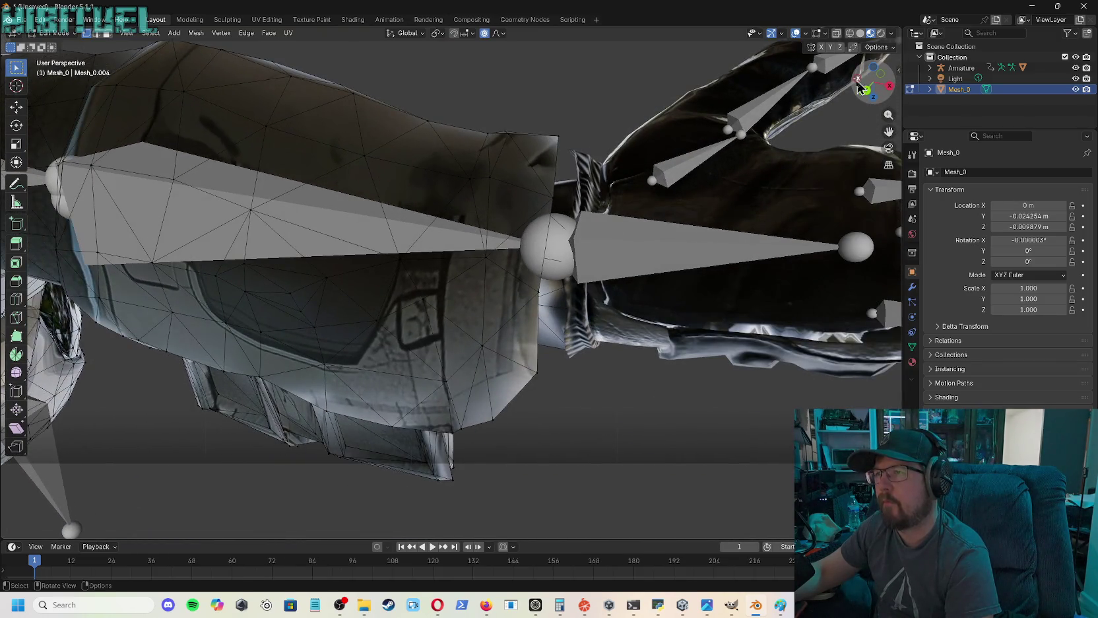
# - Move the armour's wrist-edge vertex toward the hand with a proportional falloff of about 0.29 m
pyautogui.click(556, 200)
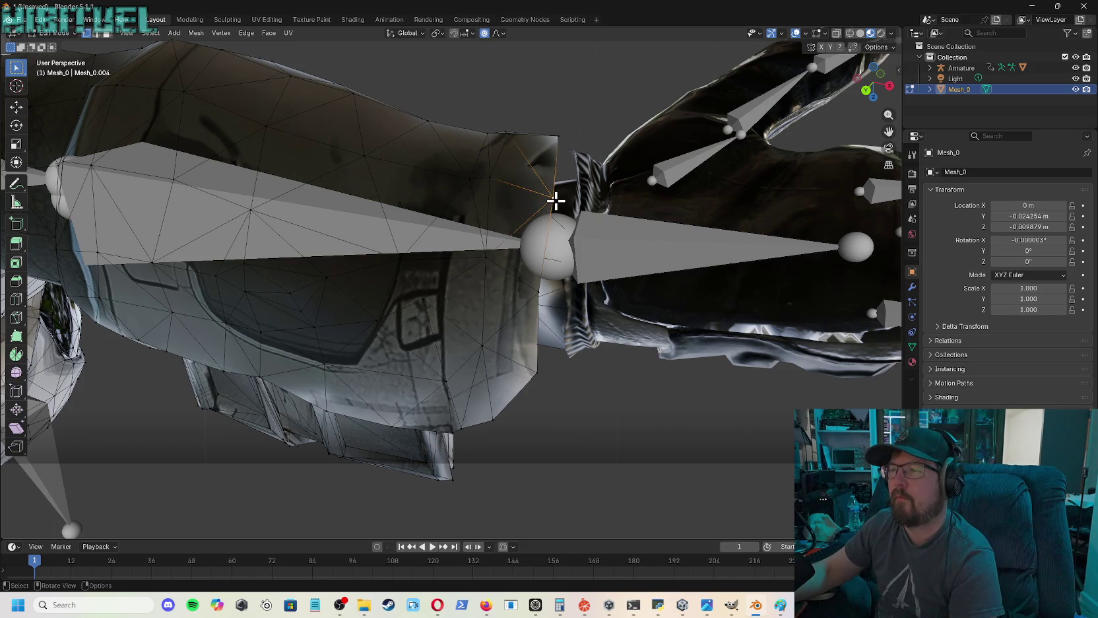
pyautogui.press('g')
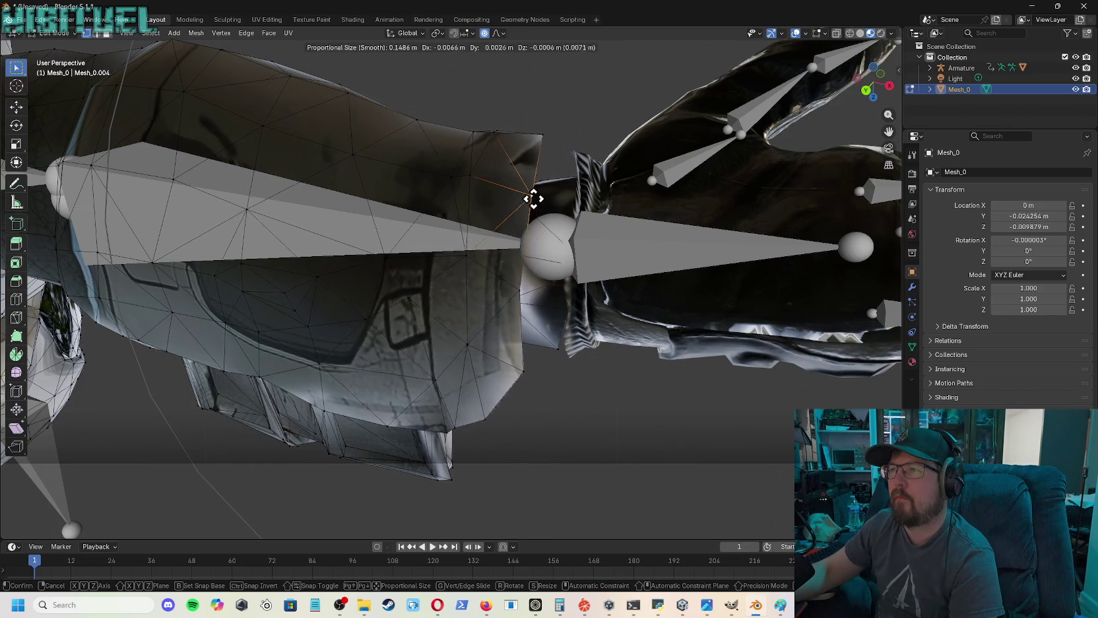
pyautogui.scroll(-1, 516, 196)
pyautogui.scroll(-1, 516, 196)
pyautogui.scroll(-1, 516, 196)
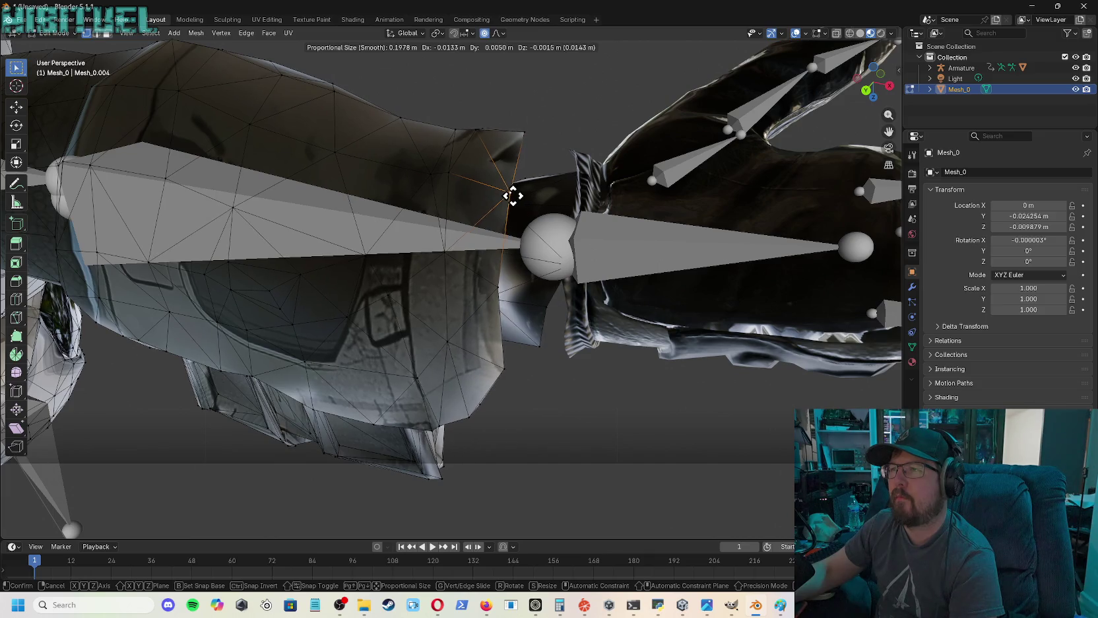
pyautogui.scroll(-1, 511, 195)
pyautogui.scroll(-1, 509, 195)
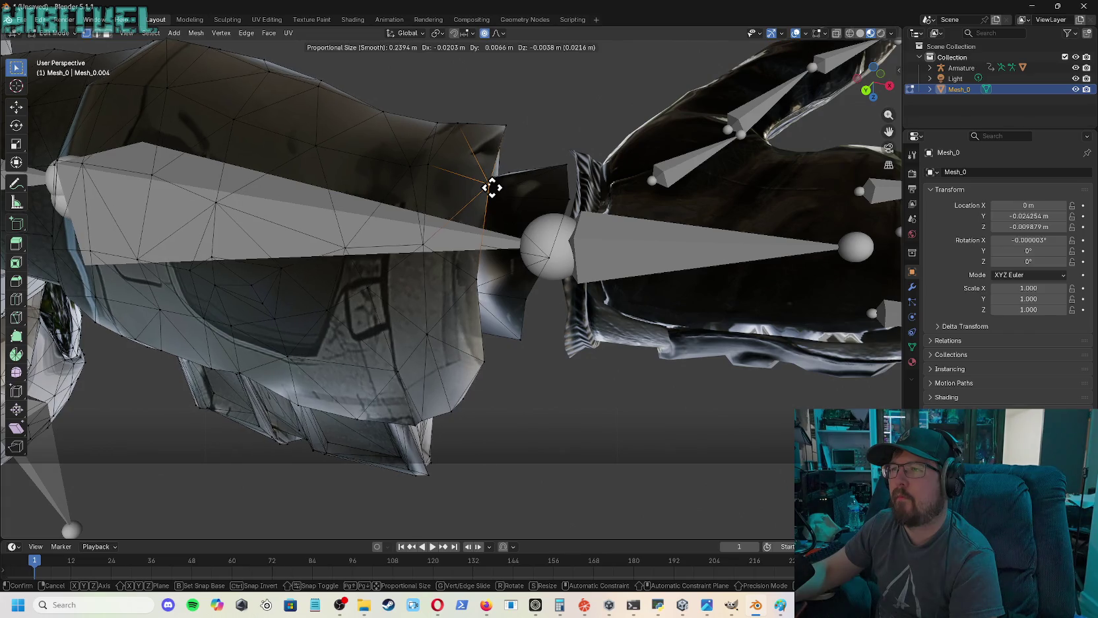
pyautogui.scroll(-1, 491, 187)
pyautogui.scroll(-1, 492, 187)
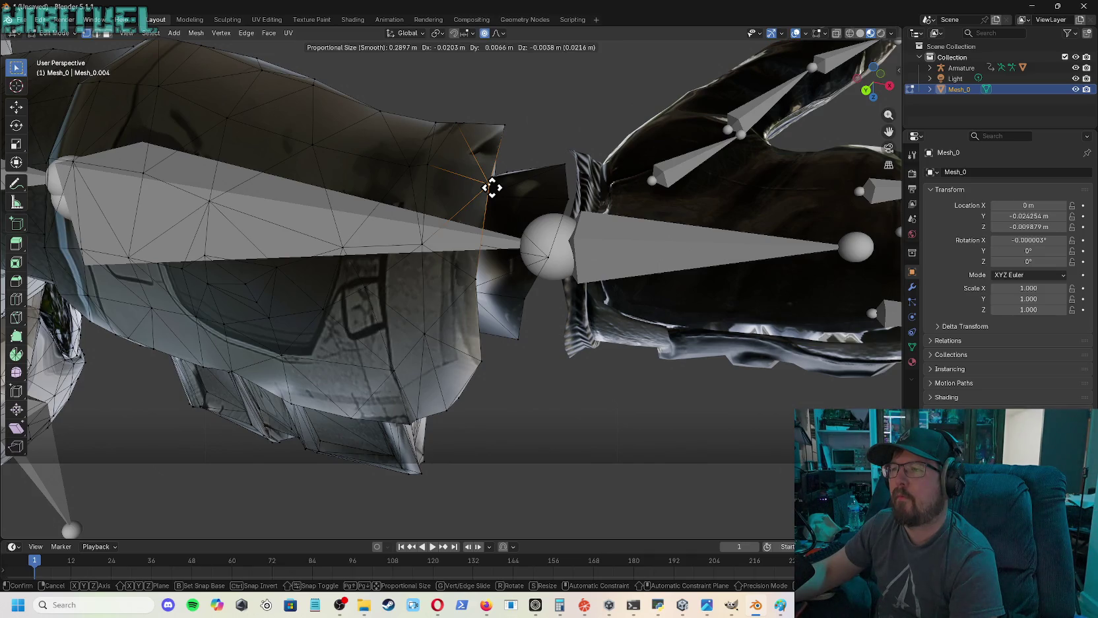
pyautogui.click(492, 187)
pyautogui.moveTo(858, 74)
pyautogui.mouseDown()
pyautogui.moveTo(878, 85)
pyautogui.moveTo(885, 132)
pyautogui.moveTo(878, 80)
pyautogui.mouseUp()
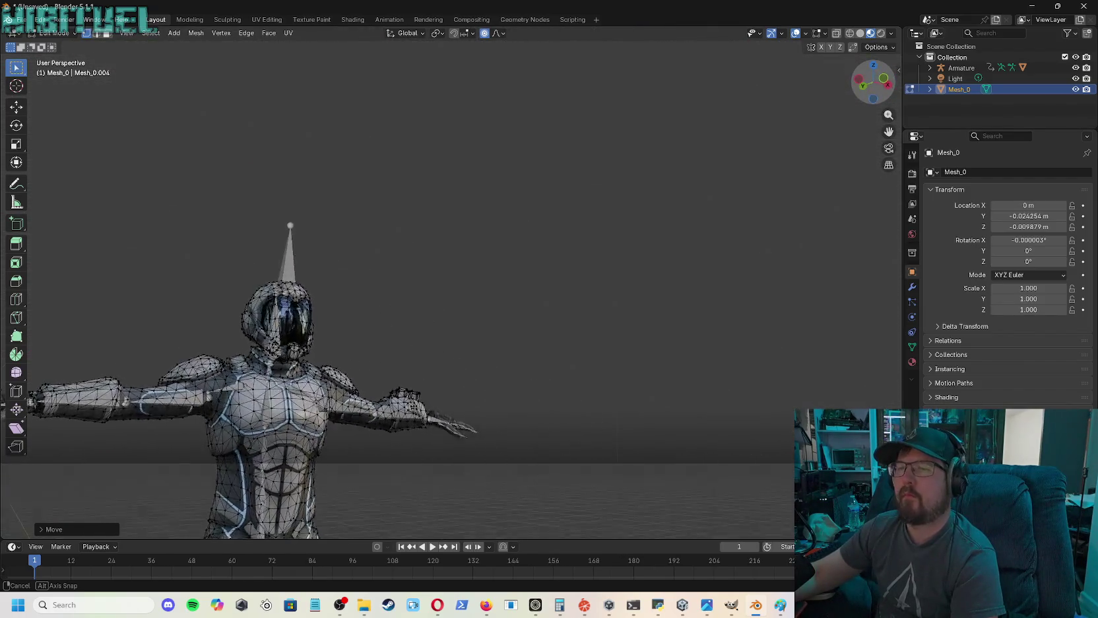
pyautogui.moveTo(878, 81); pyautogui.dragTo(212, 82)
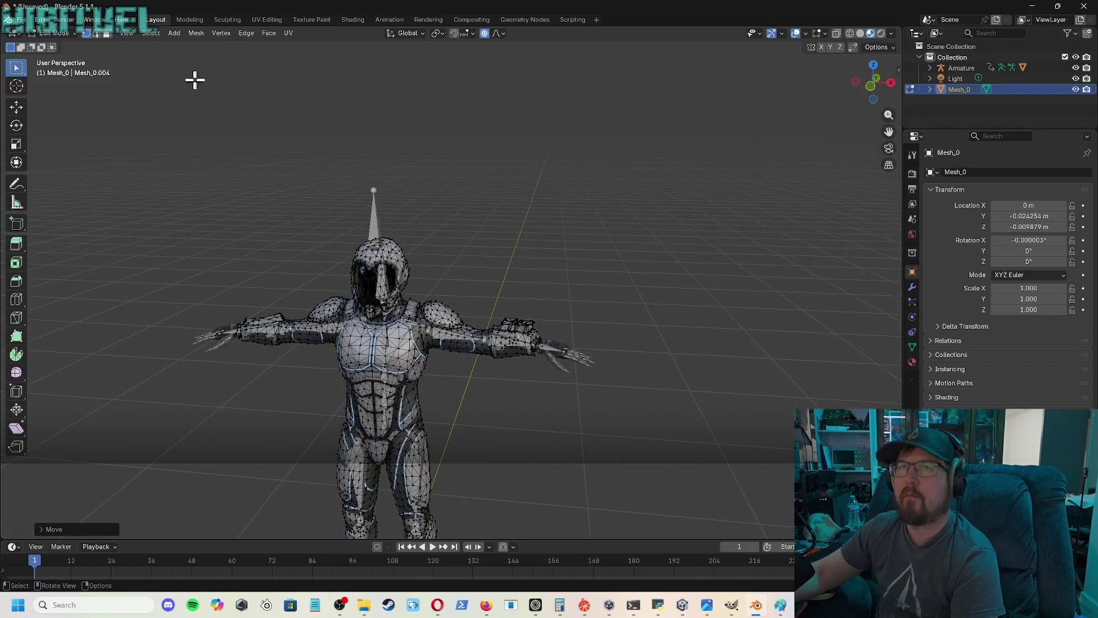
pyautogui.click(54, 33)
pyautogui.click(61, 46)
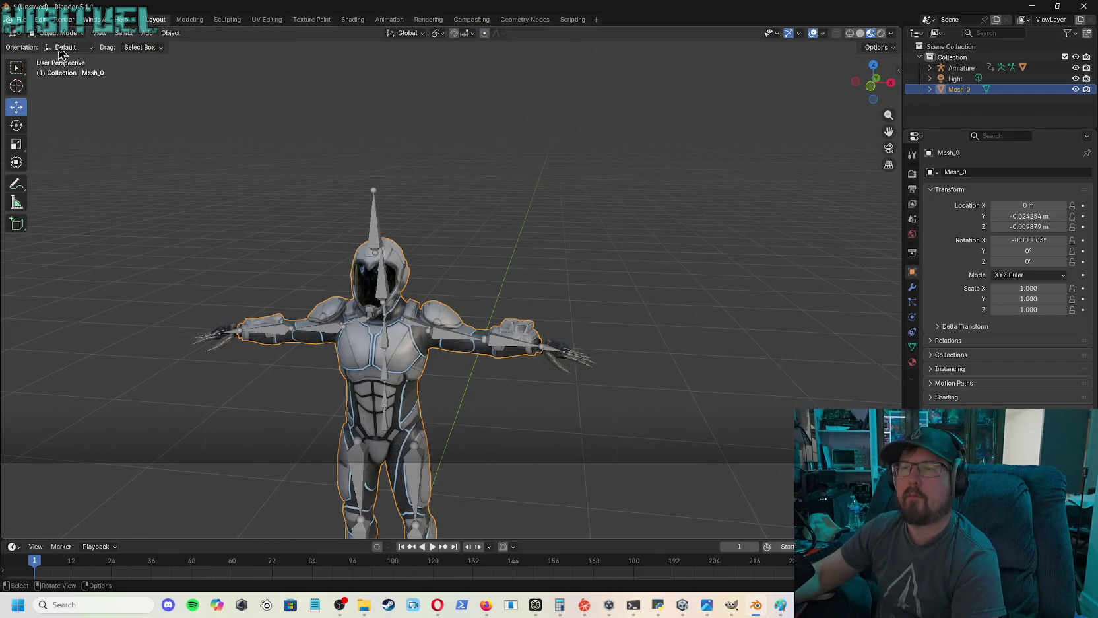
pyautogui.moveTo(140, 165); pyautogui.dragTo(657, 566)
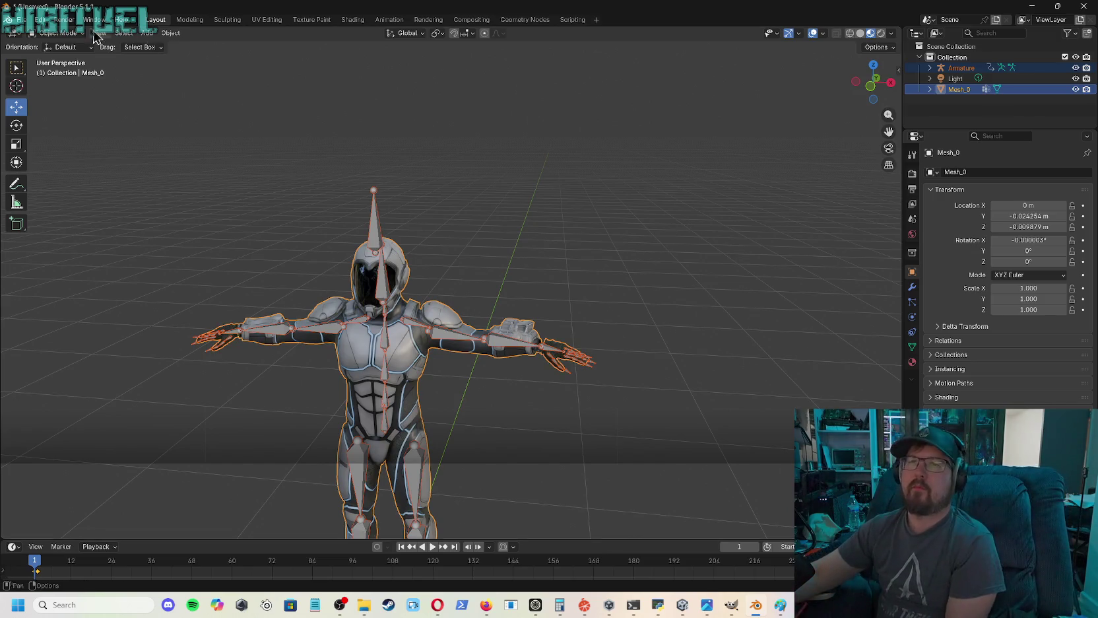
pyautogui.click(338, 183)
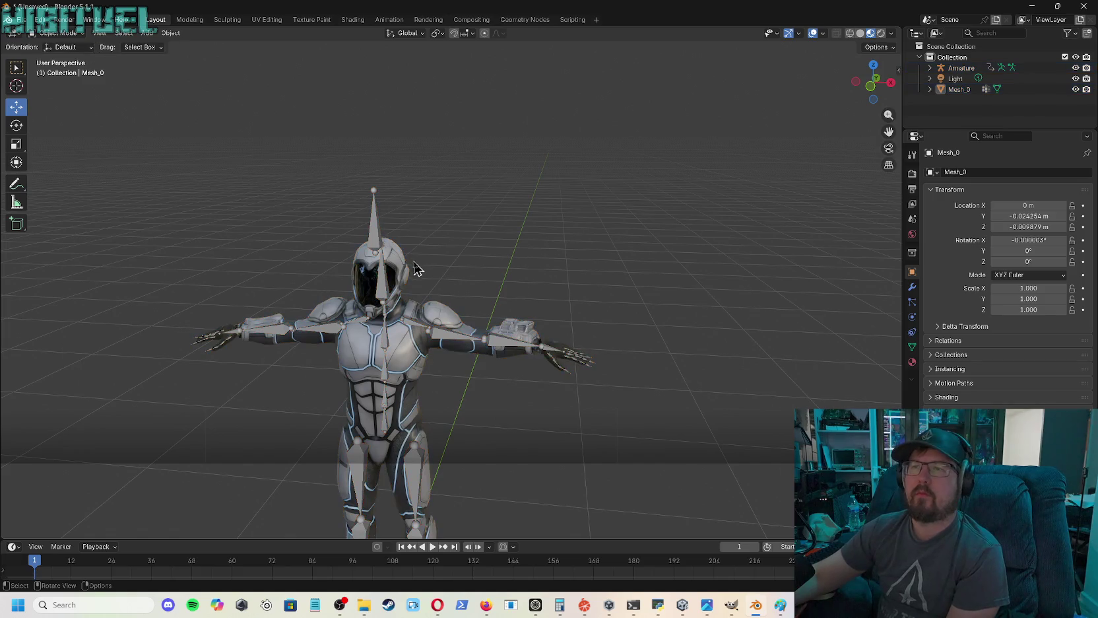
pyautogui.click(405, 276)
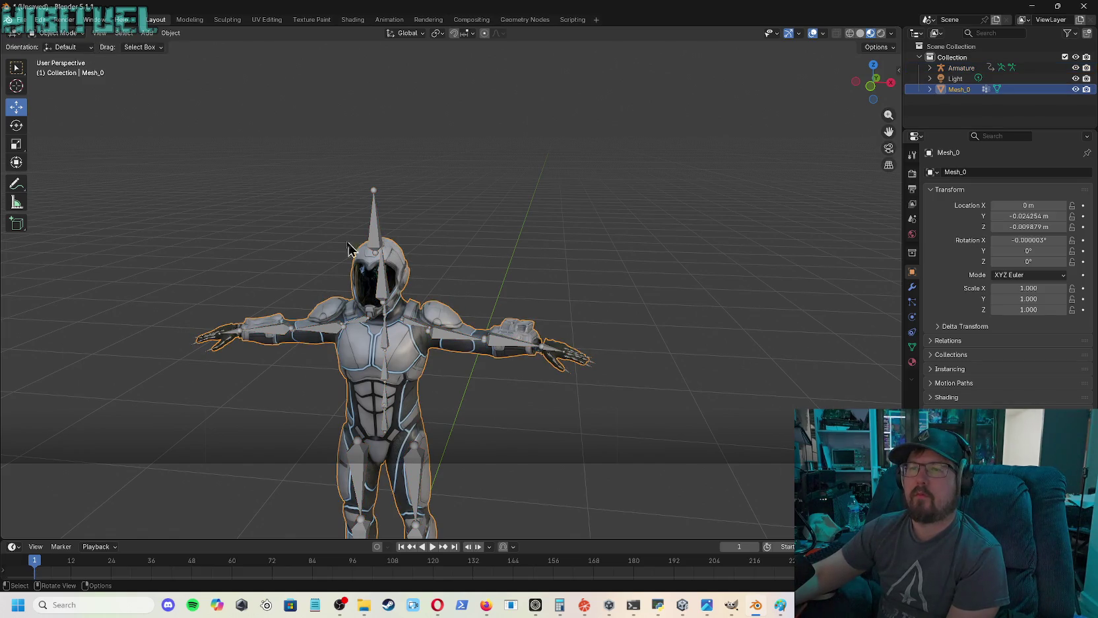
pyautogui.click(66, 33)
pyautogui.click(57, 57)
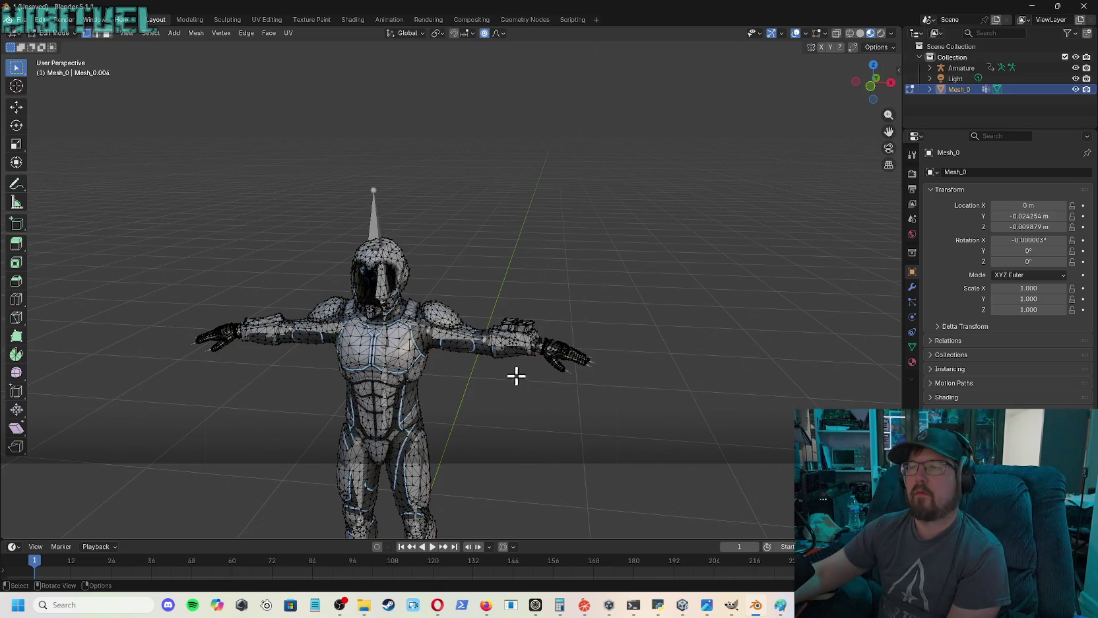
# - Zoom in and pan until the whole forearm and hand fill the view
pyautogui.scroll(3, 611, 363)
pyautogui.scroll(3, 611, 363)
pyautogui.scroll(1, 628, 363)
pyautogui.scroll(2, 630, 366)
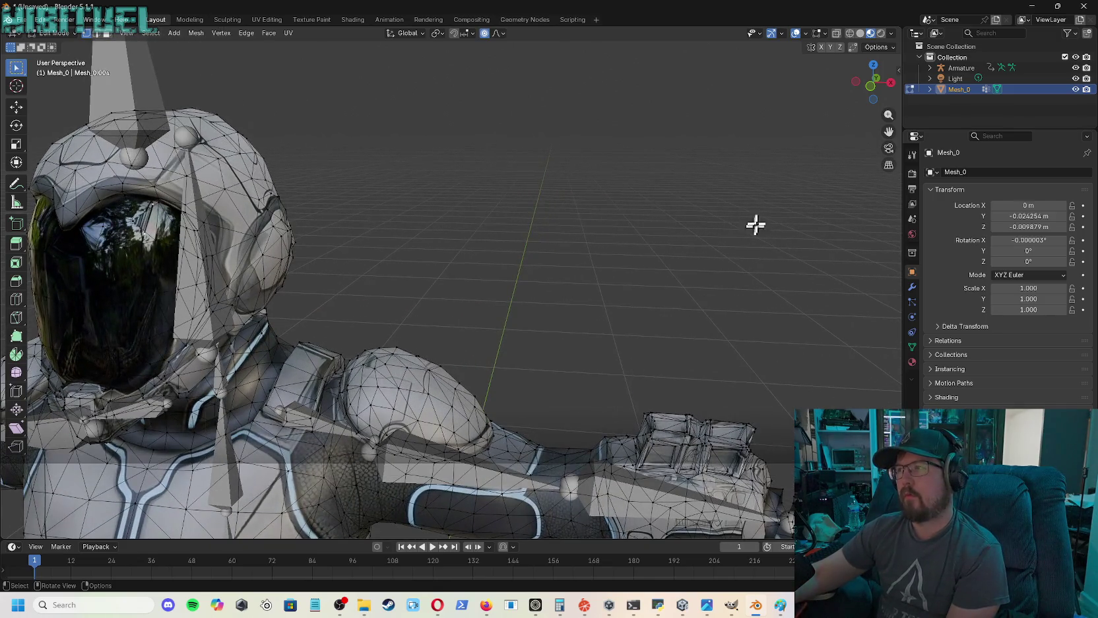
pyautogui.moveTo(888, 130); pyautogui.dragTo(724, 90)
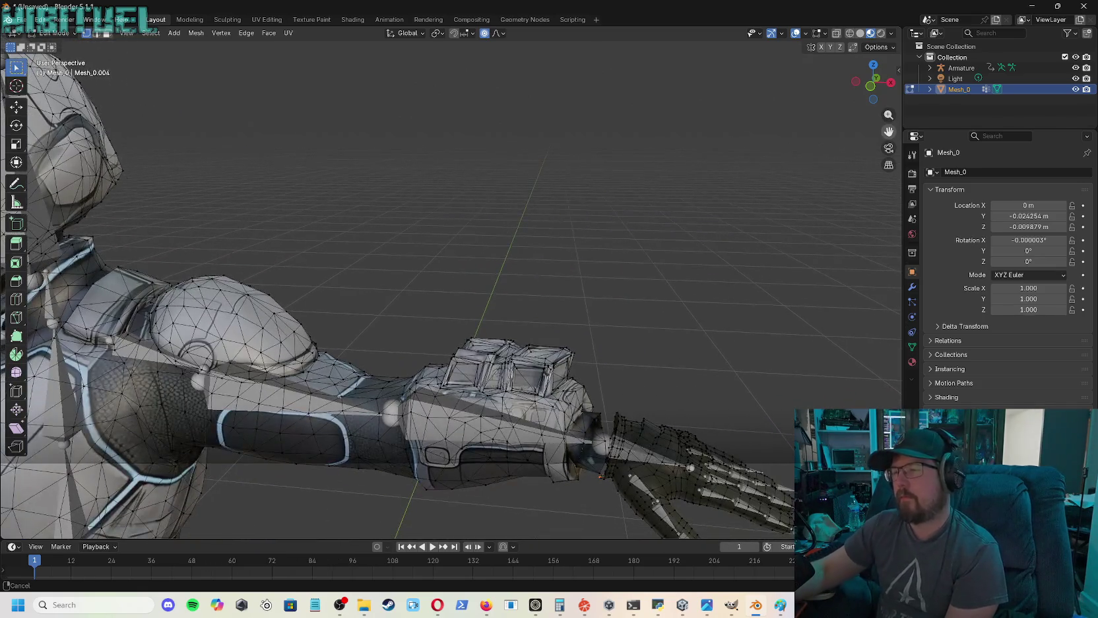
pyautogui.moveTo(723, 90); pyautogui.dragTo(660, 66)
pyautogui.scroll(1, 628, 569)
# - Frame the selected wrist vertex and orbit to look into the wrist seam
pyautogui.moveTo(613, 488); pyautogui.dragTo(596, 465, button='middle')
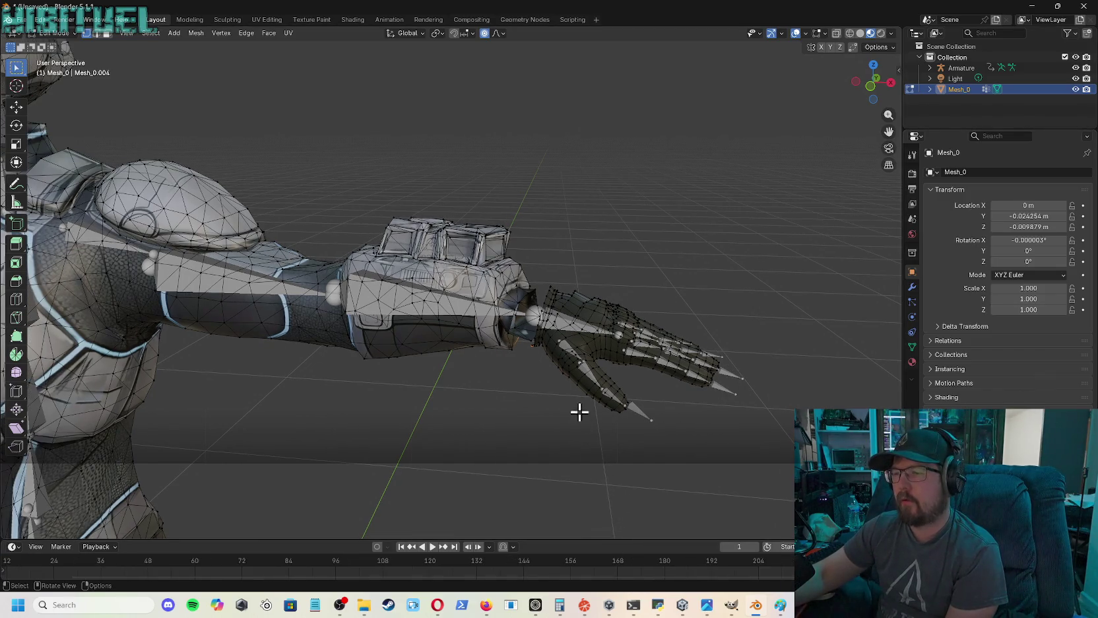
pyautogui.moveTo(580, 413); pyautogui.dragTo(583, 394, button='middle')
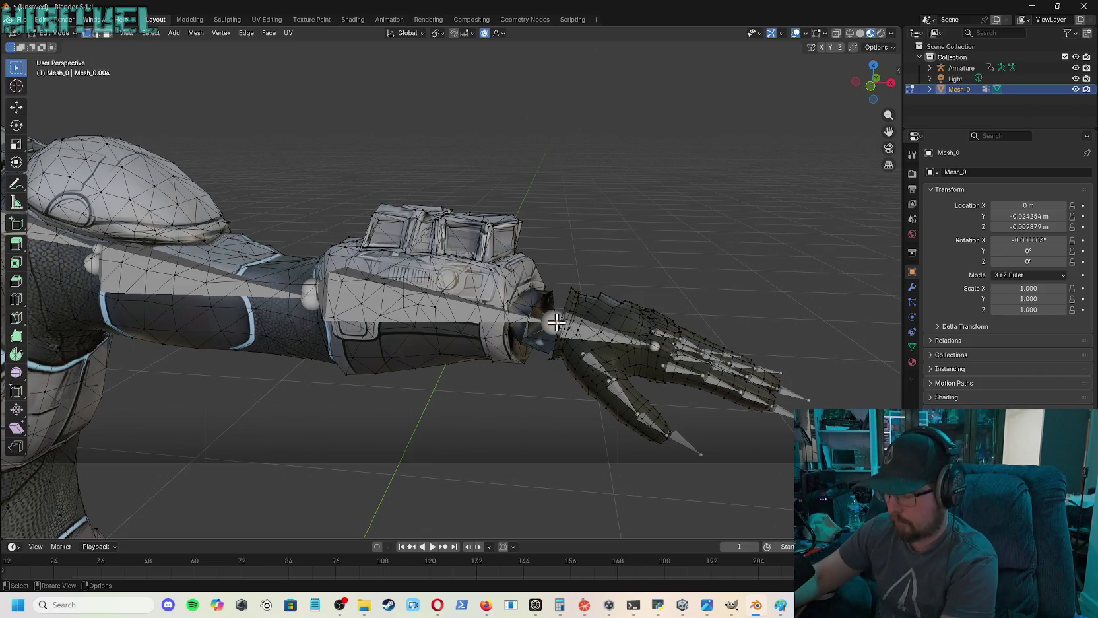
pyautogui.press('KP_Decimal')
pyautogui.moveTo(557, 322); pyautogui.dragTo(624, 307, button='middle')
pyautogui.moveTo(869, 141)
pyautogui.mouseDown(button='middle')
pyautogui.moveTo(779, 198)
pyautogui.moveTo(661, 237)
pyautogui.mouseUp(button='middle')
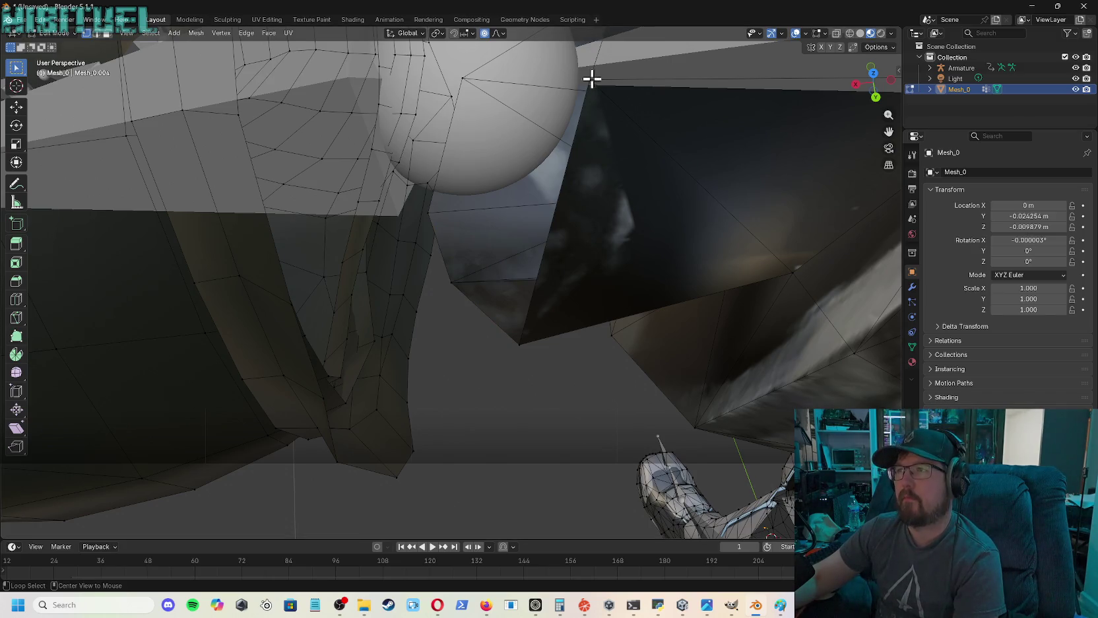
# - Select the first few vertices along the wrist seam
pyautogui.keyDown('alt'); pyautogui.click(591, 82); pyautogui.keyUp('alt')
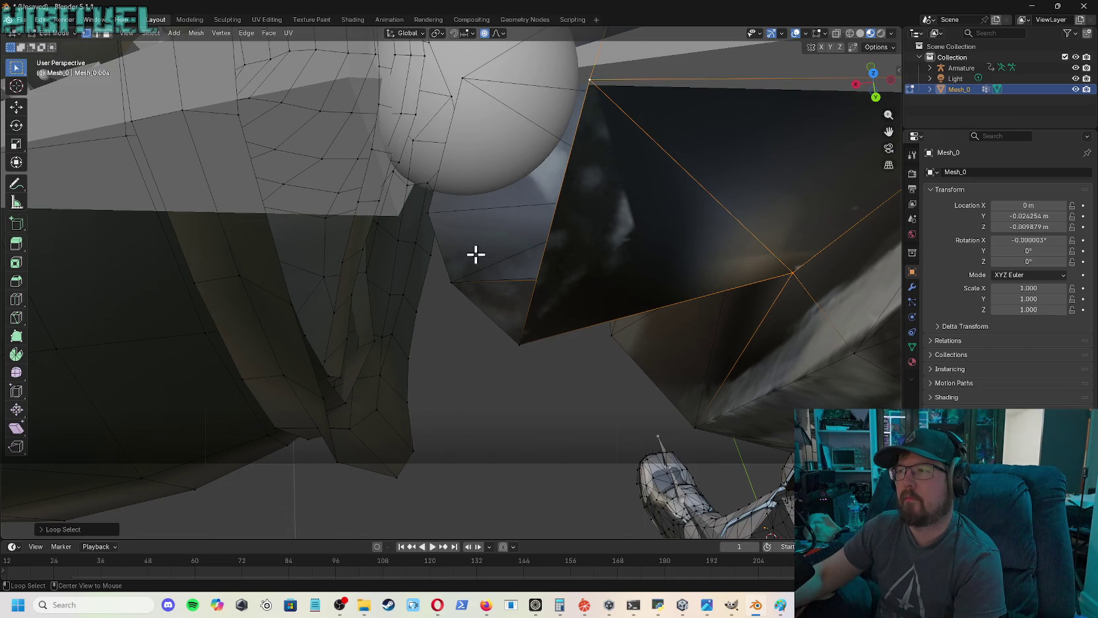
pyautogui.rightClick(534, 244)
pyautogui.press('Escape')
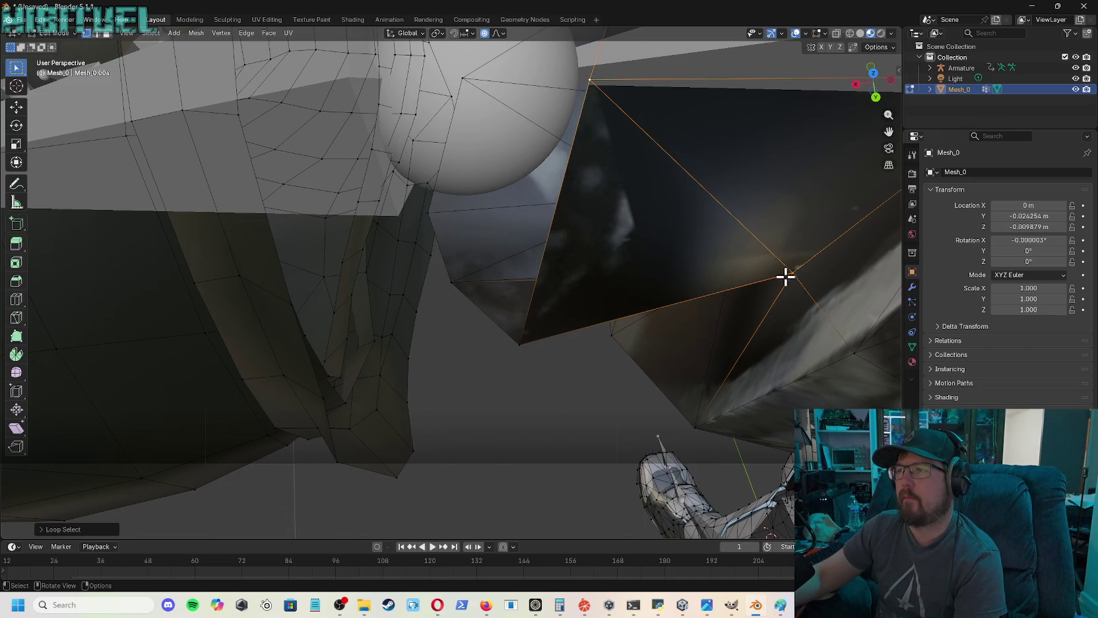
pyautogui.click(453, 285)
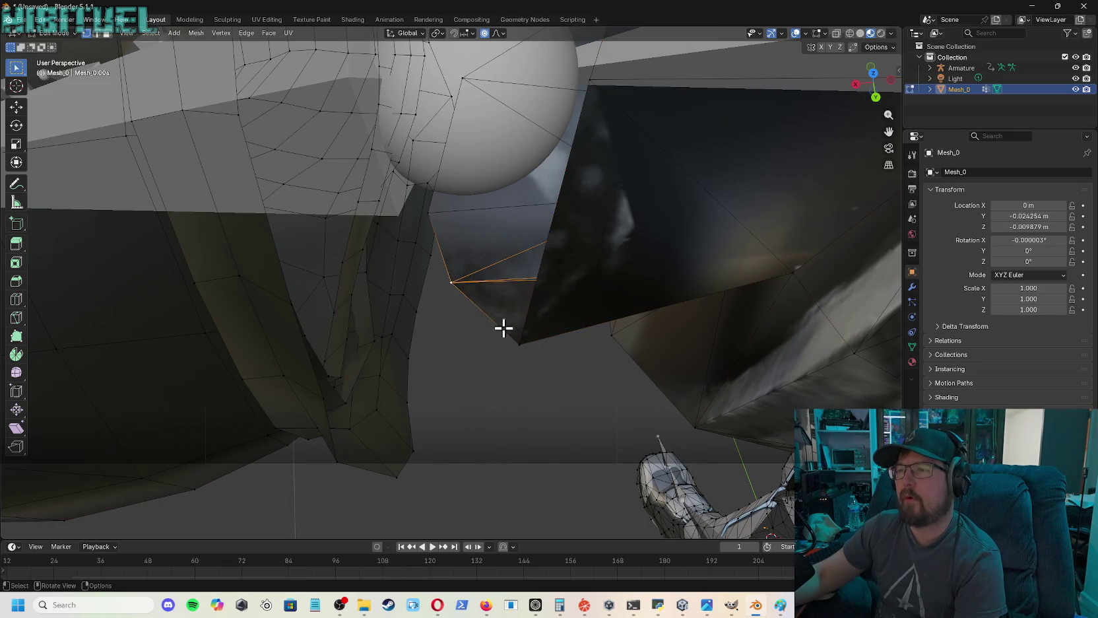
pyautogui.keyDown('shift'); pyautogui.click(521, 342); pyautogui.keyUp('shift')
pyautogui.keyDown('shift'); pyautogui.click(590, 80); pyautogui.keyUp('shift')
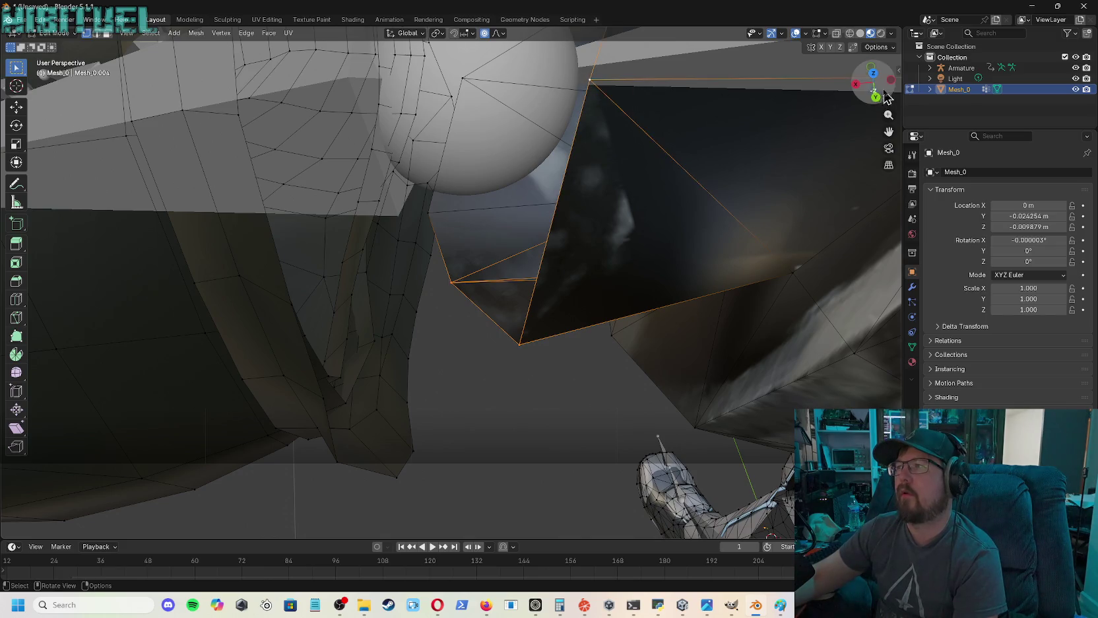
# - Add vertices along both the gauntlet's and the glove's wrist edges to the selection
pyautogui.moveTo(888, 99); pyautogui.dragTo(838, 178)
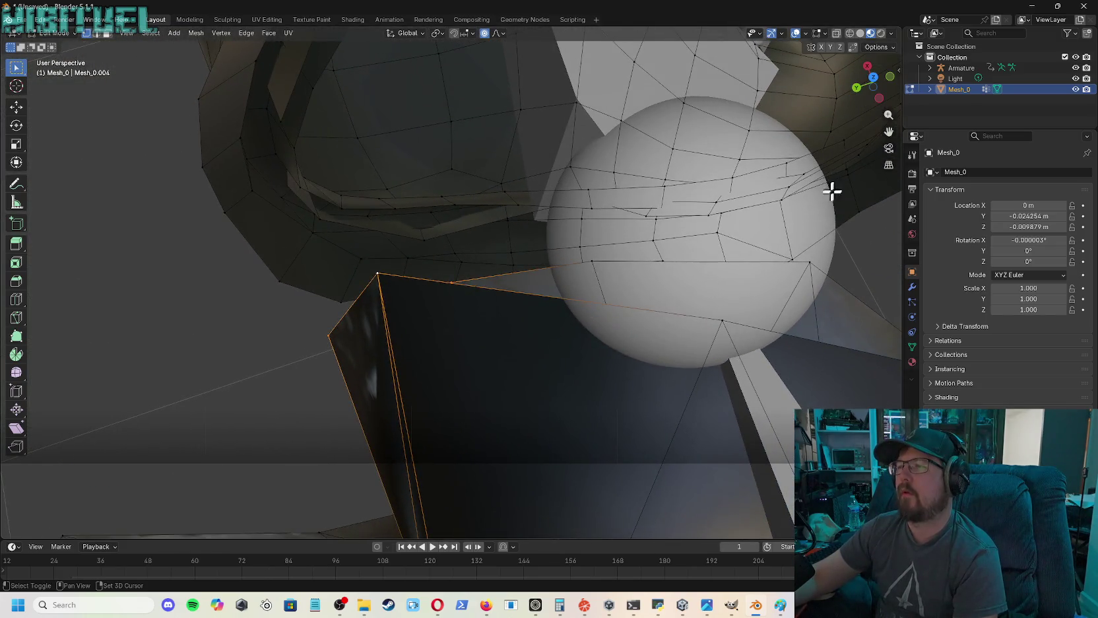
pyautogui.moveTo(887, 102)
pyautogui.mouseDown()
pyautogui.moveTo(865, 126)
pyautogui.moveTo(871, 92)
pyautogui.mouseUp()
pyautogui.moveTo(718, 160); pyautogui.dragTo(501, 271, button='middle')
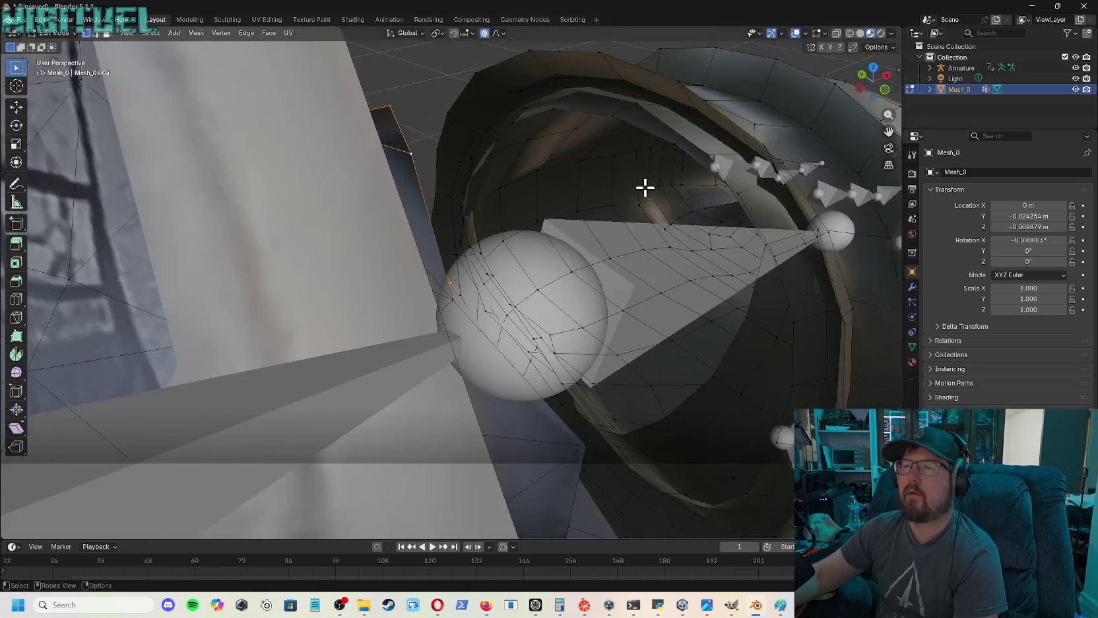
pyautogui.moveTo(868, 82); pyautogui.dragTo(522, 240)
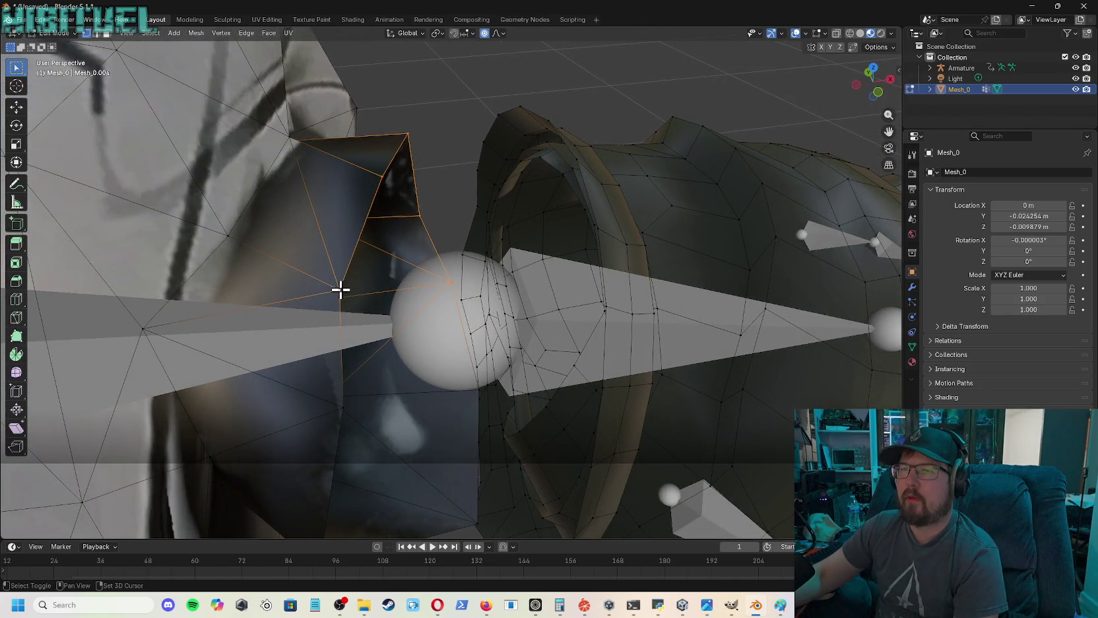
pyautogui.moveTo(866, 92); pyautogui.dragTo(870, 98)
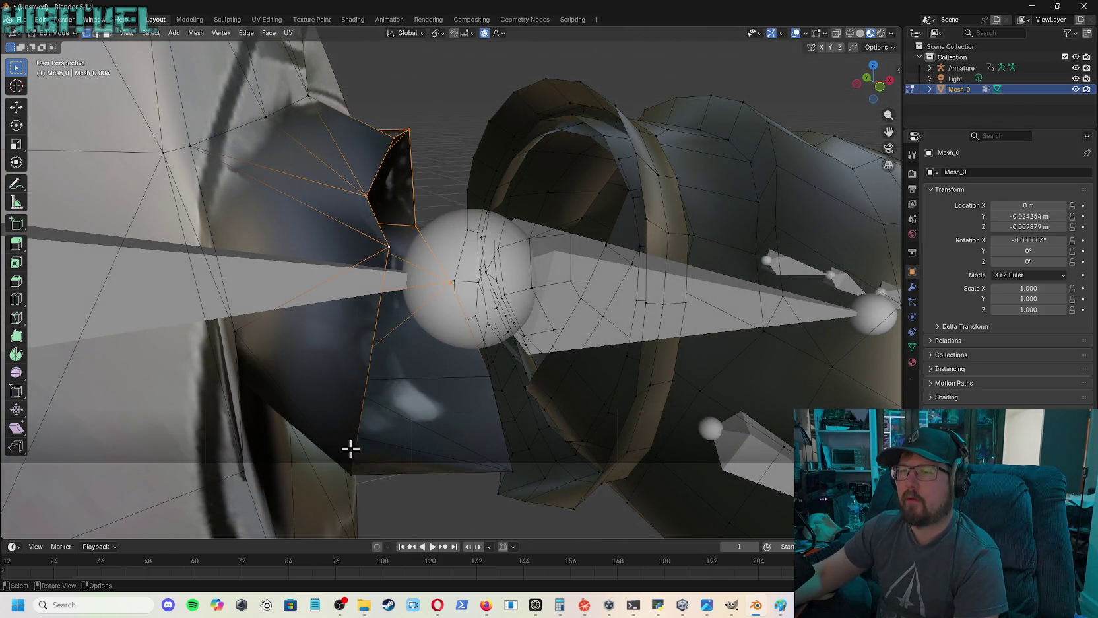
pyautogui.keyDown('shift'); pyautogui.click(349, 472); pyautogui.keyUp('shift')
pyautogui.keyDown('shift'); pyautogui.click(512, 471); pyautogui.keyUp('shift')
pyautogui.keyDown('shift'); pyautogui.click(490, 375); pyautogui.keyUp('shift')
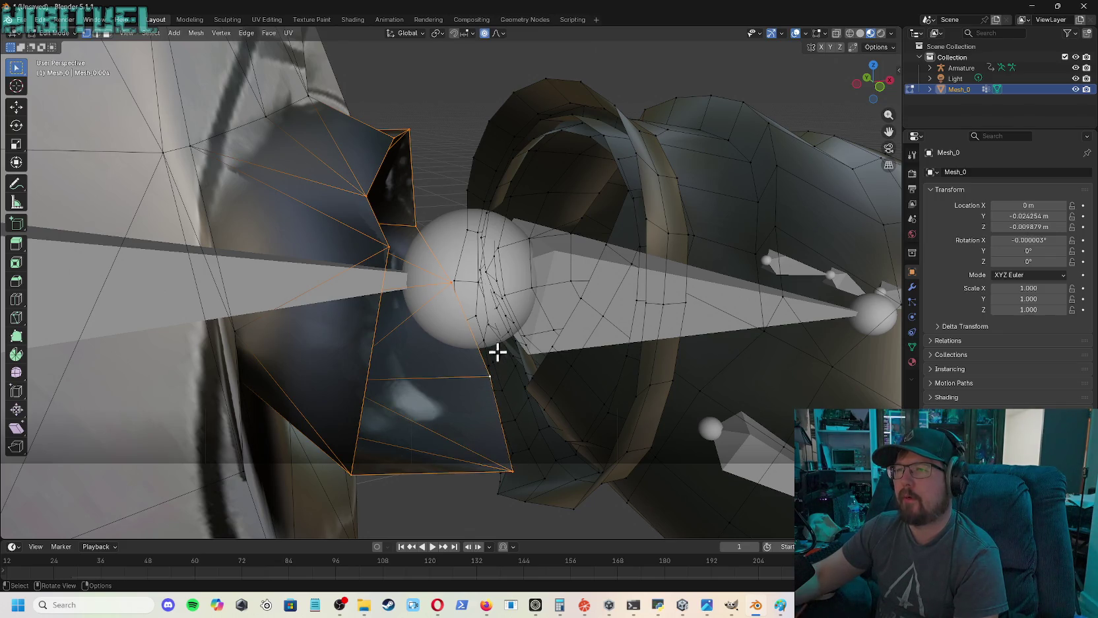
pyautogui.keyDown('shift'); pyautogui.click(615, 105); pyautogui.keyUp('shift')
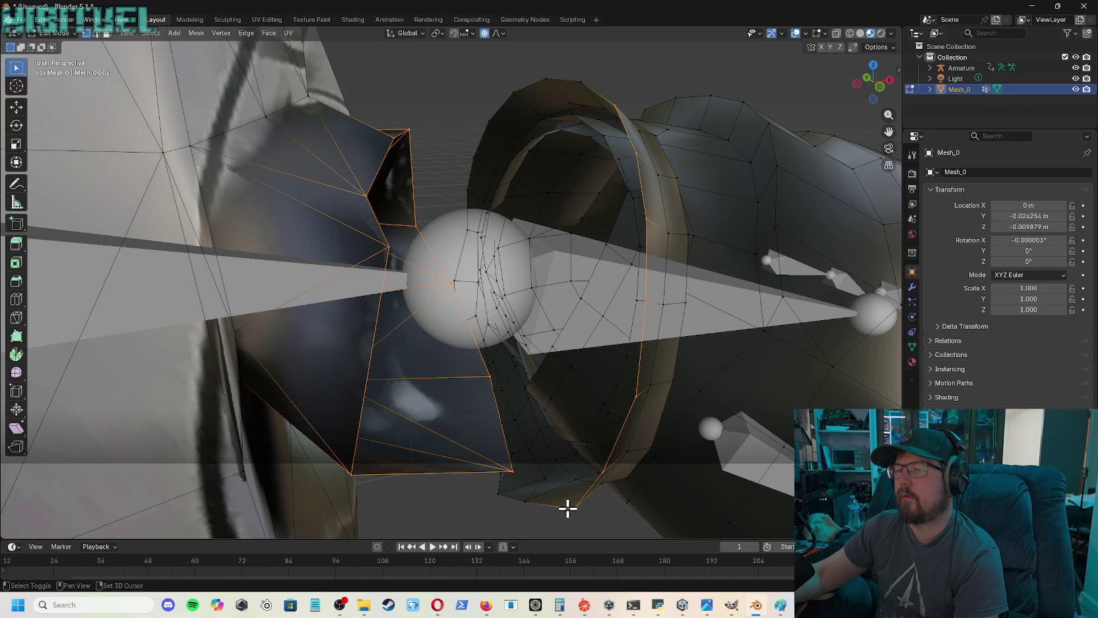
pyautogui.keyDown('shift'); pyautogui.click(500, 495); pyautogui.keyUp('shift')
pyautogui.moveTo(871, 84)
pyautogui.mouseDown()
pyautogui.moveTo(882, 92)
pyautogui.moveTo(870, 102)
pyautogui.mouseUp()
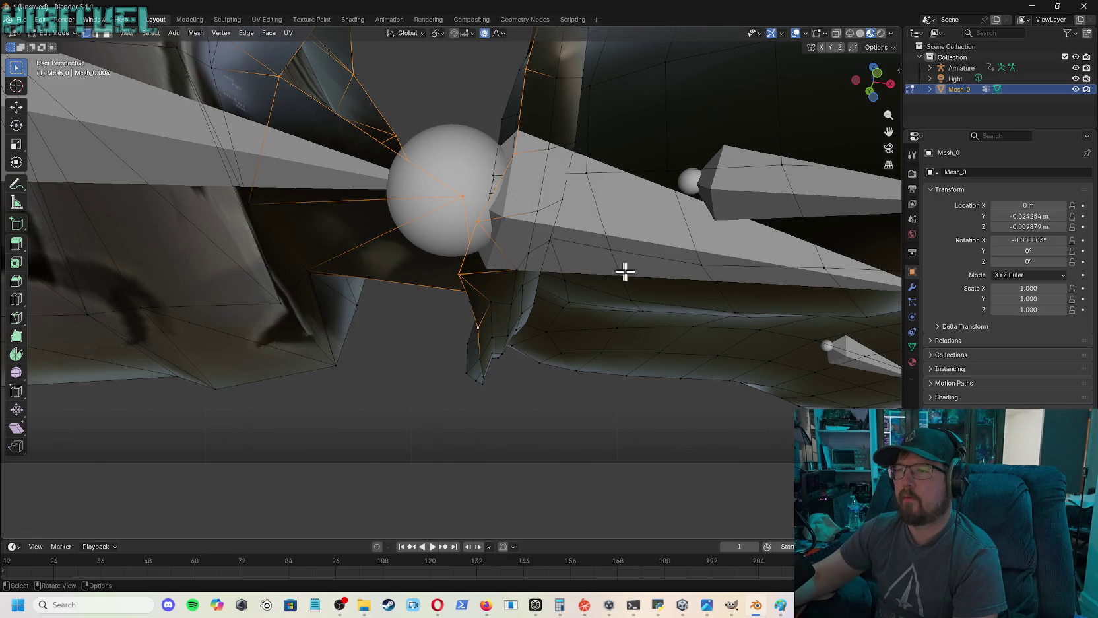
pyautogui.moveTo(870, 82); pyautogui.dragTo(877, 87)
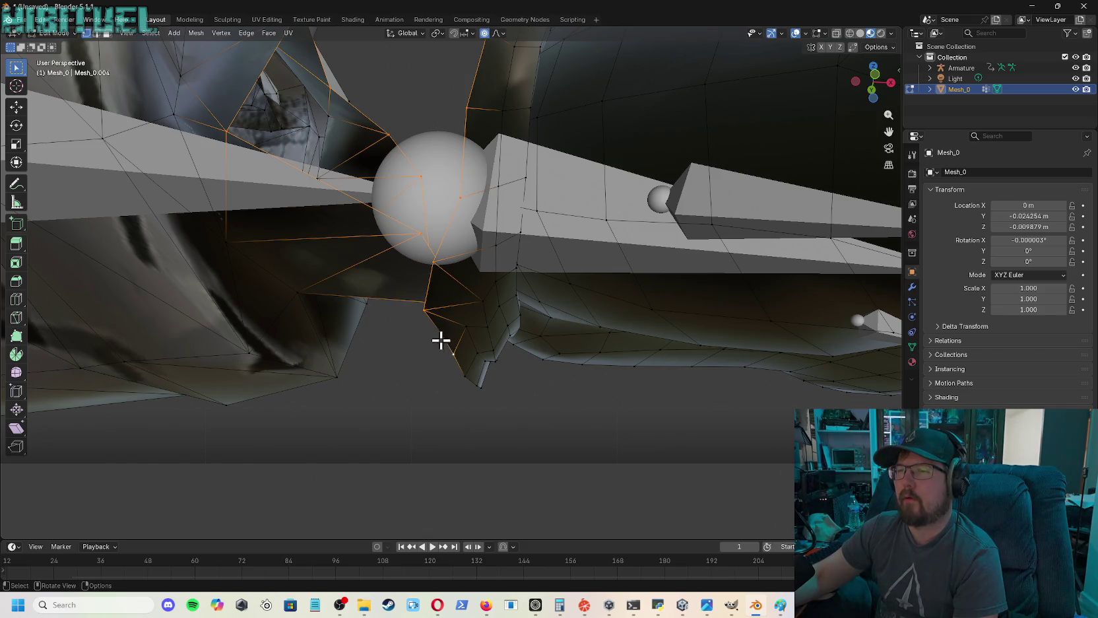
# - Clear the selection and start selecting the gauntlet's wrist edge loop
pyautogui.hotkey('alt', 'a')
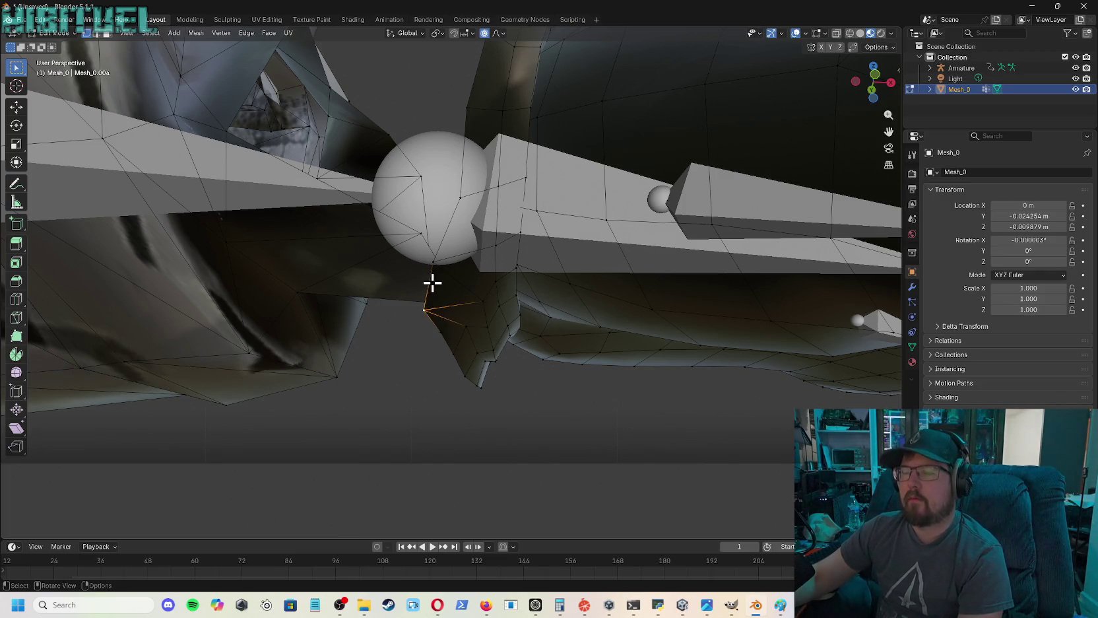
pyautogui.keyDown('shift'); pyautogui.click(433, 259); pyautogui.keyUp('shift')
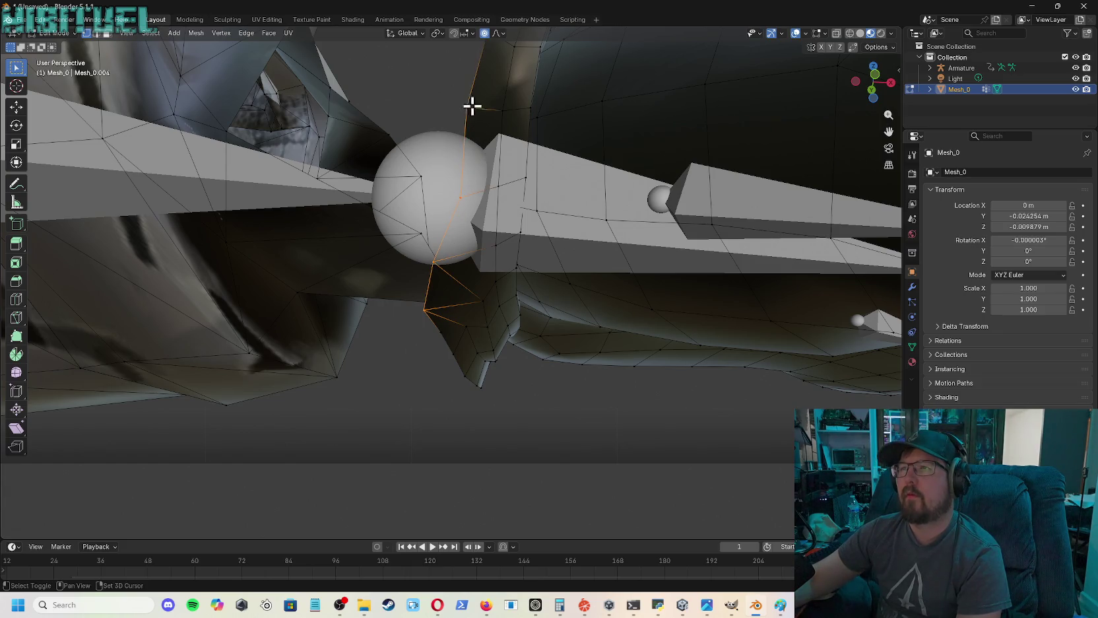
pyautogui.moveTo(870, 81); pyautogui.dragTo(865, 93)
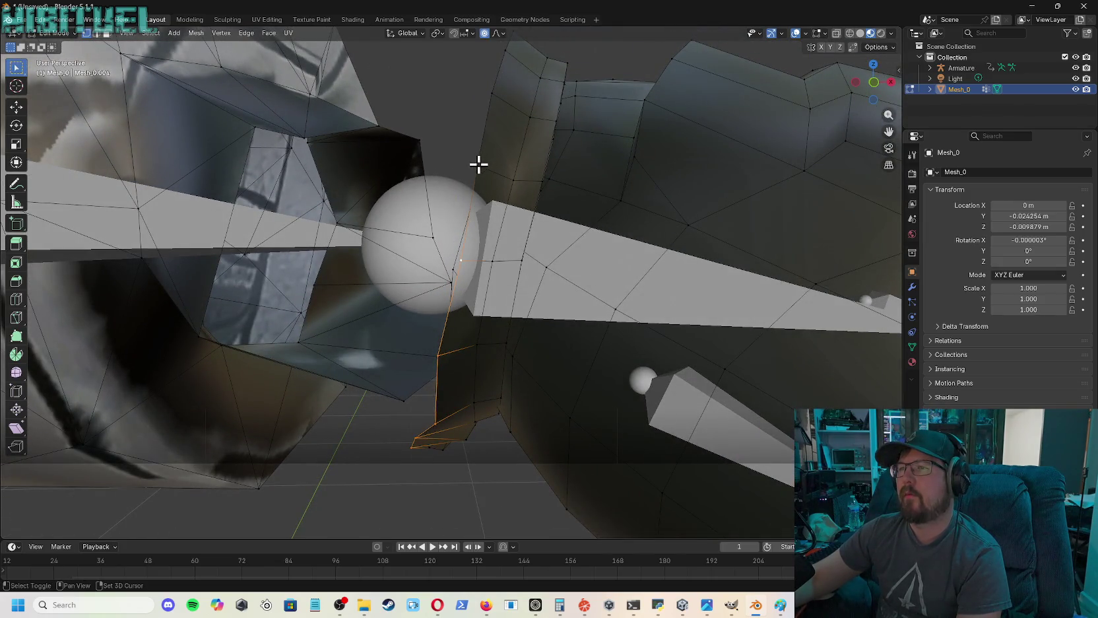
pyautogui.moveTo(870, 84); pyautogui.dragTo(862, 96)
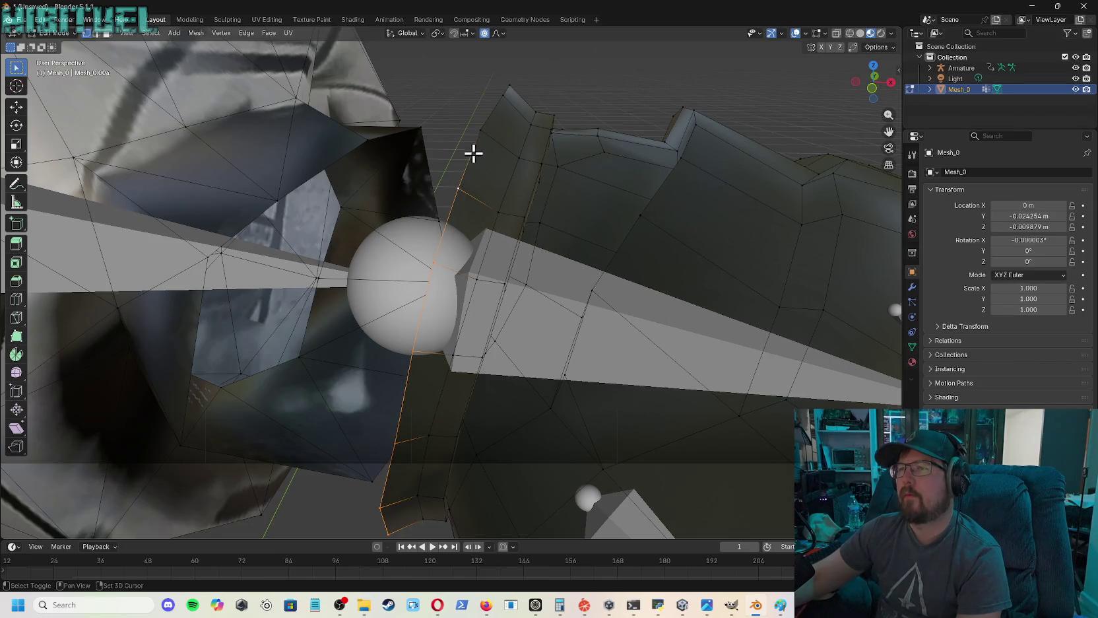
pyautogui.moveTo(872, 83); pyautogui.dragTo(819, 111)
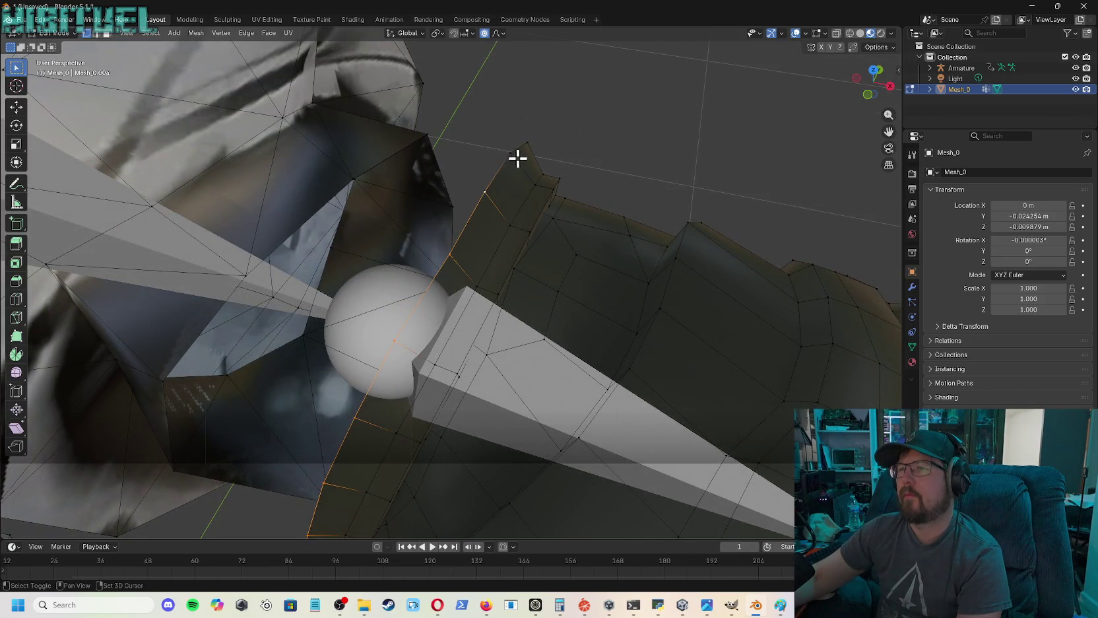
pyautogui.moveTo(872, 84); pyautogui.dragTo(483, 223)
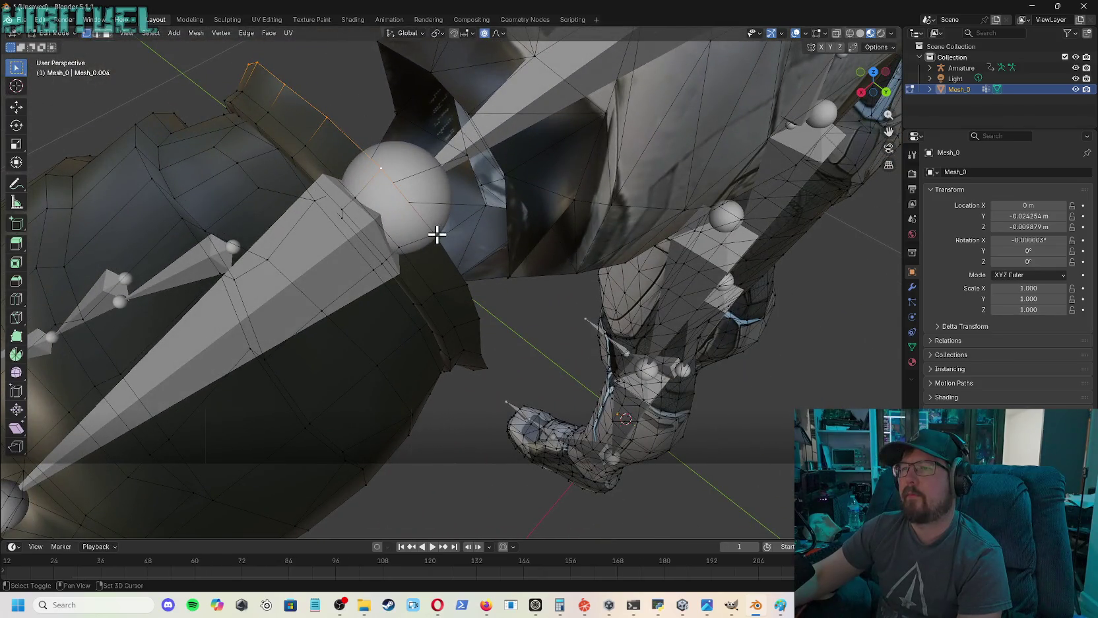
pyautogui.moveTo(871, 84); pyautogui.dragTo(751, 172)
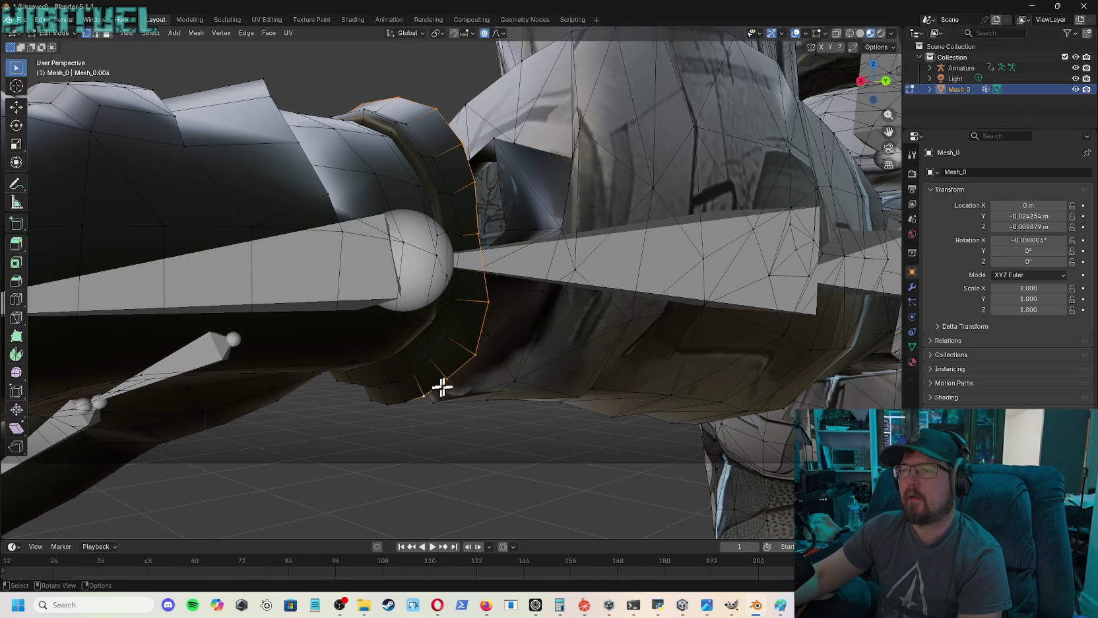
pyautogui.moveTo(872, 93)
pyautogui.mouseDown()
pyautogui.moveTo(858, 99)
pyautogui.moveTo(911, 117)
pyautogui.mouseUp()
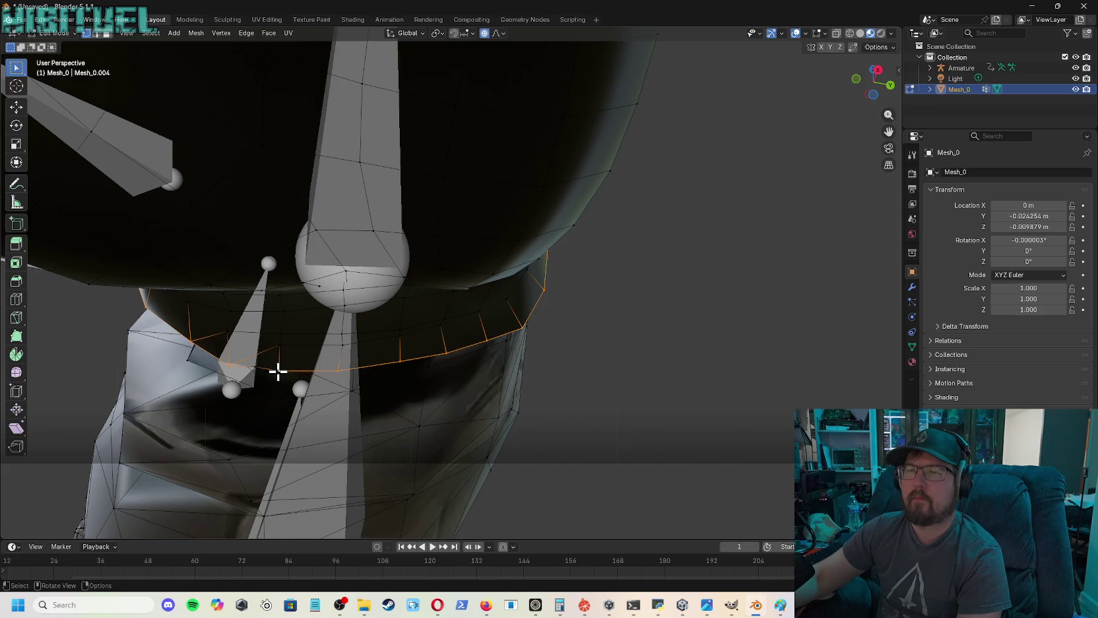
pyautogui.moveTo(873, 82); pyautogui.dragTo(878, 89)
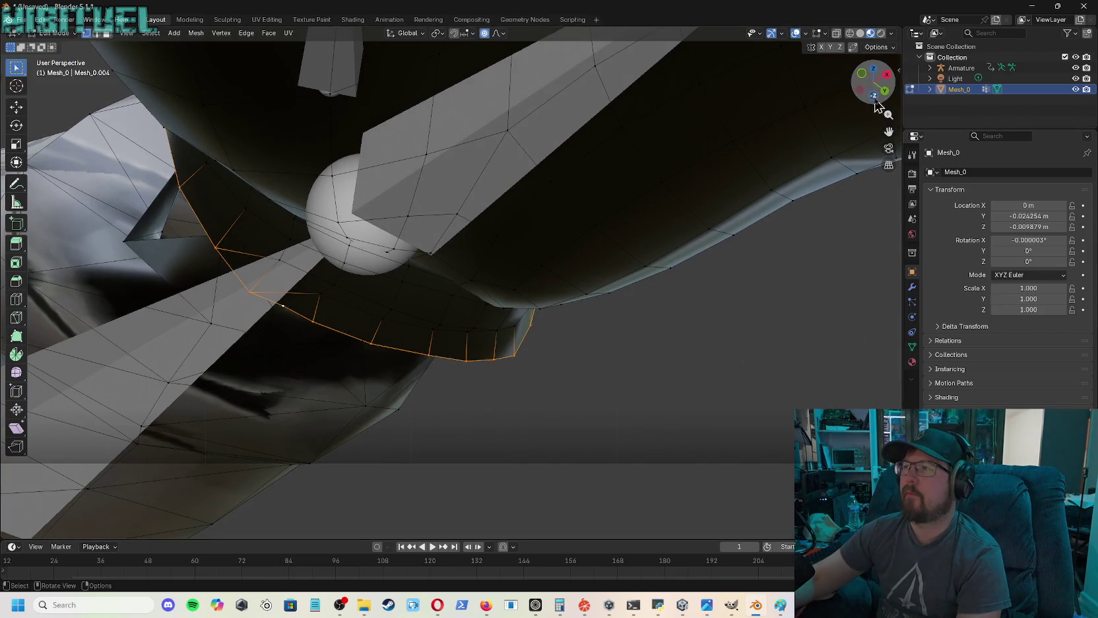
pyautogui.moveTo(875, 99)
pyautogui.mouseDown()
pyautogui.moveTo(885, 99)
pyautogui.moveTo(797, 176)
pyautogui.mouseUp()
# - Finish the gauntlet loop and select the glove's wrist edge loop
pyautogui.keyDown('shift'); pyautogui.click(468, 454); pyautogui.keyUp('shift')
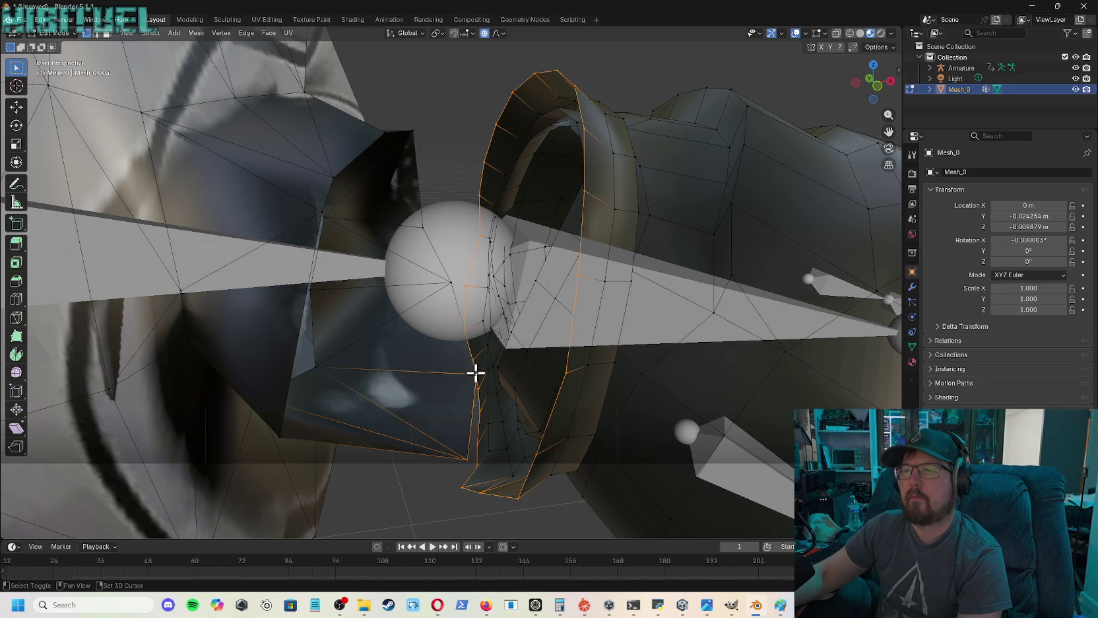
pyautogui.keyDown('shift'); pyautogui.click(450, 281); pyautogui.keyUp('shift')
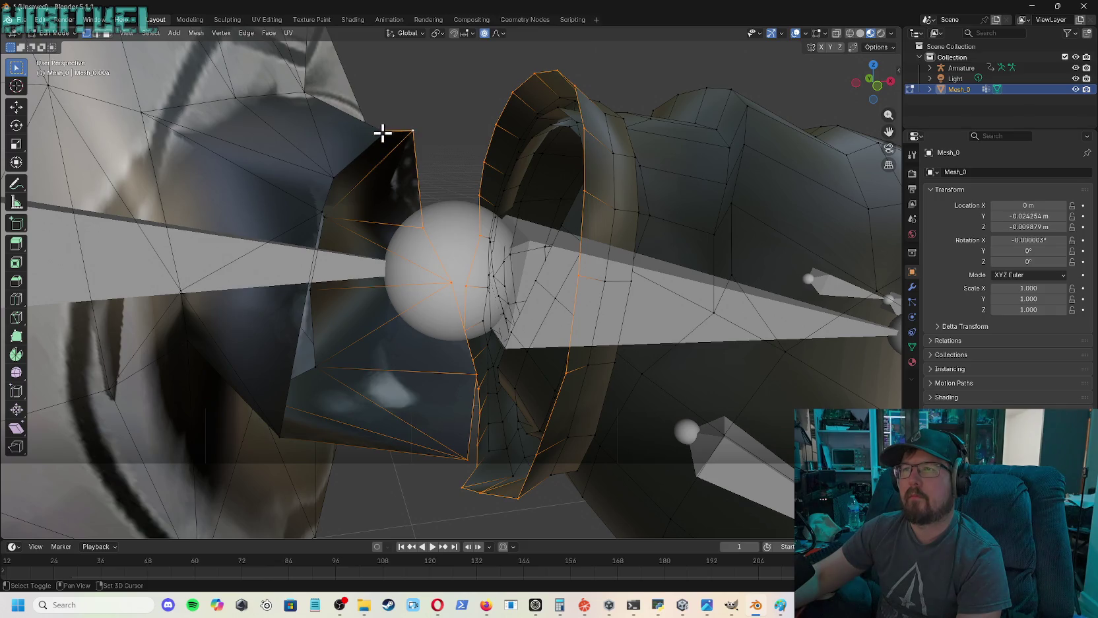
pyautogui.keyDown('shift'); pyautogui.click(332, 177); pyautogui.keyUp('shift')
pyautogui.keyDown('shift'); pyautogui.click(323, 212); pyautogui.keyUp('shift')
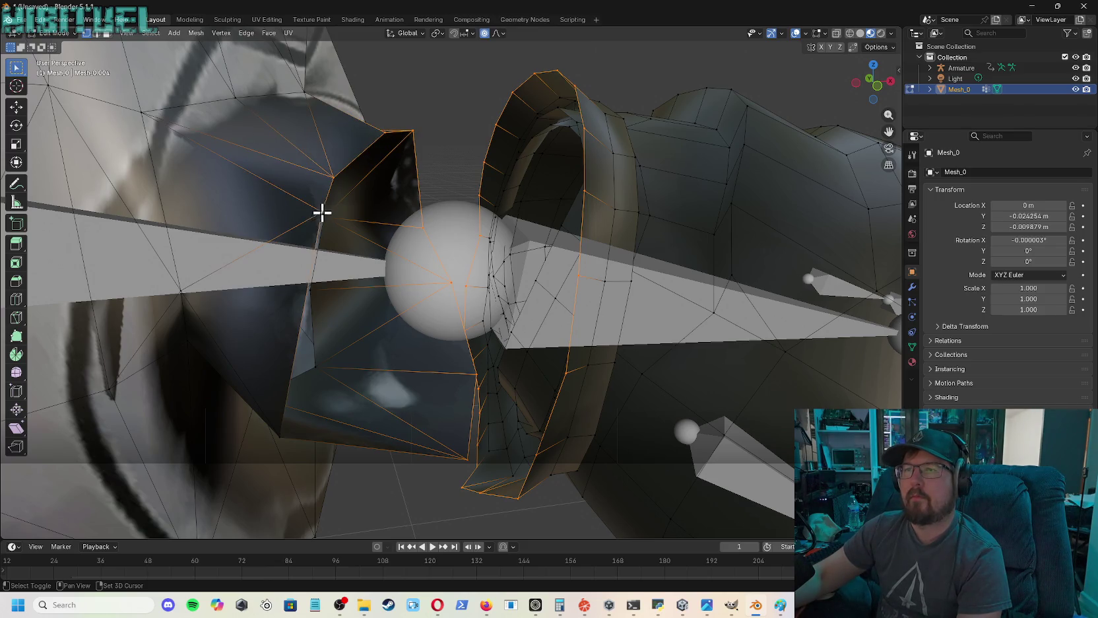
pyautogui.keyDown('shift'); pyautogui.click(280, 437); pyautogui.keyUp('shift')
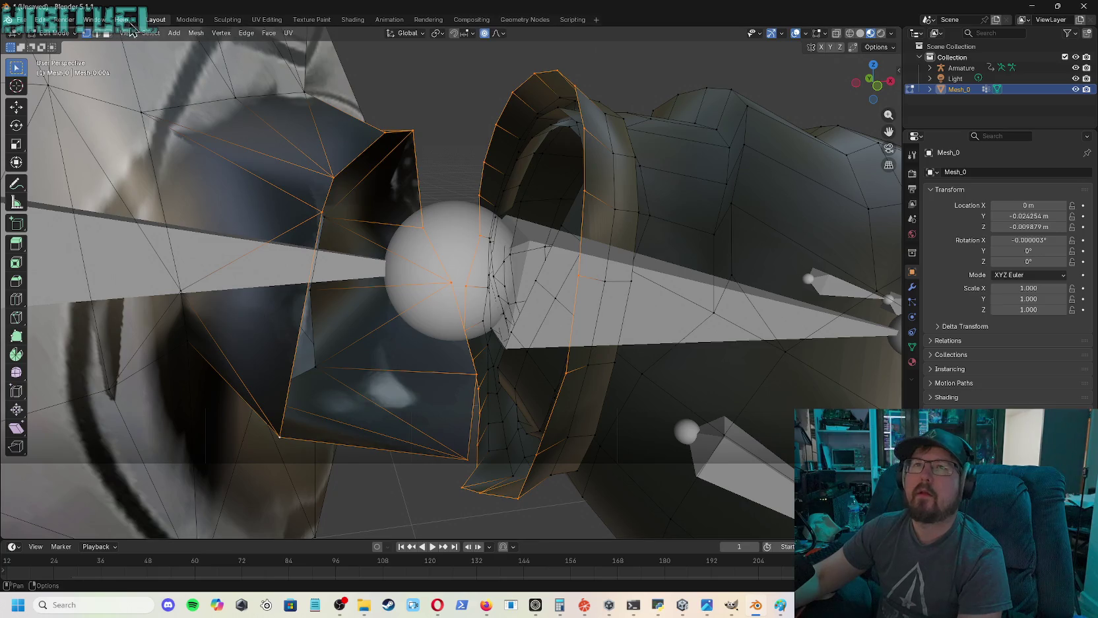
# - Bridge the two wrist loops with Edge > Bridge Edge Loops, then deselect and check the result
pyautogui.click(246, 32)
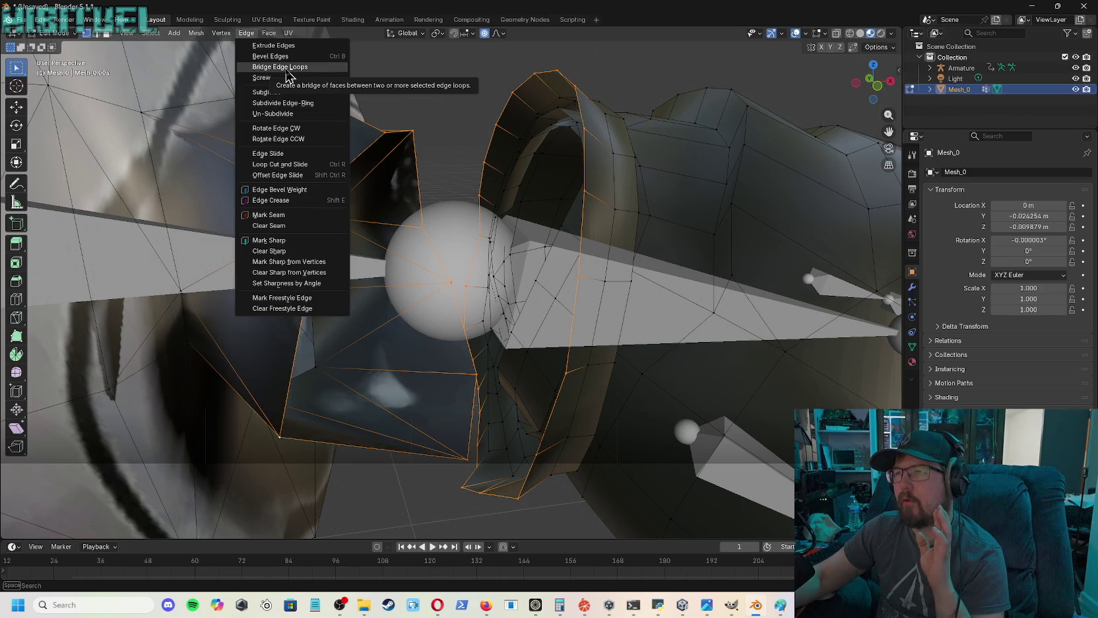
pyautogui.click(285, 67)
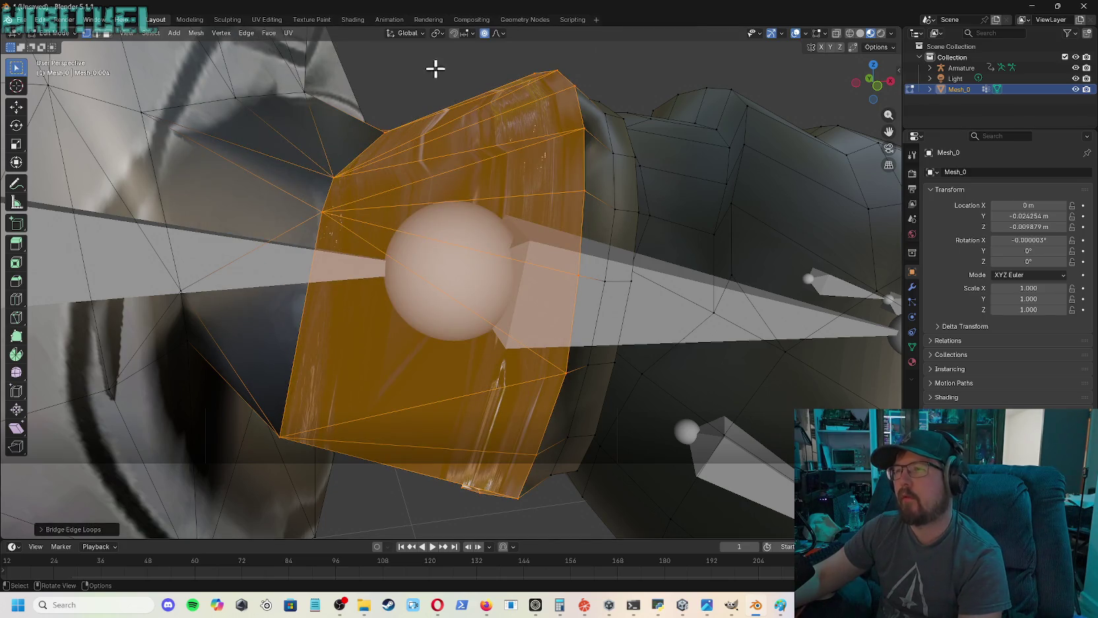
pyautogui.moveTo(876, 98)
pyautogui.mouseDown()
pyautogui.moveTo(186, 256)
pyautogui.moveTo(714, 471)
pyautogui.mouseUp()
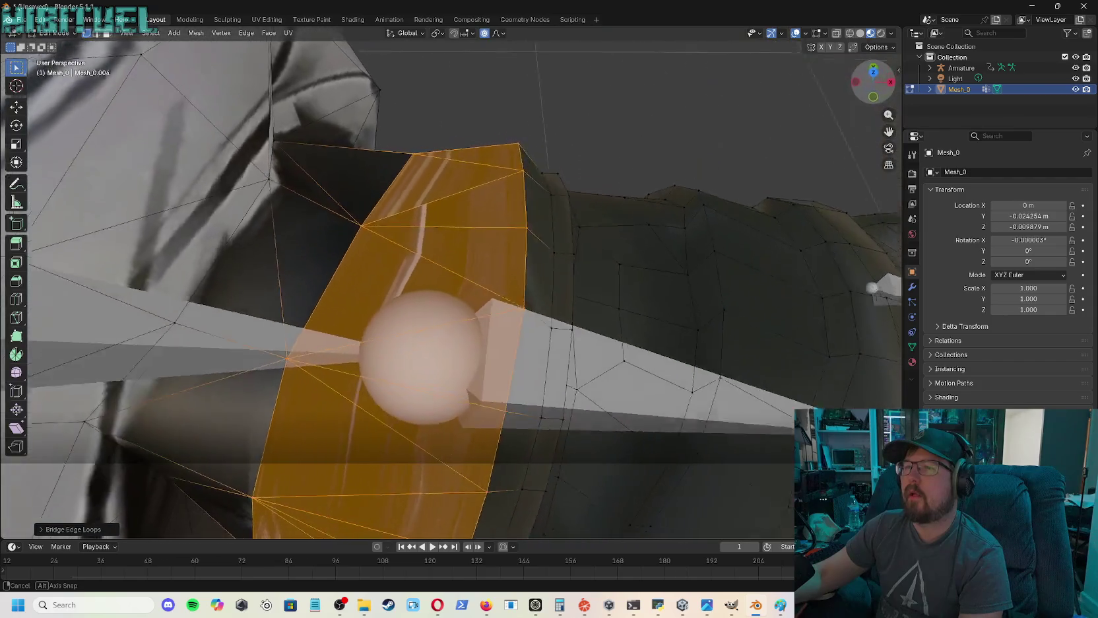
pyautogui.moveTo(714, 471)
pyautogui.mouseDown()
pyautogui.moveTo(597, 208)
pyautogui.moveTo(666, 41)
pyautogui.mouseUp()
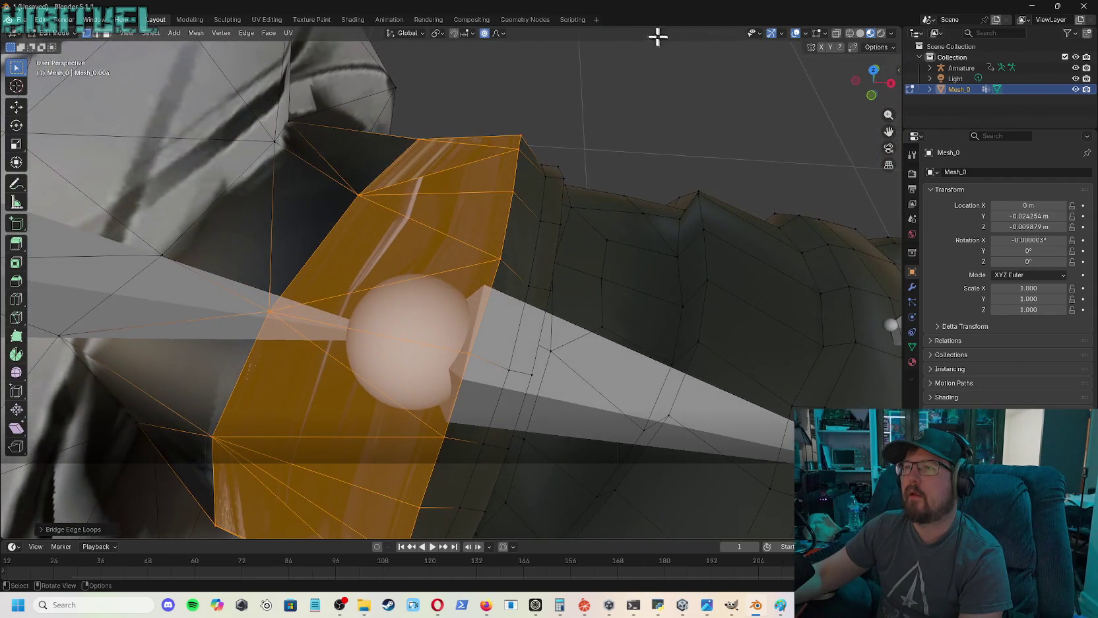
pyautogui.hotkey('alt', 'a')
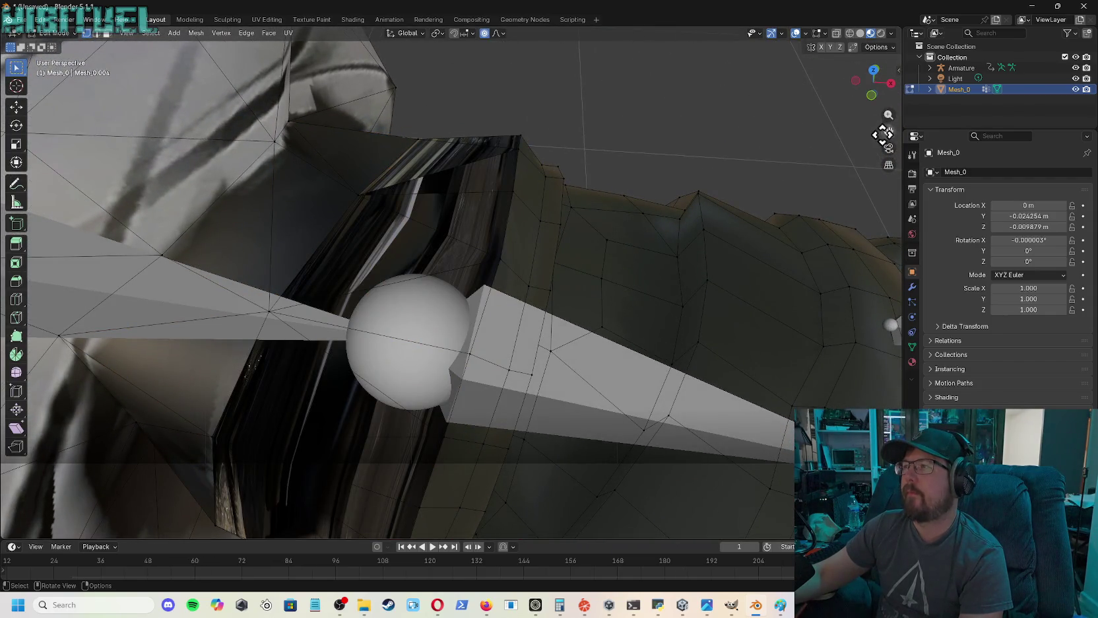
pyautogui.moveTo(890, 119); pyautogui.dragTo(889, 198)
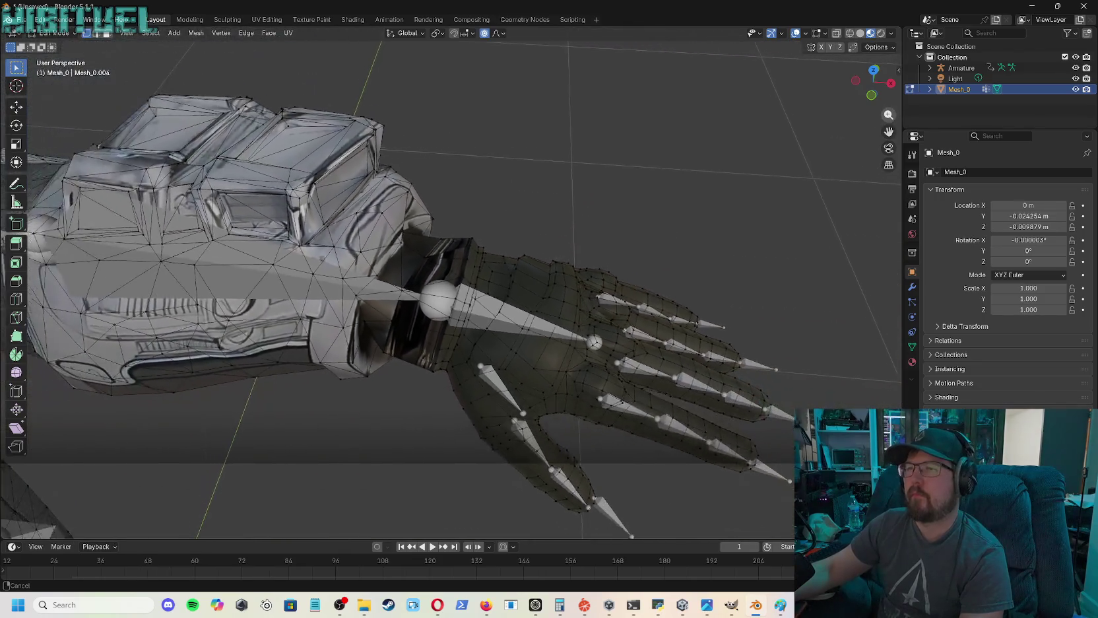
pyautogui.moveTo(889, 119)
pyautogui.mouseDown()
pyautogui.moveTo(889, 151)
pyautogui.moveTo(1057, 119)
pyautogui.mouseUp()
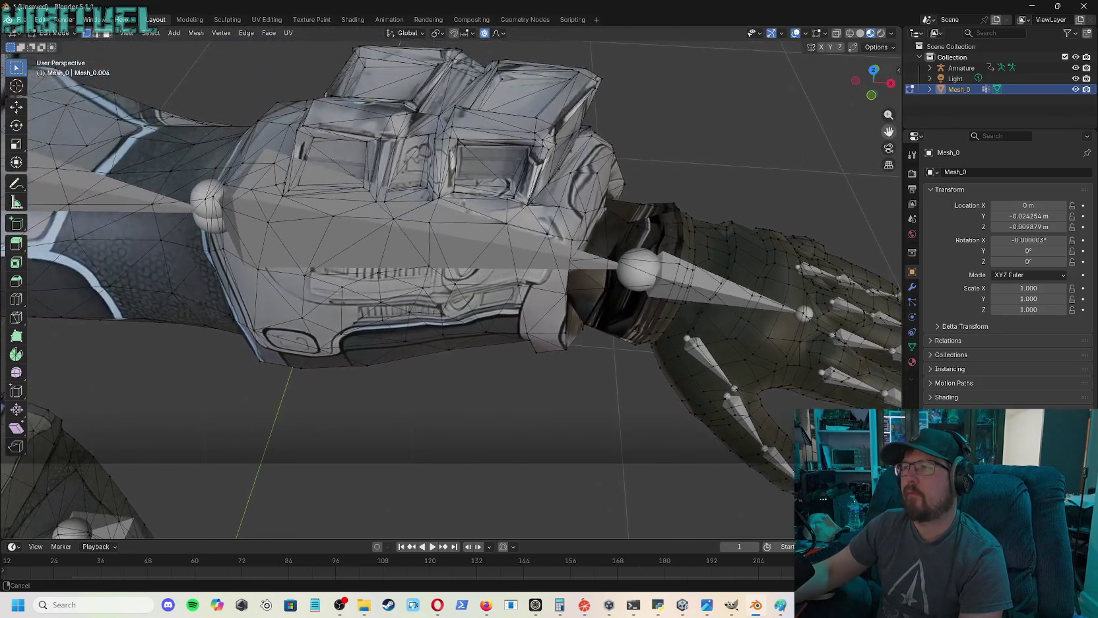
pyautogui.moveTo(889, 132); pyautogui.dragTo(889, 79)
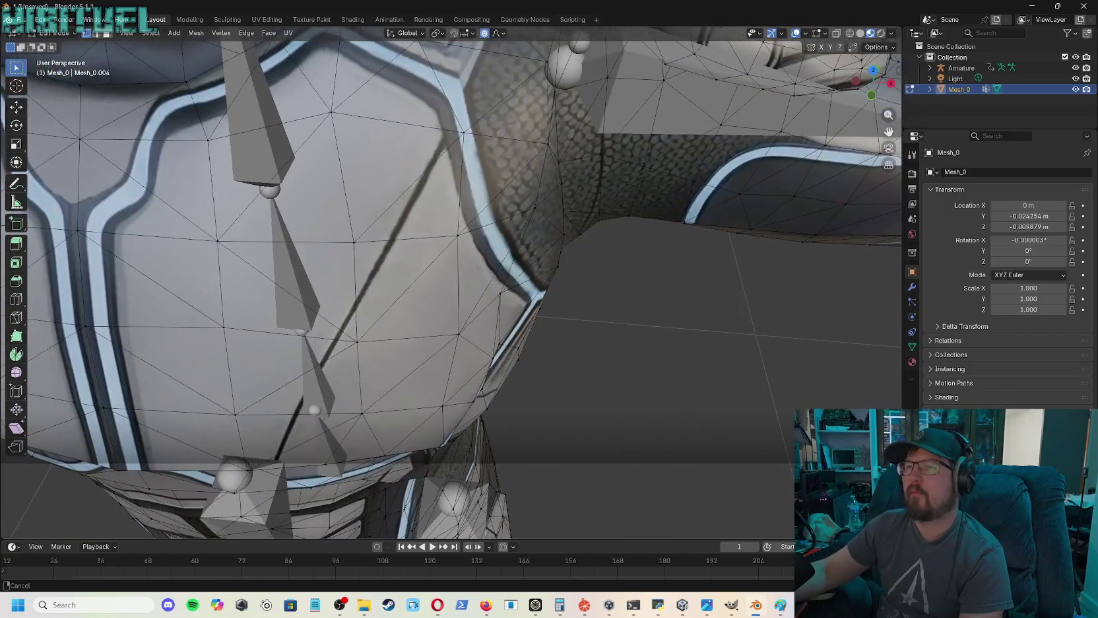
pyautogui.moveTo(889, 131)
pyautogui.mouseDown()
pyautogui.moveTo(889, 106)
pyautogui.moveTo(889, 126)
pyautogui.mouseUp()
pyautogui.scroll(2, 482, 115)
pyautogui.scroll(2, 523, 94)
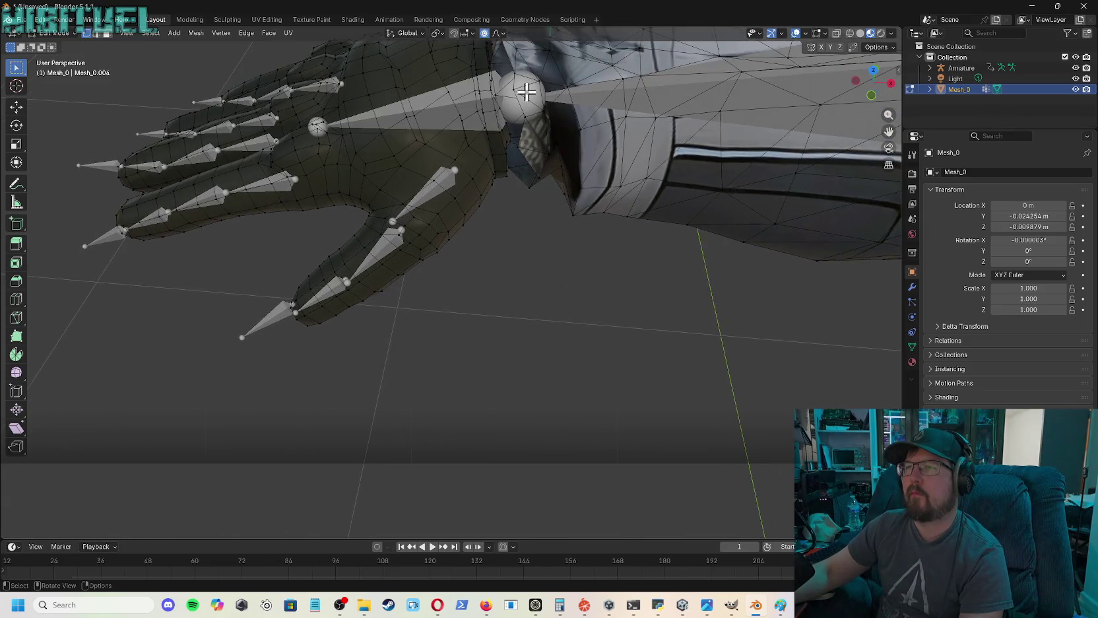
pyautogui.scroll(1, 607, 110)
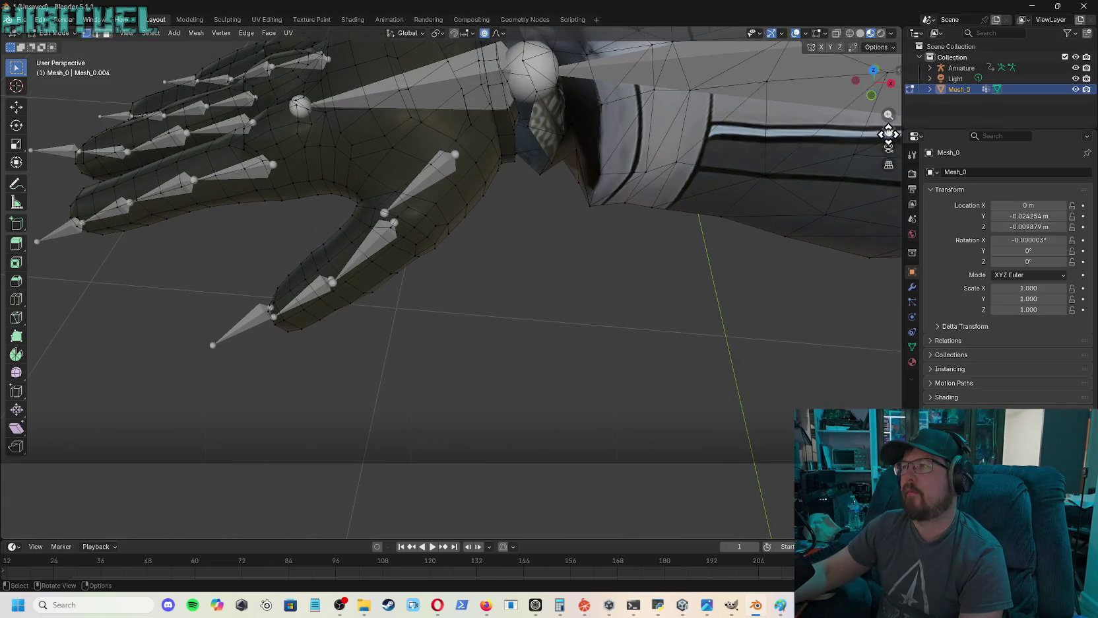
pyautogui.moveTo(890, 132); pyautogui.dragTo(852, 278)
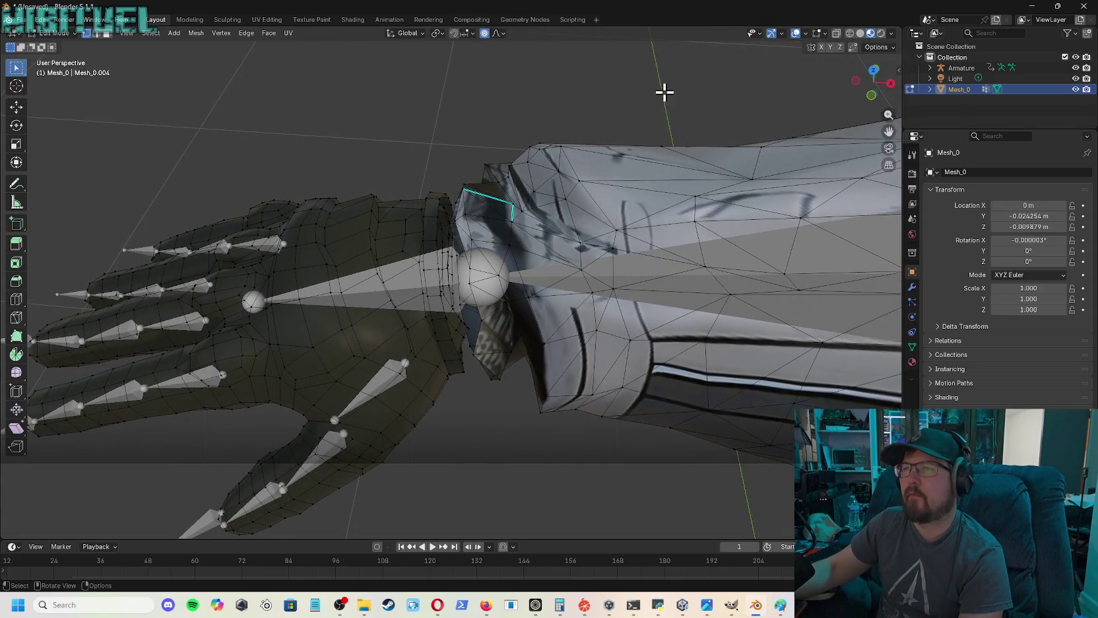
pyautogui.scroll(3, 512, 199)
pyautogui.scroll(1, 518, 192)
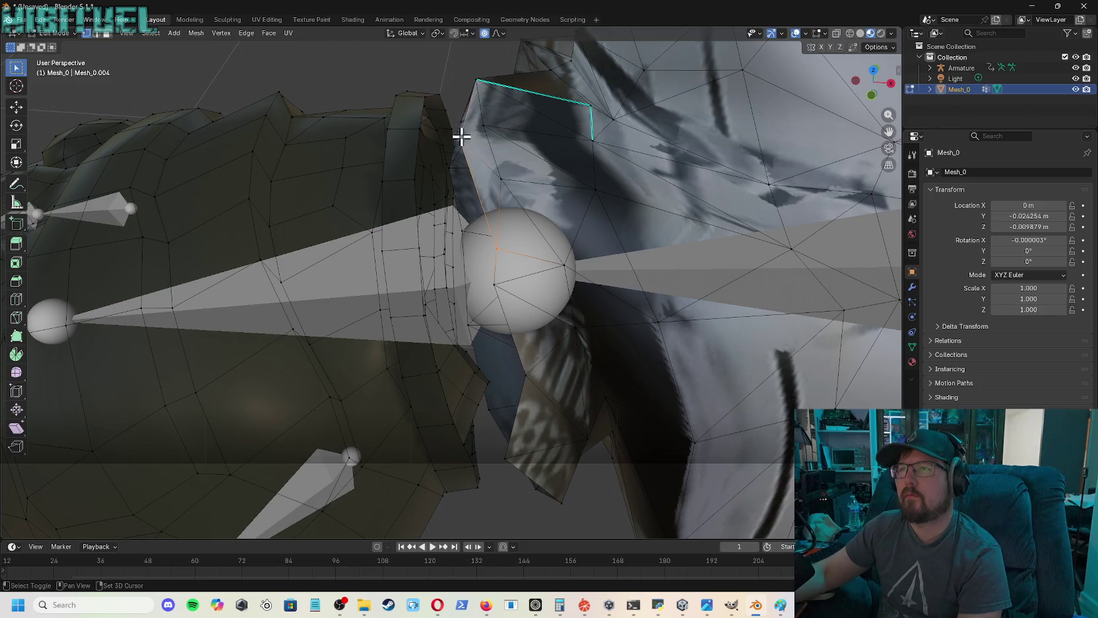
# - Select the first wrist-seam vertex and frame the view on it
pyautogui.keyDown('shift'); pyautogui.moveTo(513, 104); pyautogui.dragTo(740, 191, button='middle'); pyautogui.keyUp('shift')
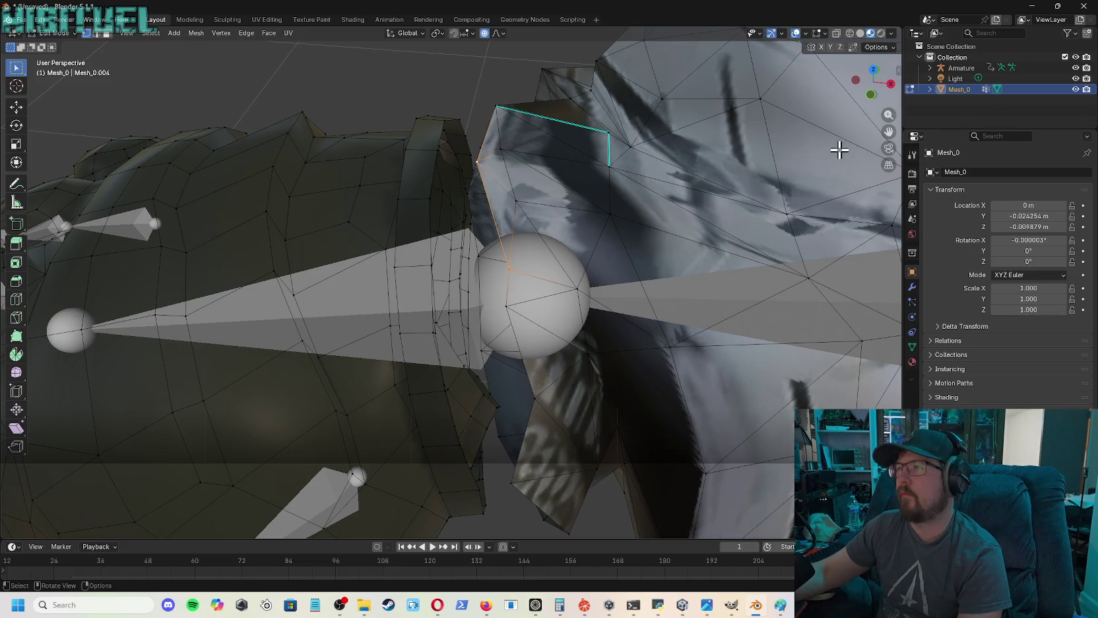
pyautogui.scroll(2, 560, 311)
pyautogui.scroll(1, 560, 311)
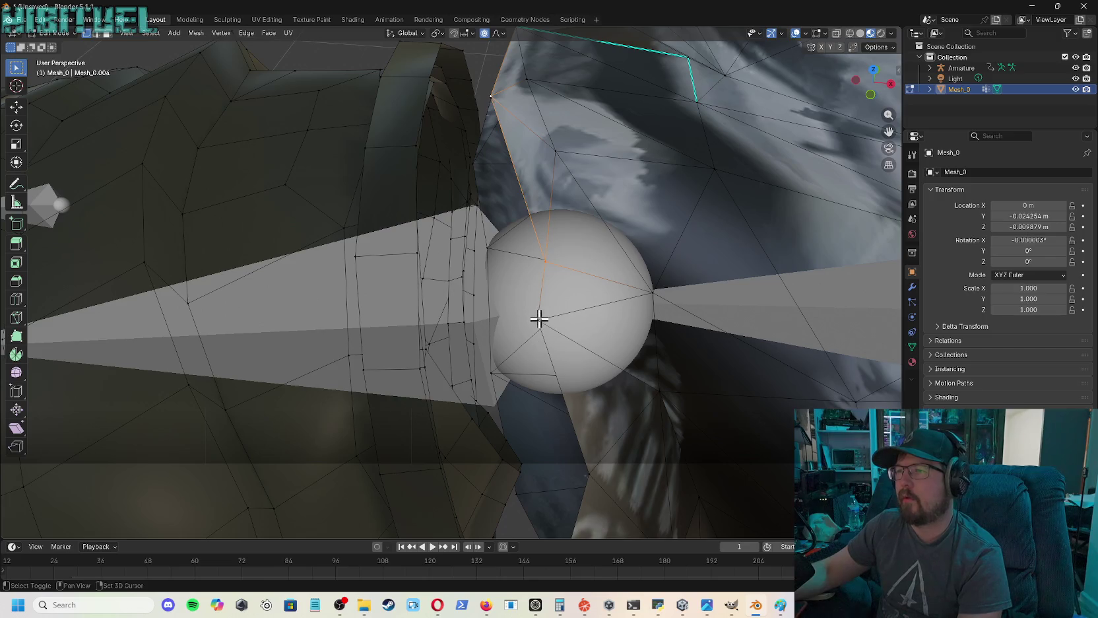
pyautogui.keyDown('shift'); pyautogui.click(589, 474); pyautogui.keyUp('shift')
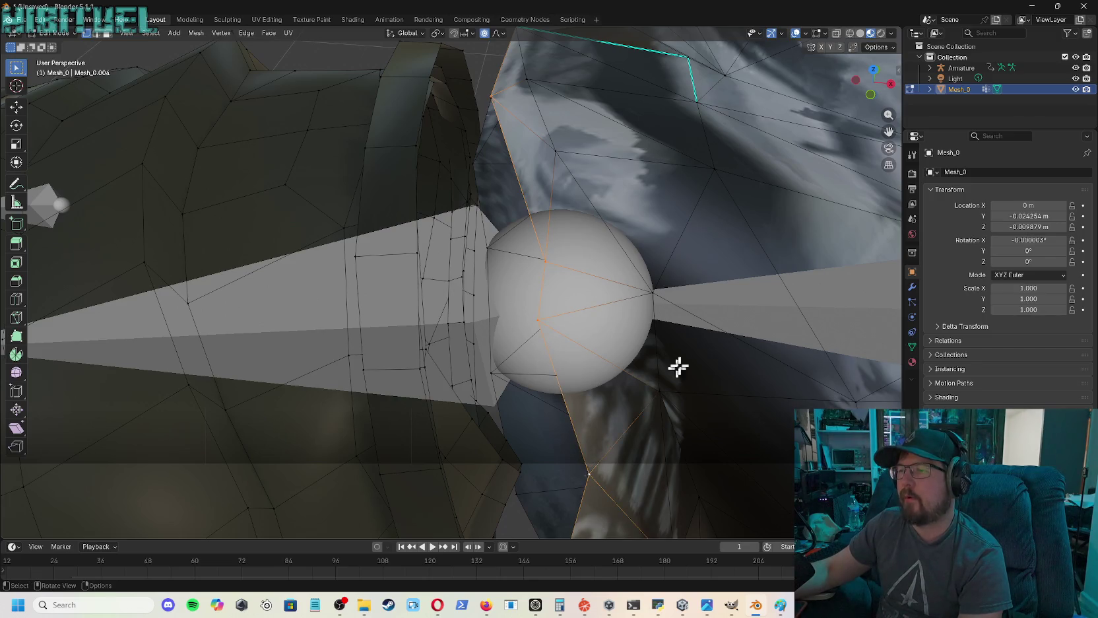
pyautogui.moveTo(869, 95)
pyautogui.mouseDown()
pyautogui.moveTo(694, 255)
pyautogui.moveTo(708, 259)
pyautogui.mouseUp()
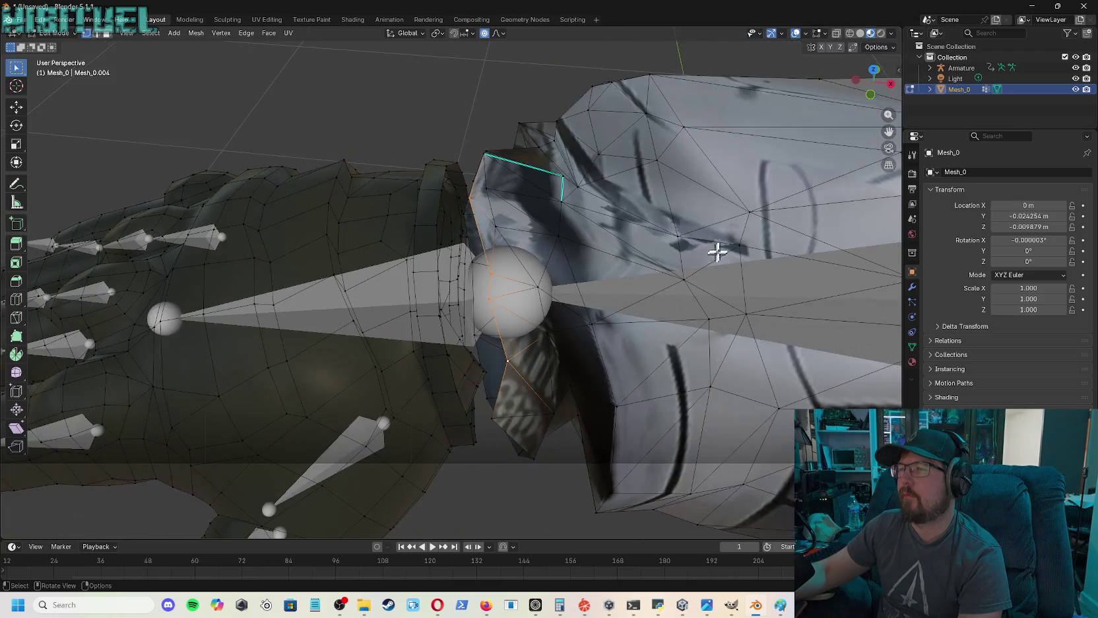
pyautogui.moveTo(870, 89); pyautogui.dragTo(609, 321)
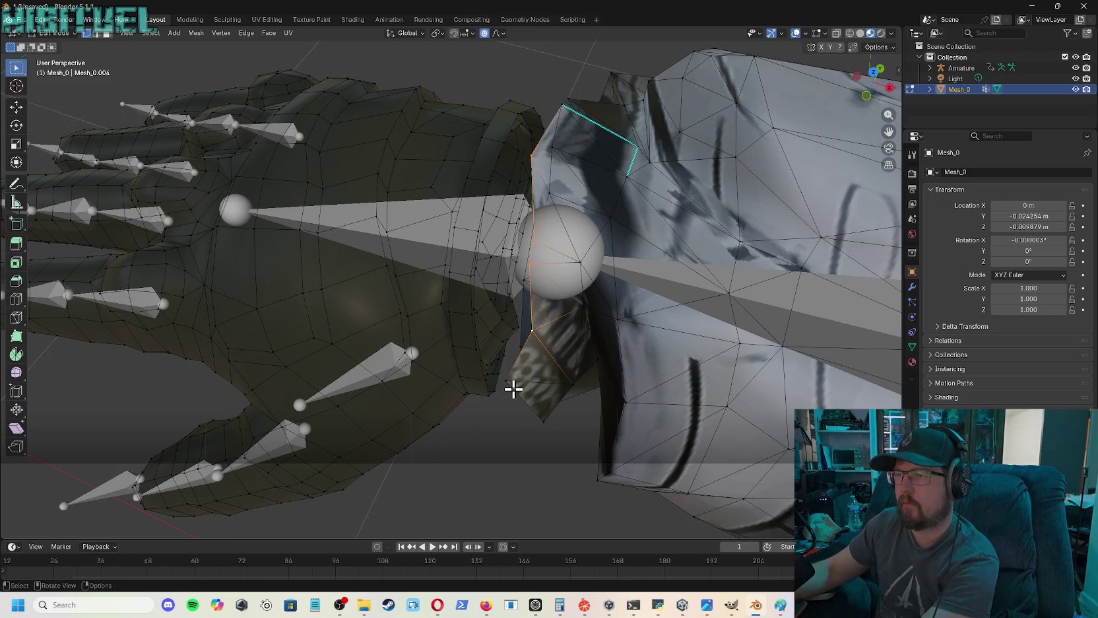
pyautogui.press('KP_Decimal')
pyautogui.moveTo(848, 90); pyautogui.dragTo(878, 86)
pyautogui.moveTo(576, 264); pyautogui.dragTo(524, 230, button='middle')
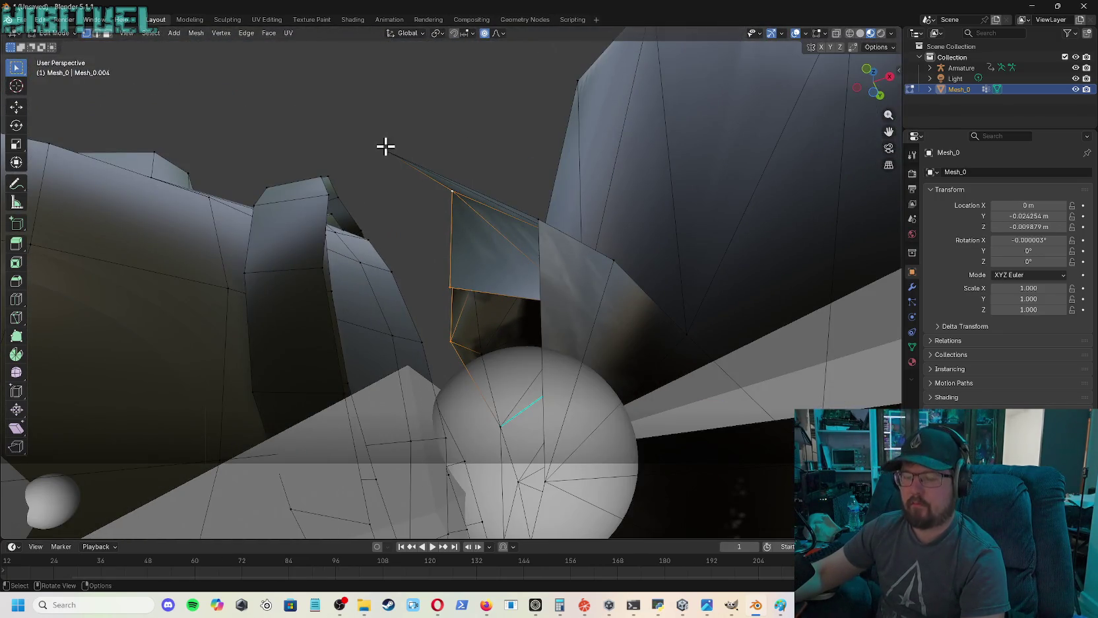
# - Add further vertices around the wrist seam to the selection, down to the bottom one
pyautogui.keyDown('shift'); pyautogui.click(386, 148); pyautogui.keyUp('shift')
pyautogui.keyDown('shift'); pyautogui.click(538, 220); pyautogui.keyUp('shift')
pyautogui.keyDown('shift'); pyautogui.click(545, 482); pyautogui.keyUp('shift')
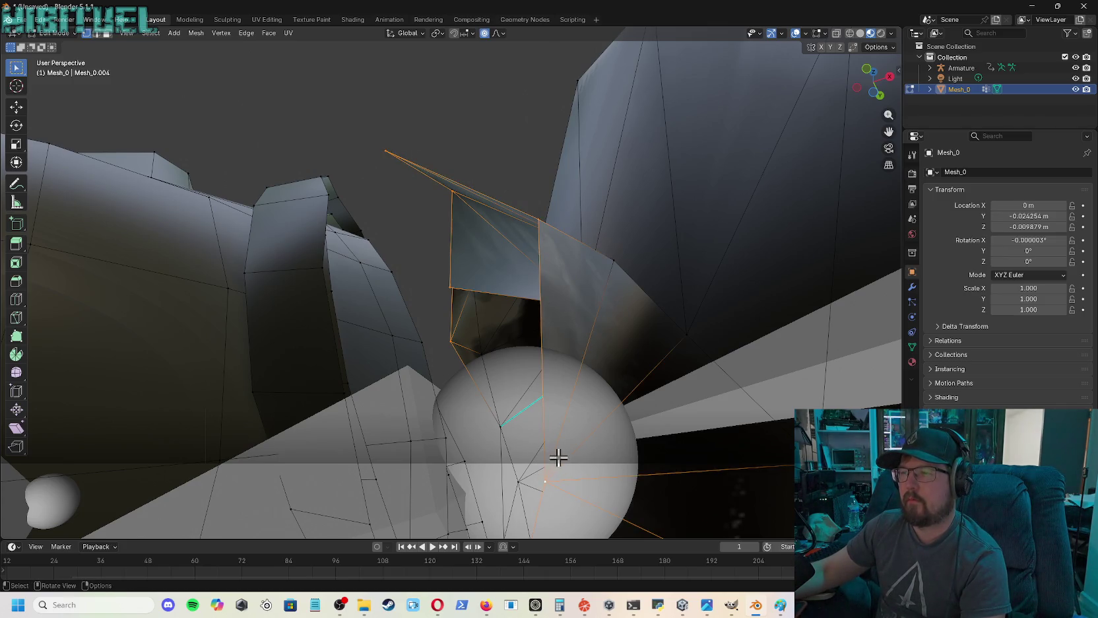
pyautogui.moveTo(873, 83)
pyautogui.mouseDown()
pyautogui.moveTo(858, 105)
pyautogui.moveTo(771, 144)
pyautogui.mouseUp()
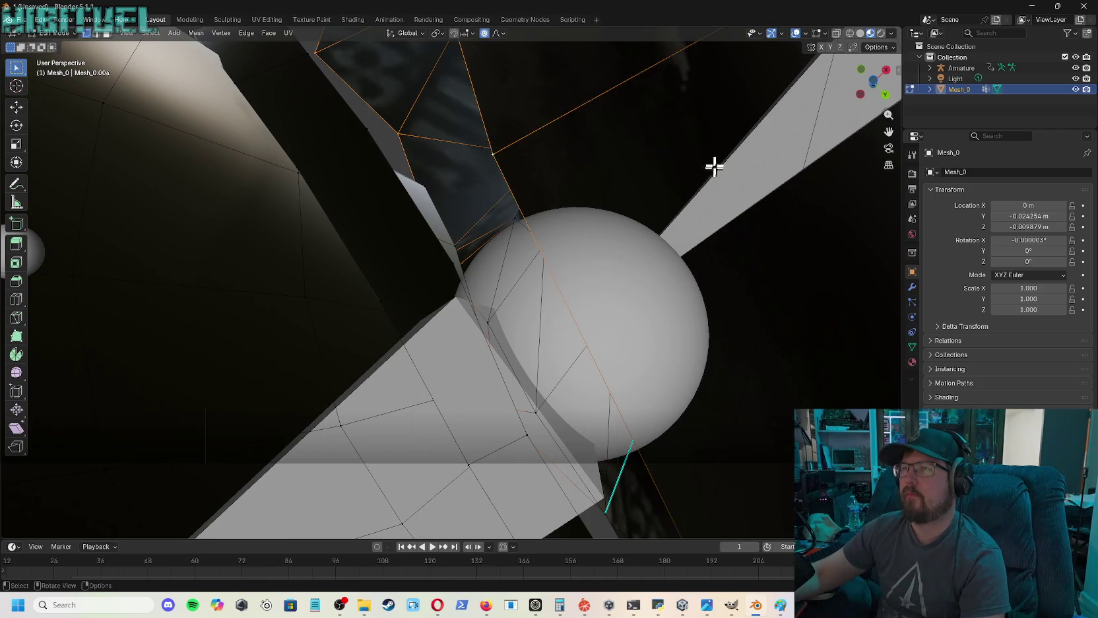
pyautogui.moveTo(872, 83)
pyautogui.mouseDown()
pyautogui.moveTo(851, 99)
pyautogui.moveTo(874, 83)
pyautogui.mouseUp()
pyautogui.click(160, 378)
pyautogui.moveTo(871, 96); pyautogui.dragTo(873, 85)
pyautogui.keyDown('shift'); pyautogui.click(584, 258); pyautogui.keyUp('shift')
pyautogui.keyDown('shift'); pyautogui.click(554, 458); pyautogui.keyUp('shift')
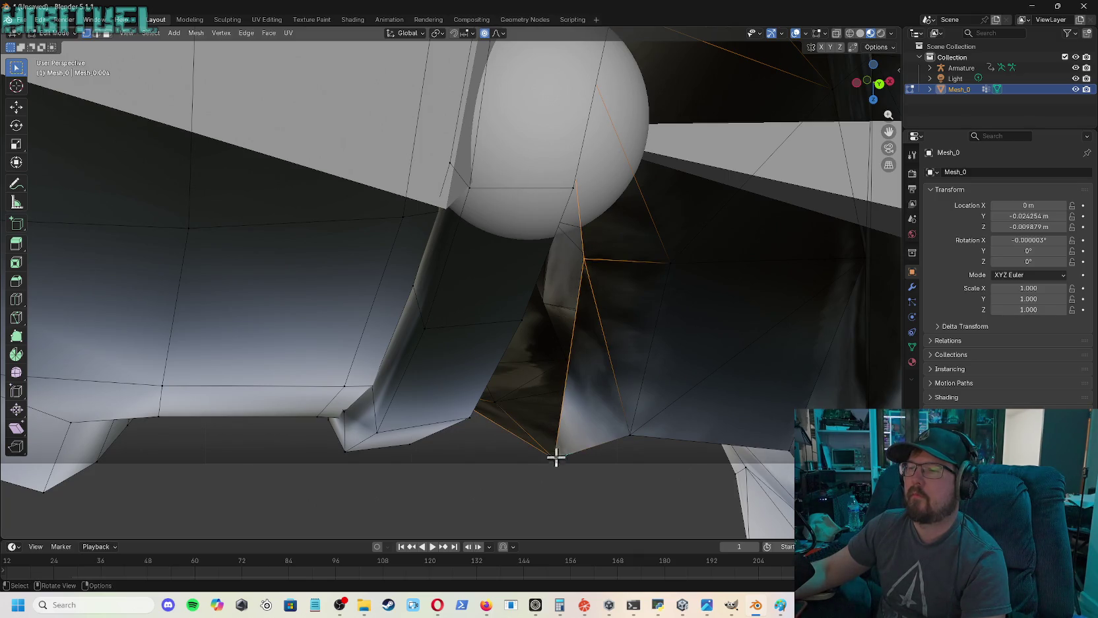
# - Add a vertex on the hand side of the gap to the selection
pyautogui.moveTo(451, 284)
pyautogui.mouseDown(button='middle')
pyautogui.moveTo(409, 297)
pyautogui.moveTo(454, 207)
pyautogui.mouseUp(button='middle')
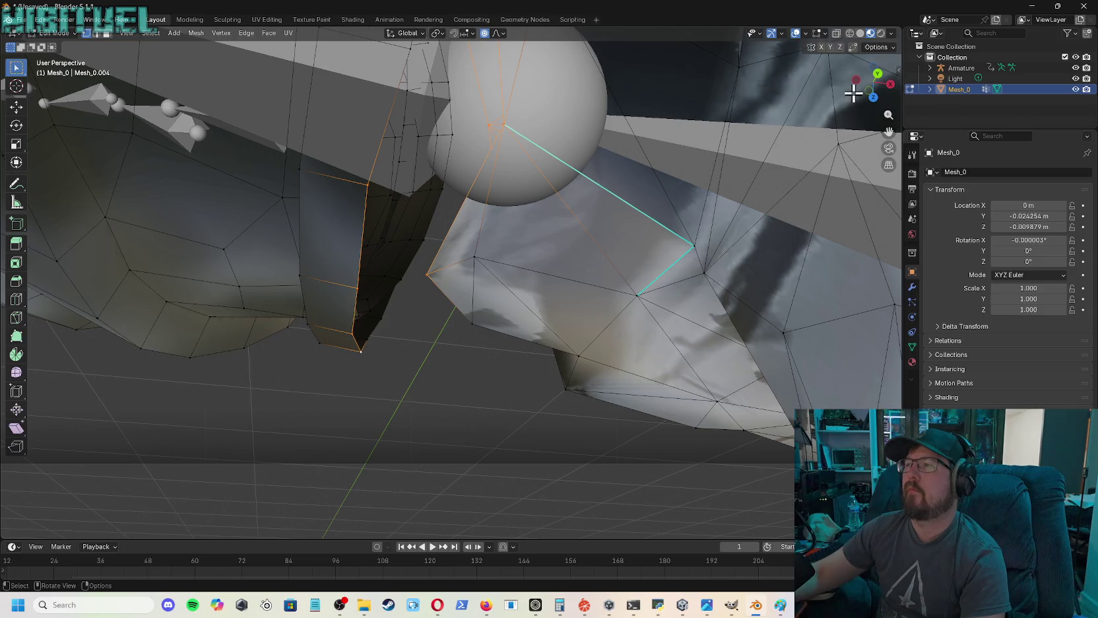
pyautogui.moveTo(873, 97)
pyautogui.mouseDown()
pyautogui.moveTo(881, 108)
pyautogui.moveTo(875, 93)
pyautogui.mouseUp()
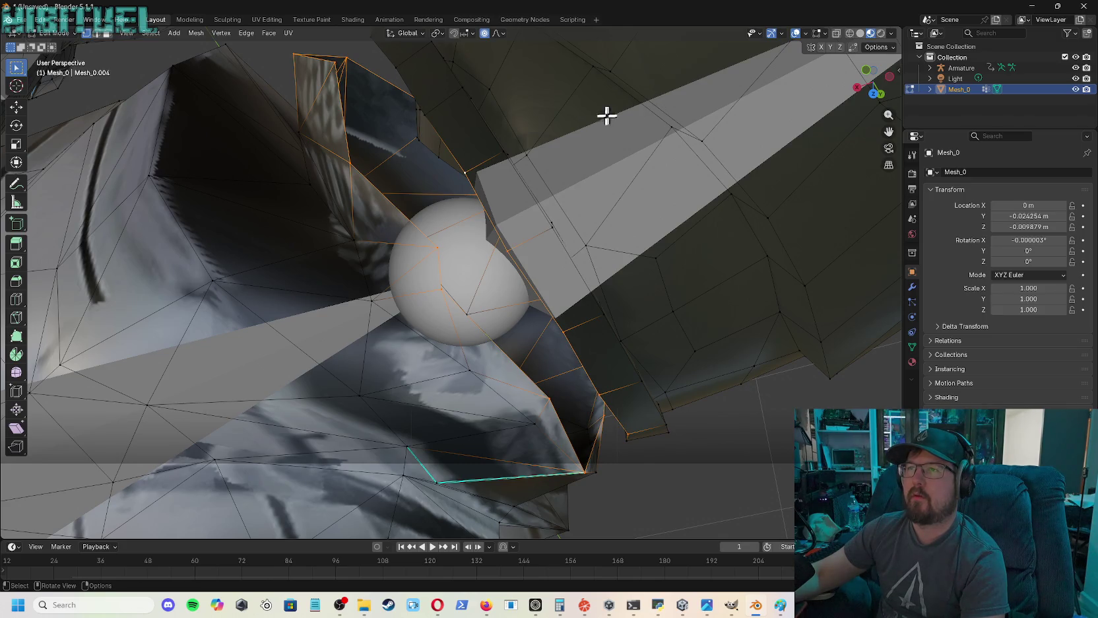
pyautogui.moveTo(870, 80); pyautogui.dragTo(833, 86)
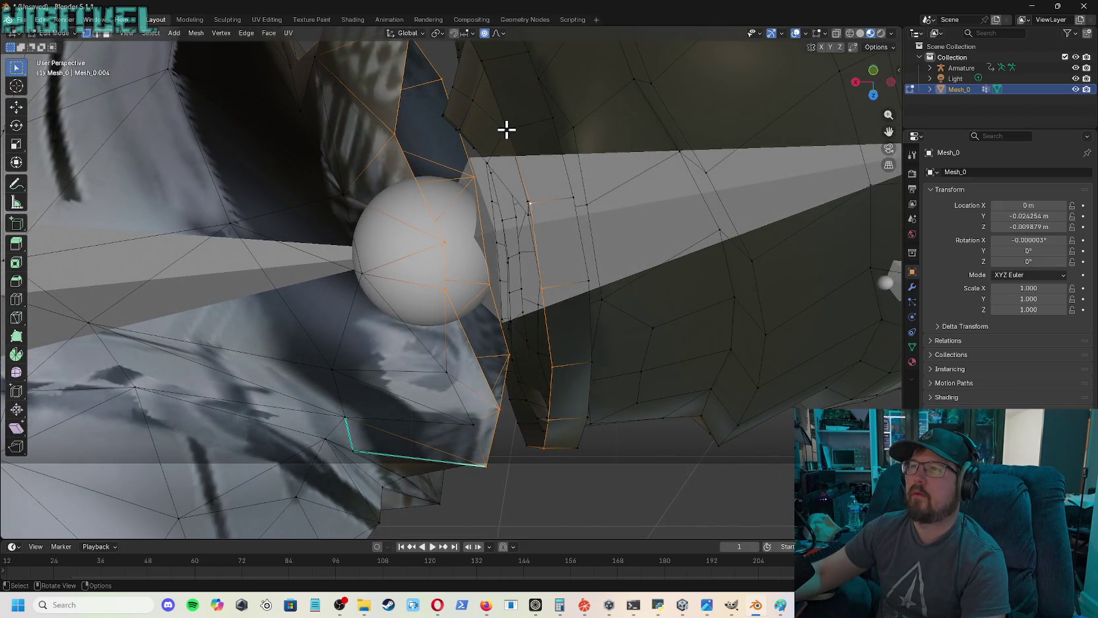
pyautogui.keyDown('shift'); pyautogui.click(506, 130); pyautogui.keyUp('shift')
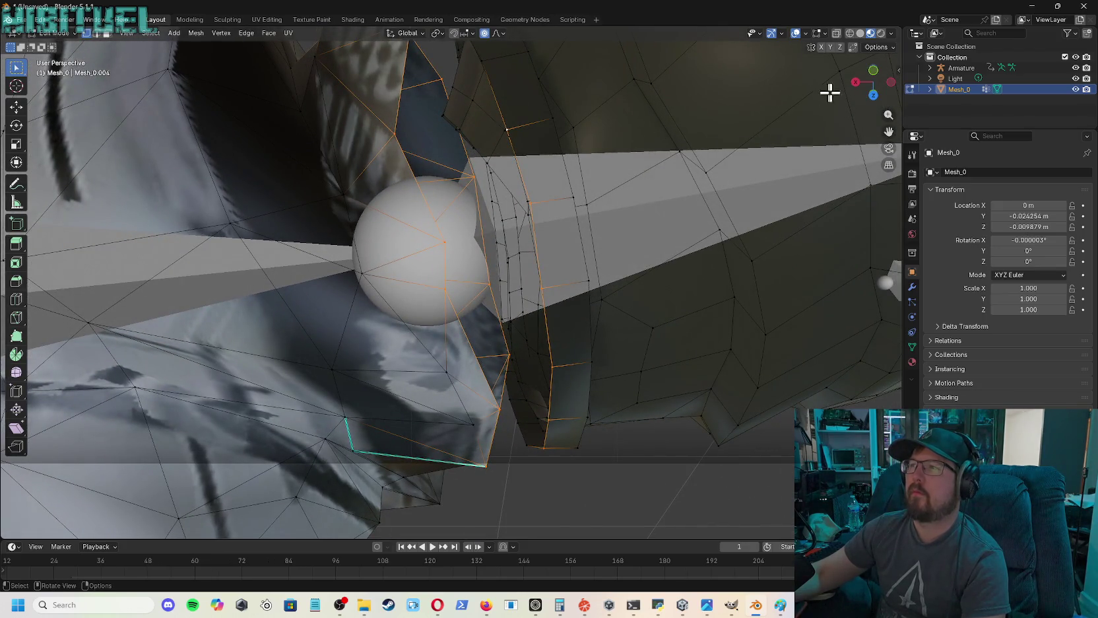
# - Check all around the wrist for missed seam vertices and add the last one
pyautogui.moveTo(871, 82); pyautogui.dragTo(726, 127)
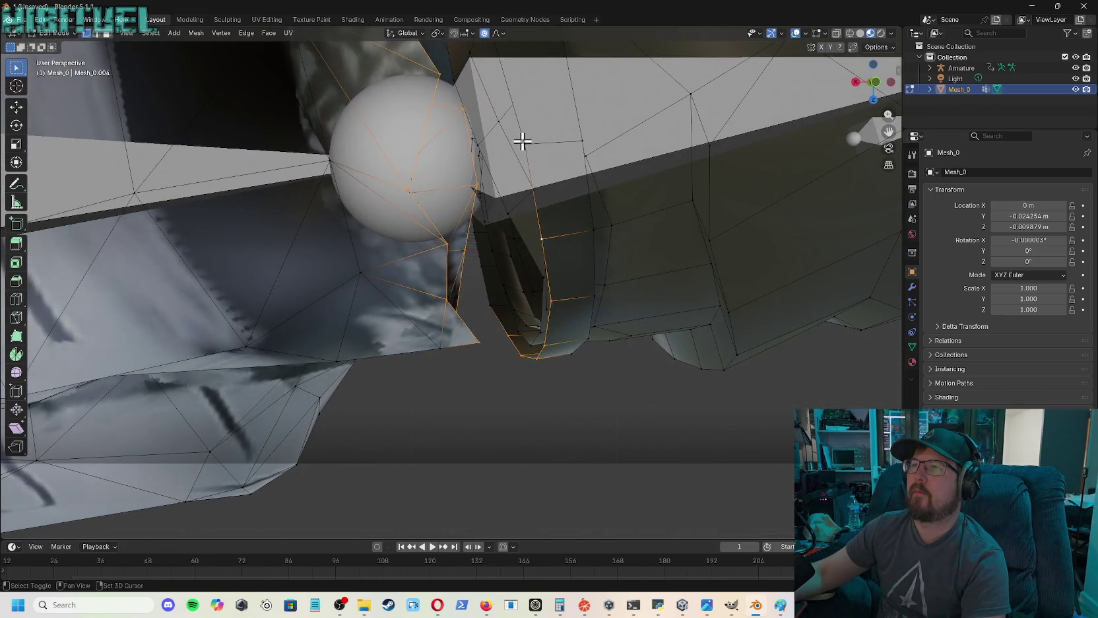
pyautogui.moveTo(741, 107); pyautogui.dragTo(546, 185)
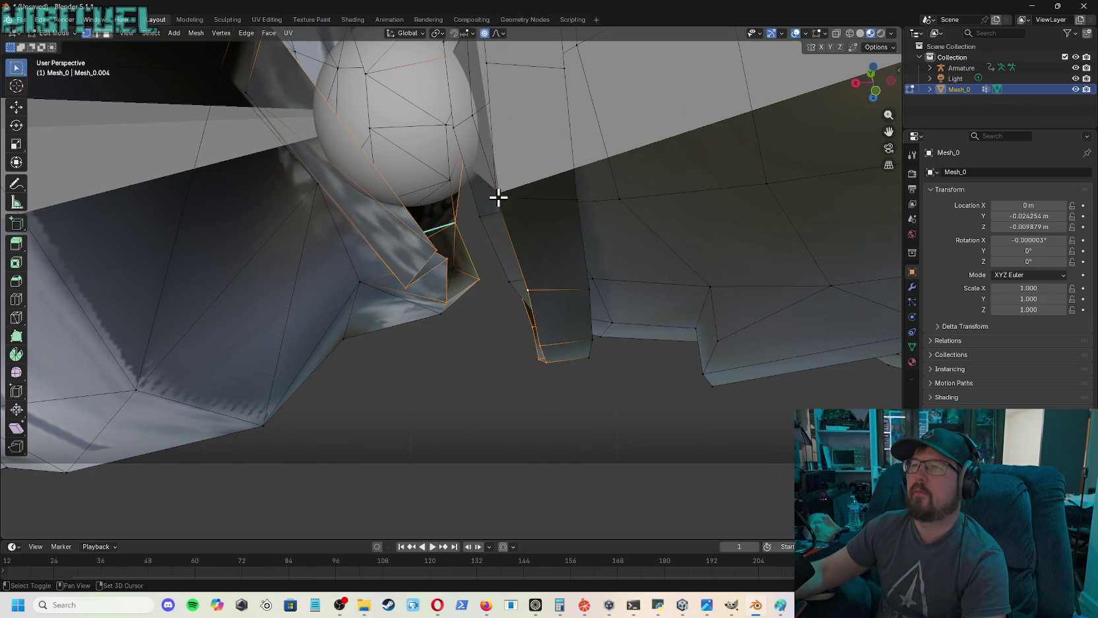
pyautogui.moveTo(871, 83)
pyautogui.mouseDown()
pyautogui.moveTo(864, 118)
pyautogui.moveTo(609, 155)
pyautogui.mouseUp()
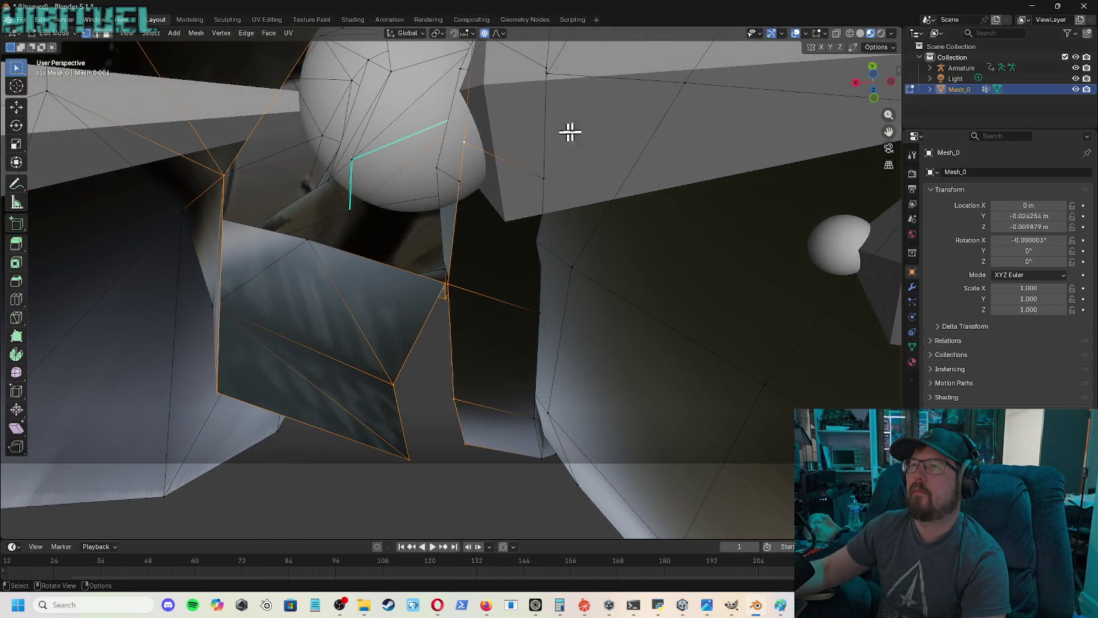
pyautogui.moveTo(873, 82)
pyautogui.mouseDown()
pyautogui.moveTo(858, 92)
pyautogui.moveTo(836, 80)
pyautogui.mouseUp()
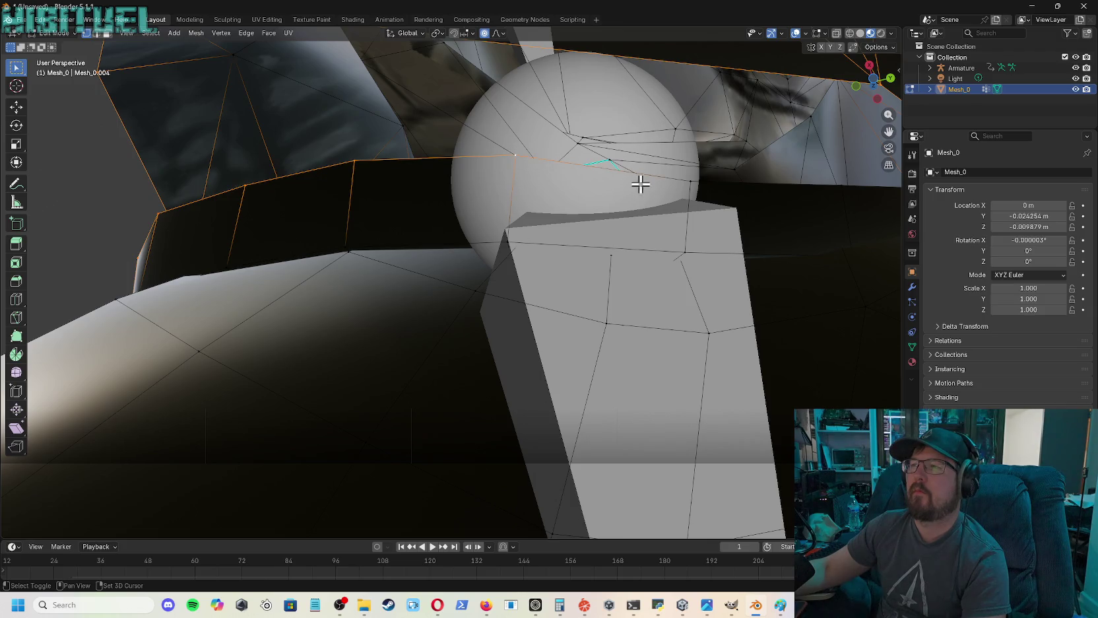
pyautogui.moveTo(872, 82); pyautogui.dragTo(843, 108)
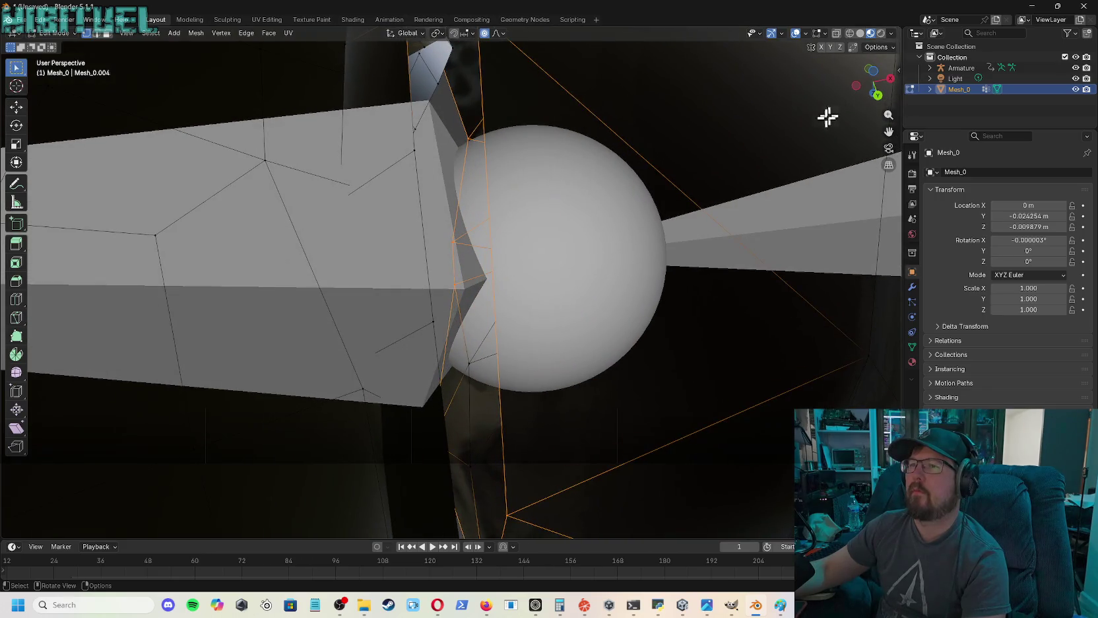
pyautogui.moveTo(502, 210); pyautogui.dragTo(455, 196, button='middle')
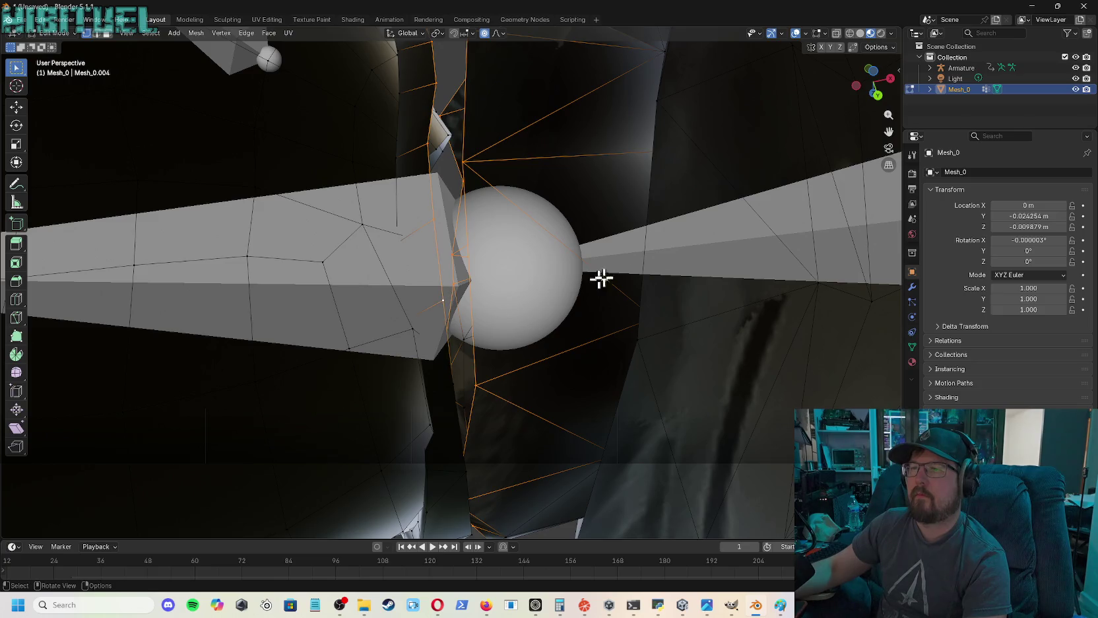
pyautogui.moveTo(871, 81); pyautogui.dragTo(859, 92)
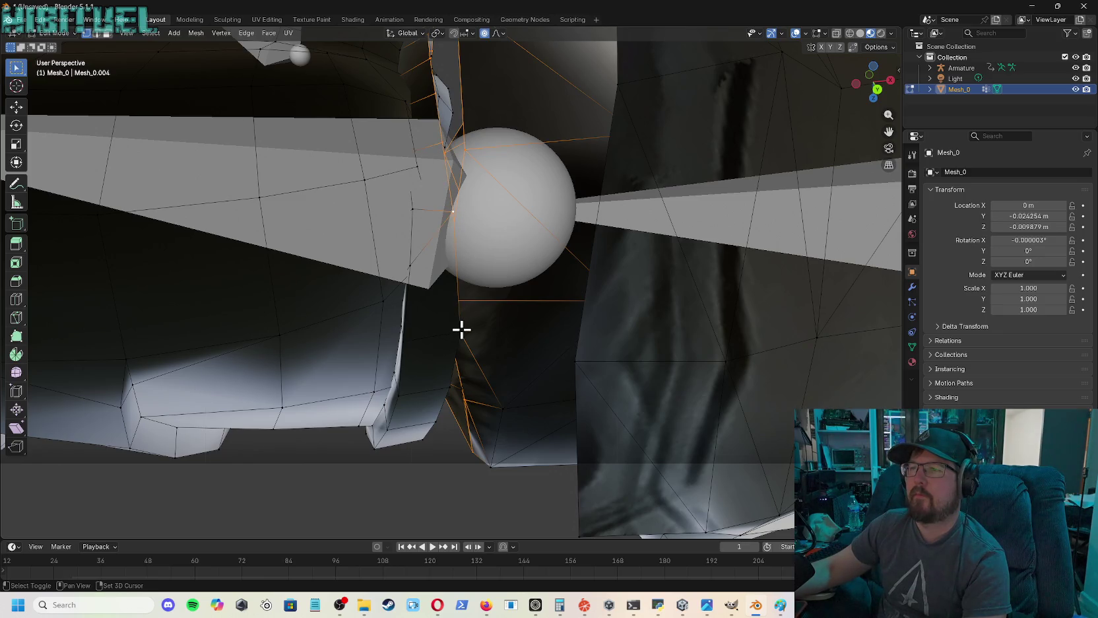
pyautogui.moveTo(870, 81); pyautogui.dragTo(862, 93)
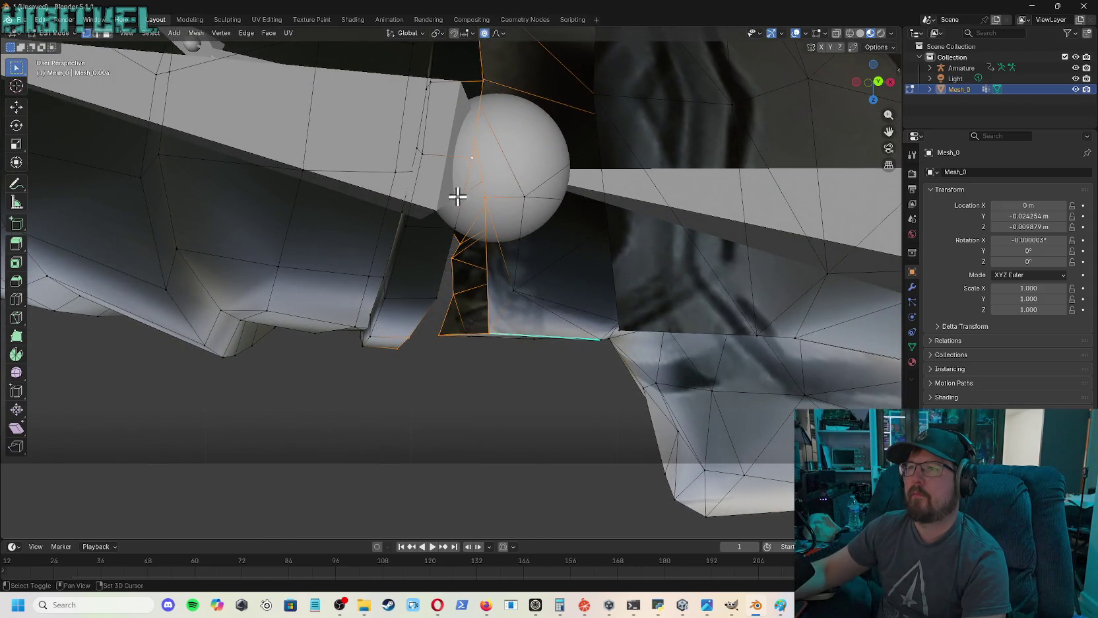
pyautogui.keyDown('shift'); pyautogui.click(439, 297); pyautogui.keyUp('shift')
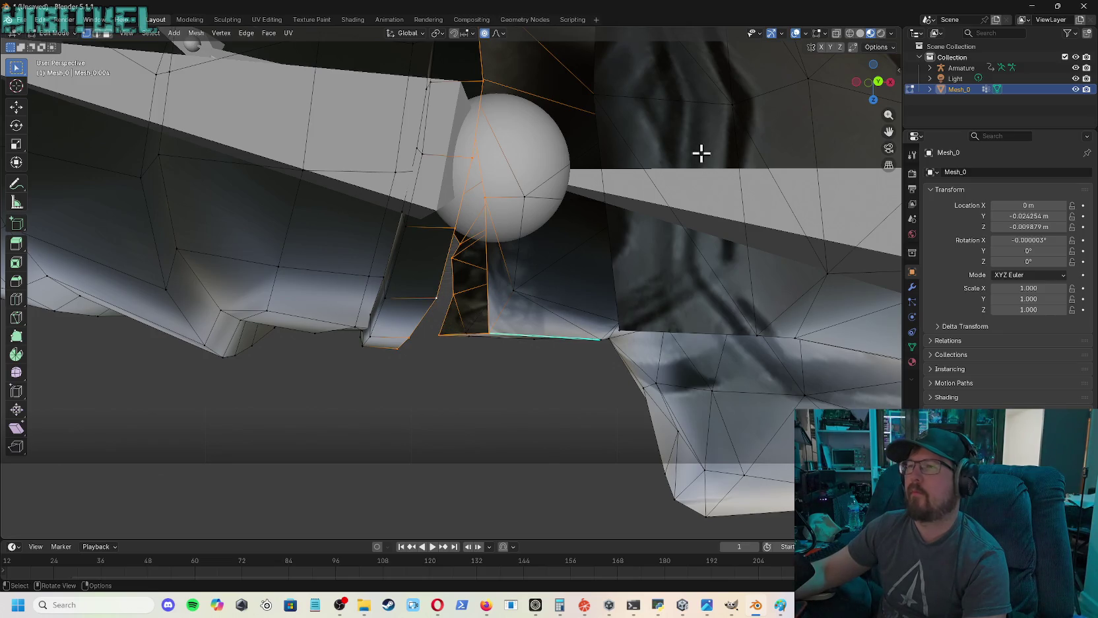
# - Bridge the two selected wrist loops via Edge > Bridge Edge Loops and zoom out to review
pyautogui.moveTo(870, 80); pyautogui.dragTo(874, 85)
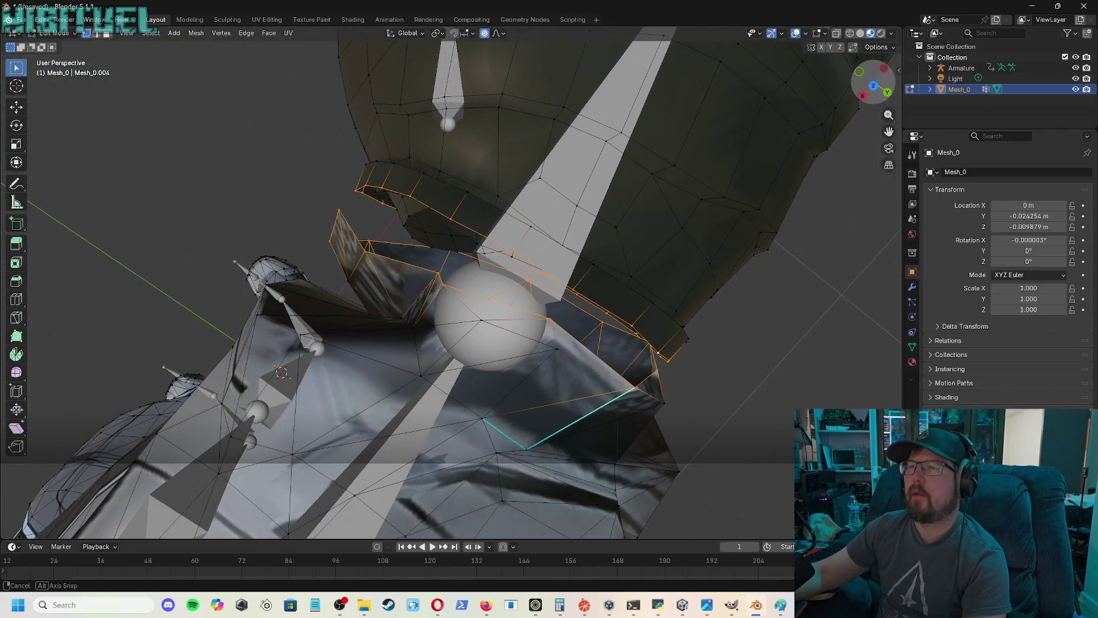
pyautogui.moveTo(874, 86); pyautogui.dragTo(711, 123)
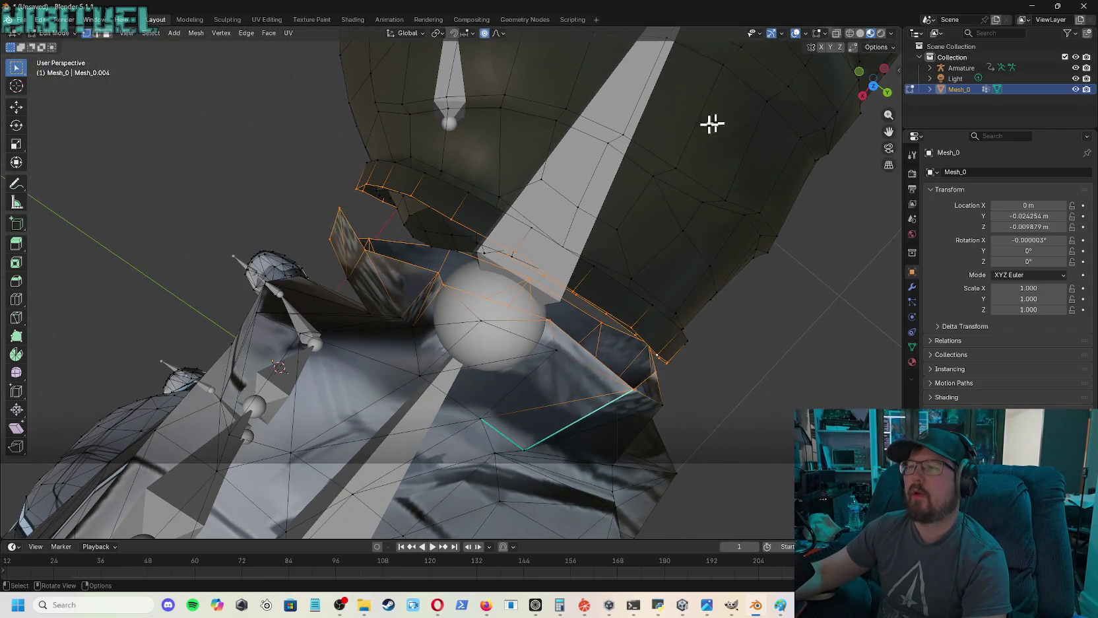
pyautogui.click(246, 33)
pyautogui.click(278, 68)
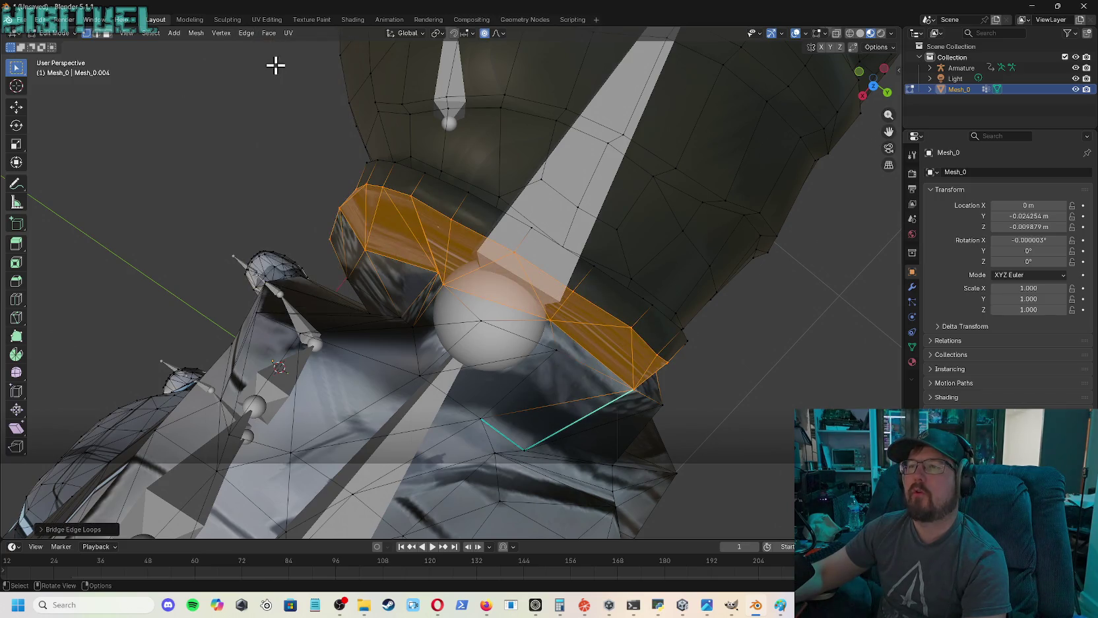
pyautogui.moveTo(858, 85); pyautogui.dragTo(542, 277)
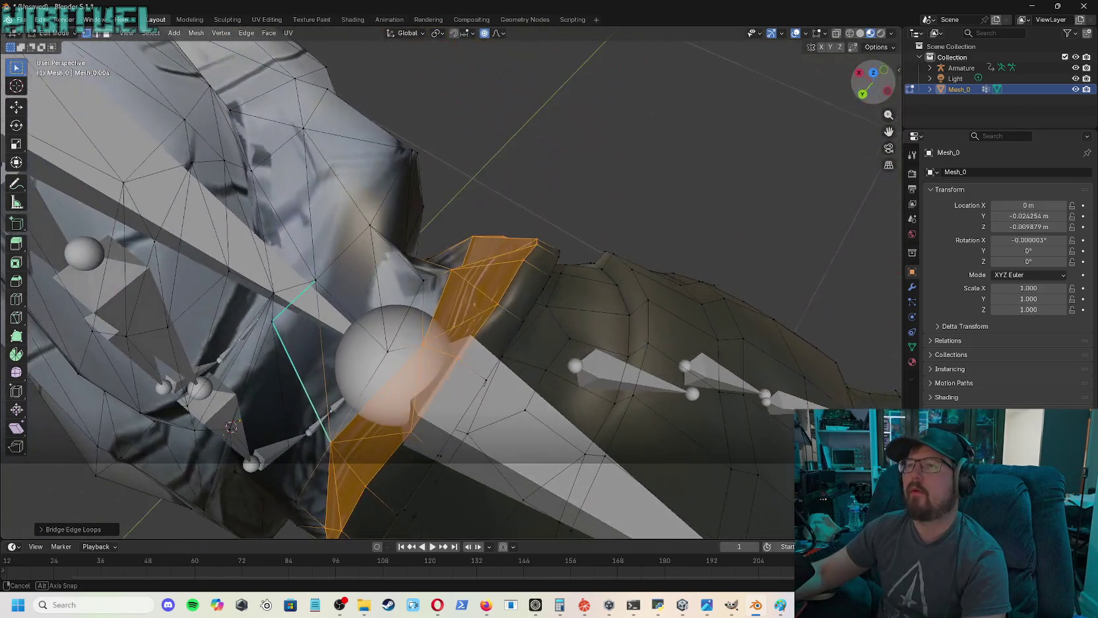
pyautogui.moveTo(541, 278); pyautogui.dragTo(794, 174, button='middle')
pyautogui.scroll(-5, 719, 167)
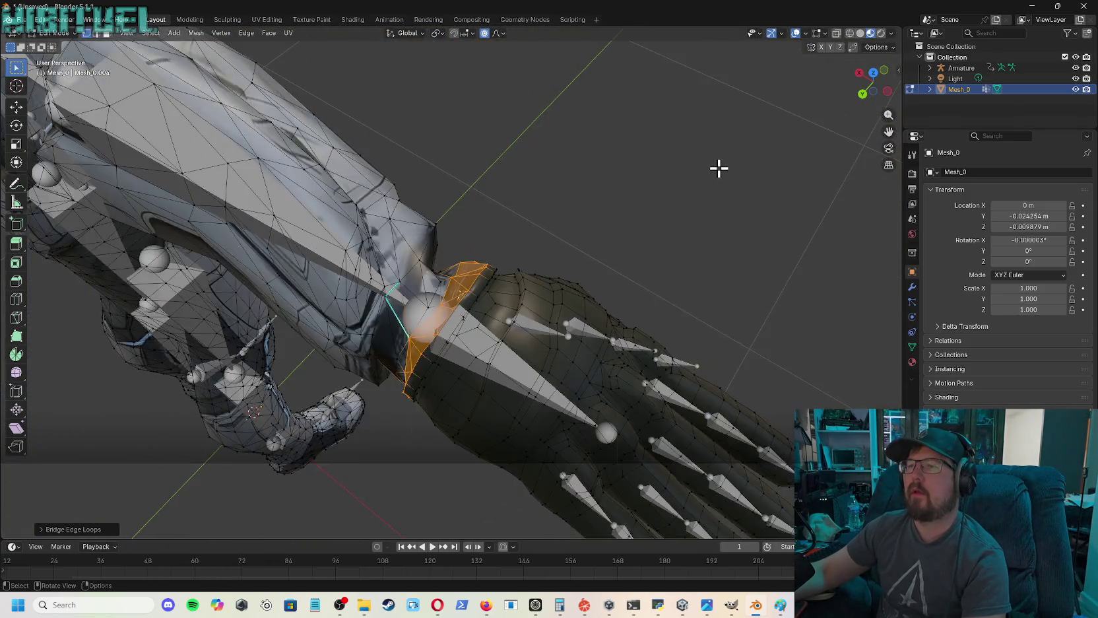
pyautogui.scroll(-3, 716, 167)
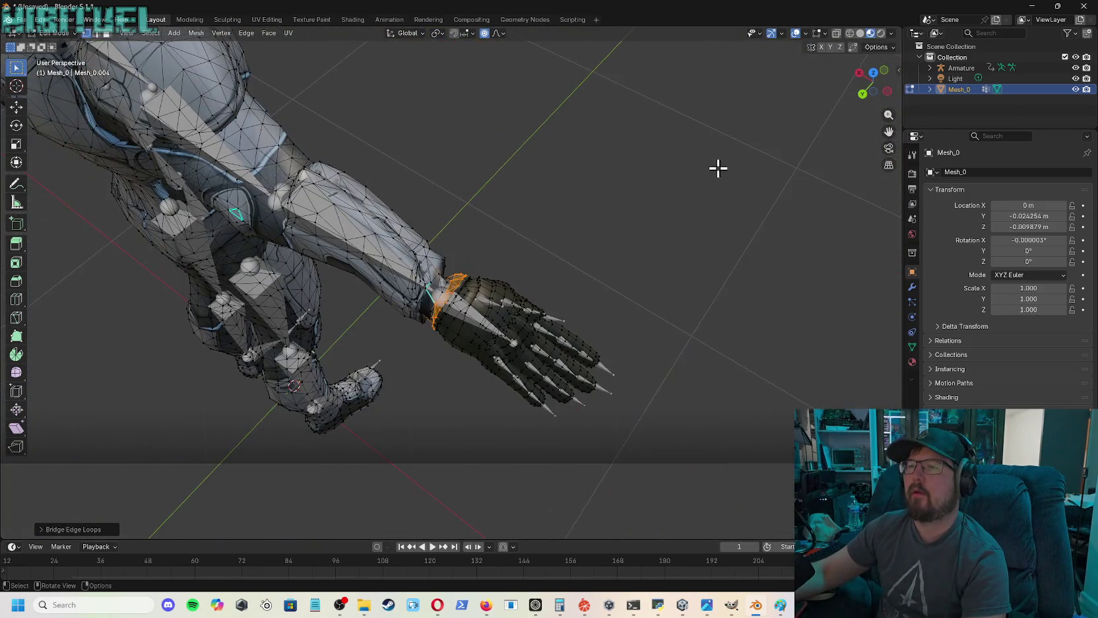
# - Move the selected forearm vertices with a reduced proportional falloff
pyautogui.click(627, 192)
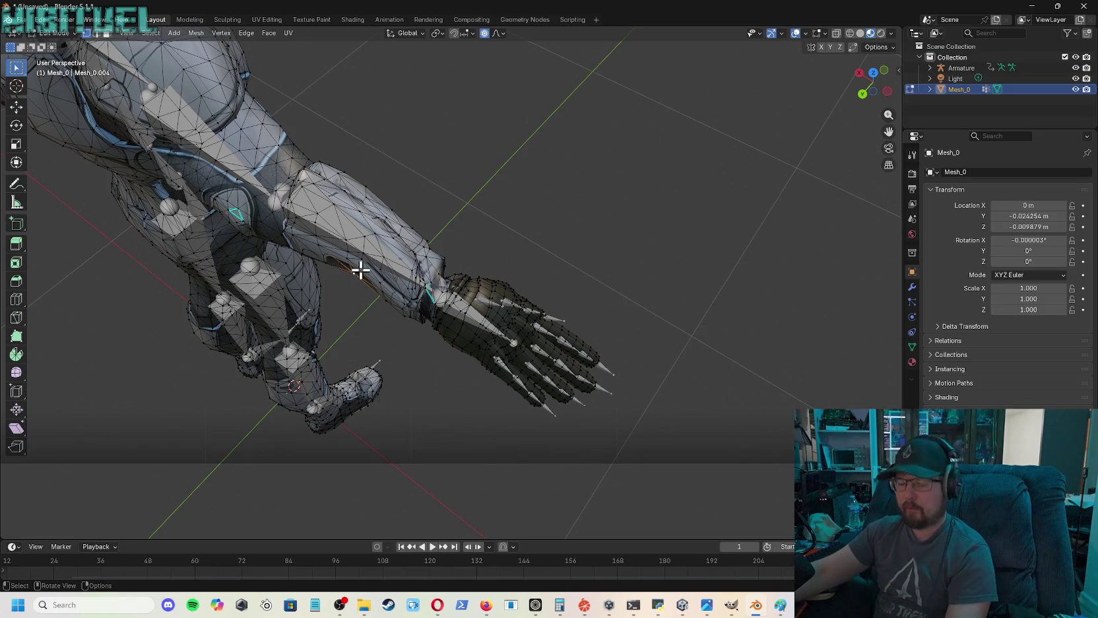
pyautogui.press('g')
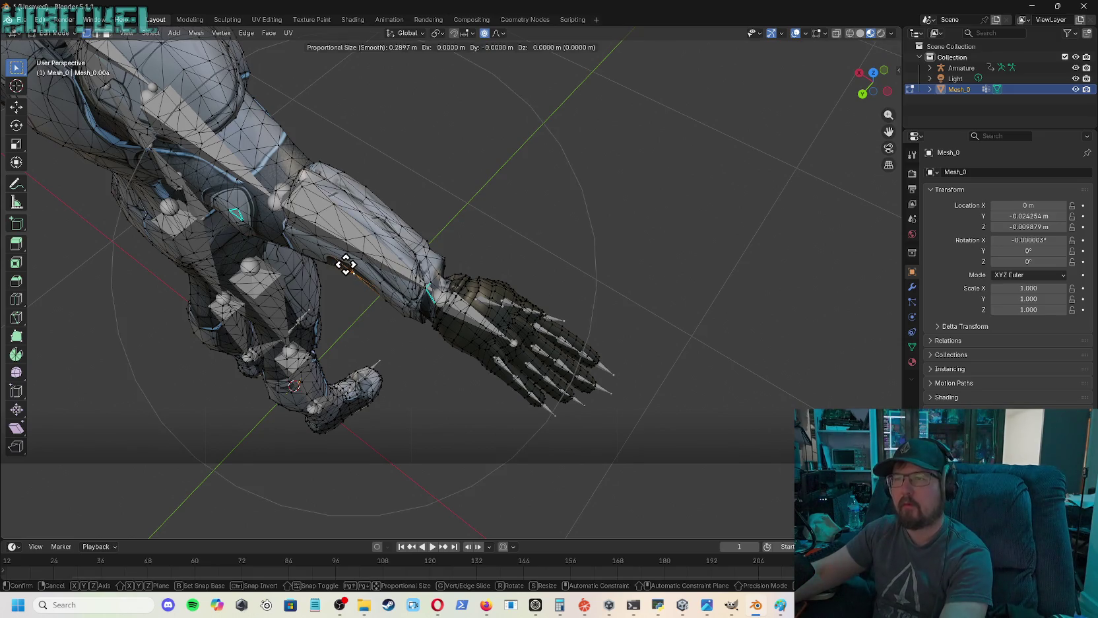
pyautogui.scroll(12, 346, 265)
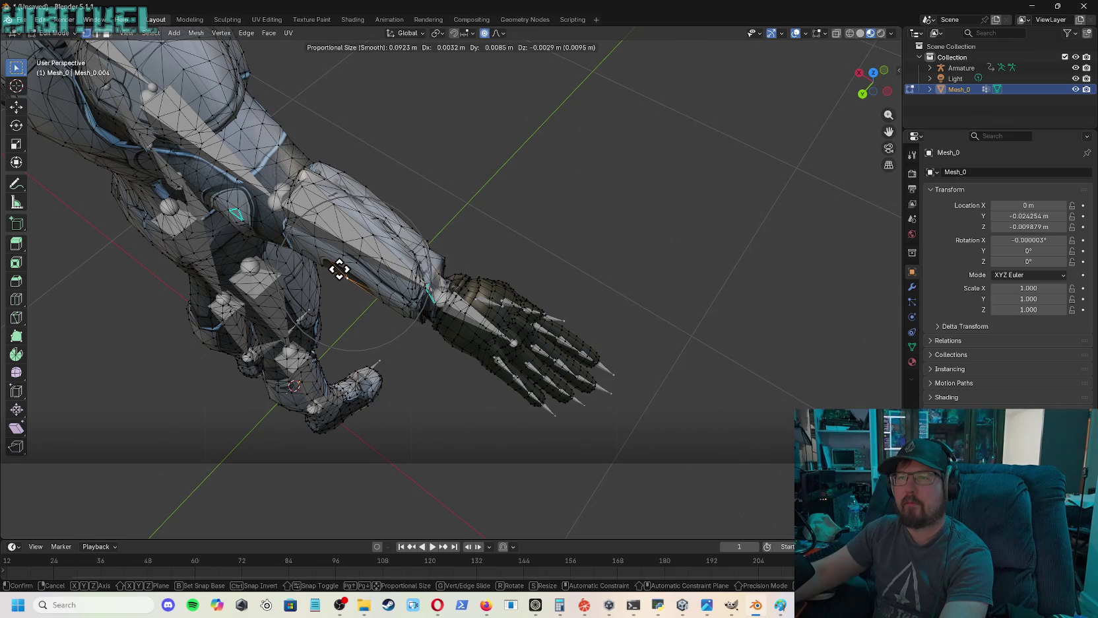
pyautogui.click(340, 269)
pyautogui.moveTo(873, 83)
pyautogui.mouseDown()
pyautogui.moveTo(852, 81)
pyautogui.moveTo(874, 82)
pyautogui.mouseUp()
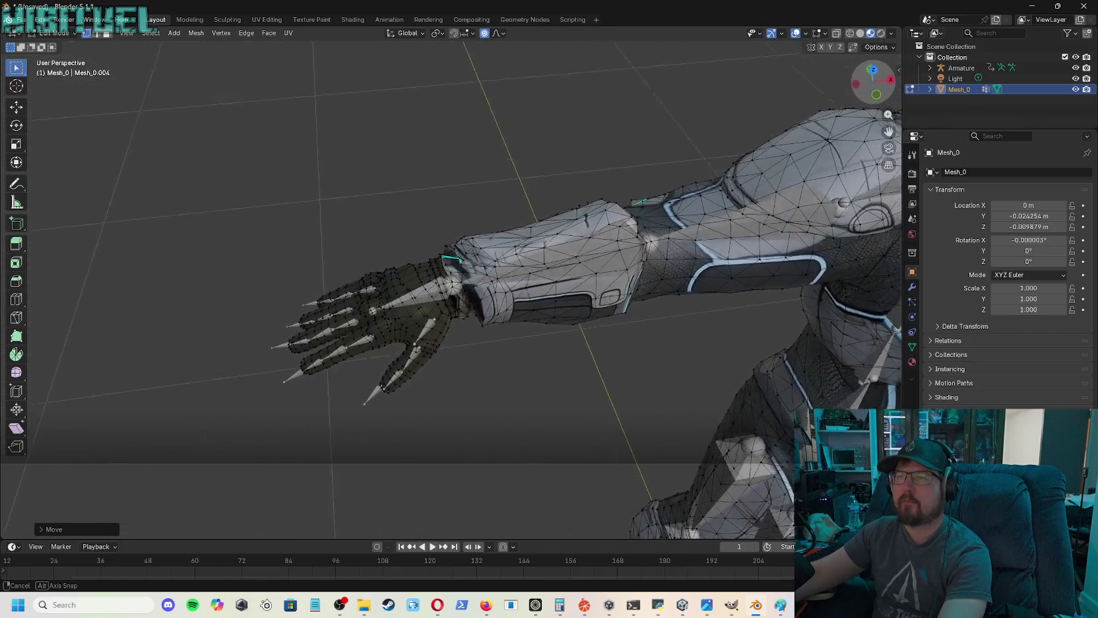
pyautogui.scroll(5, 526, 331)
pyautogui.scroll(2, 517, 333)
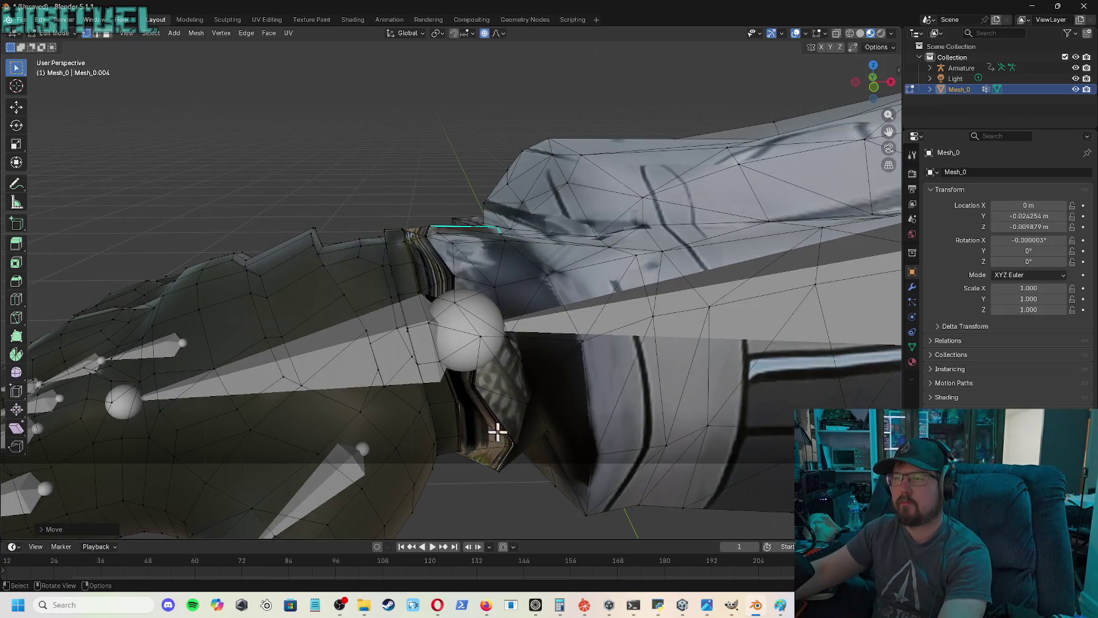
# - Reposition a wrist-seam vertex with a shrunken proportional falloff to close the gap
pyautogui.click(513, 446)
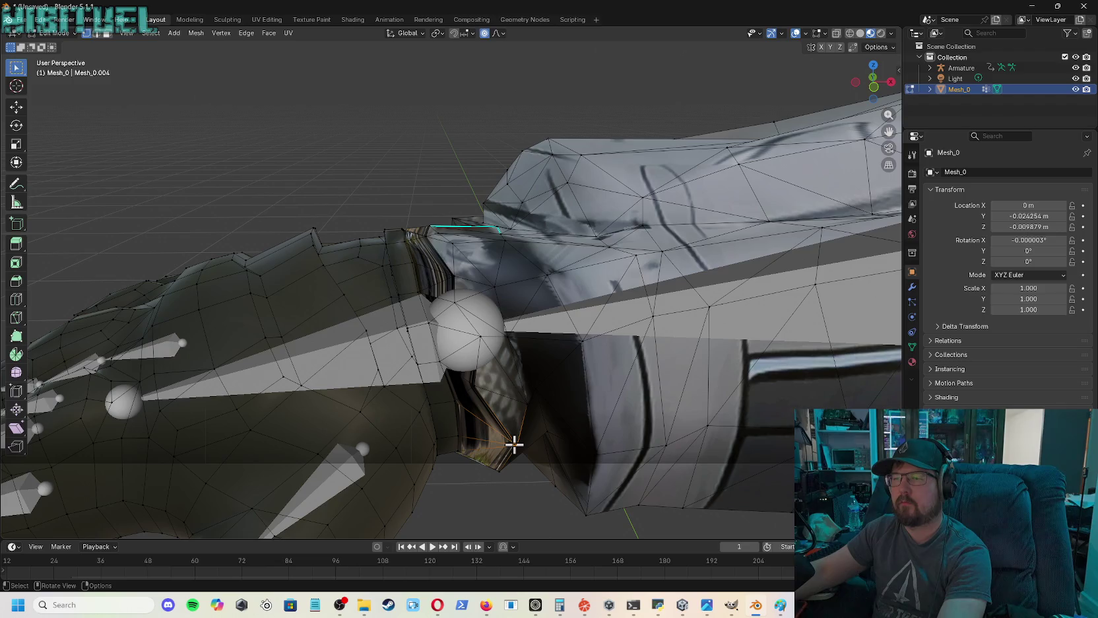
pyautogui.press('g')
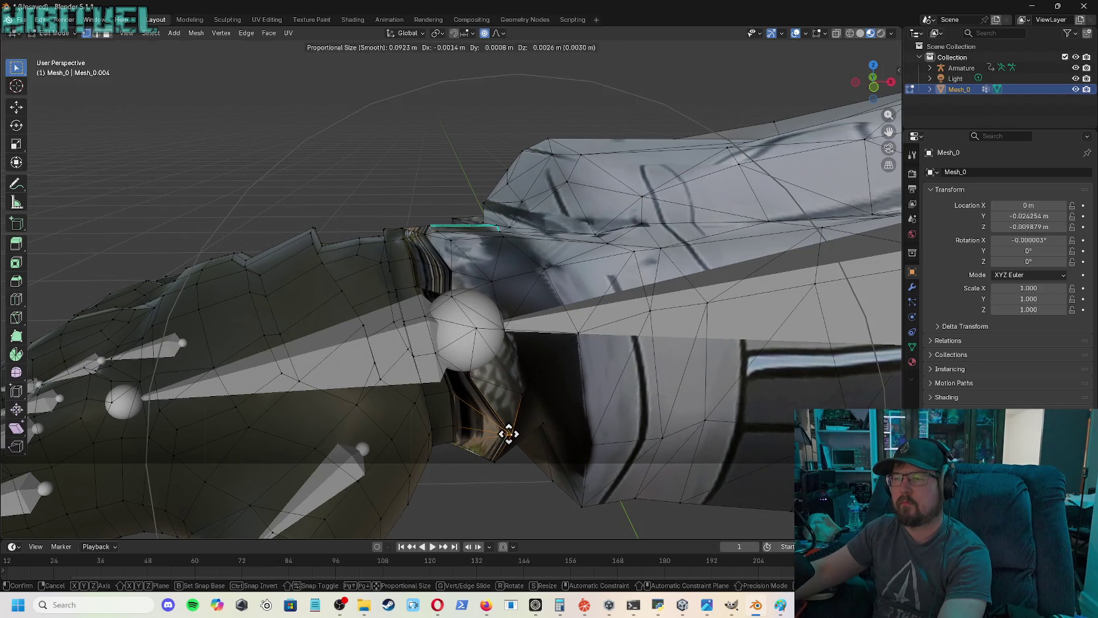
pyautogui.rightClick(509, 434)
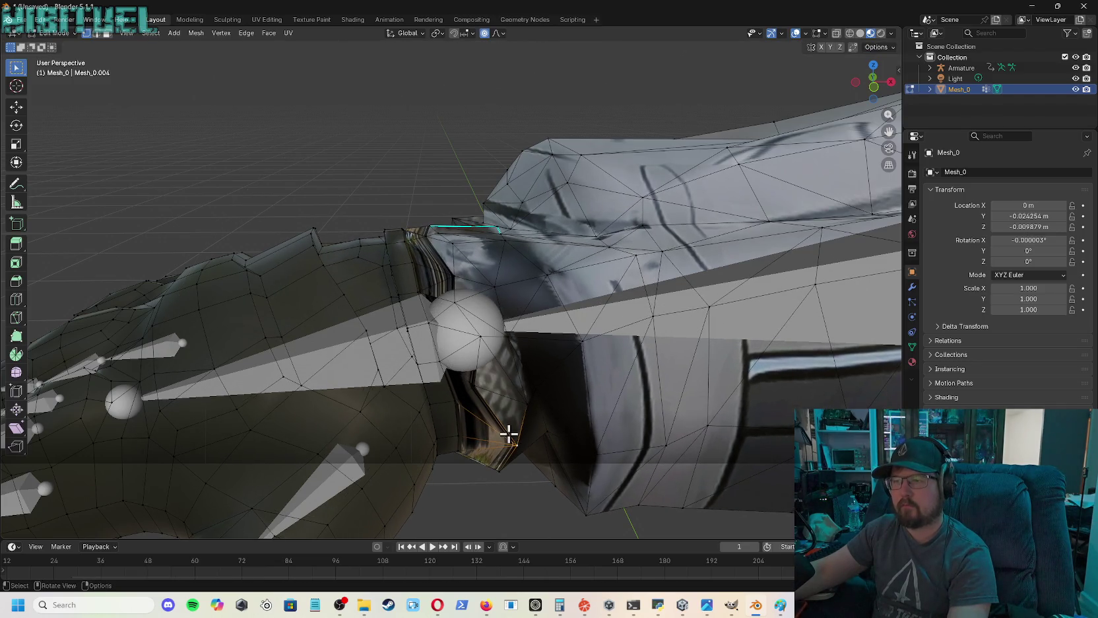
pyautogui.press('g')
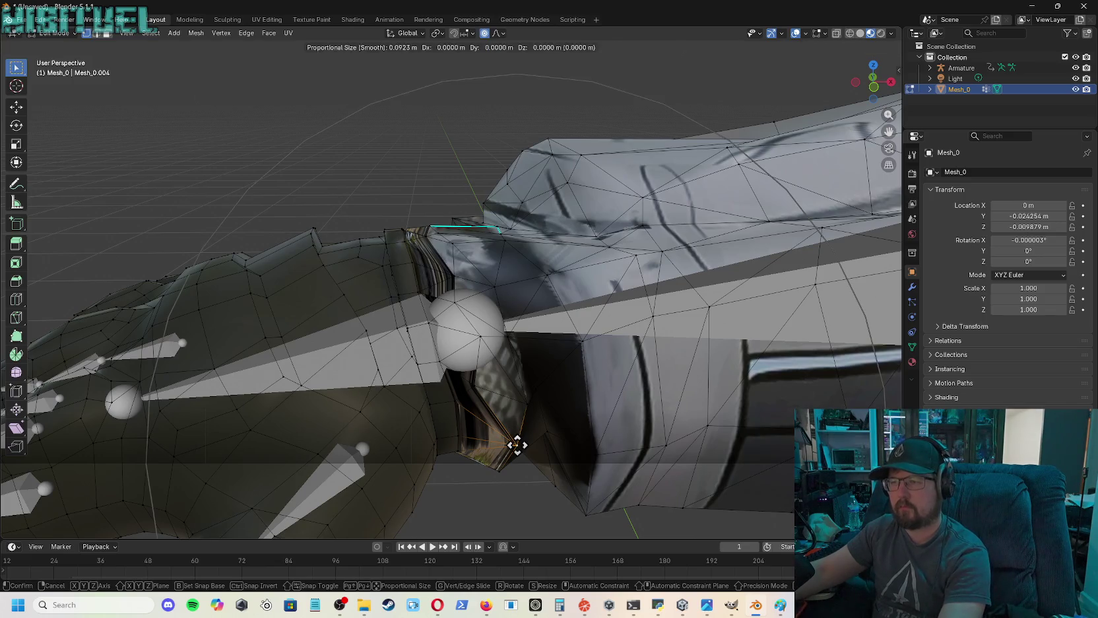
pyautogui.scroll(10, 517, 445)
pyautogui.scroll(2, 517, 445)
pyautogui.scroll(2, 518, 445)
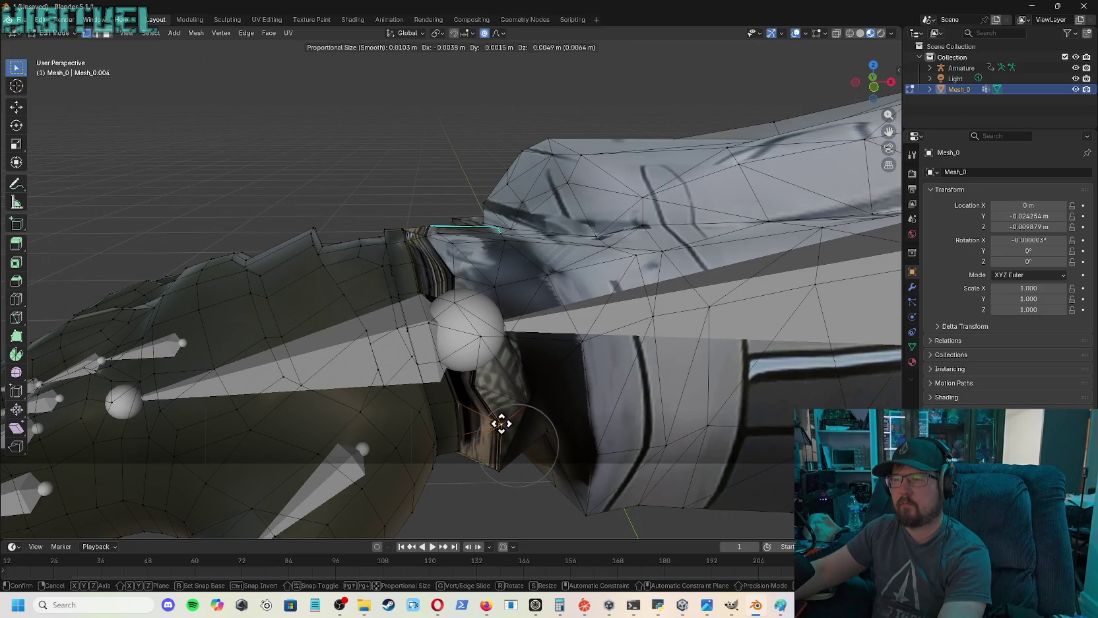
pyautogui.click(497, 423)
# - Nudge the next seam vertex up into the gap toward the forearm armour
pyautogui.click(476, 382)
pyautogui.press('g')
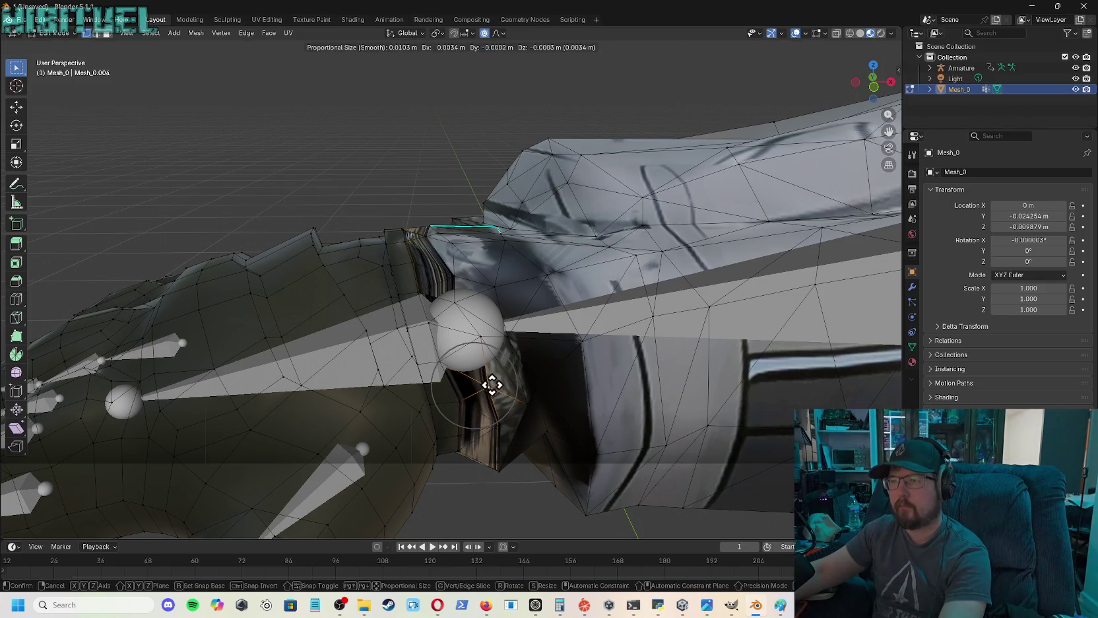
pyautogui.click(493, 385)
pyautogui.press('g')
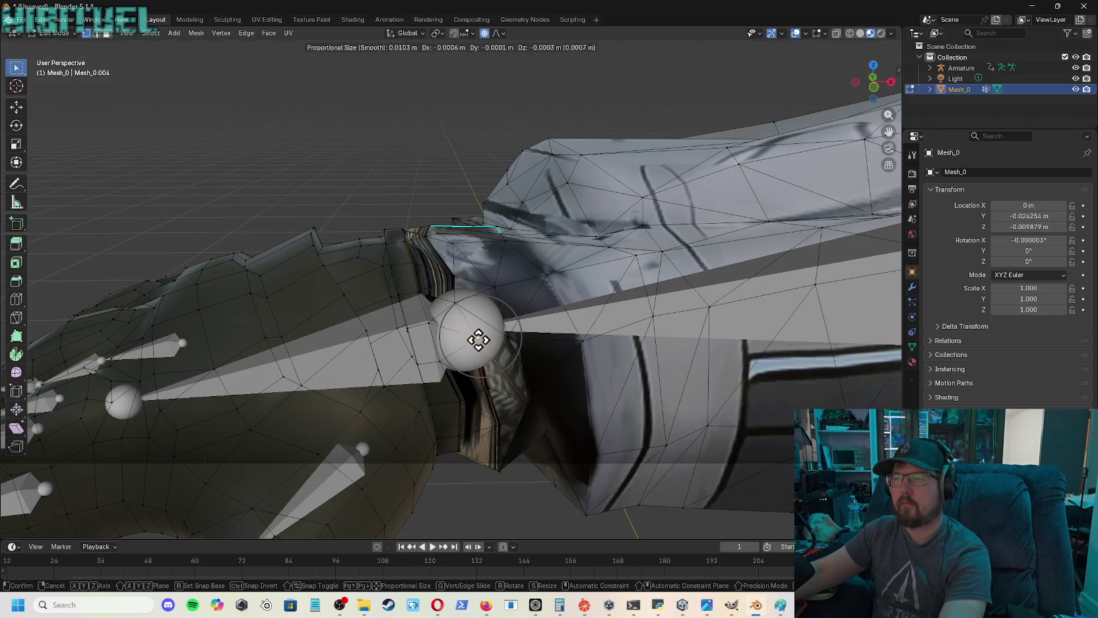
pyautogui.click(478, 348)
pyautogui.press('g')
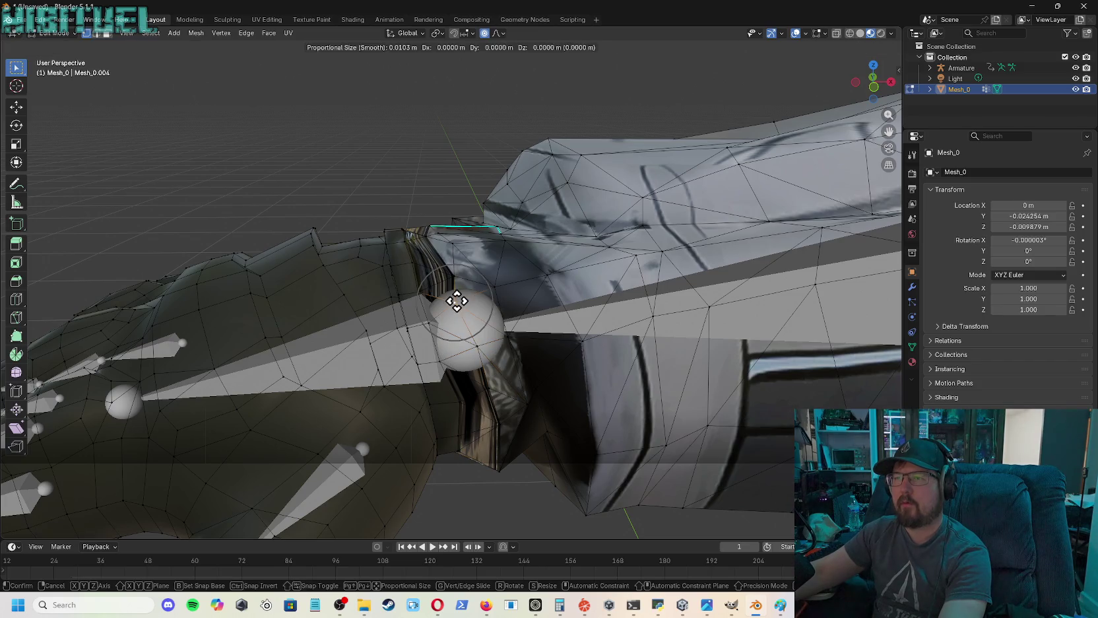
pyautogui.click(464, 290)
pyautogui.click(455, 276)
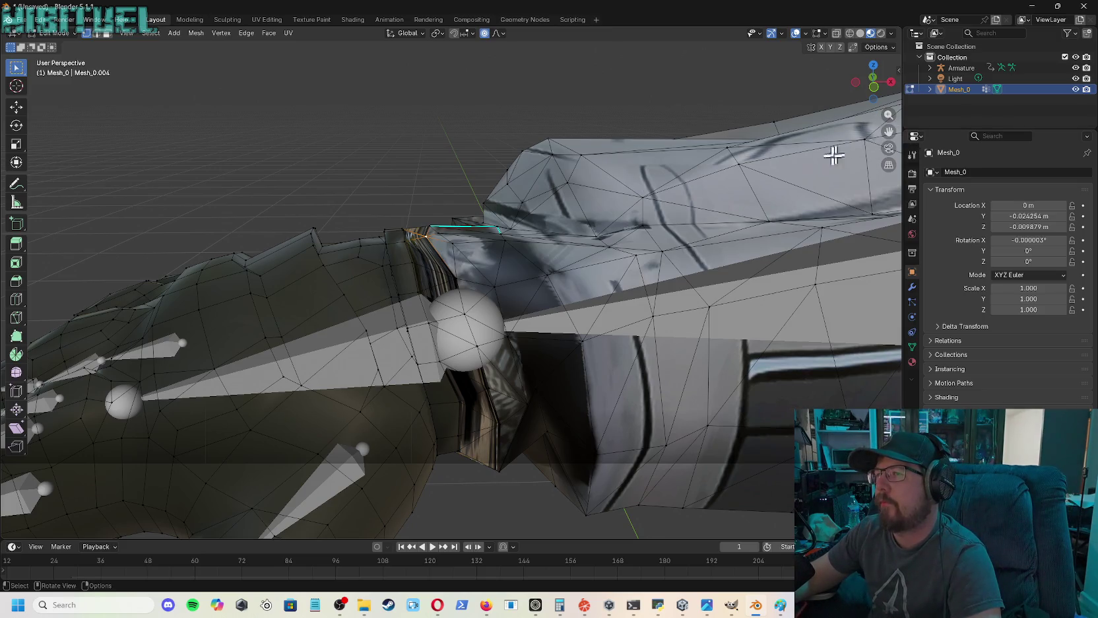
pyautogui.scroll(-6, 657, 216)
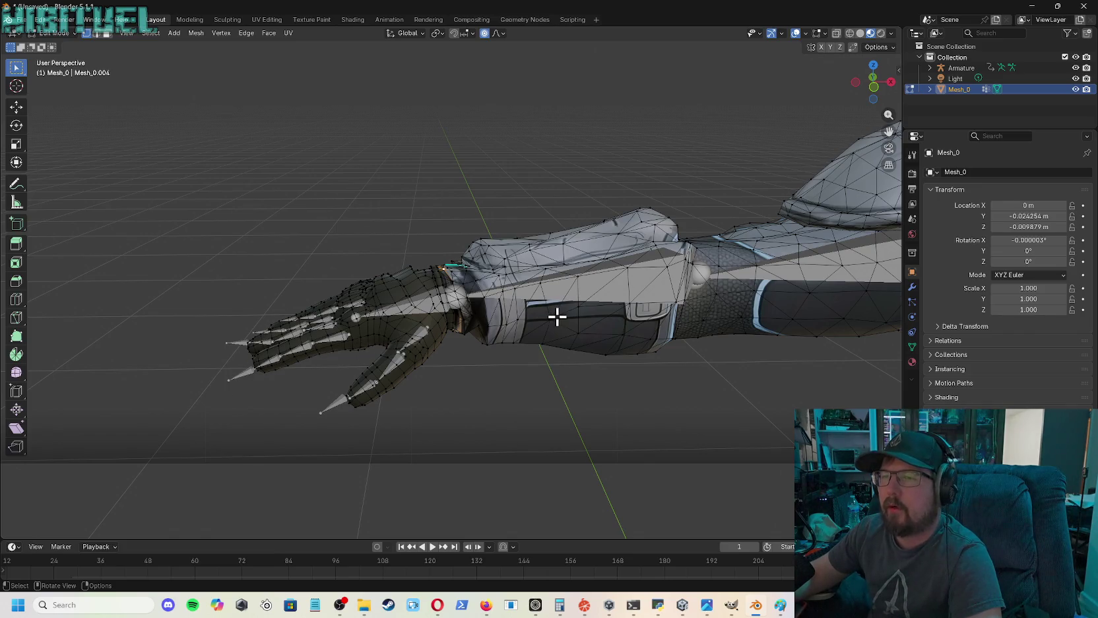
pyautogui.moveTo(885, 127); pyautogui.dragTo(887, 131)
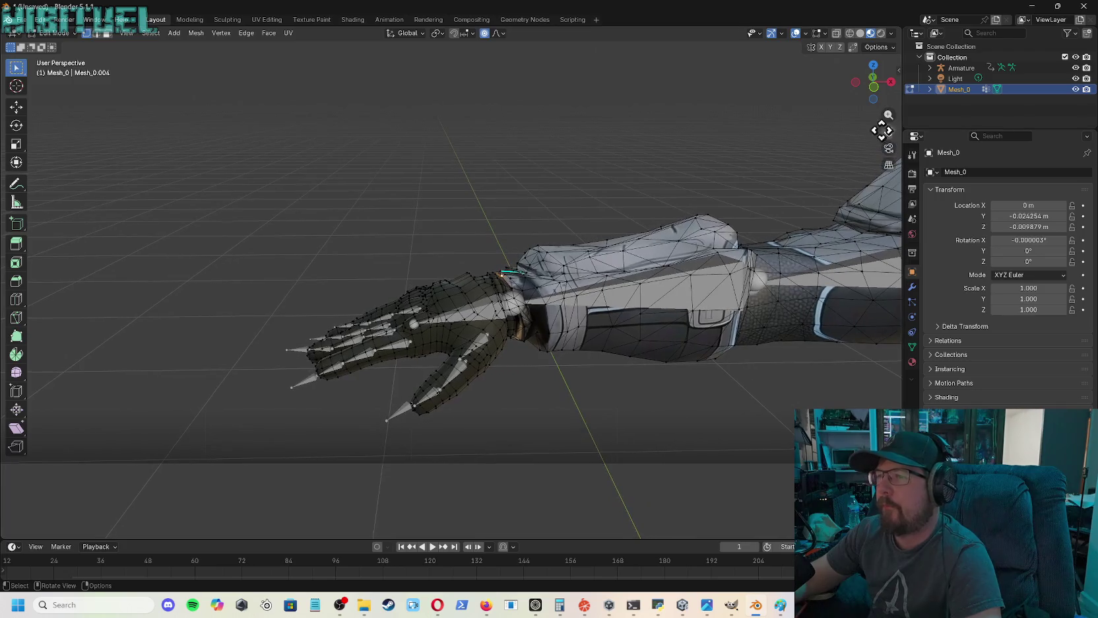
pyautogui.moveTo(873, 81); pyautogui.dragTo(417, 340)
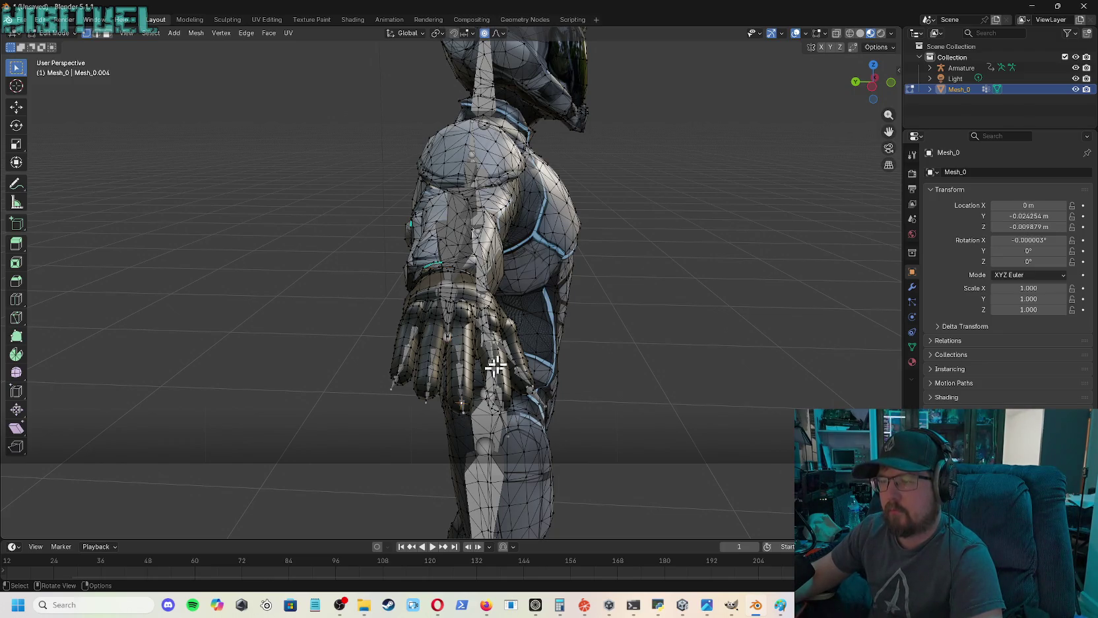
pyautogui.moveTo(859, 87); pyautogui.dragTo(873, 85)
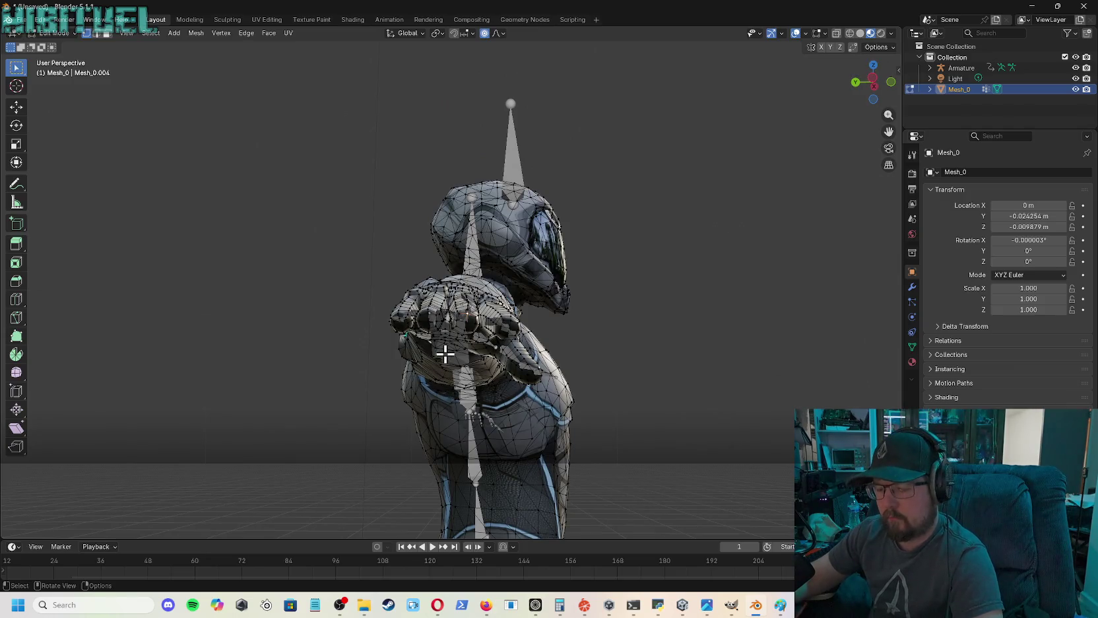
pyautogui.press('g')
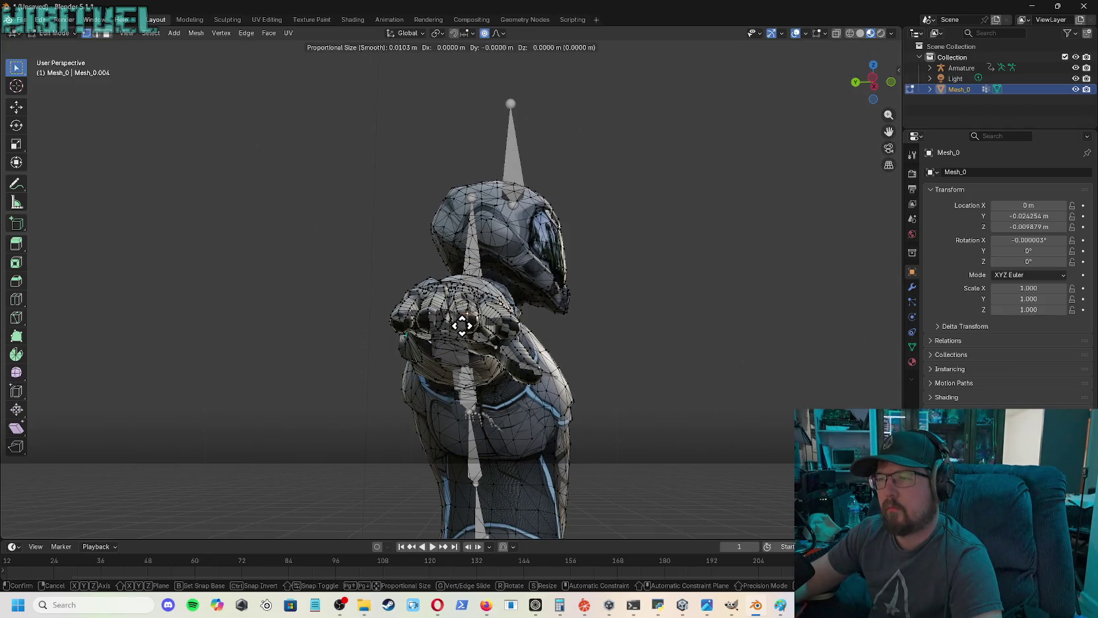
pyautogui.scroll(-1, 463, 325)
pyautogui.scroll(-2, 462, 325)
pyautogui.scroll(-2, 462, 325)
pyautogui.scroll(-7, 462, 325)
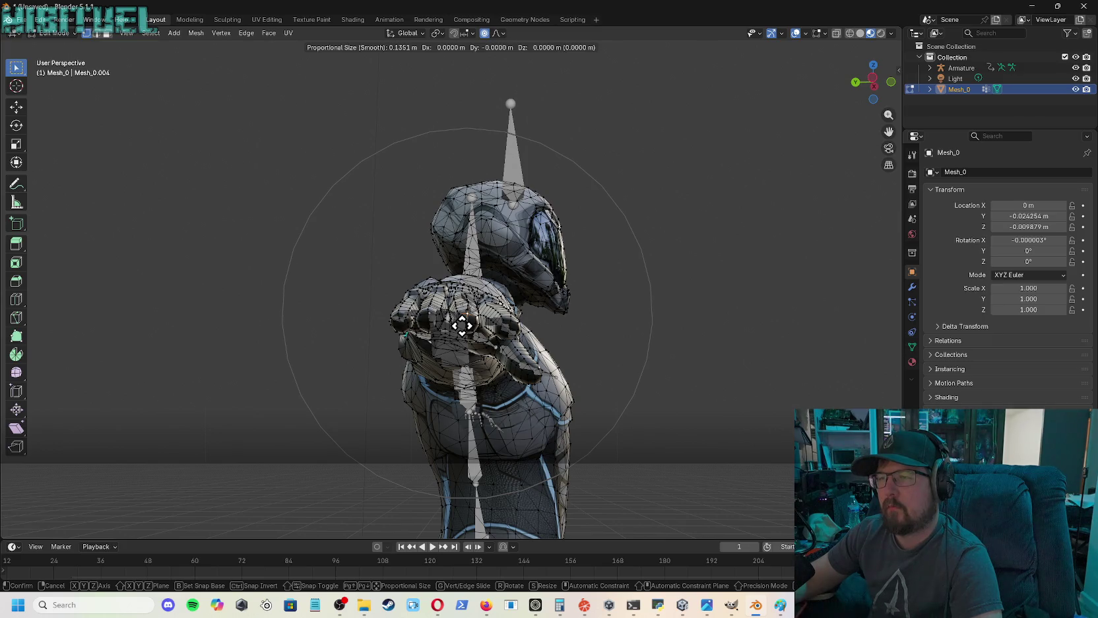
pyautogui.rightClick(462, 324)
pyautogui.moveTo(870, 86)
pyautogui.mouseDown()
pyautogui.moveTo(887, 82)
pyautogui.moveTo(870, 84)
pyautogui.mouseUp()
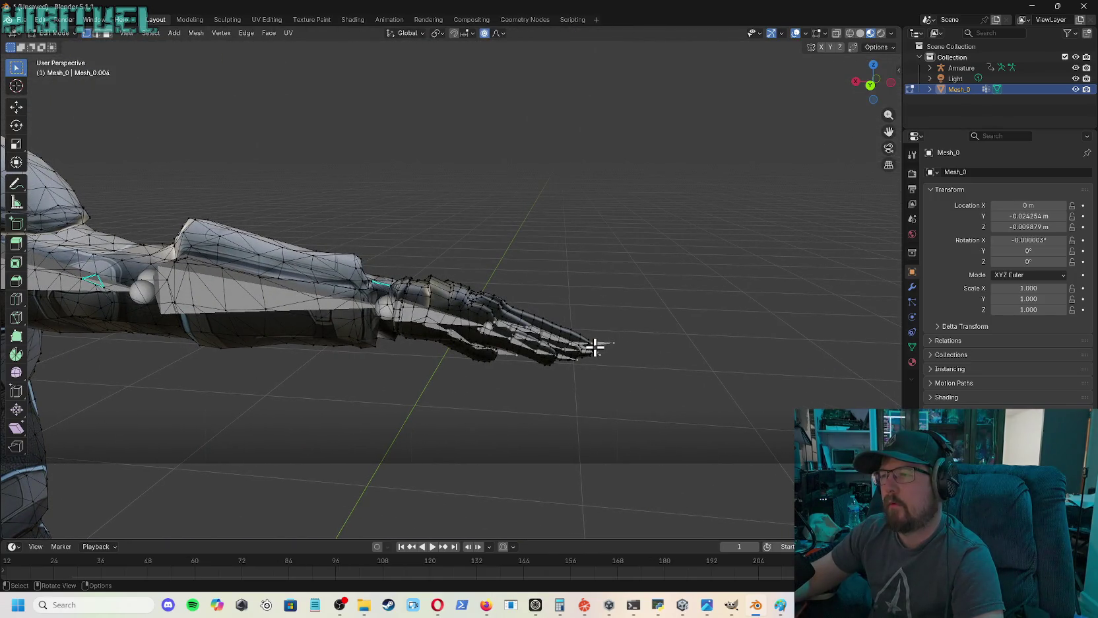
# - Nudge the hand vertices about 0.019 m using a wide 0.5645 m smooth proportional falloff
pyautogui.press('g')
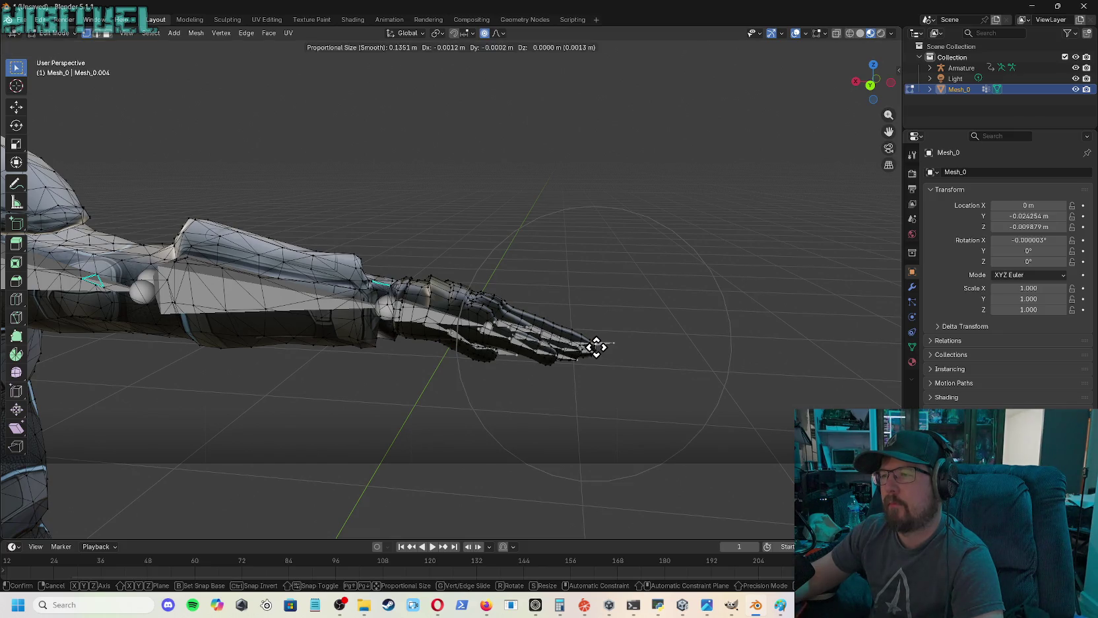
pyautogui.scroll(-3, 597, 347)
pyautogui.scroll(-3, 597, 347)
pyautogui.scroll(-2, 597, 347)
pyautogui.scroll(-2, 597, 348)
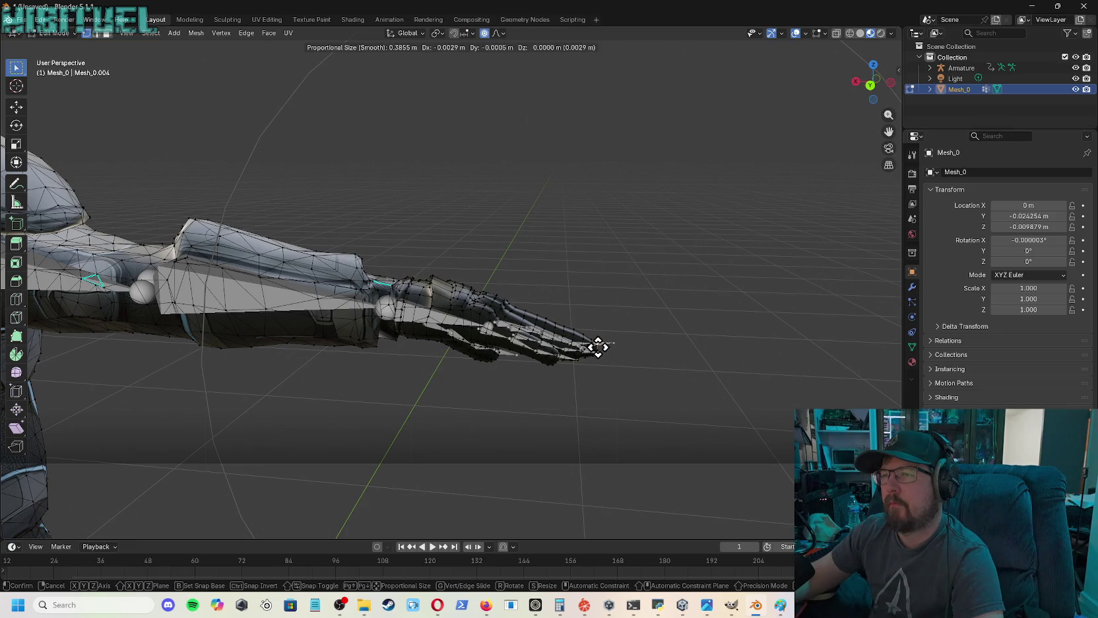
pyautogui.scroll(-1, 597, 347)
pyautogui.scroll(-1, 598, 347)
pyautogui.scroll(-1, 597, 347)
pyautogui.scroll(-1, 598, 346)
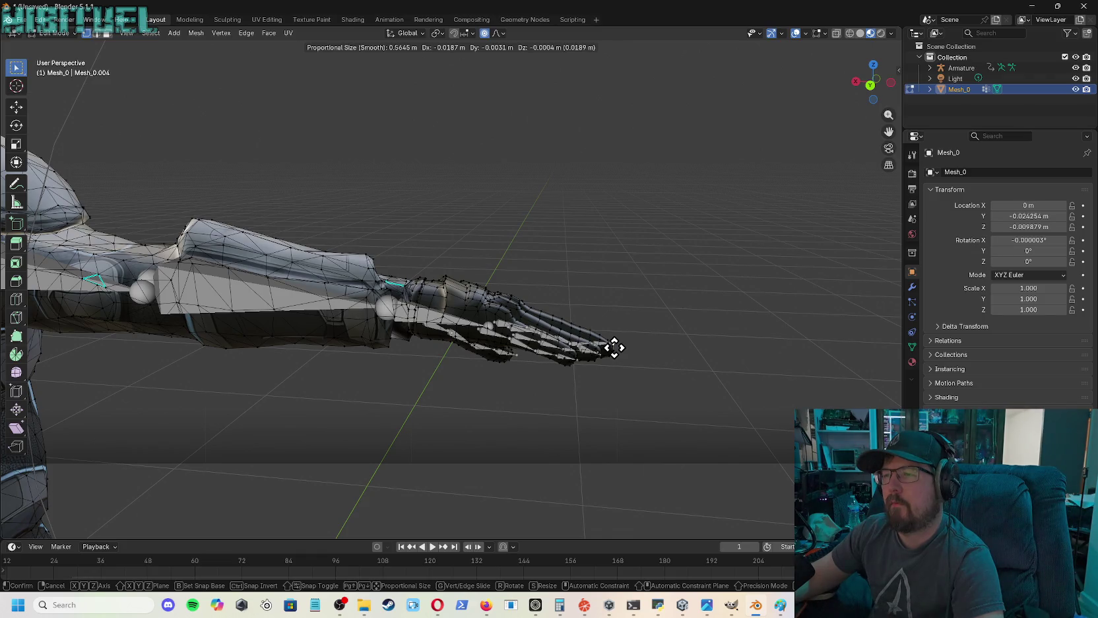
pyautogui.click(613, 348)
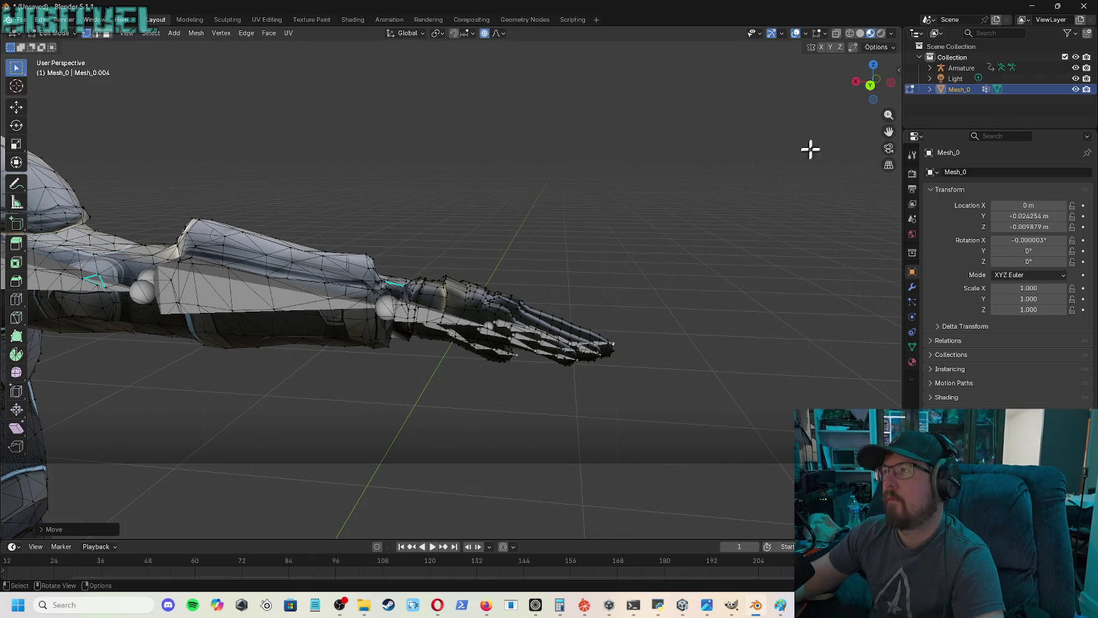
pyautogui.moveTo(876, 85)
pyautogui.mouseDown()
pyautogui.moveTo(859, 99)
pyautogui.moveTo(874, 82)
pyautogui.mouseUp()
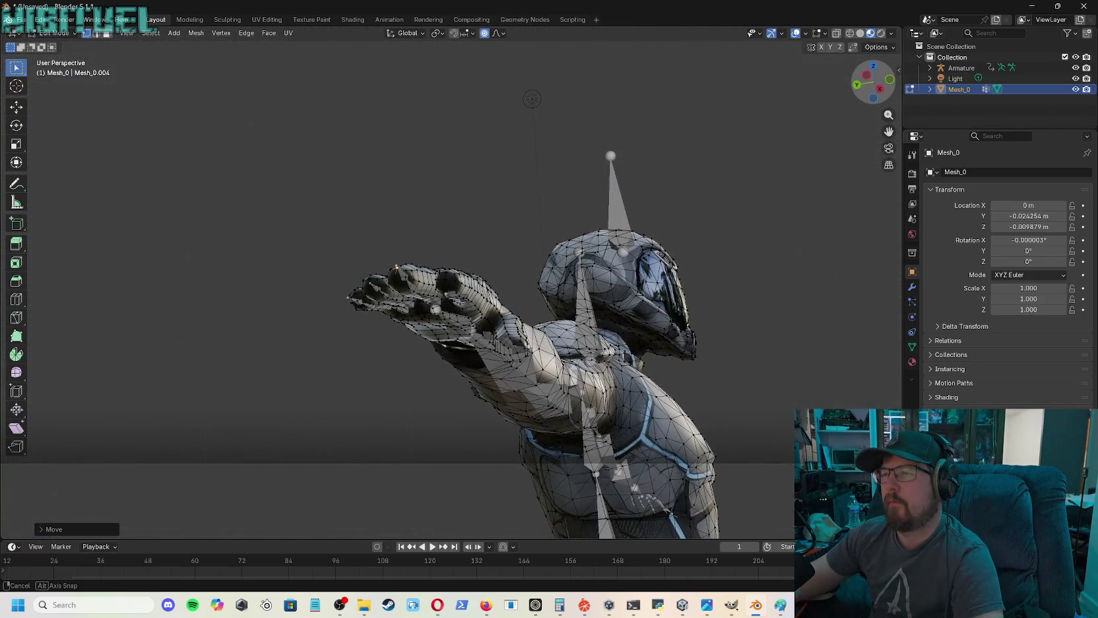
# - Shift finger vertices with the proportional falloff tightened to 0.0431 m
pyautogui.moveTo(874, 81); pyautogui.dragTo(873, 84)
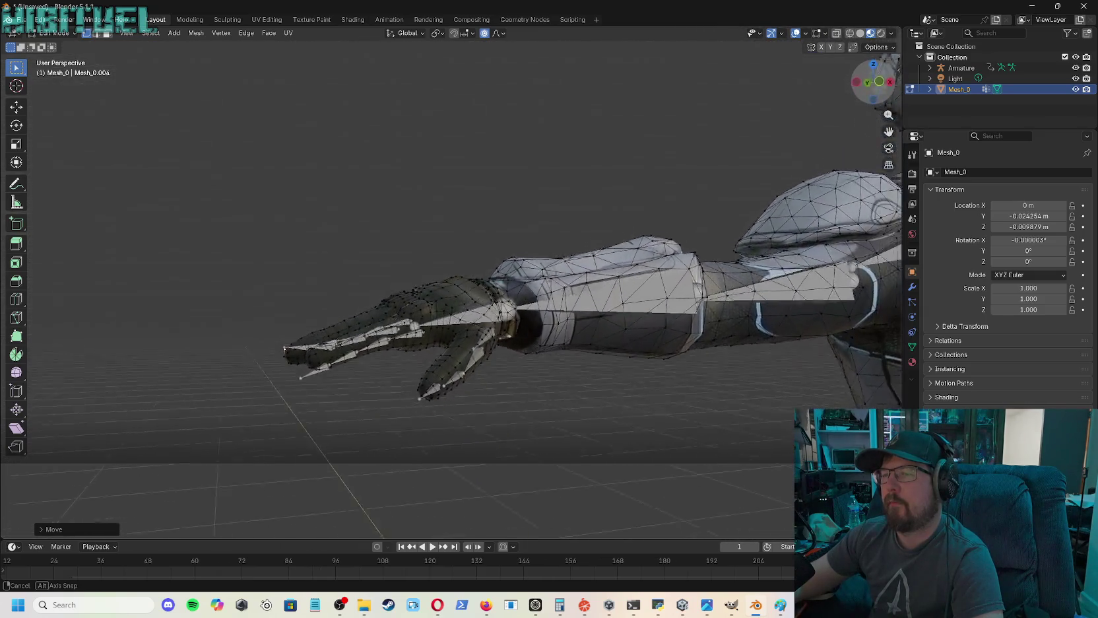
pyautogui.moveTo(874, 85); pyautogui.dragTo(874, 82)
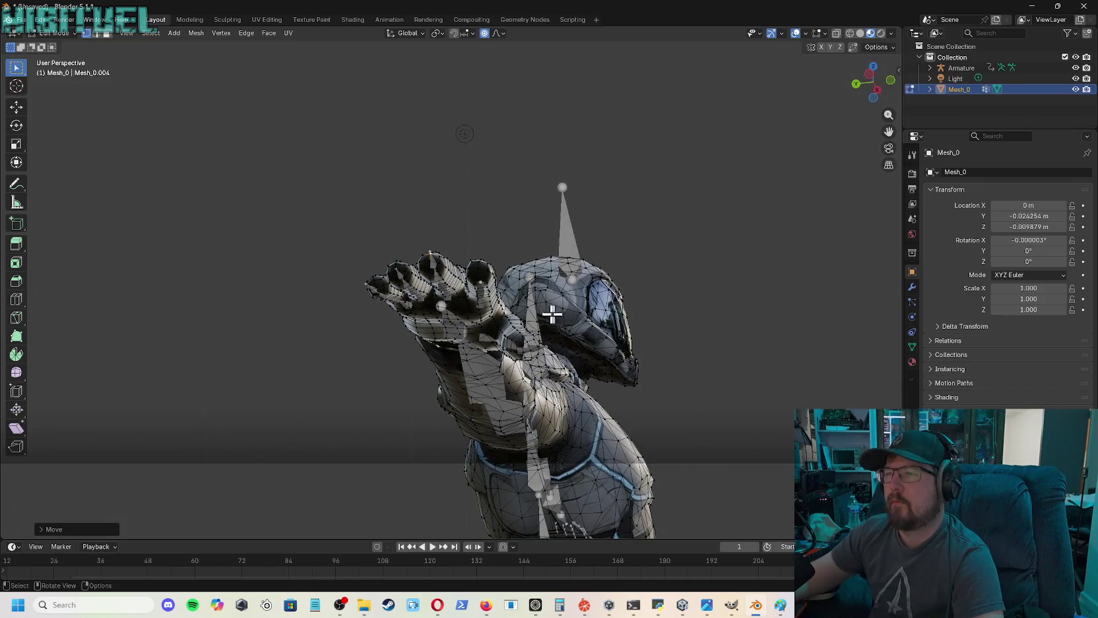
pyautogui.press('g')
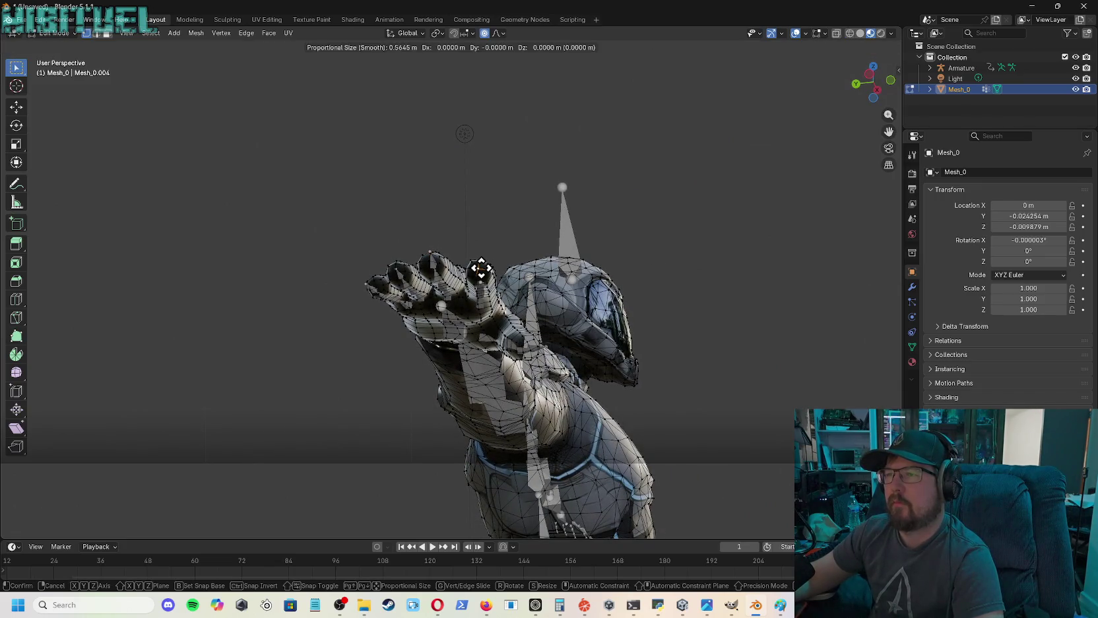
pyautogui.scroll(3, 482, 269)
pyautogui.scroll(7, 481, 268)
pyautogui.scroll(5, 481, 268)
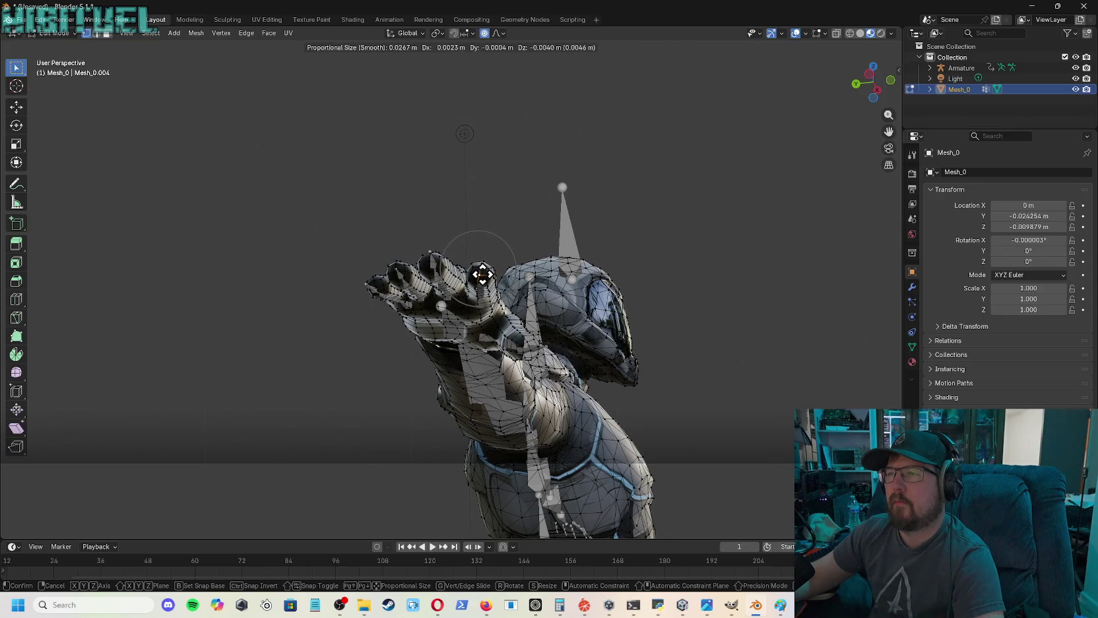
pyautogui.click(482, 273)
# - Move a finger vertex, undo that attempt, and redo the move to a better position
pyautogui.moveTo(872, 82); pyautogui.dragTo(838, 87)
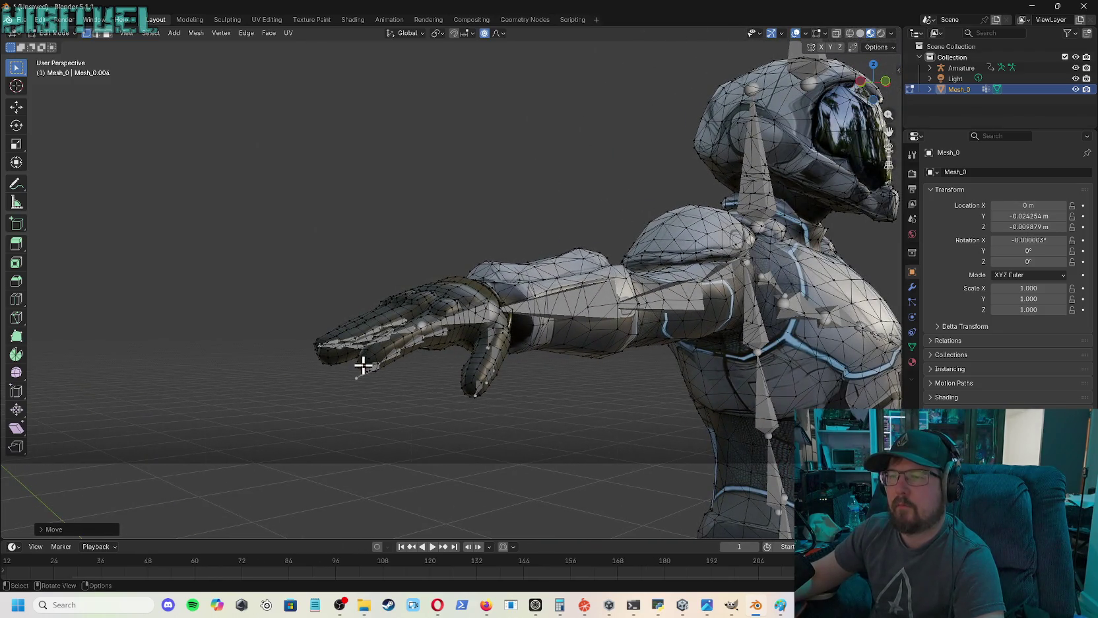
pyautogui.press('g')
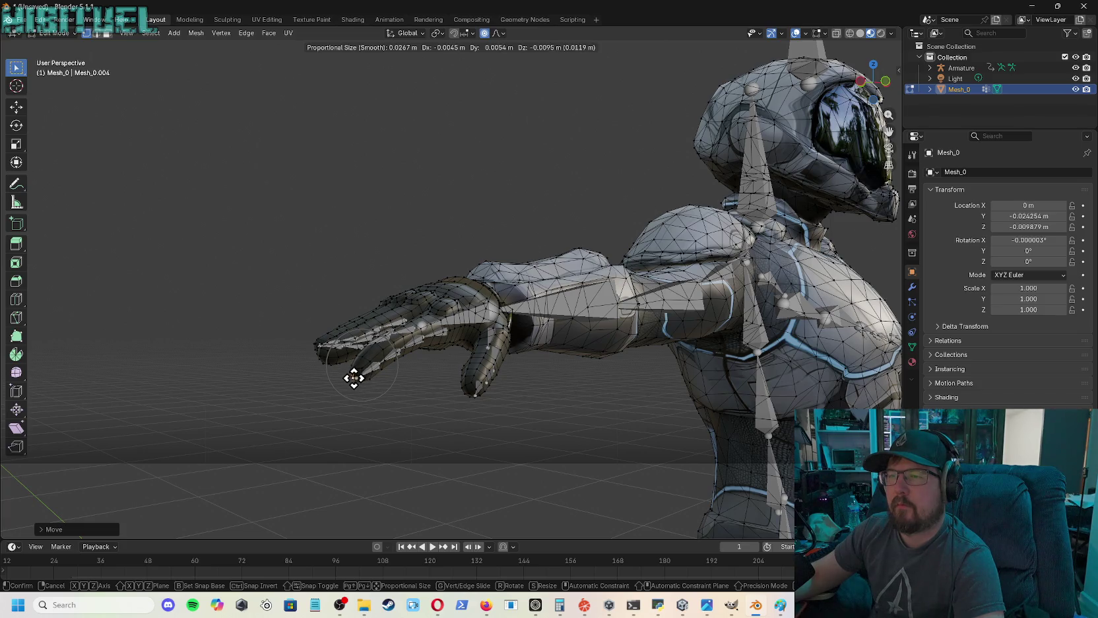
pyautogui.click(354, 377)
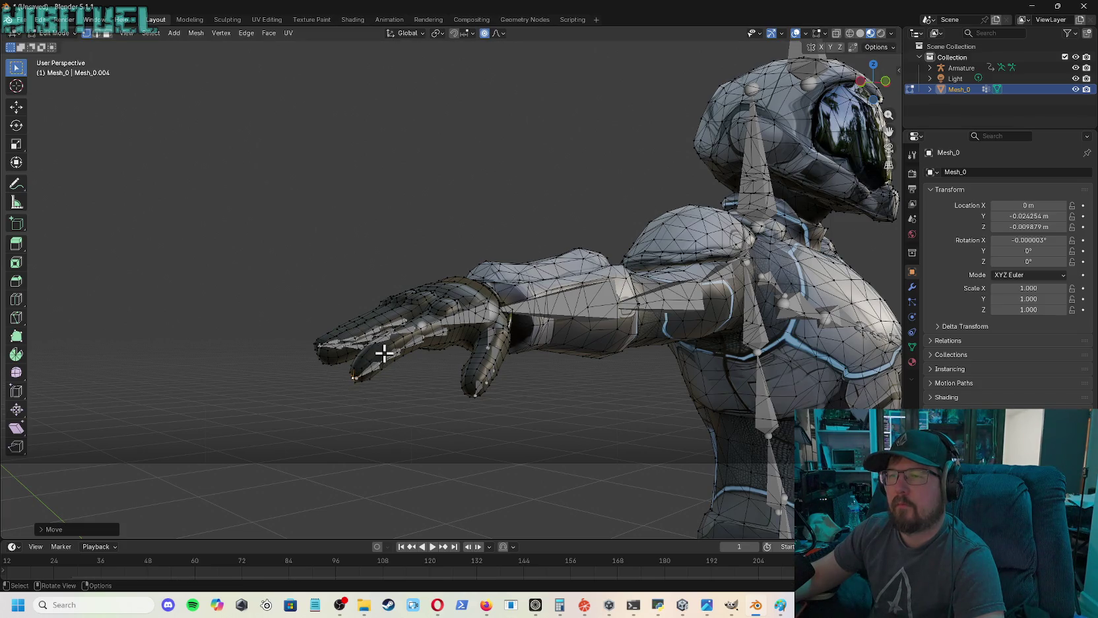
pyautogui.hotkey('ctrl', 'z')
pyautogui.press('g')
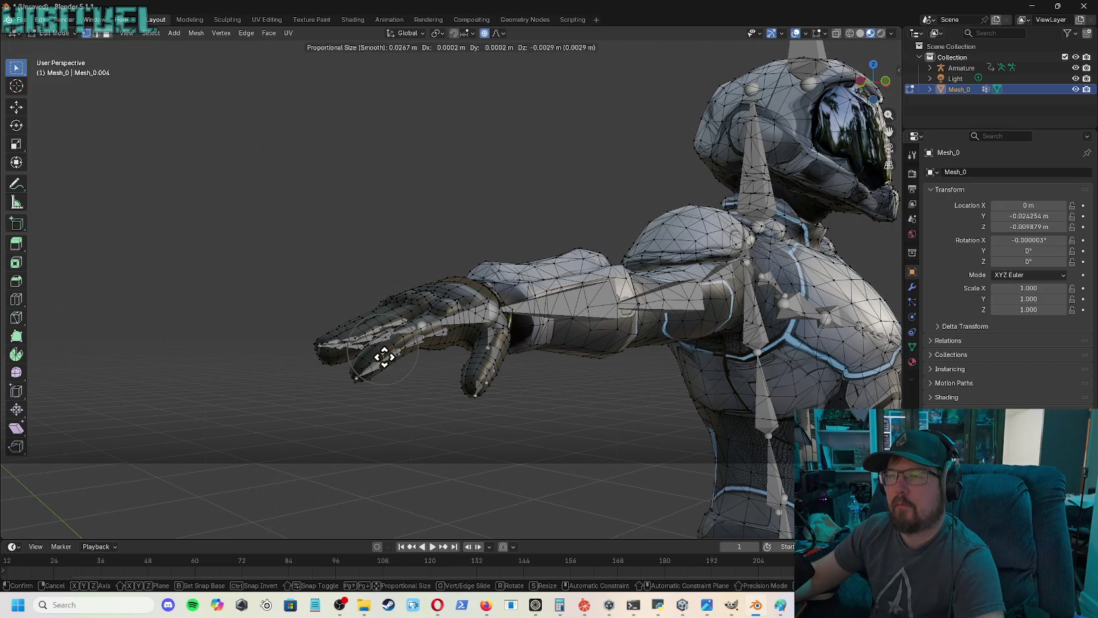
pyautogui.click(385, 357)
pyautogui.moveTo(389, 363)
pyautogui.mouseDown(button='middle')
pyautogui.moveTo(449, 379)
pyautogui.moveTo(453, 439)
pyautogui.mouseUp(button='middle')
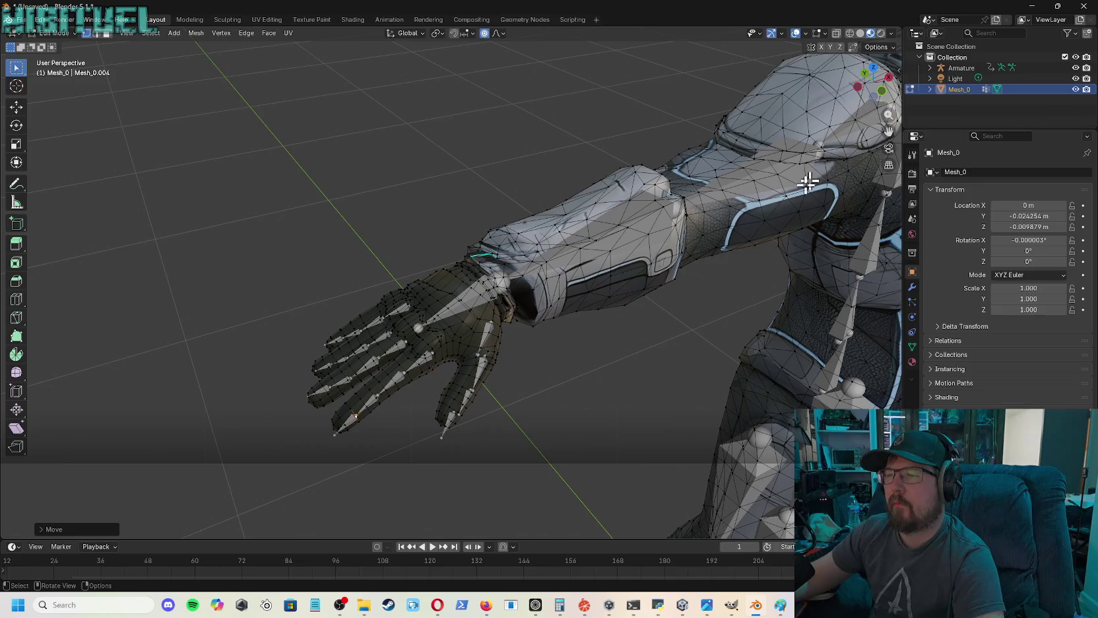
# - Move a fingertip vertex twice with smooth falloff so the finger follows its bone
pyautogui.click(446, 425)
pyautogui.press('g')
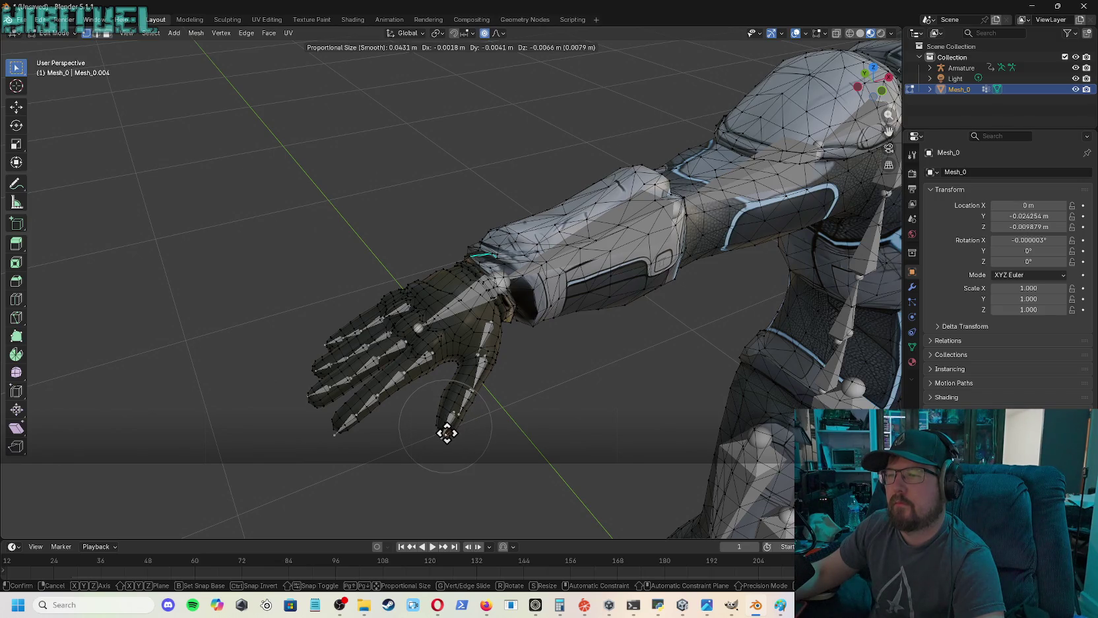
pyautogui.click(448, 433)
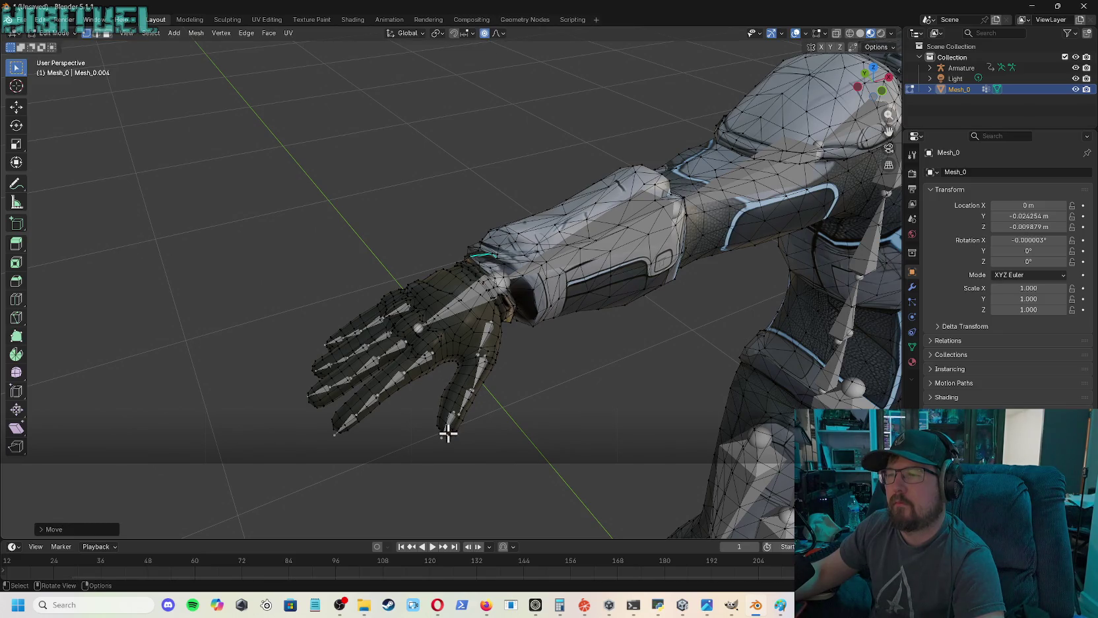
pyautogui.press('g')
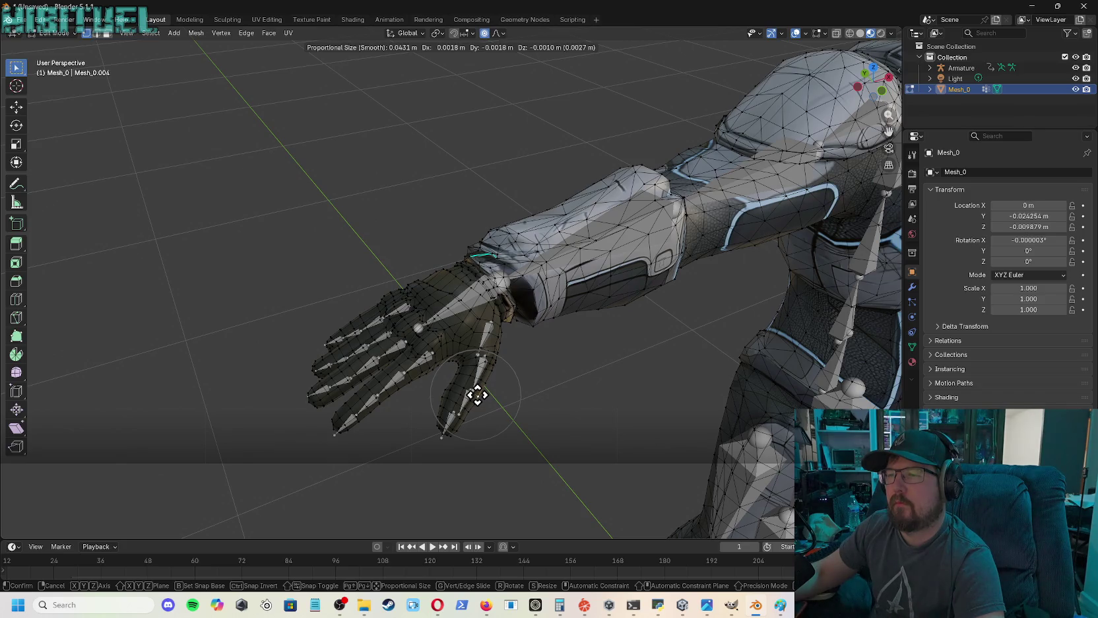
pyautogui.click(477, 394)
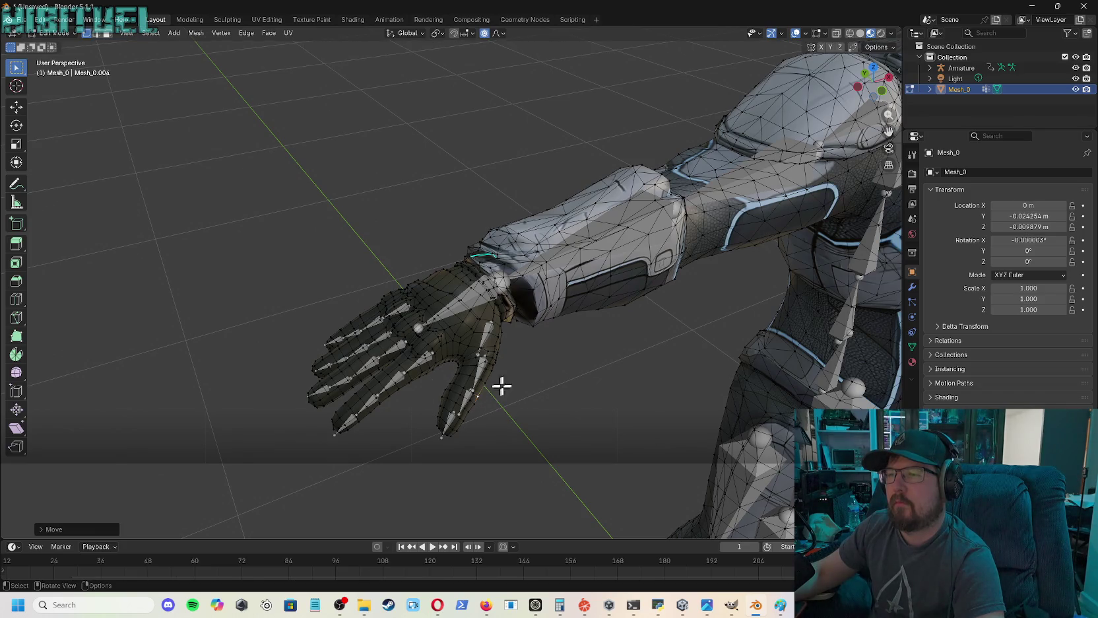
pyautogui.moveTo(873, 79); pyautogui.dragTo(858, 119)
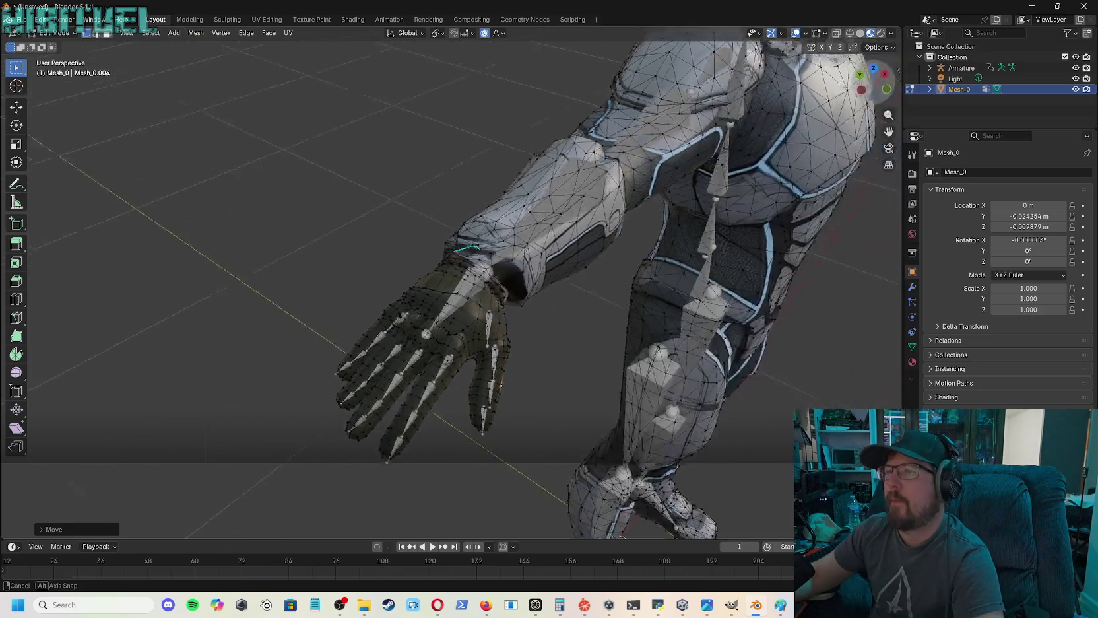
pyautogui.moveTo(874, 79); pyautogui.dragTo(873, 79)
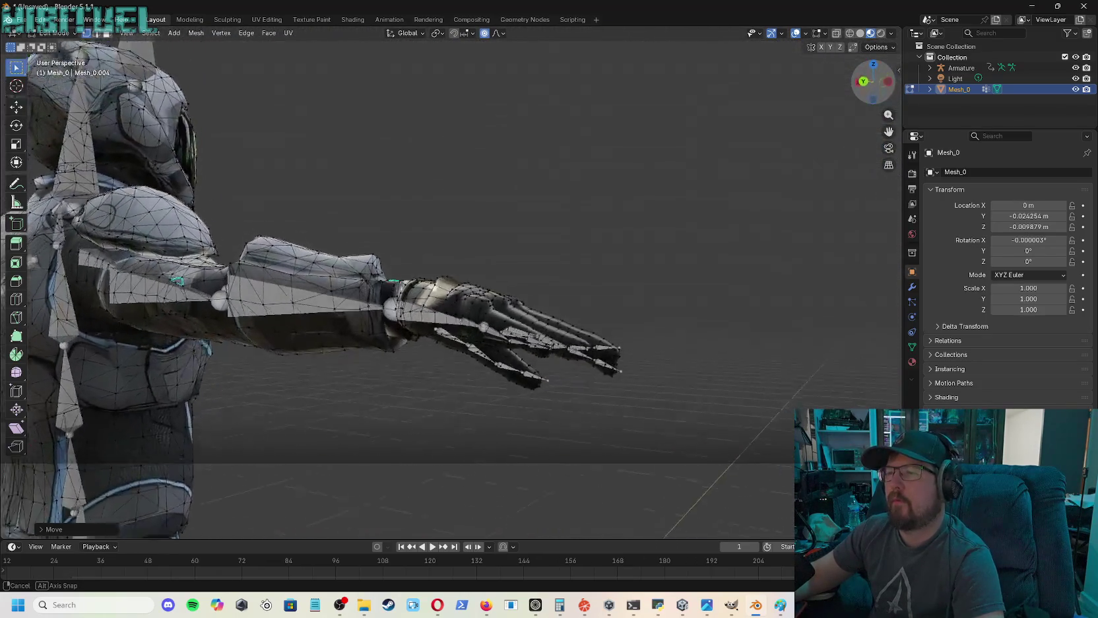
# - Begin a wrist seam move and inspect the gap from several sides of the hand
pyautogui.moveTo(873, 80); pyautogui.dragTo(873, 81)
pyautogui.scroll(2, 588, 210)
pyautogui.scroll(2, 588, 193)
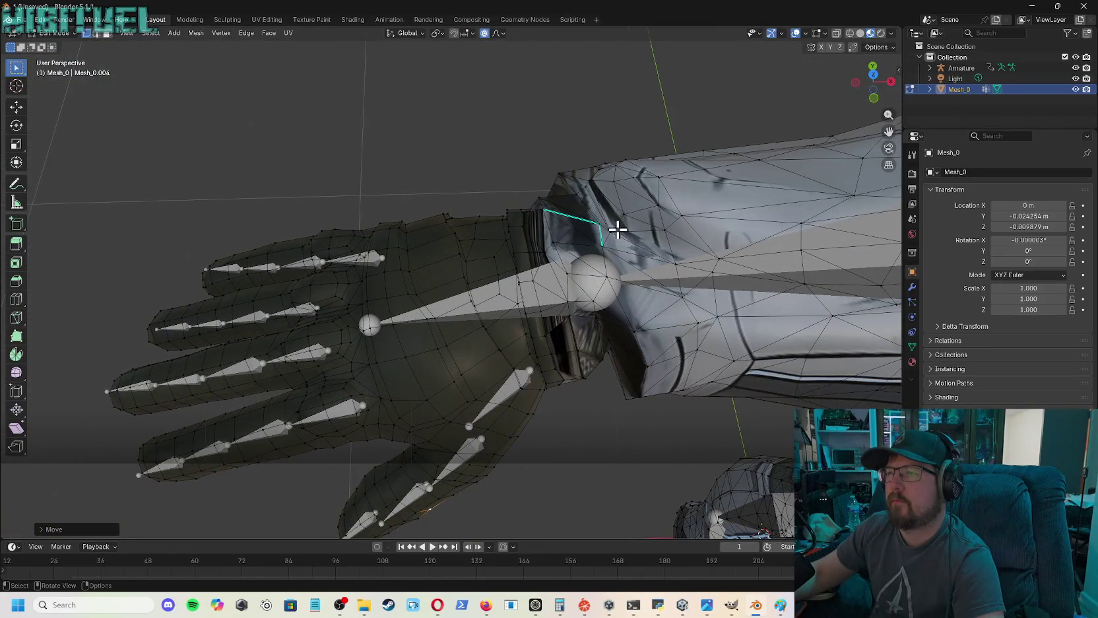
pyautogui.scroll(2, 618, 228)
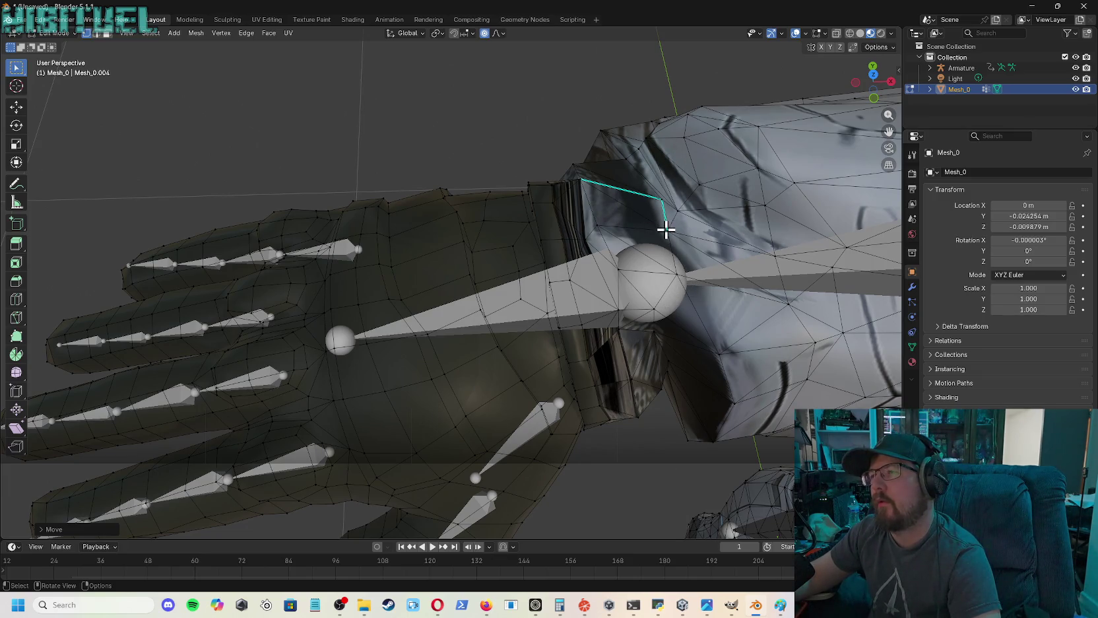
pyautogui.press('g')
pyautogui.press('g')
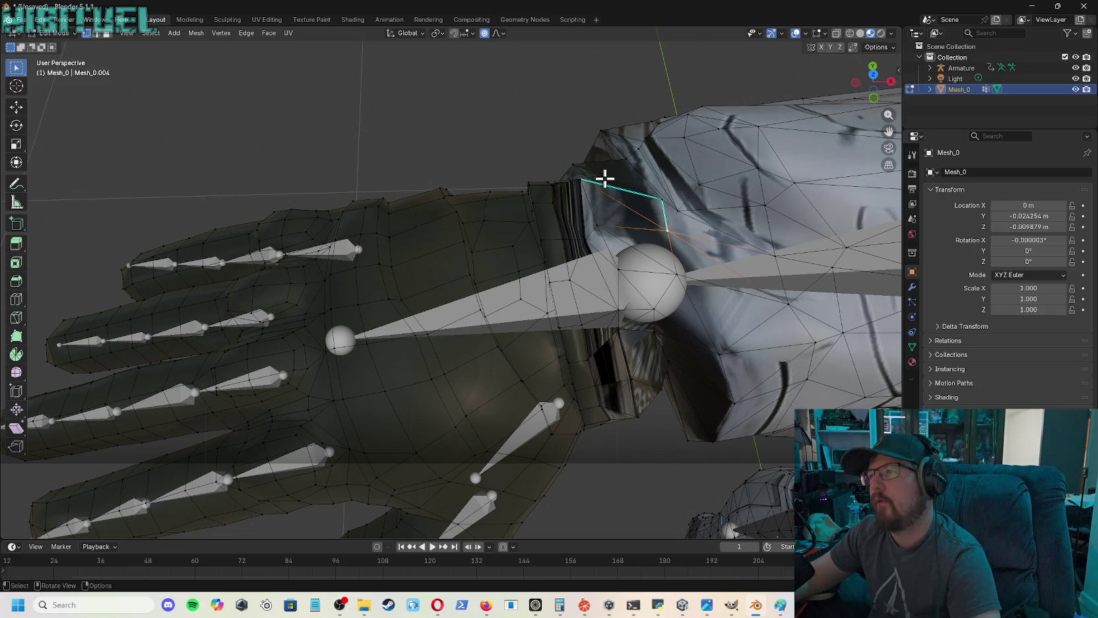
pyautogui.moveTo(880, 97); pyautogui.dragTo(838, 231)
pyautogui.moveTo(838, 231)
pyautogui.mouseDown(button='middle')
pyautogui.moveTo(818, 290)
pyautogui.moveTo(792, 310)
pyautogui.moveTo(772, 513)
pyautogui.moveTo(759, 462)
pyautogui.moveTo(762, 100)
pyautogui.mouseUp(button='middle')
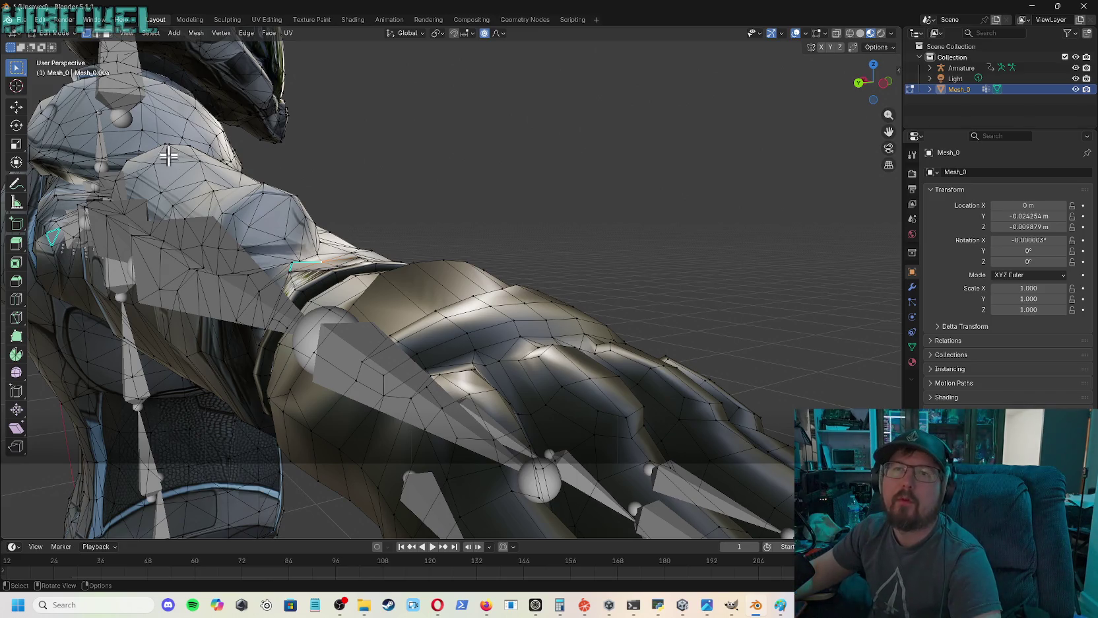
pyautogui.moveTo(565, 224)
pyautogui.mouseDown(button='middle')
pyautogui.moveTo(502, 198)
pyautogui.moveTo(462, 217)
pyautogui.moveTo(435, 116)
pyautogui.mouseUp(button='middle')
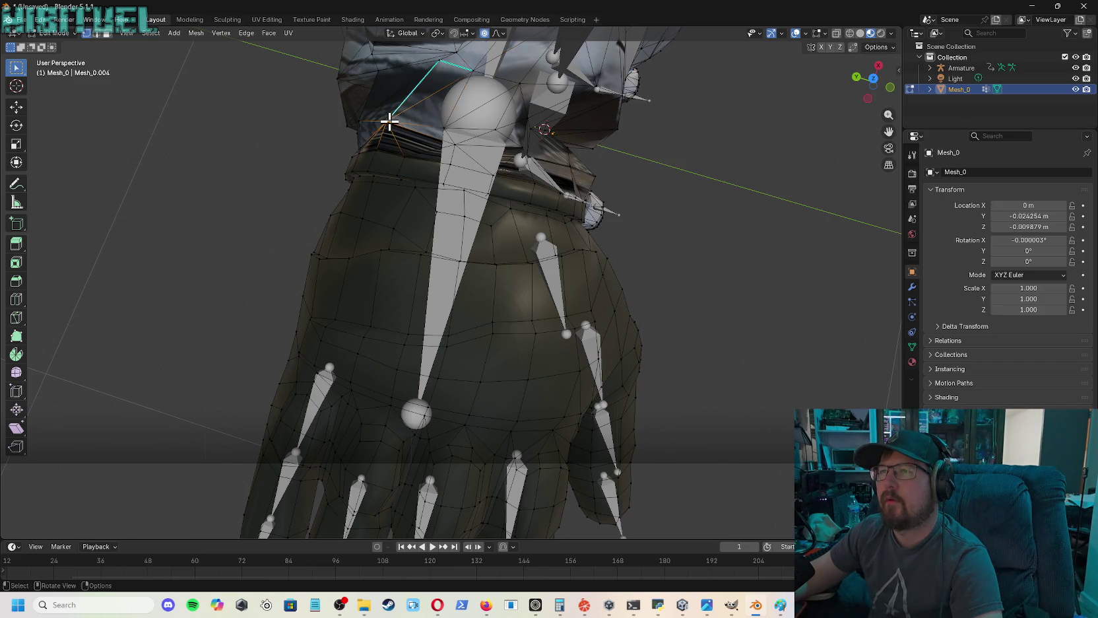
# - Shrink the falloff to 0.0048 m and pull three wrist seam vertices into the gap
pyautogui.press('g')
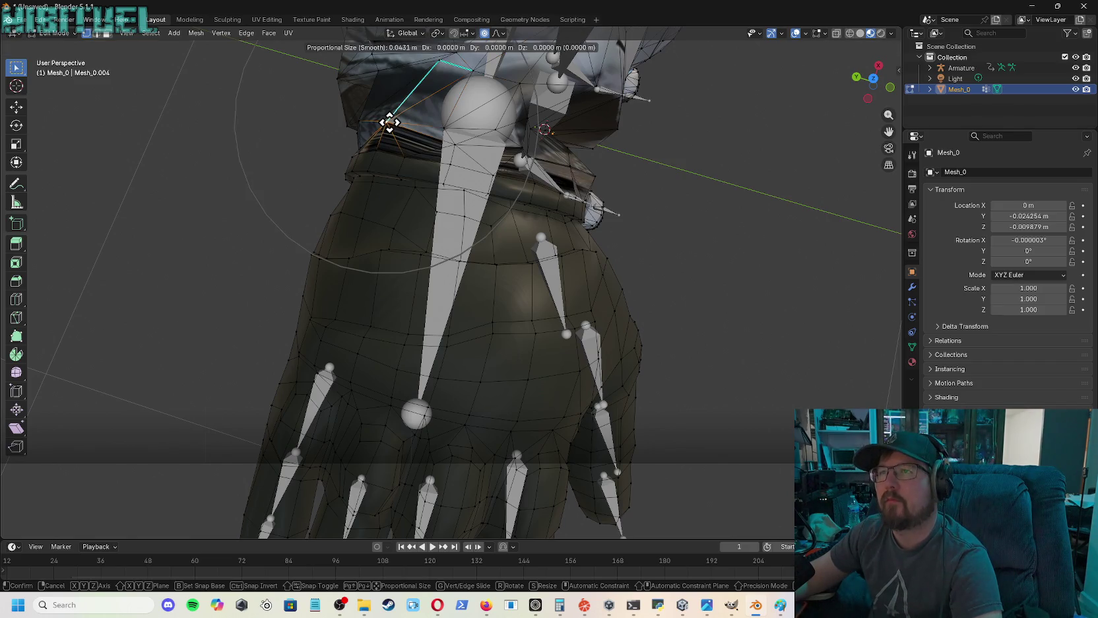
pyautogui.scroll(4, 390, 124)
pyautogui.scroll(3, 390, 124)
pyautogui.scroll(3, 390, 123)
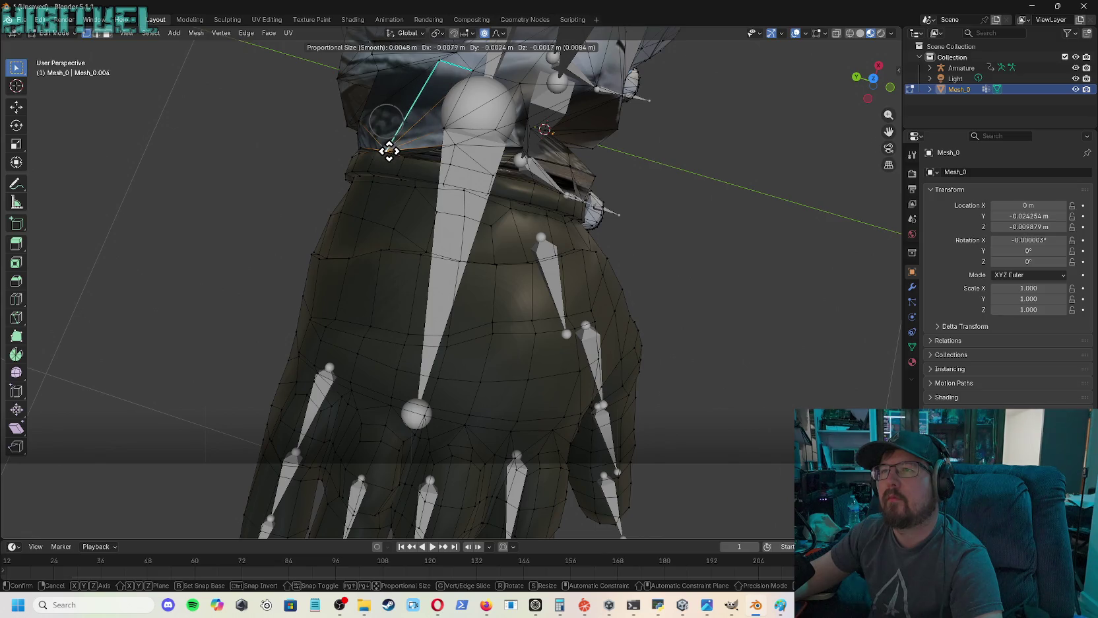
pyautogui.click(389, 151)
pyautogui.click(454, 143)
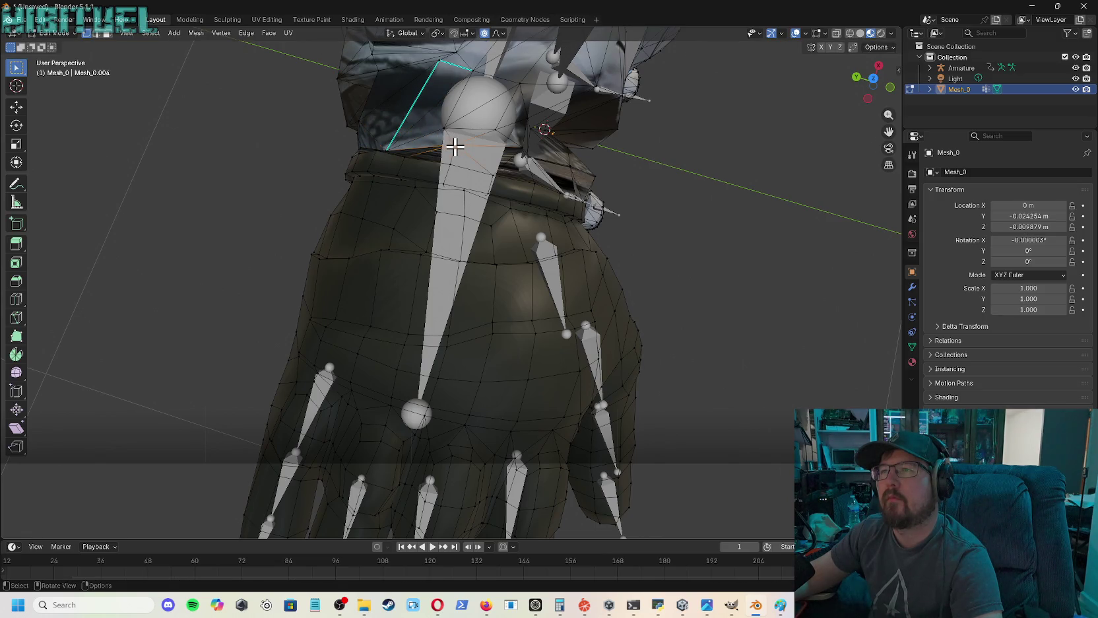
pyautogui.press('g')
pyautogui.click(455, 161)
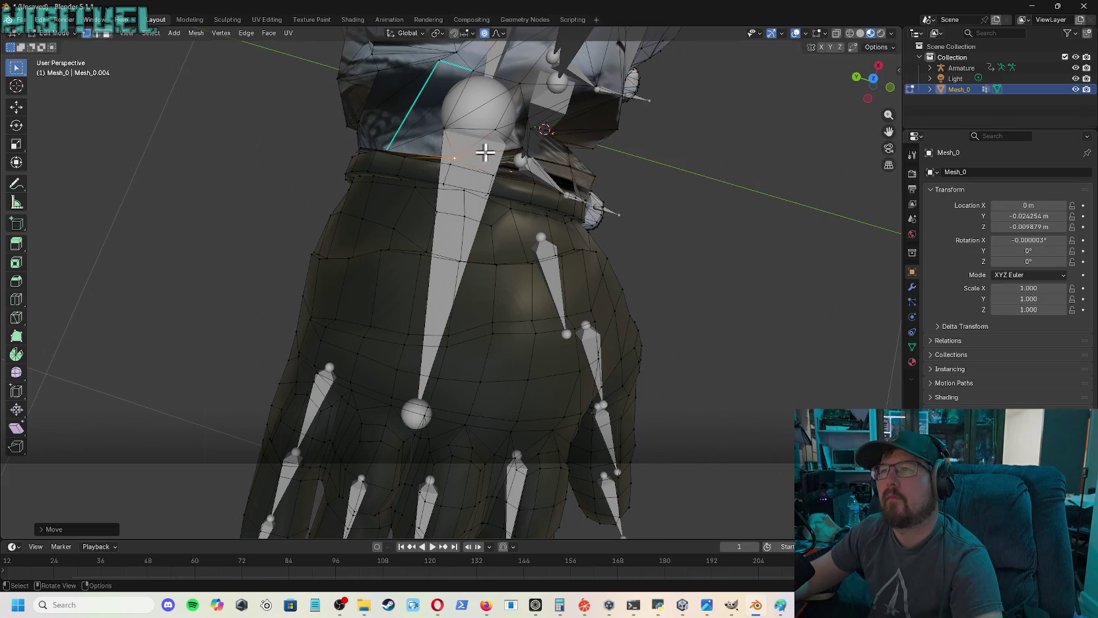
pyautogui.click(525, 148)
pyautogui.press('g')
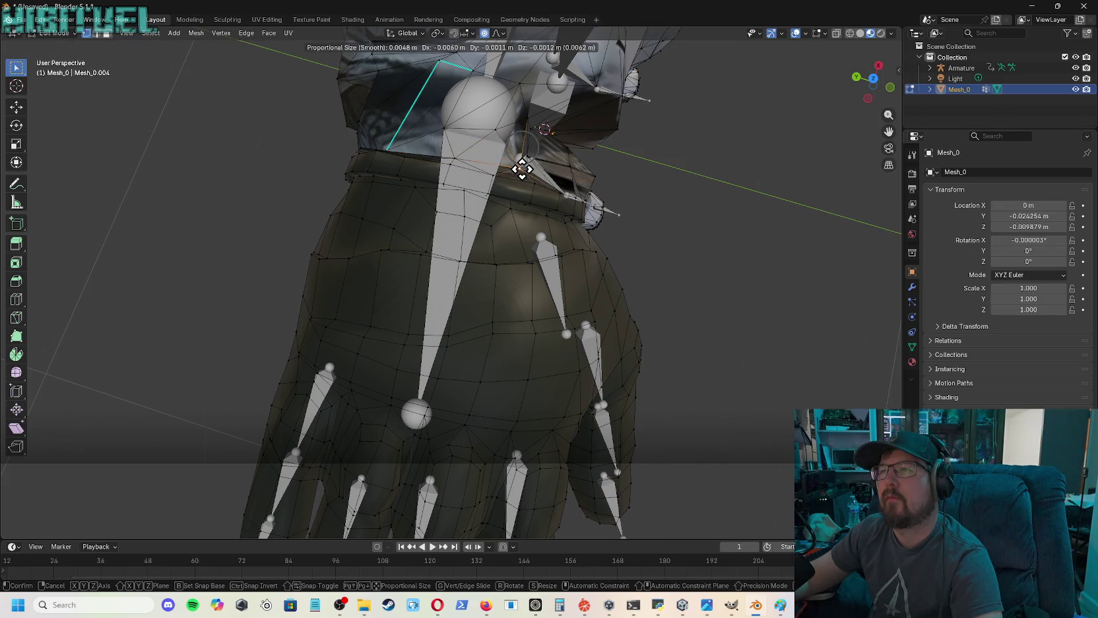
pyautogui.click(522, 169)
# - Move a wrist vertex down into the gap in several small nudges
pyautogui.moveTo(870, 81); pyautogui.dragTo(860, 91)
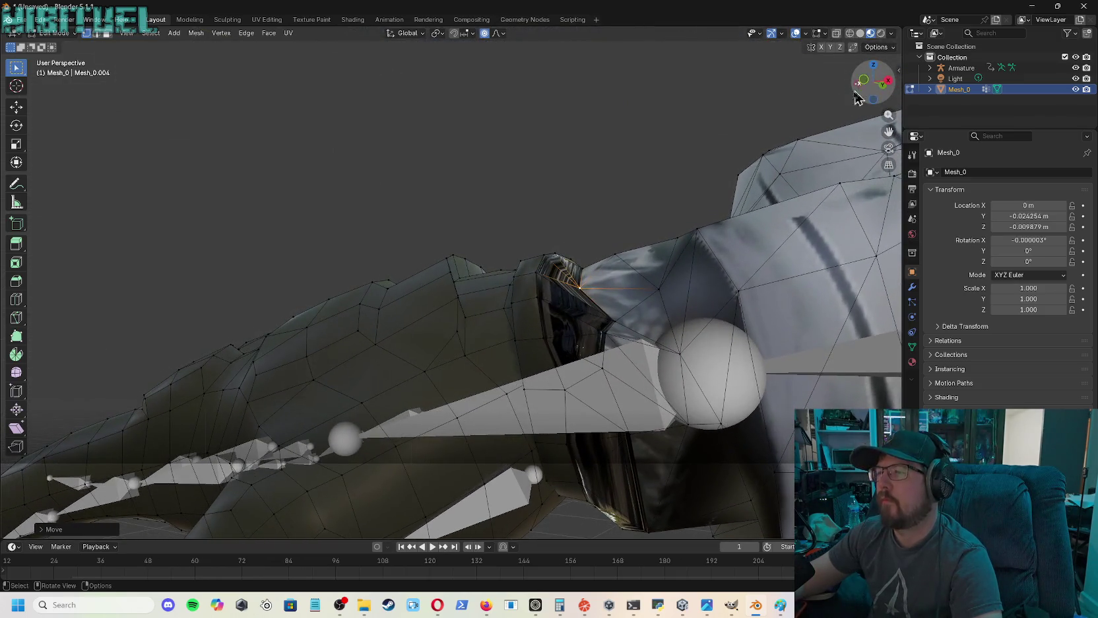
pyautogui.press('g')
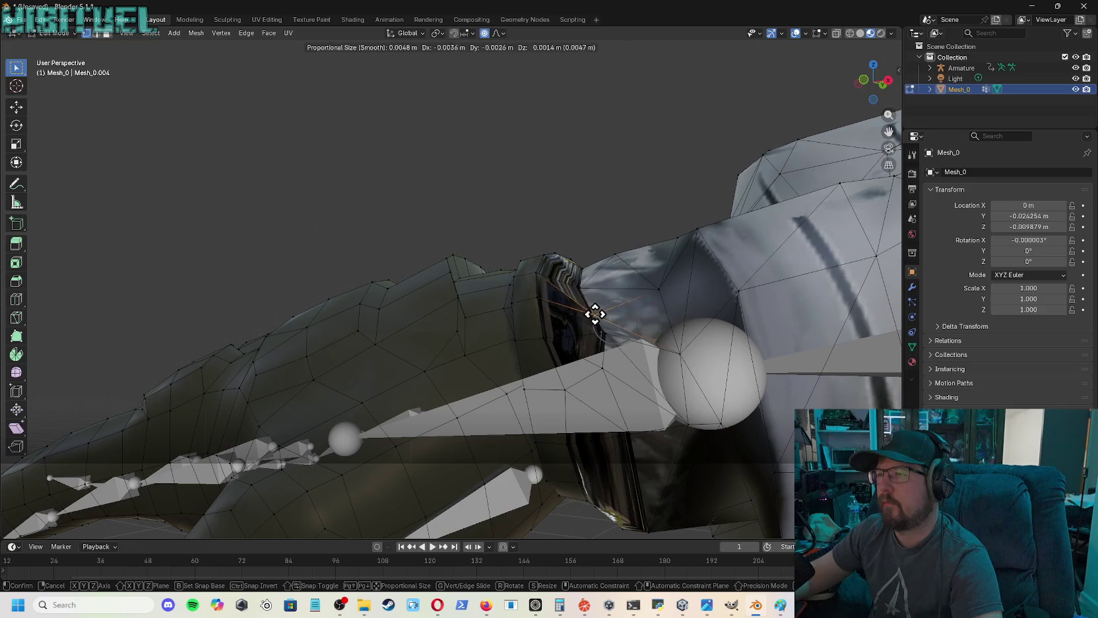
pyautogui.click(578, 309)
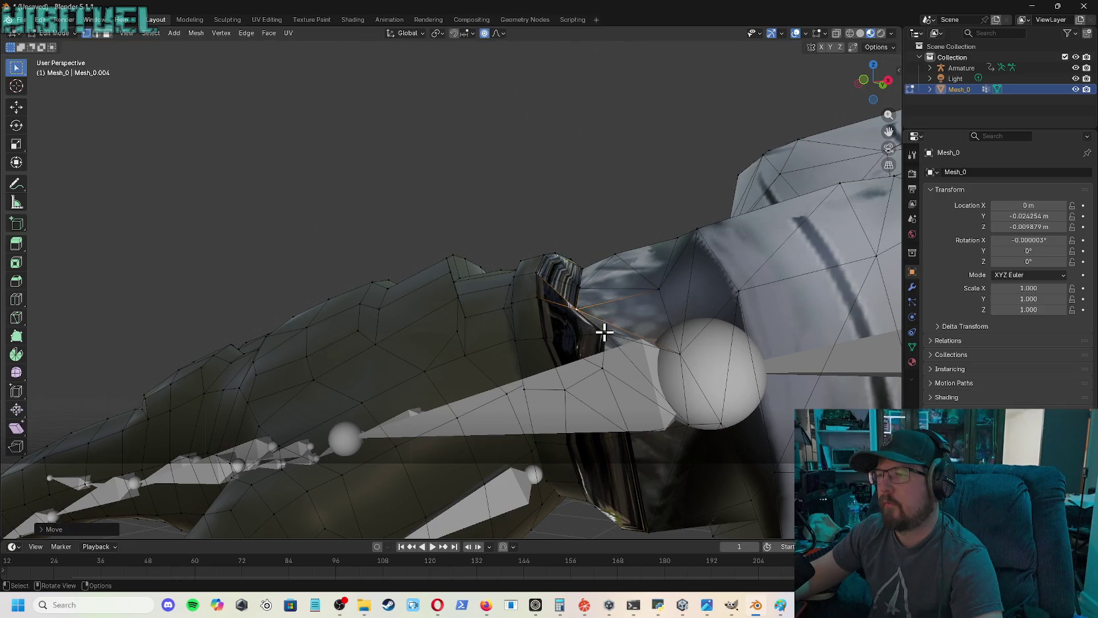
pyautogui.press('g')
pyautogui.click(580, 331)
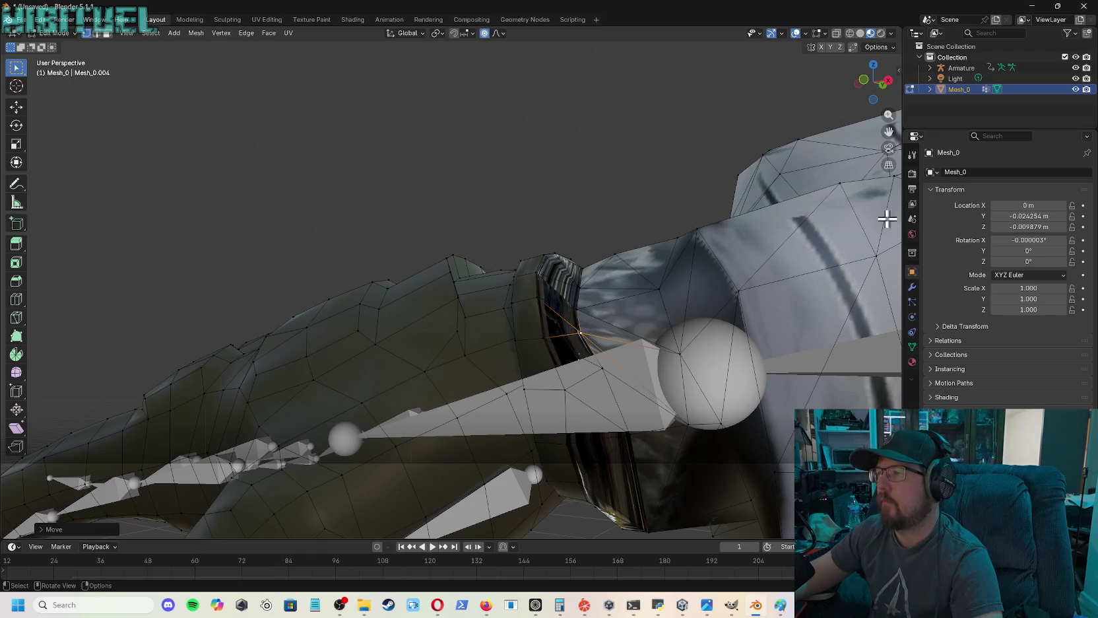
pyautogui.moveTo(873, 81); pyautogui.dragTo(862, 92)
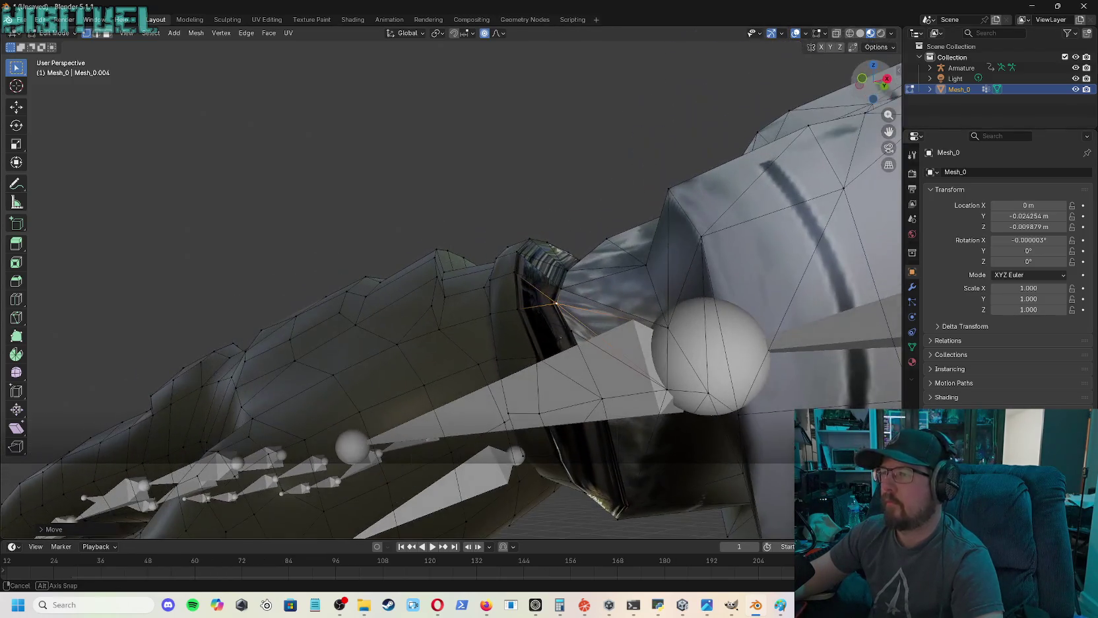
pyautogui.press('g')
pyautogui.click(559, 336)
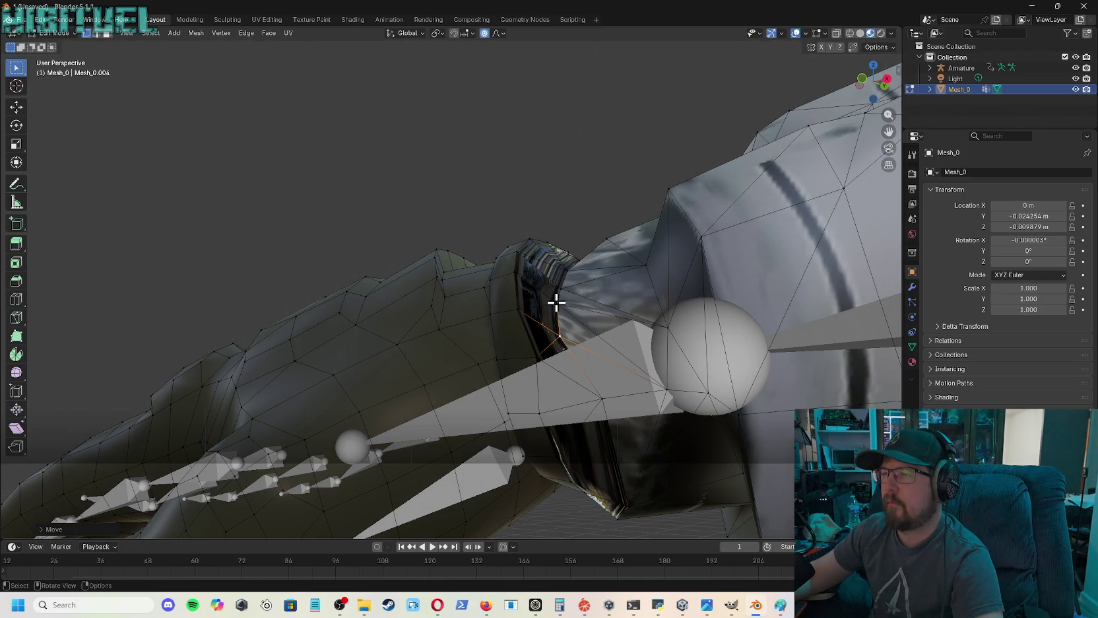
# - Close the remaining wrist seam gap by moving two more seam vertices
pyautogui.press('g')
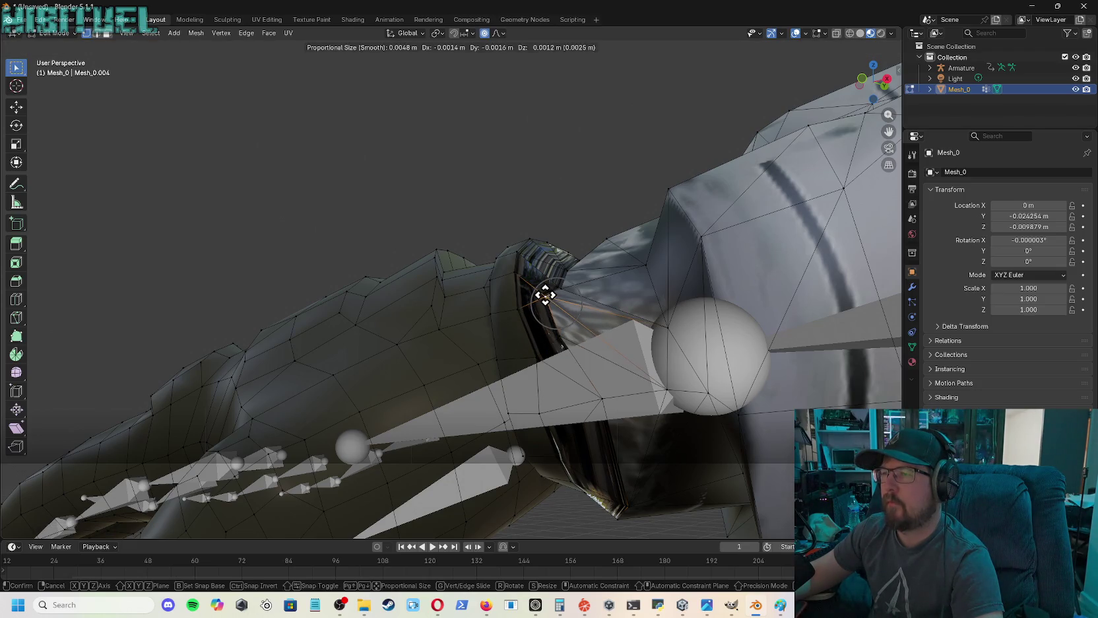
pyautogui.click(546, 295)
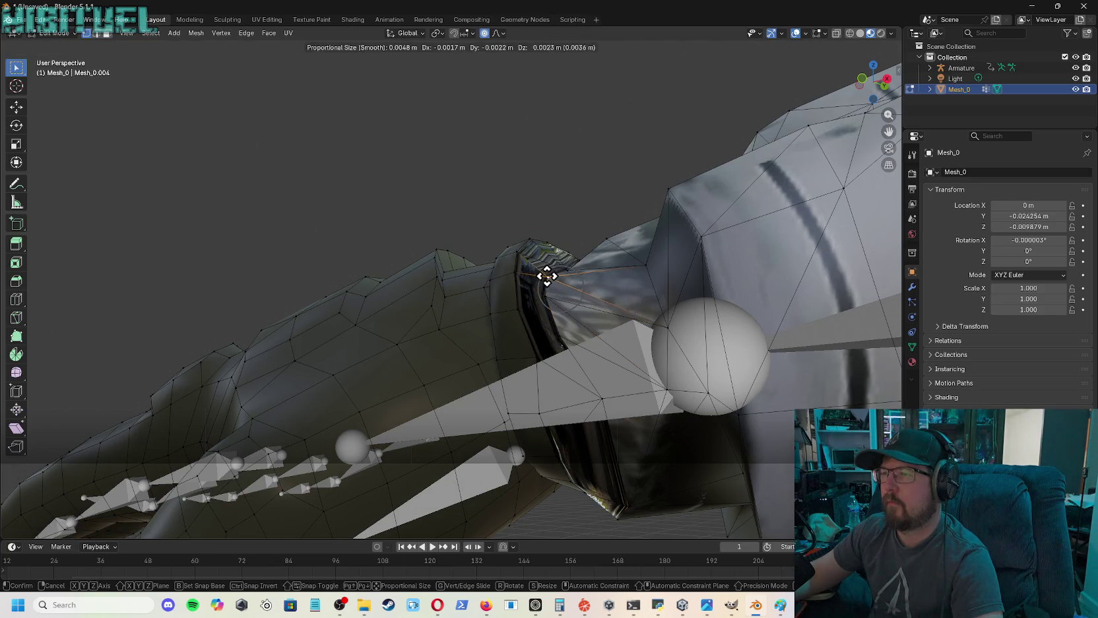
pyautogui.click(546, 274)
pyautogui.click(566, 268)
pyautogui.press('g')
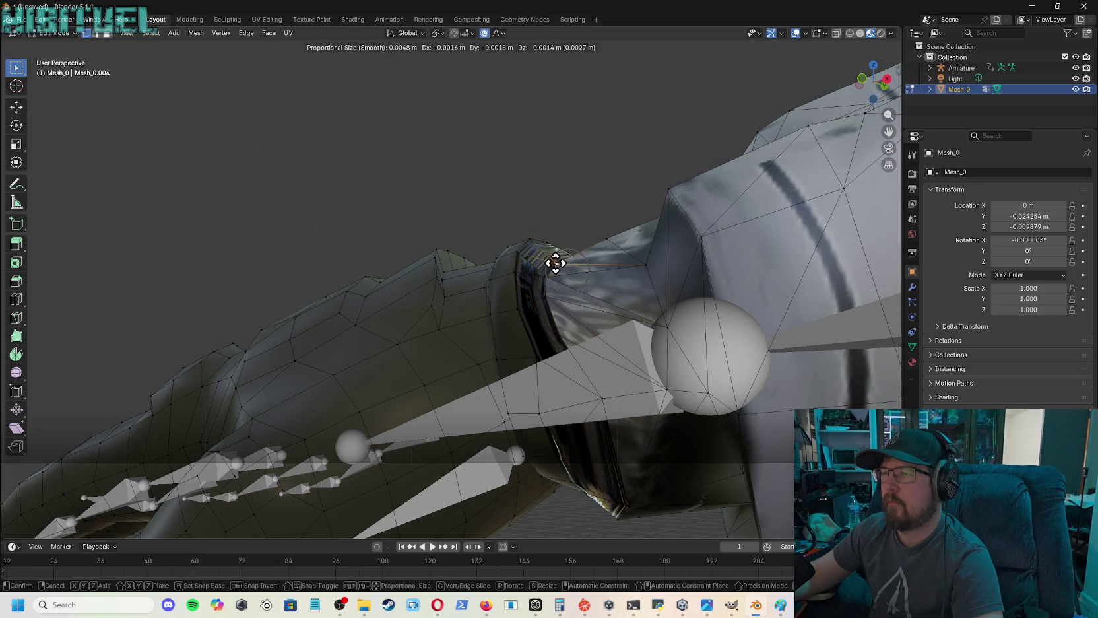
pyautogui.click(555, 263)
pyautogui.moveTo(873, 78)
pyautogui.mouseDown()
pyautogui.moveTo(852, 112)
pyautogui.moveTo(865, 93)
pyautogui.moveTo(779, 151)
pyautogui.mouseUp()
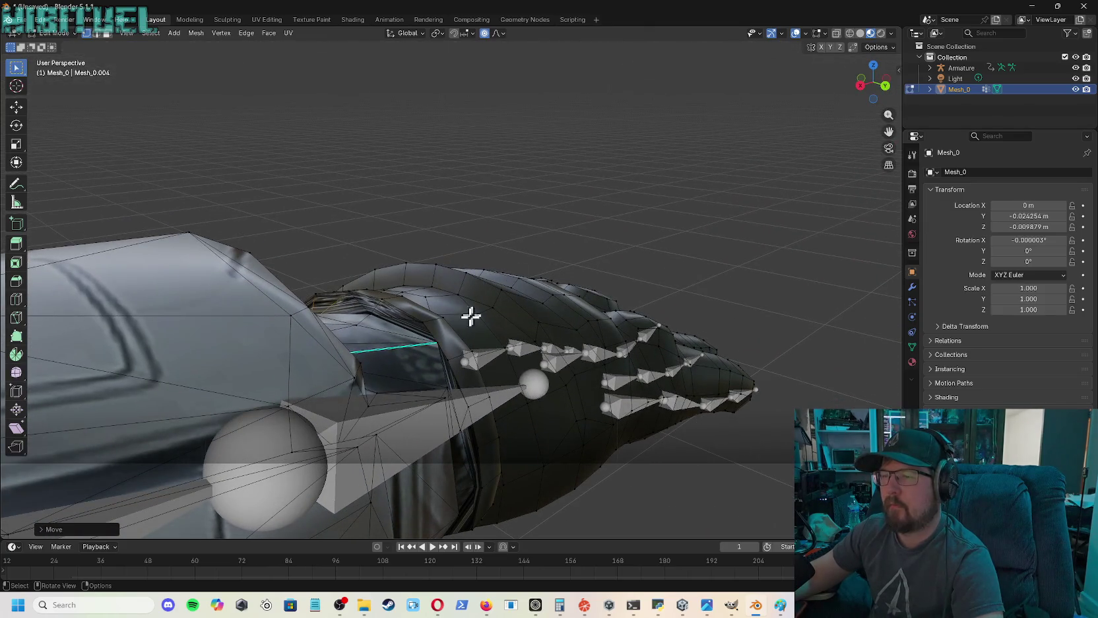
# - Pull the selected glove cuff edges over the top-of-wrist gap in three small moves
pyautogui.keyDown('alt'); pyautogui.click(436, 342); pyautogui.keyUp('alt')
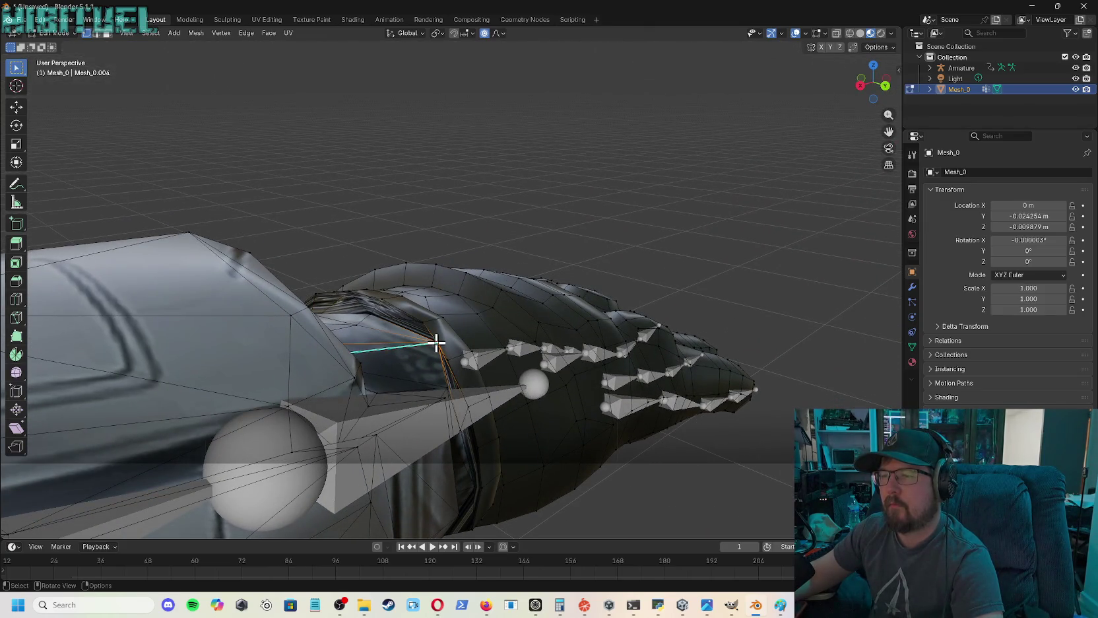
pyautogui.press('g')
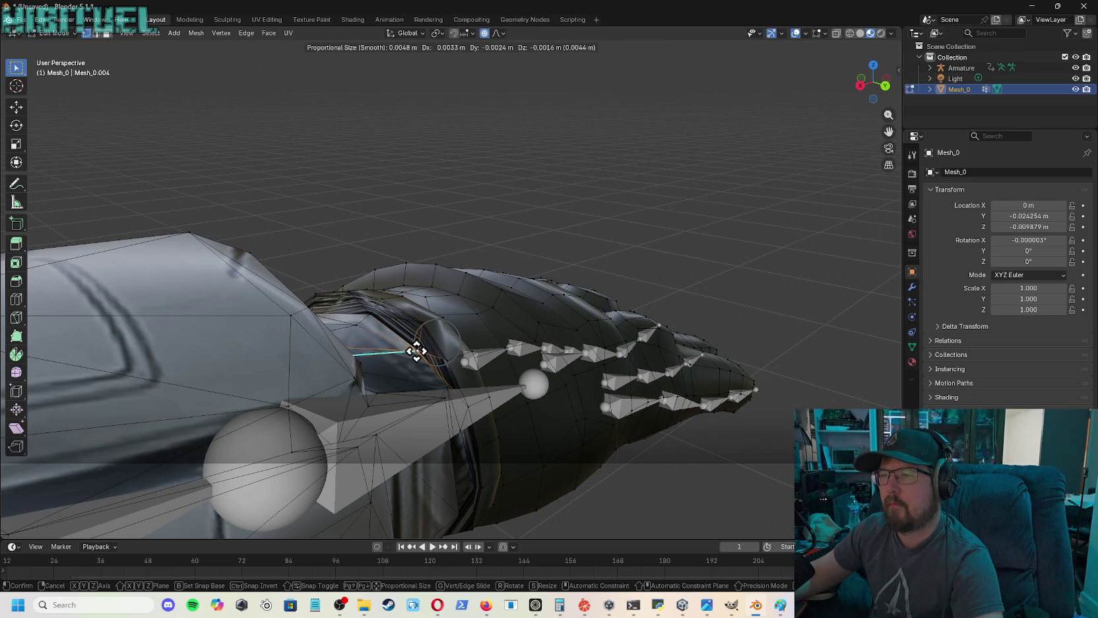
pyautogui.click(416, 351)
pyautogui.moveTo(881, 92); pyautogui.dragTo(865, 77)
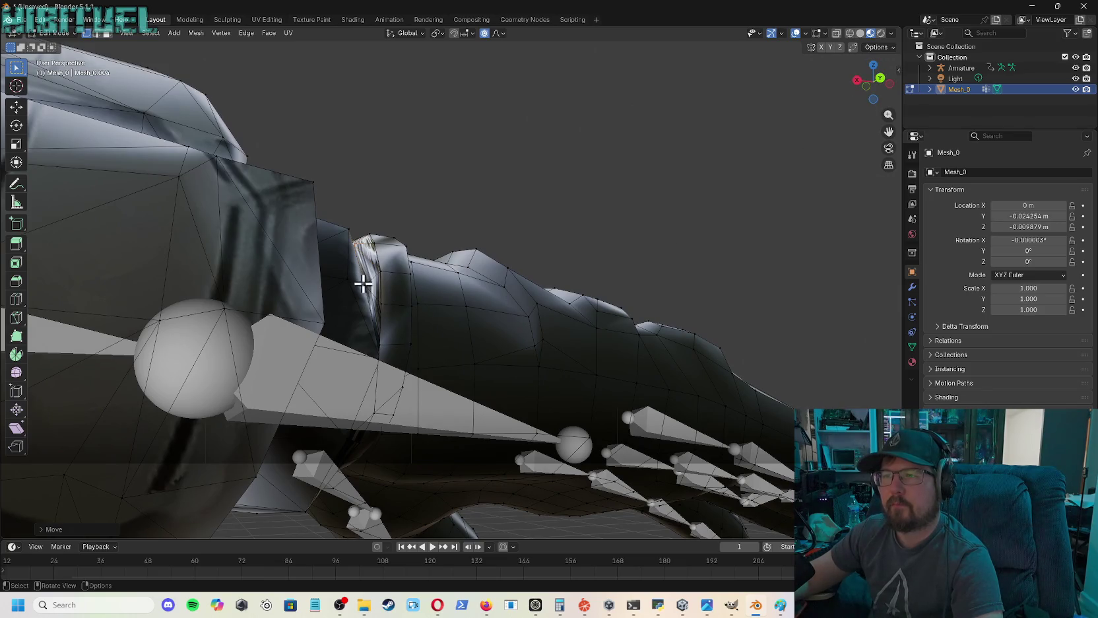
pyautogui.press('g')
pyautogui.click(363, 306)
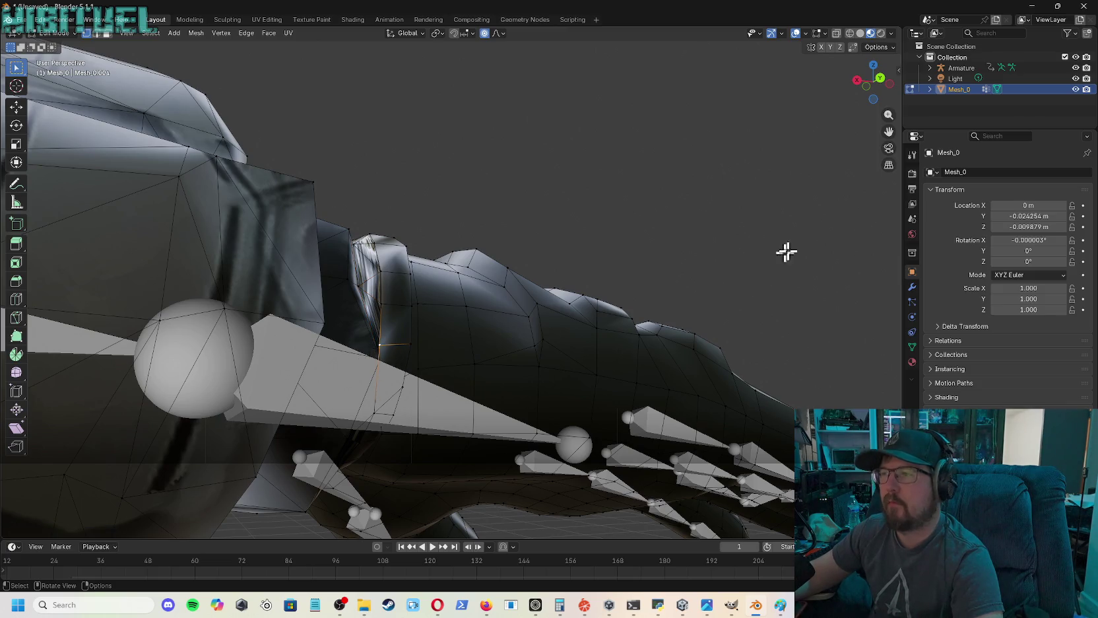
pyautogui.moveTo(873, 83); pyautogui.dragTo(868, 79)
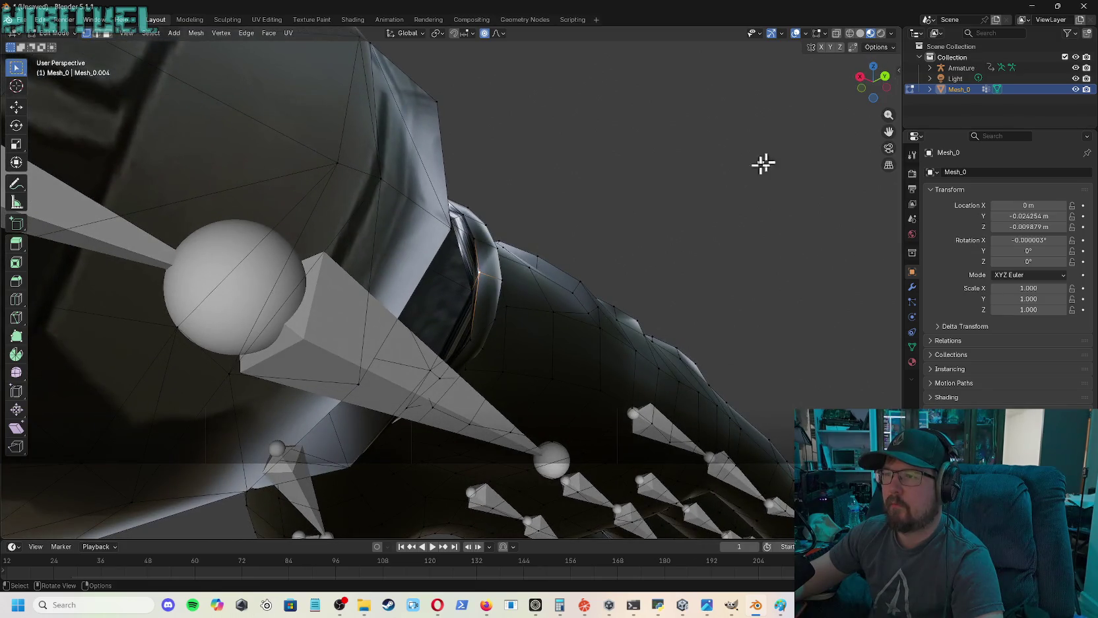
pyautogui.press('g')
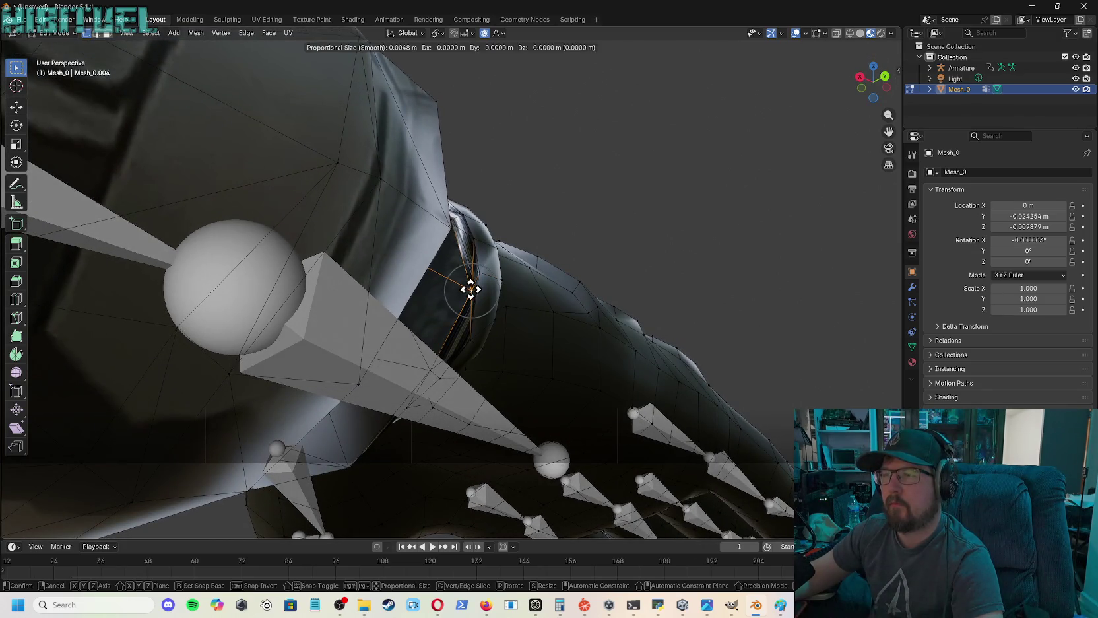
pyautogui.click(449, 282)
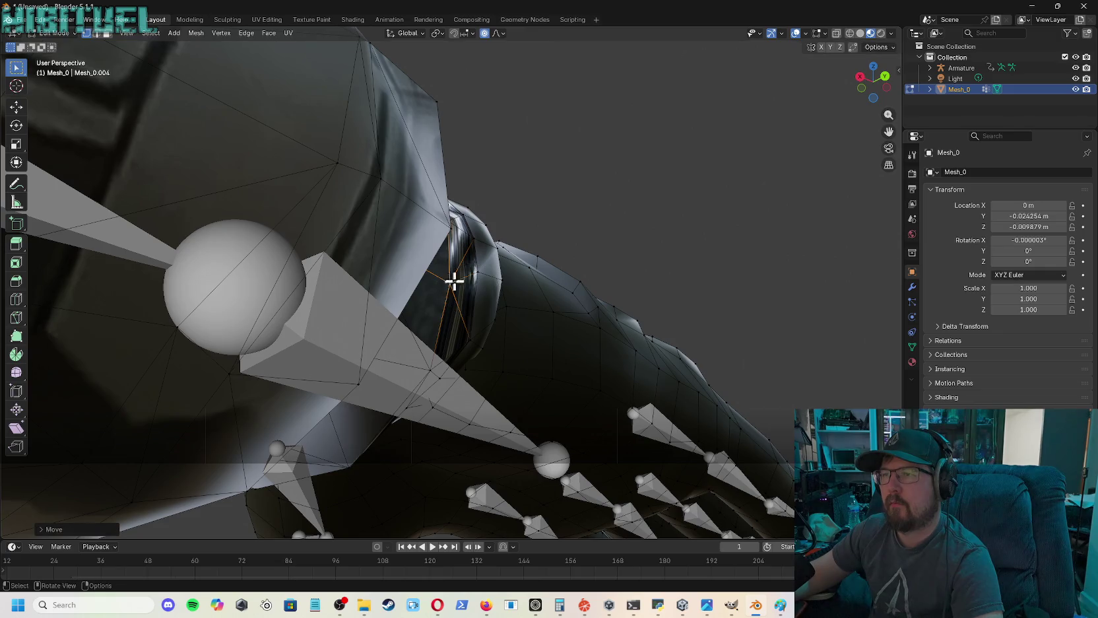
pyautogui.moveTo(850, 99); pyautogui.dragTo(870, 84)
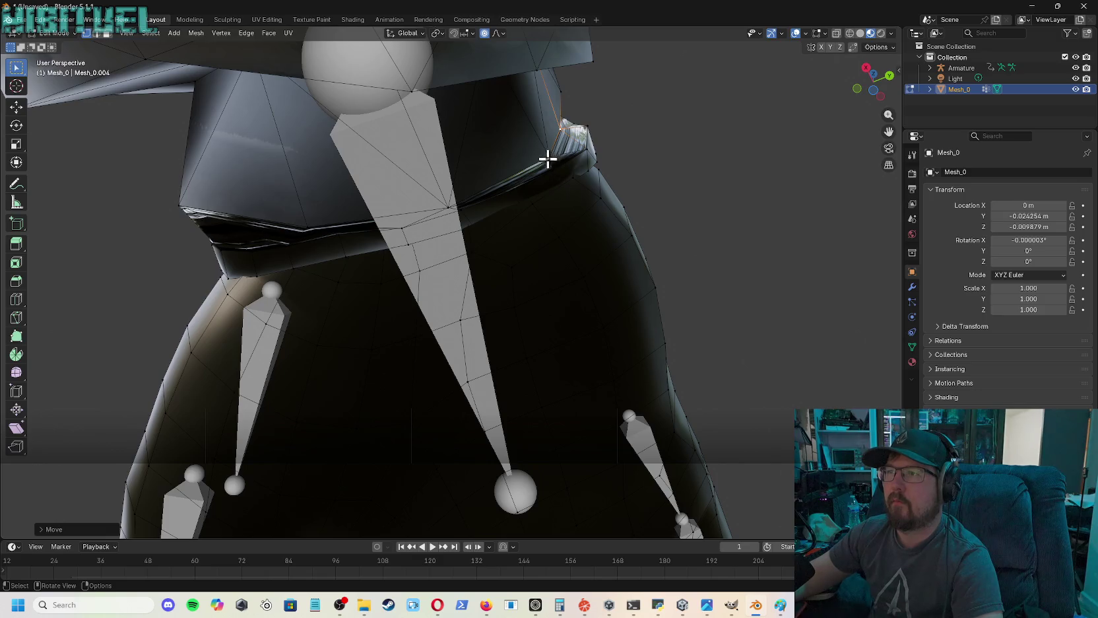
# - Nudge four armor band vertices, working from the middle to its left edge
pyautogui.press('g')
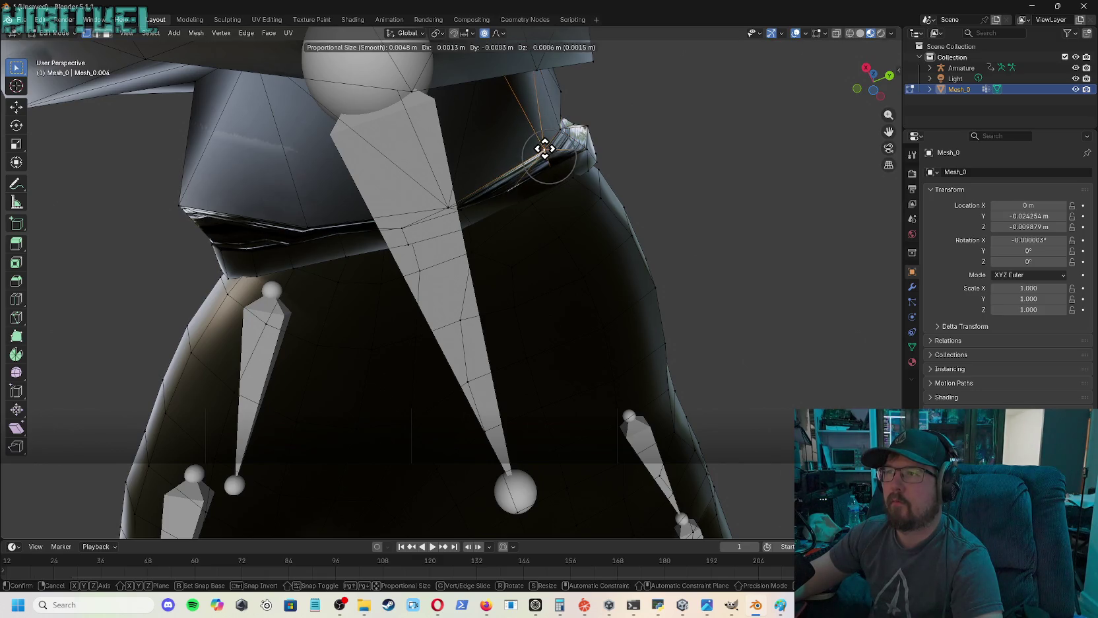
pyautogui.click(544, 148)
pyautogui.click(447, 205)
pyautogui.press('g')
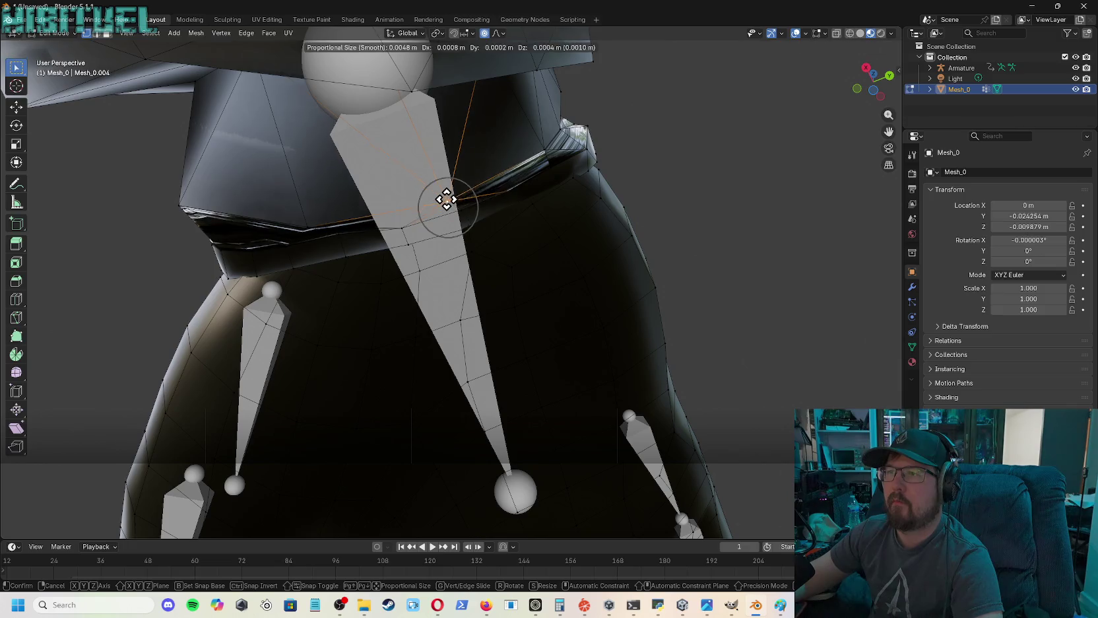
pyautogui.click(443, 195)
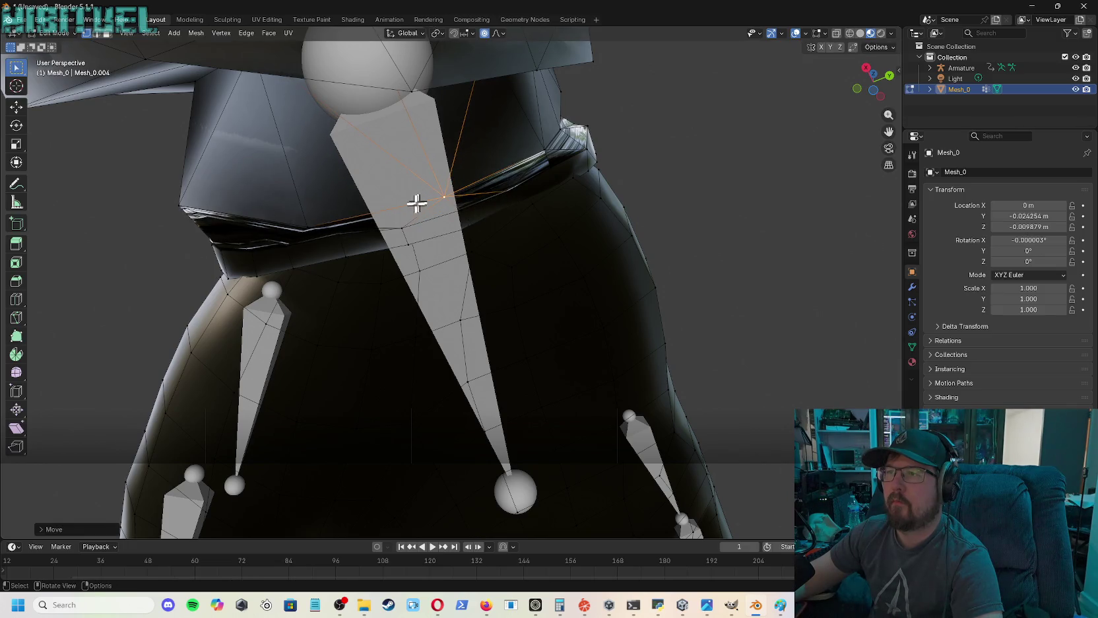
pyautogui.click(308, 226)
pyautogui.press('g')
pyautogui.click(308, 219)
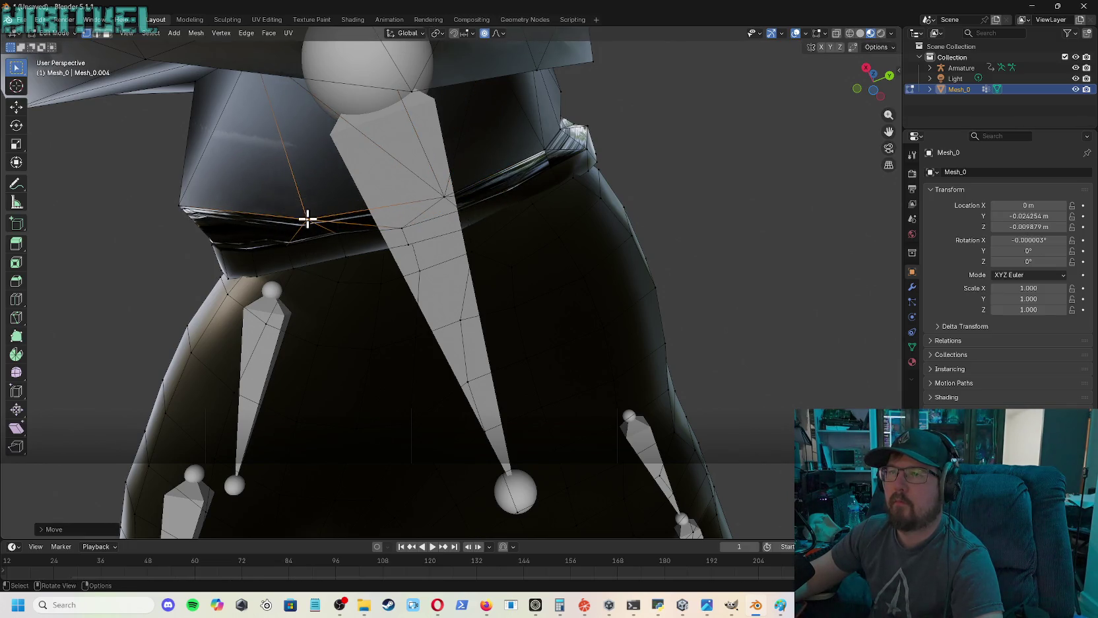
pyautogui.click(179, 205)
pyautogui.press('g')
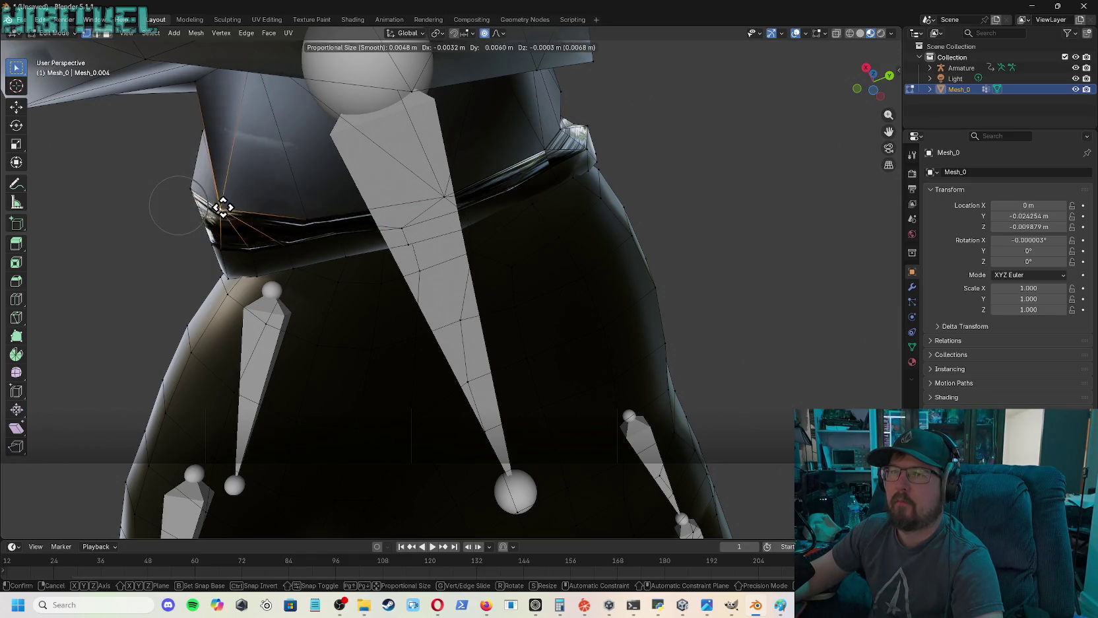
pyautogui.click(227, 215)
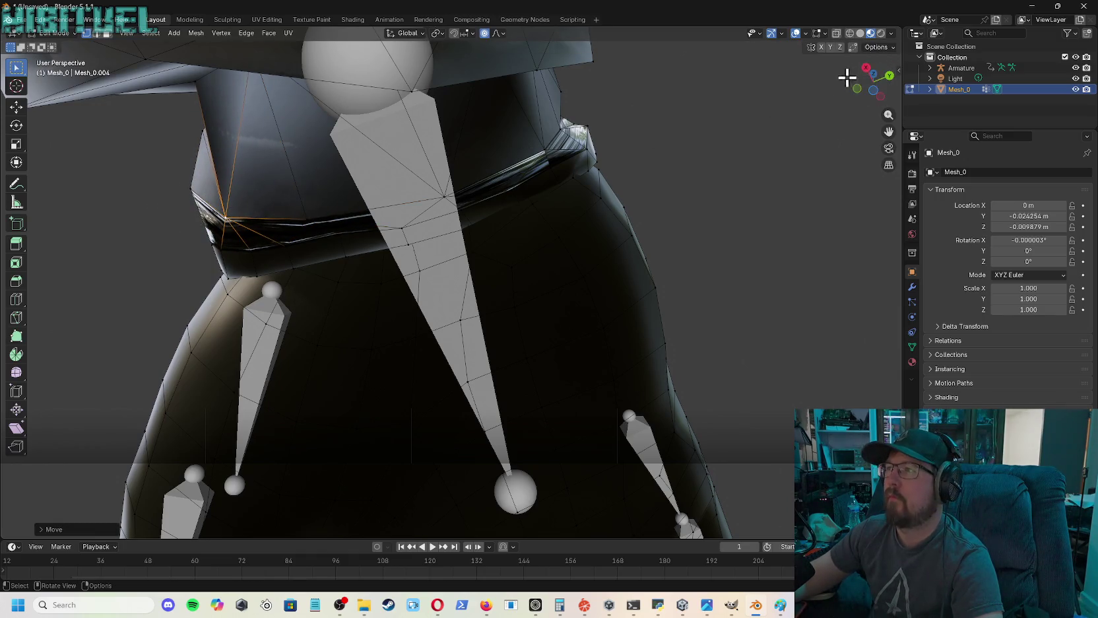
# - Pull three seam vertices beside the dark gap downward to cover it
pyautogui.moveTo(870, 80)
pyautogui.mouseDown()
pyautogui.moveTo(859, 92)
pyautogui.moveTo(547, 110)
pyautogui.mouseUp()
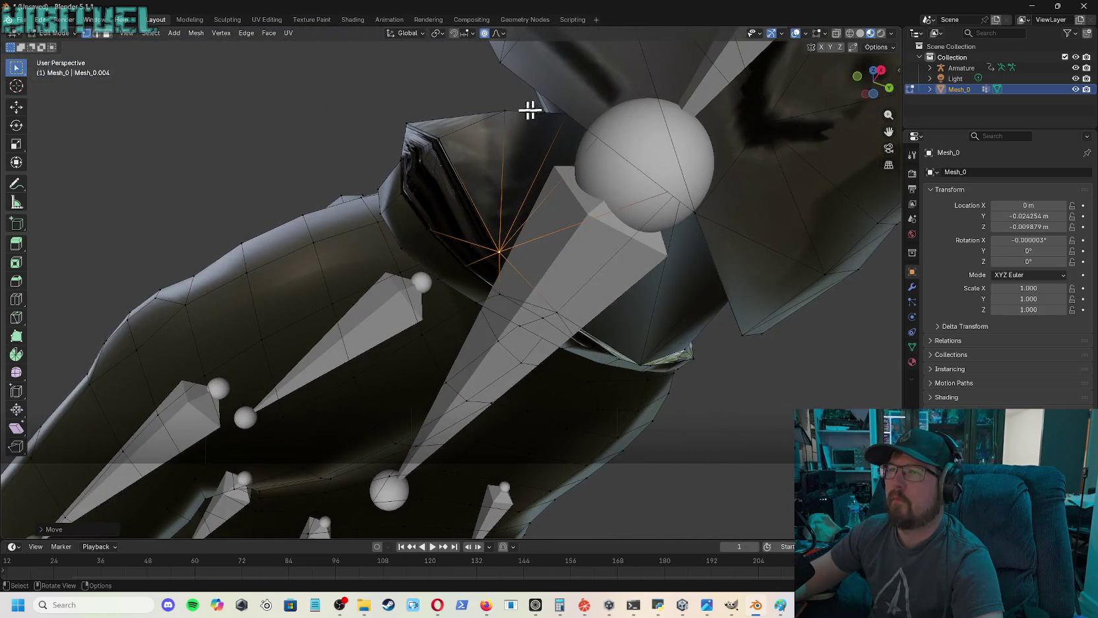
pyautogui.click(438, 134)
pyautogui.press('g')
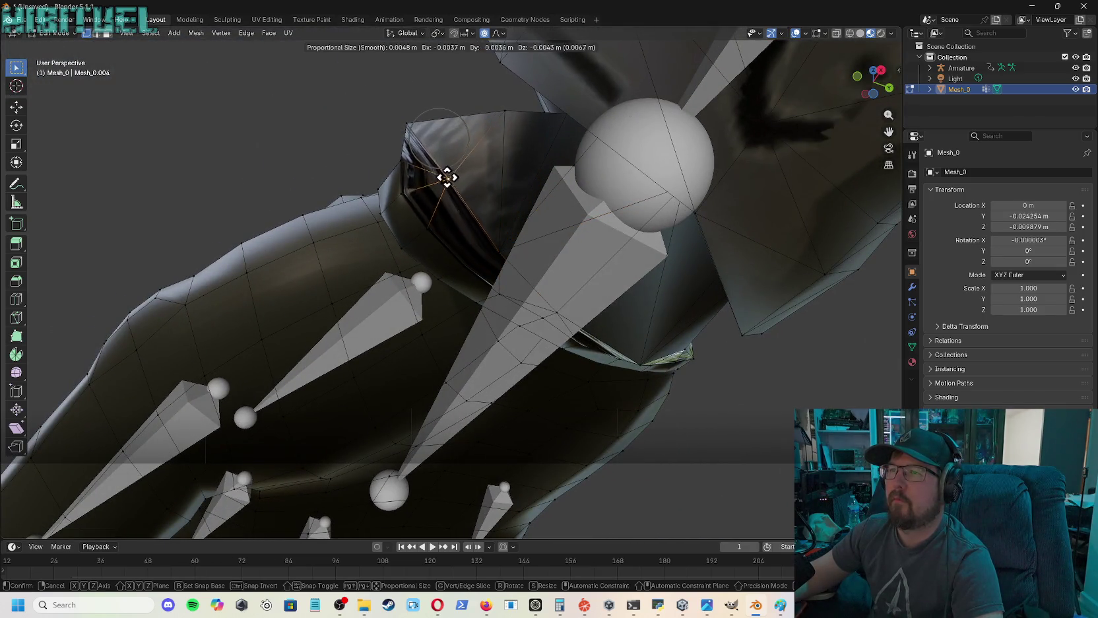
pyautogui.click(446, 189)
pyautogui.click(410, 119)
pyautogui.press('g')
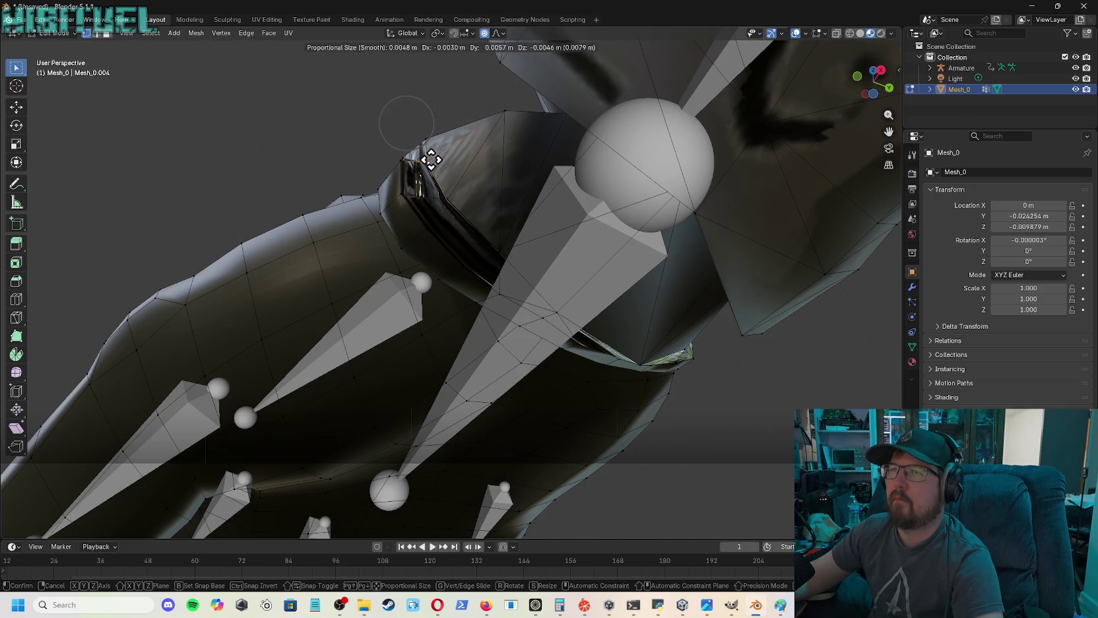
pyautogui.click(431, 159)
pyautogui.press('g')
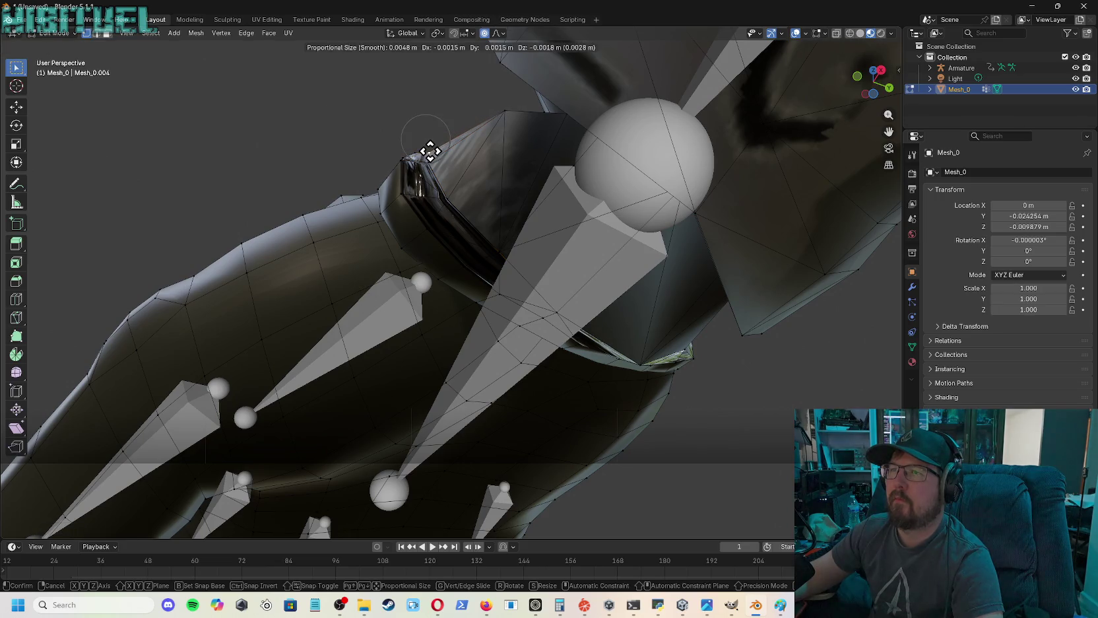
pyautogui.click(437, 150)
pyautogui.click(504, 113)
pyautogui.press('g')
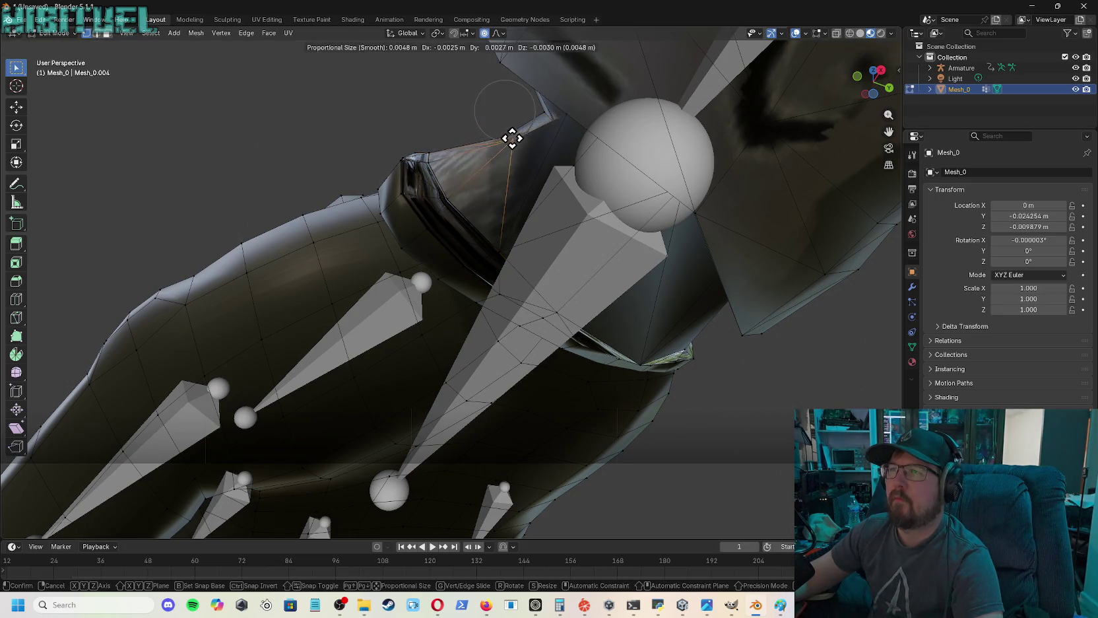
pyautogui.click(514, 141)
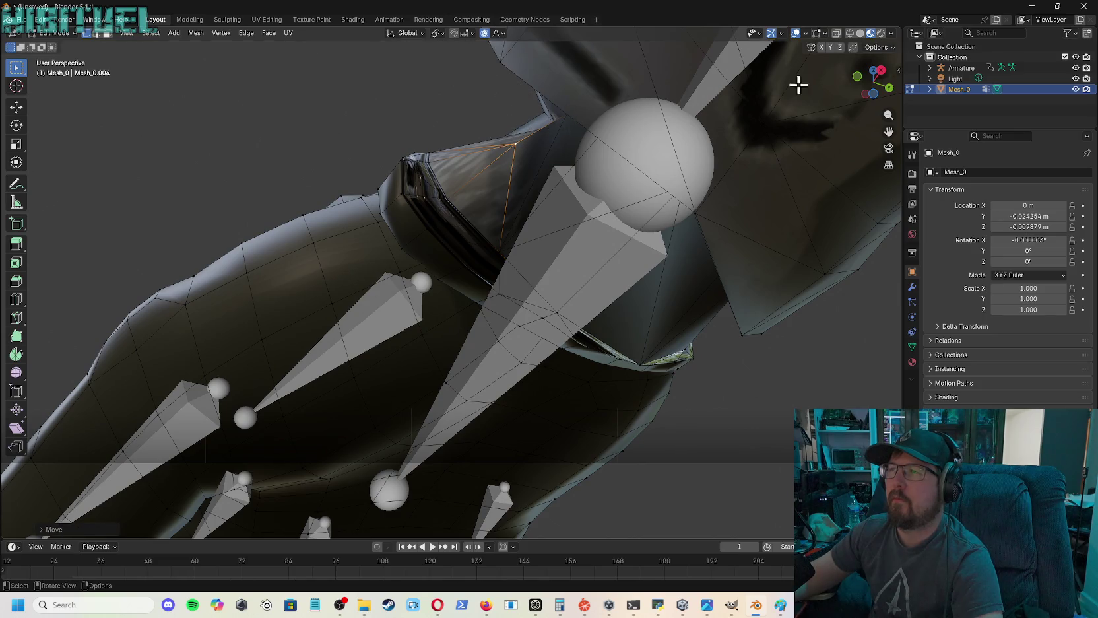
pyautogui.moveTo(873, 81)
pyautogui.mouseDown()
pyautogui.moveTo(855, 99)
pyautogui.moveTo(865, 89)
pyautogui.moveTo(790, 92)
pyautogui.mouseUp()
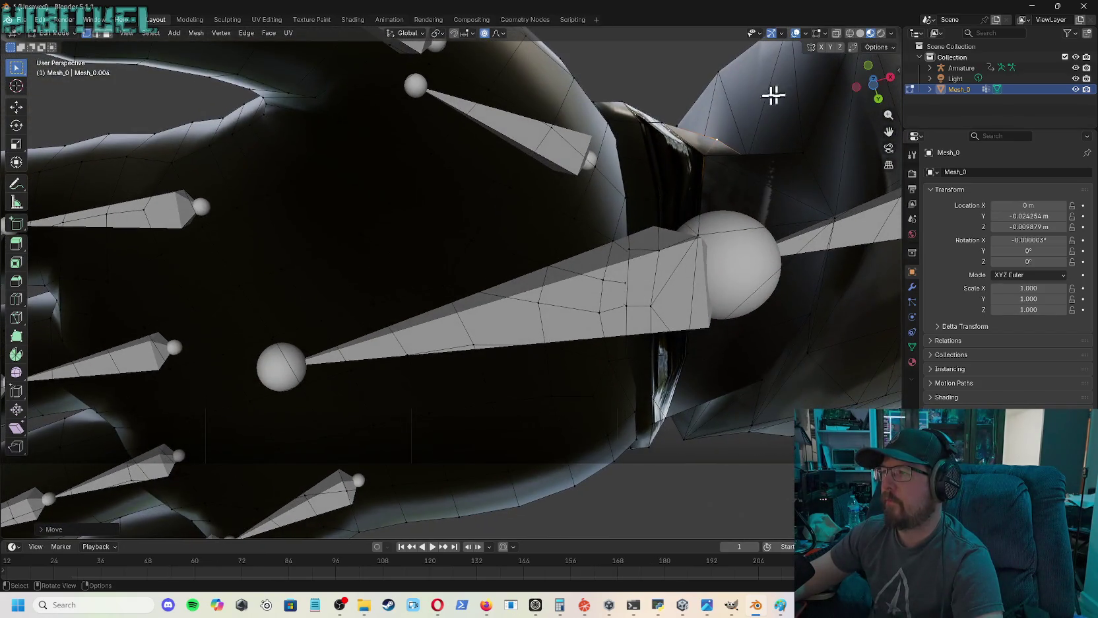
# - Move a forearm seam vertex over the gap in two small adjustments
pyautogui.click(707, 157)
pyautogui.press('g')
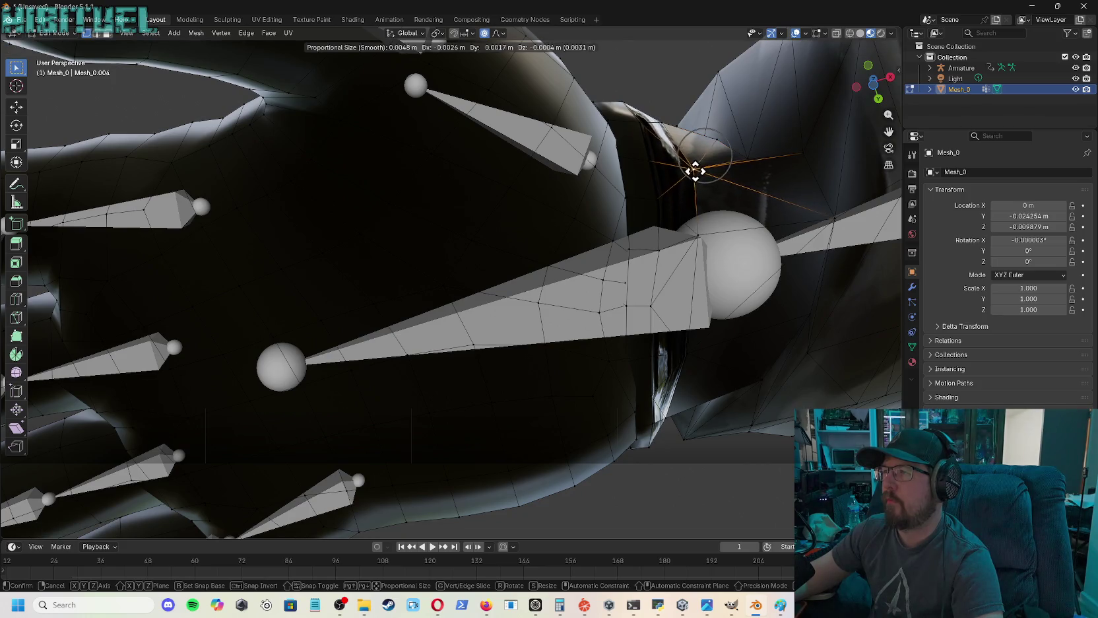
pyautogui.click(685, 172)
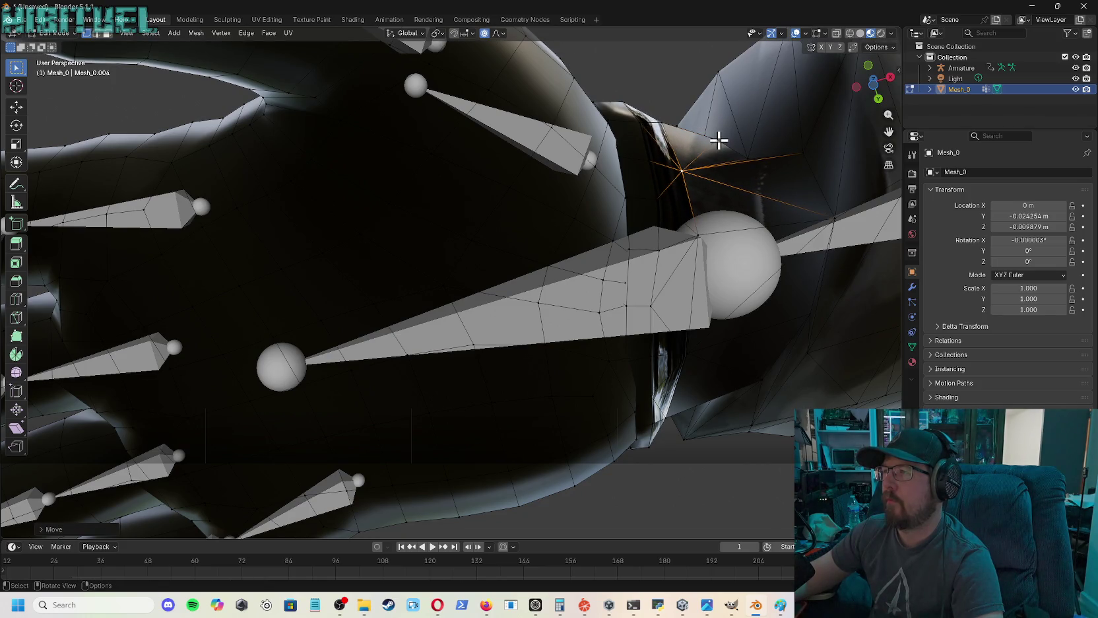
pyautogui.press('g')
pyautogui.click(712, 155)
pyautogui.moveTo(874, 109); pyautogui.dragTo(799, 238)
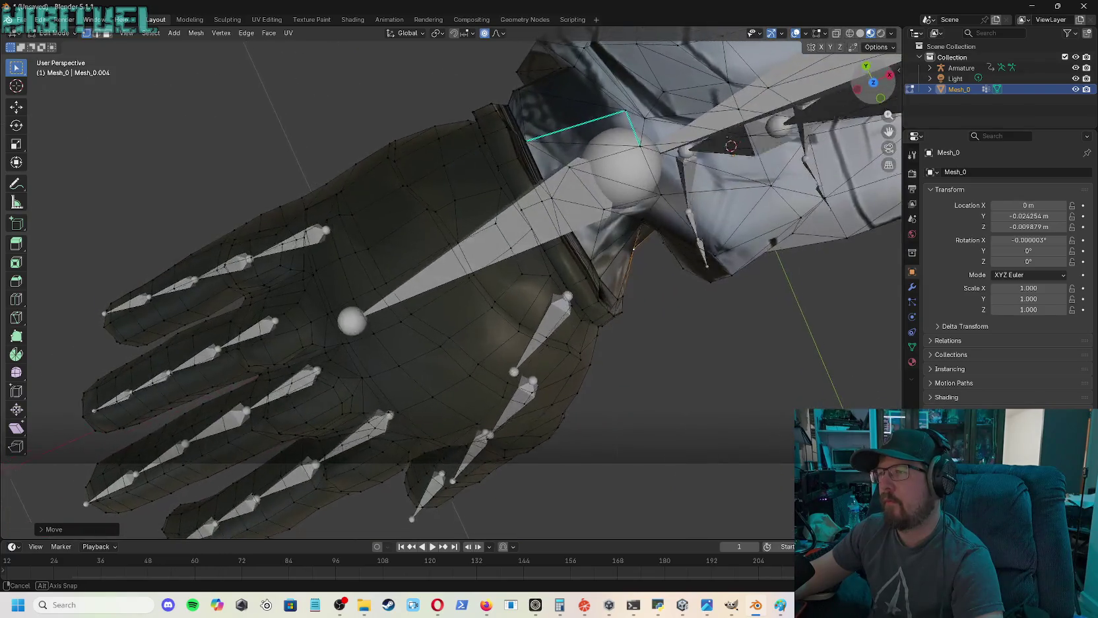
# - Pull two wrist-joint seam vertices down, then add the lower forearm vertex to the selection
pyautogui.moveTo(873, 83); pyautogui.dragTo(875, 107)
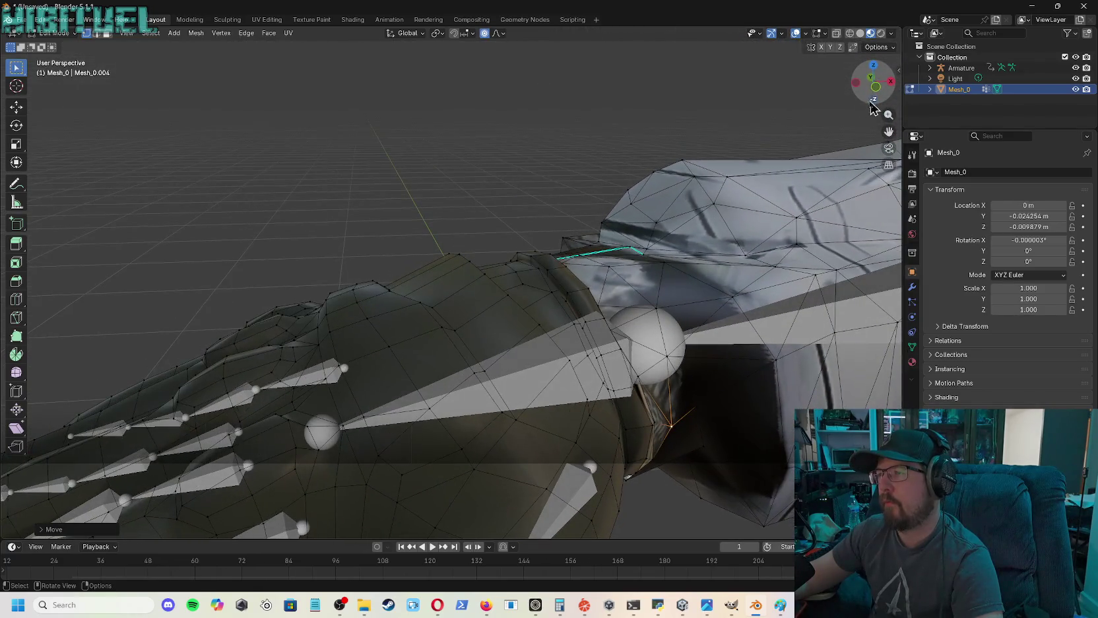
pyautogui.click(657, 305)
pyautogui.press('g')
pyautogui.click(658, 320)
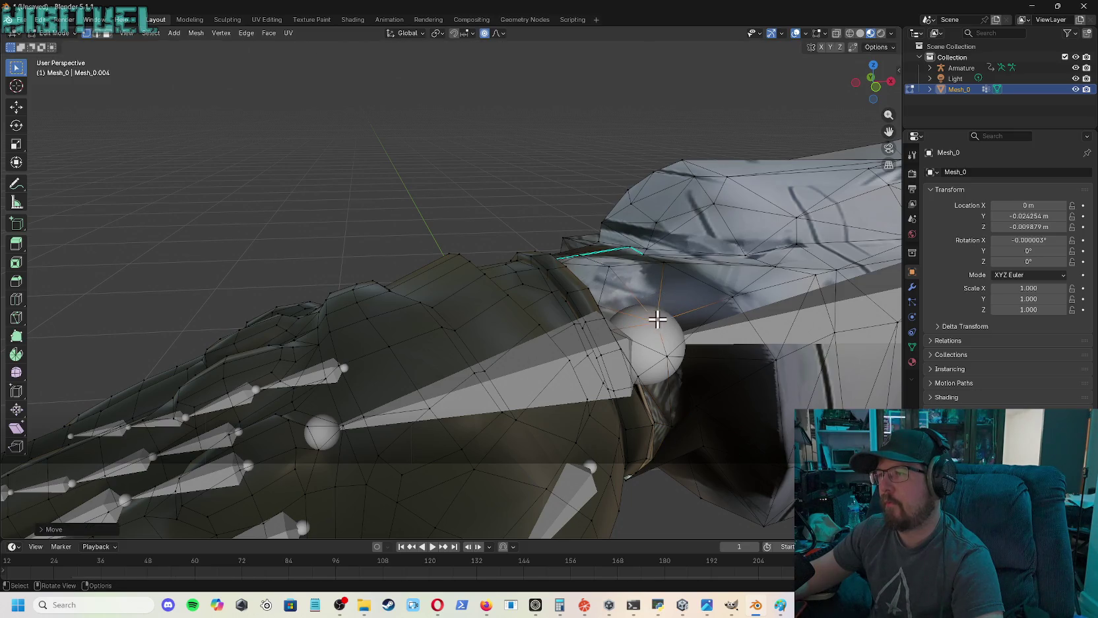
pyautogui.click(657, 268)
pyautogui.press('g')
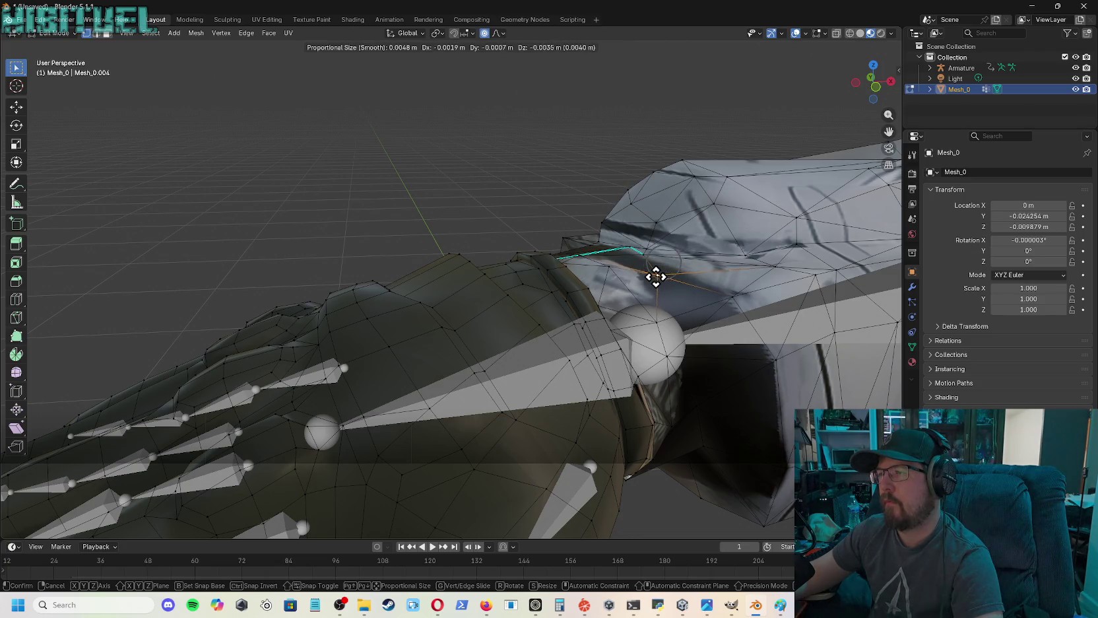
pyautogui.click(651, 277)
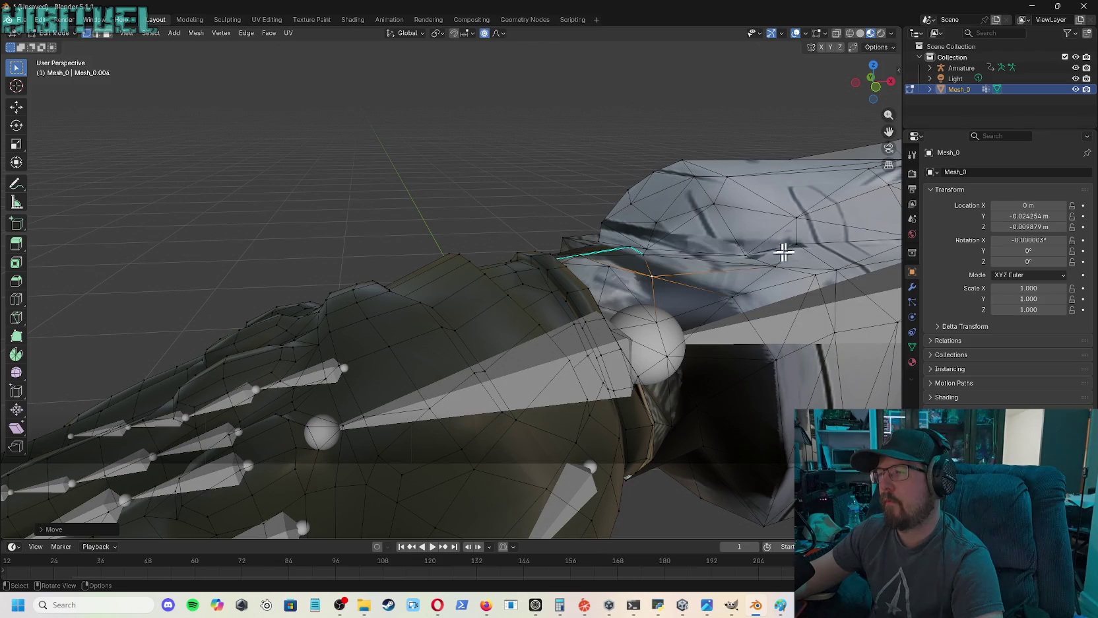
pyautogui.moveTo(878, 80); pyautogui.dragTo(870, 89)
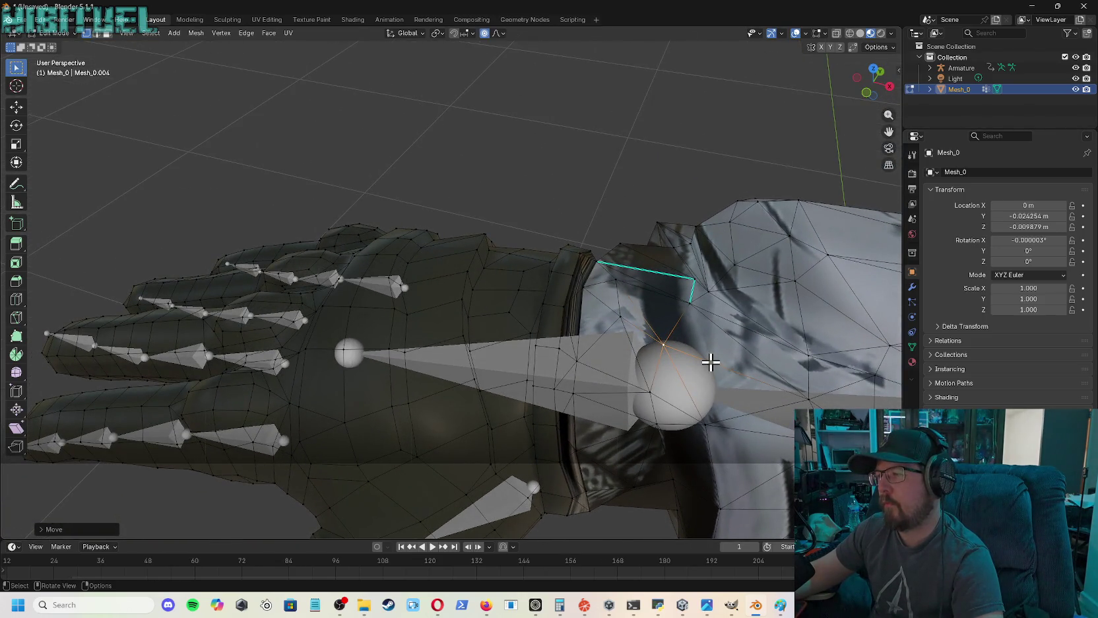
pyautogui.keyDown('shift'); pyautogui.click(810, 399); pyautogui.keyUp('shift')
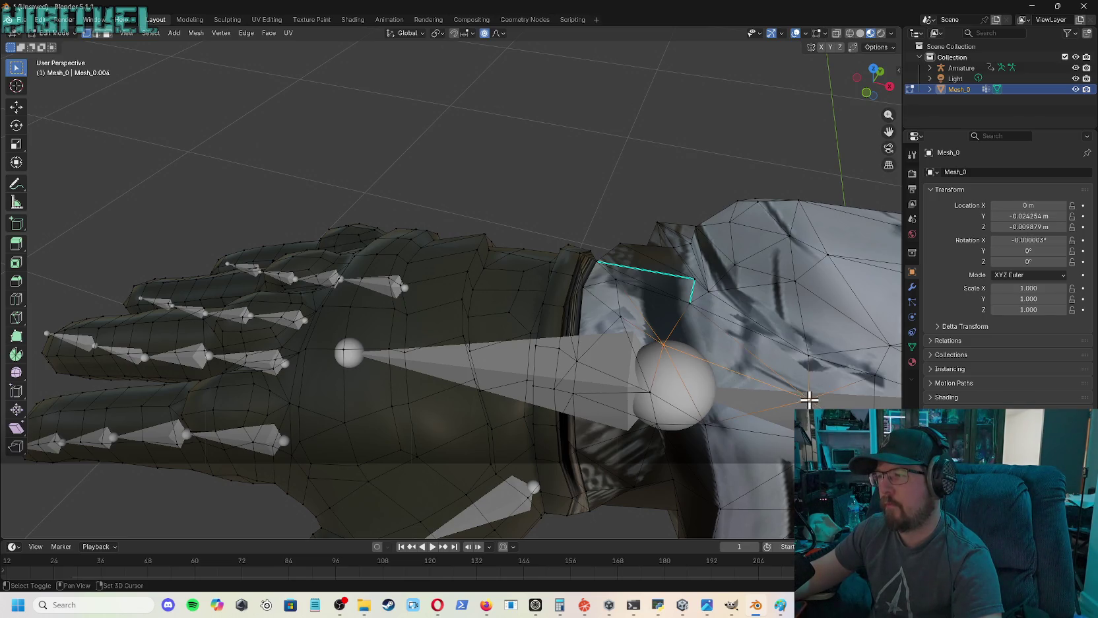
# - Try a connecting edge between the vertices, undo it, and grow the selection
pyautogui.rightClick(727, 370)
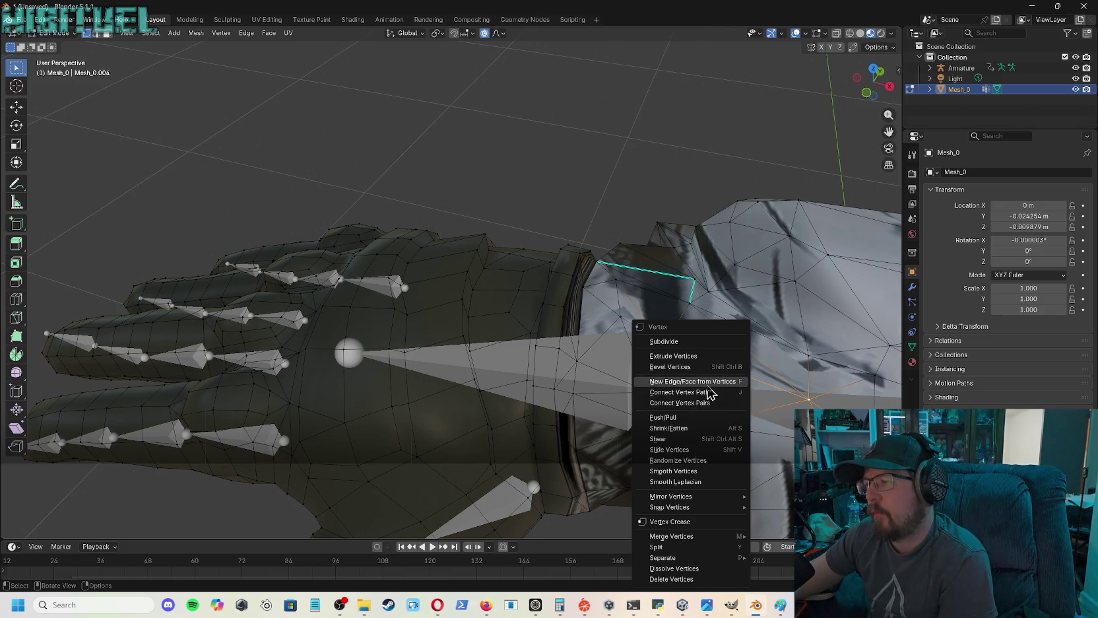
pyautogui.click(708, 383)
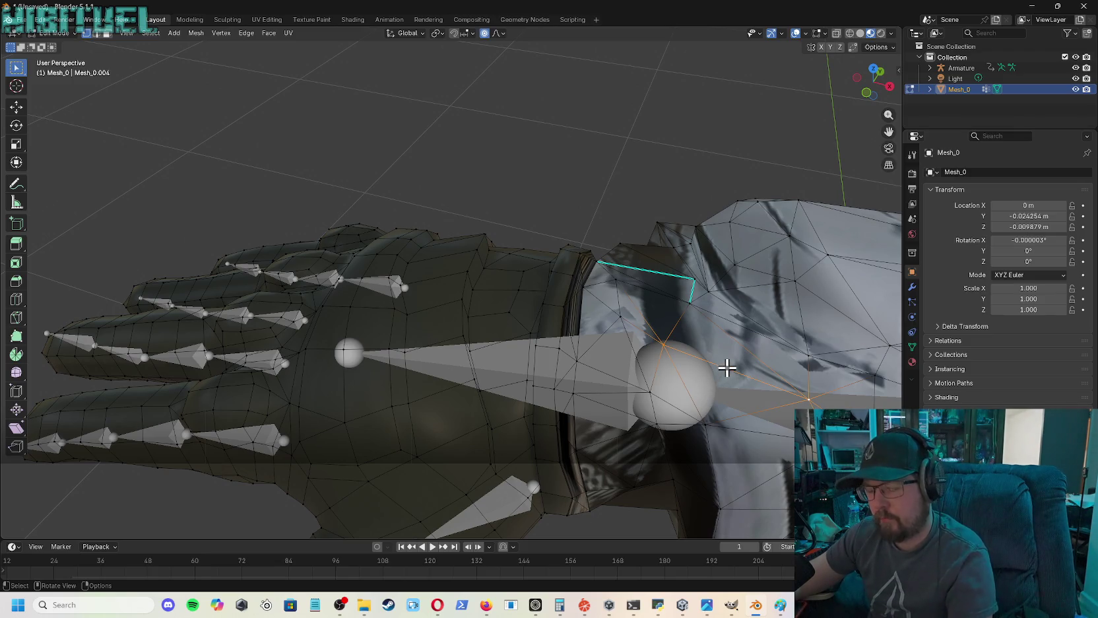
pyautogui.hotkey('ctrl', 'z')
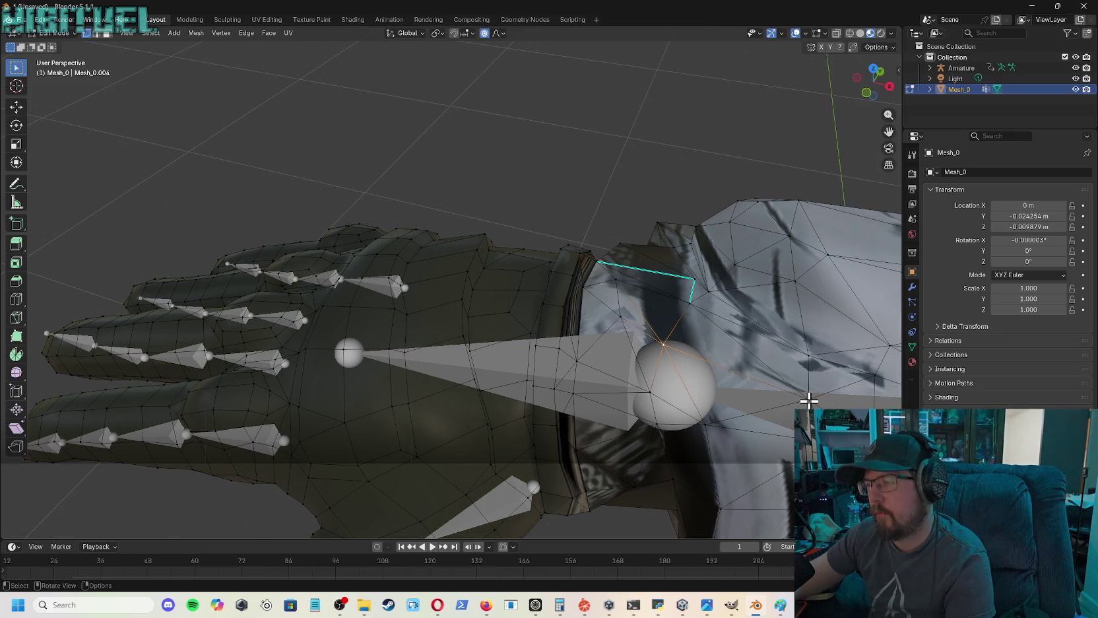
pyautogui.keyDown('shift'); pyautogui.click(810, 397); pyautogui.keyUp('shift')
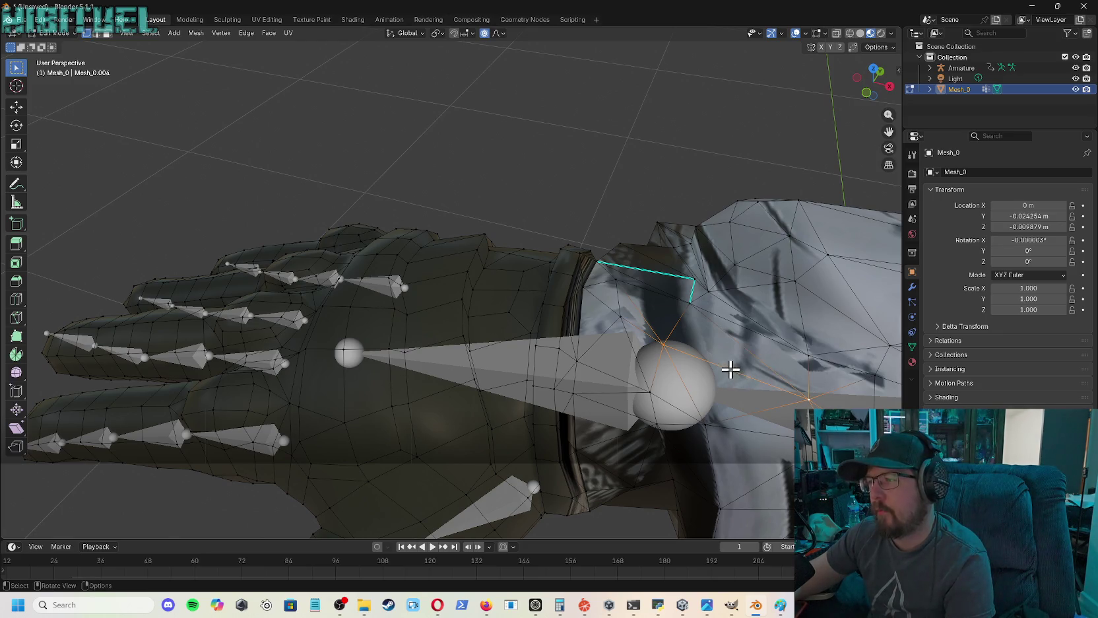
pyautogui.rightClick(731, 369)
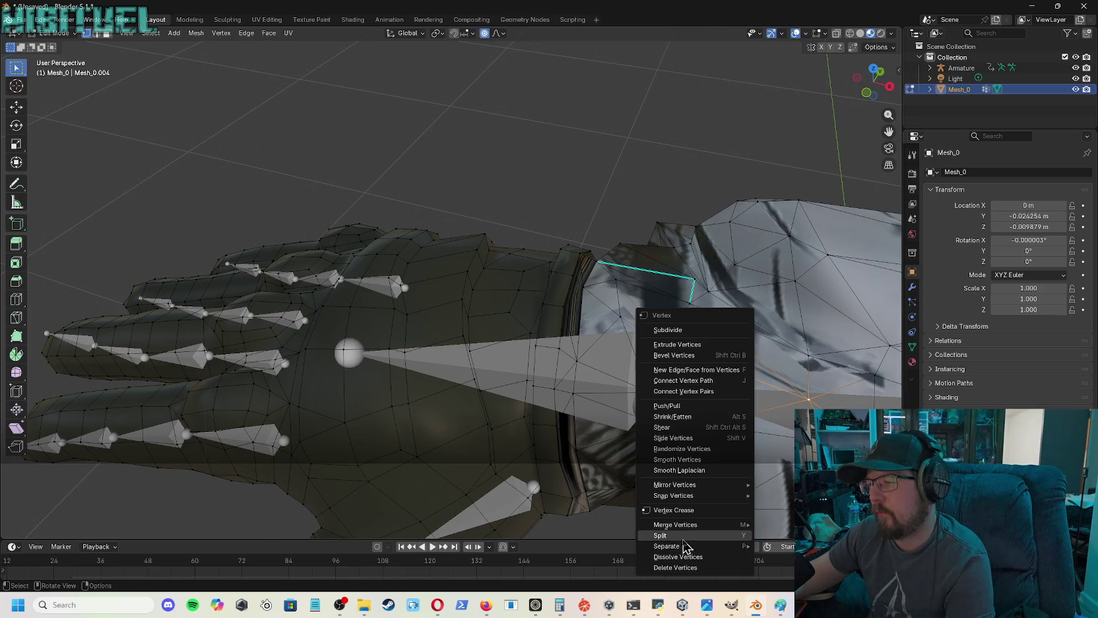
pyautogui.click(683, 536)
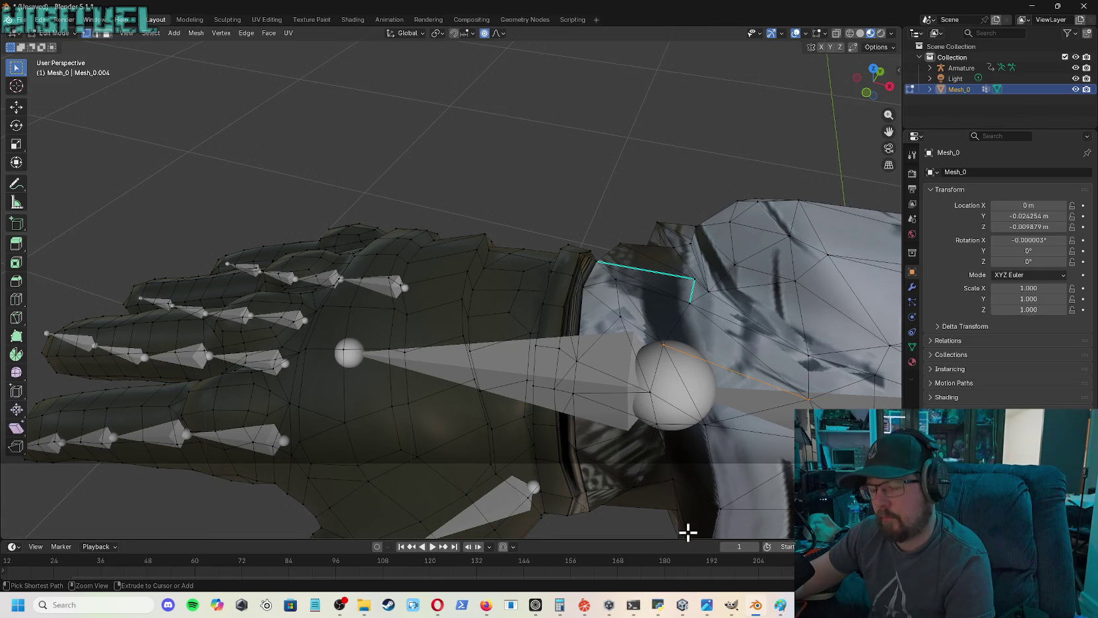
pyautogui.press('ctrl+KP_Add')
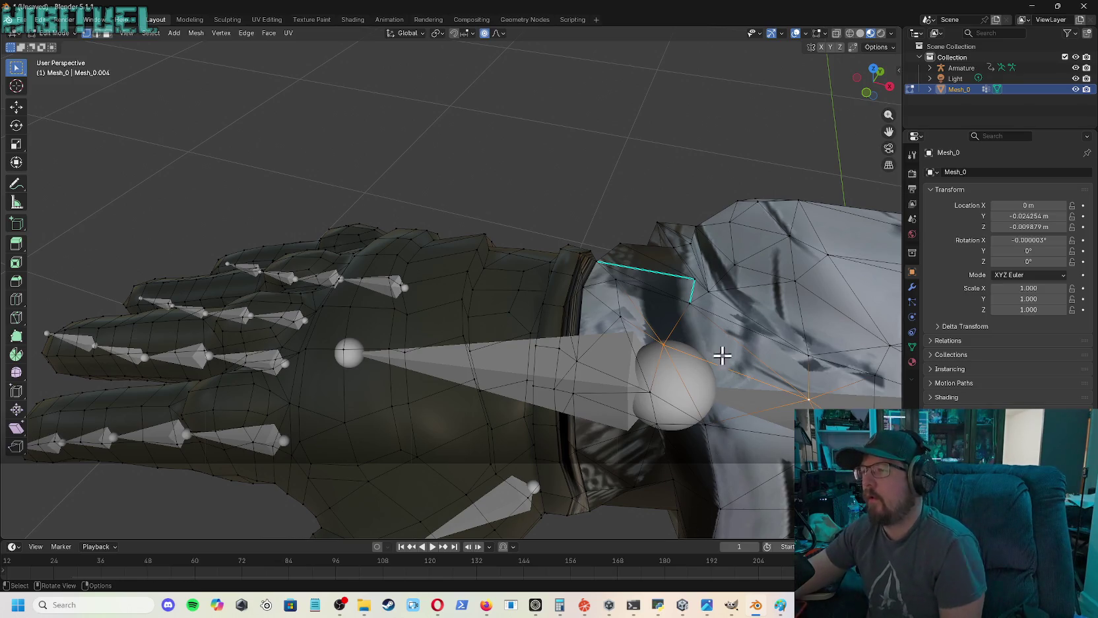
pyautogui.hotkey('ctrl', 'v')
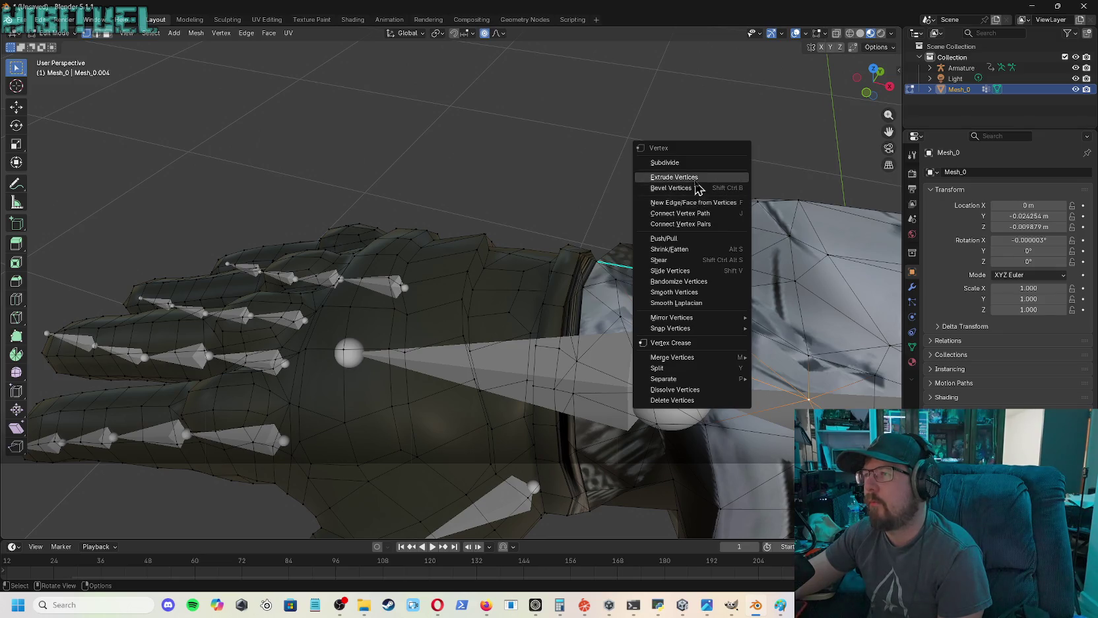
pyautogui.press('Escape')
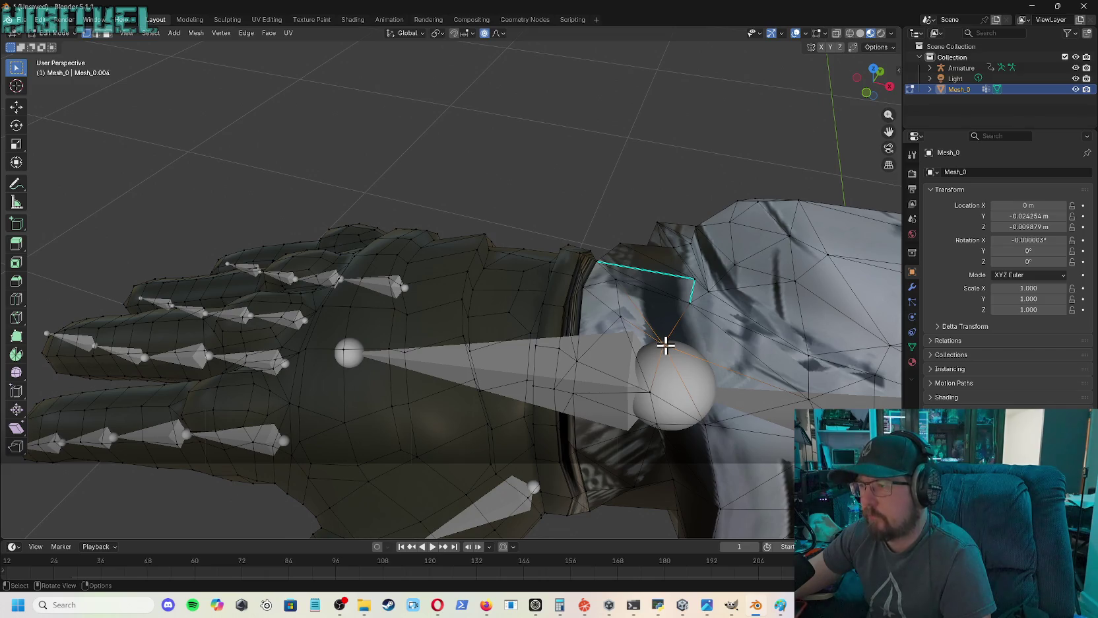
# - Move the grown selection twice toward the sleeve seam, the second move about 0.012 m
pyautogui.press('g')
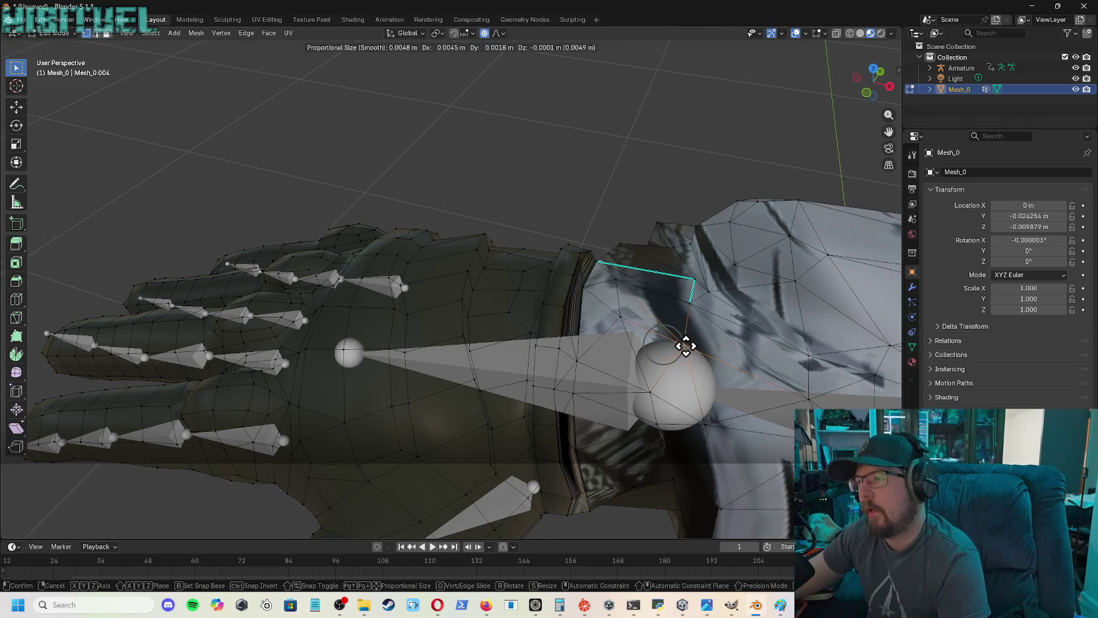
pyautogui.click(682, 350)
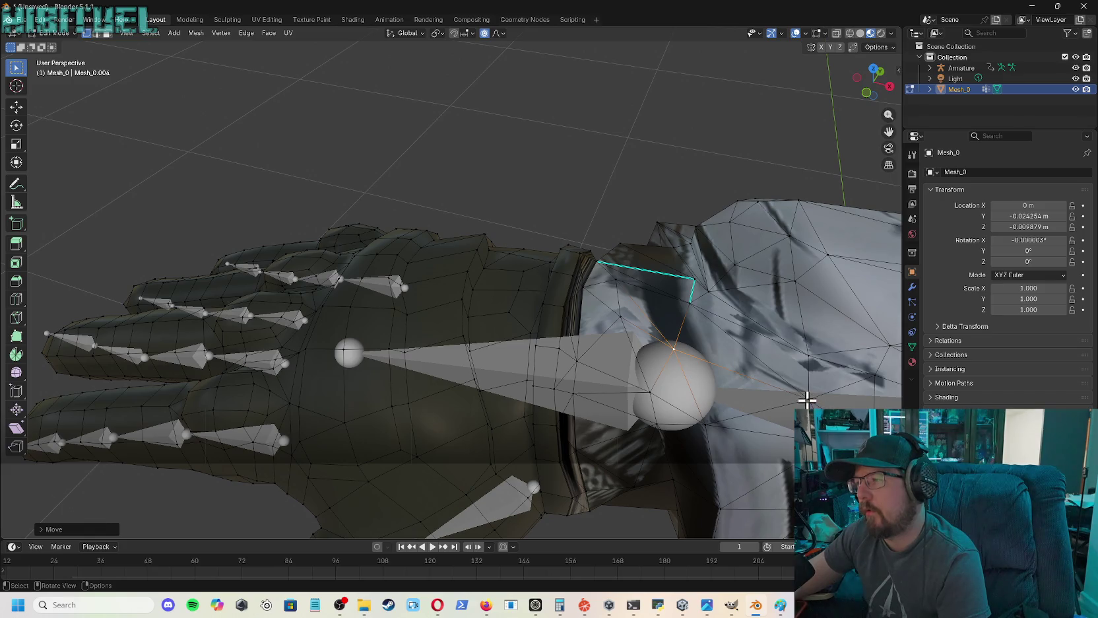
pyautogui.press('g')
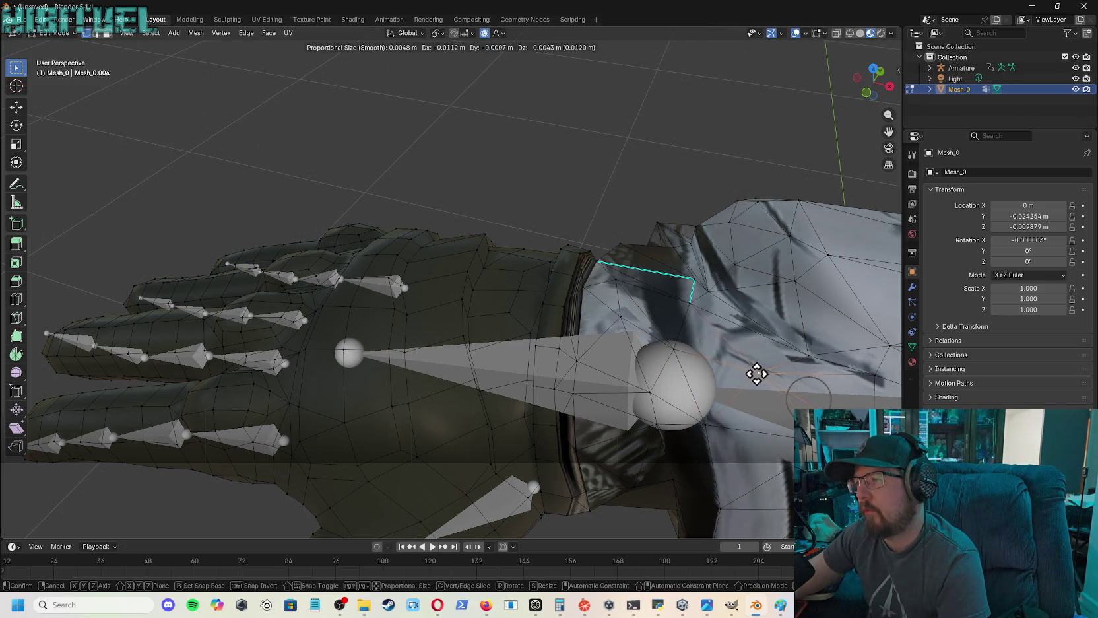
pyautogui.click(751, 374)
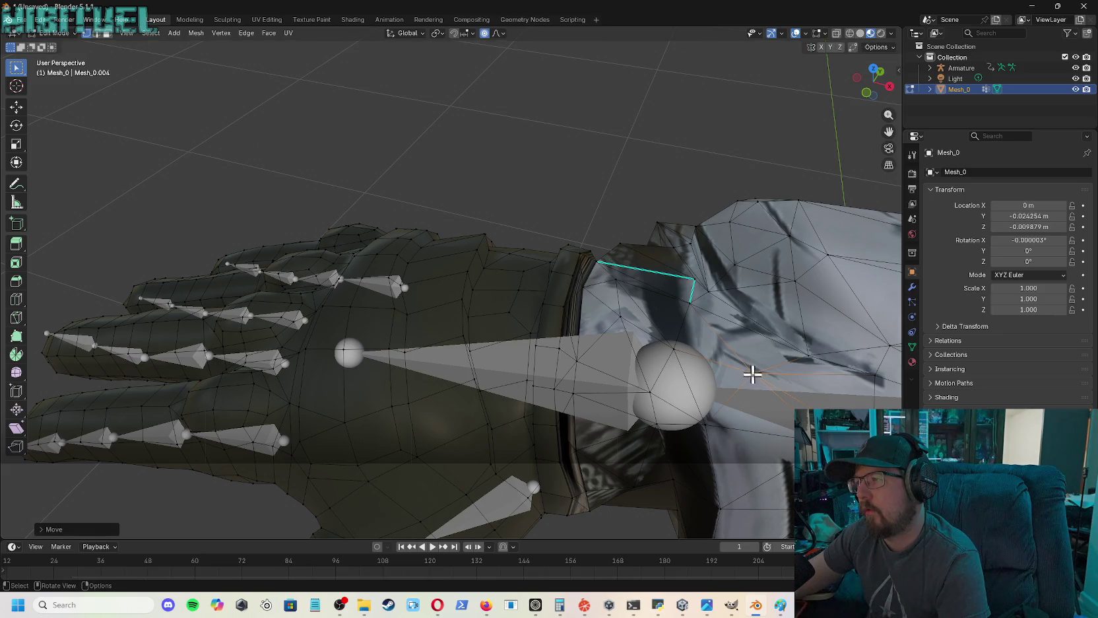
pyautogui.moveTo(890, 99); pyautogui.dragTo(858, 119)
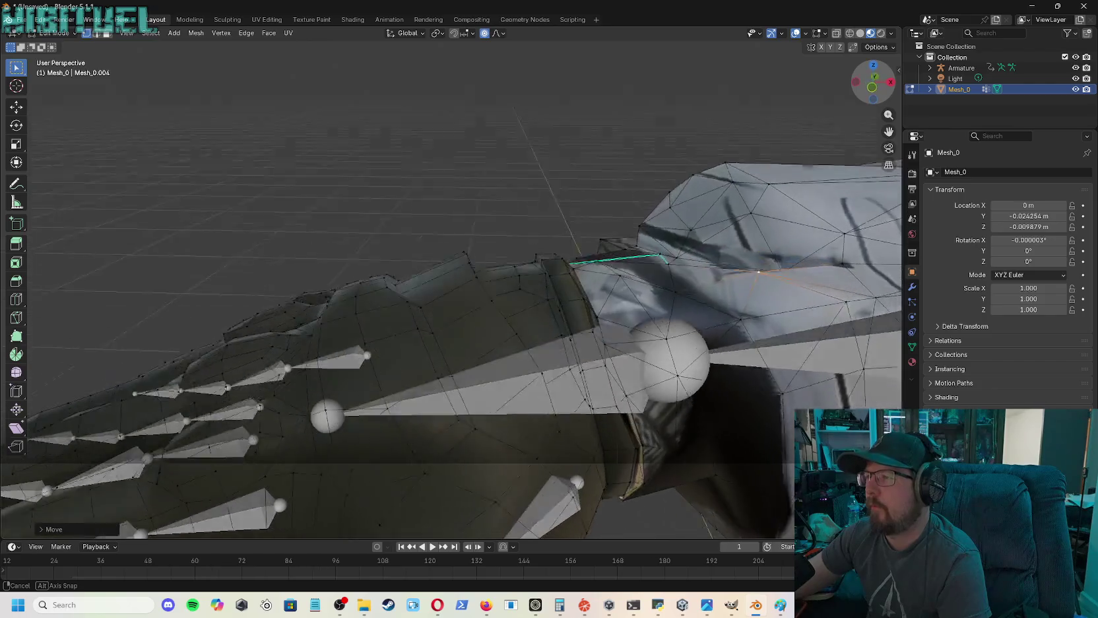
# - Move the edge along the top of the wrist seam proportionally toward the glove cuff
pyautogui.moveTo(874, 82); pyautogui.dragTo(687, 242)
pyautogui.click(670, 256)
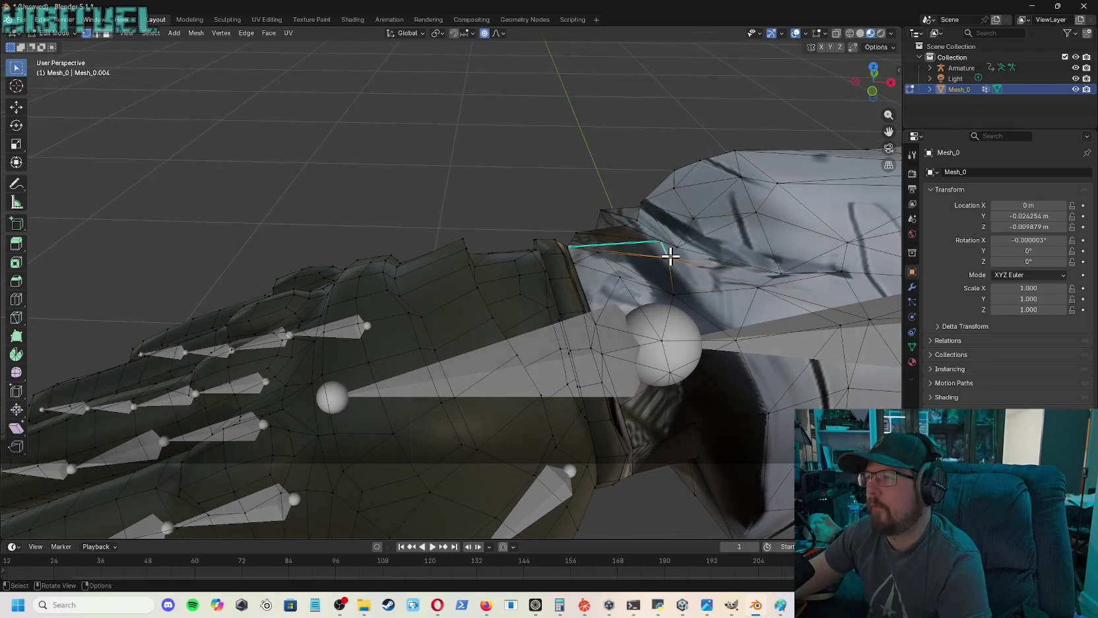
pyautogui.press('g')
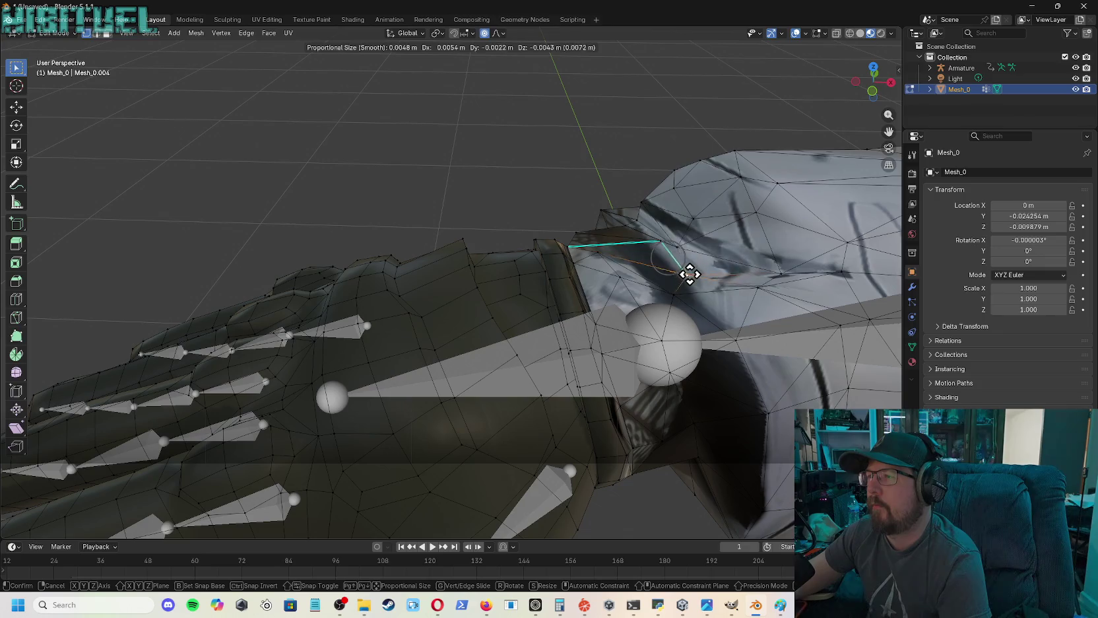
pyautogui.click(671, 245)
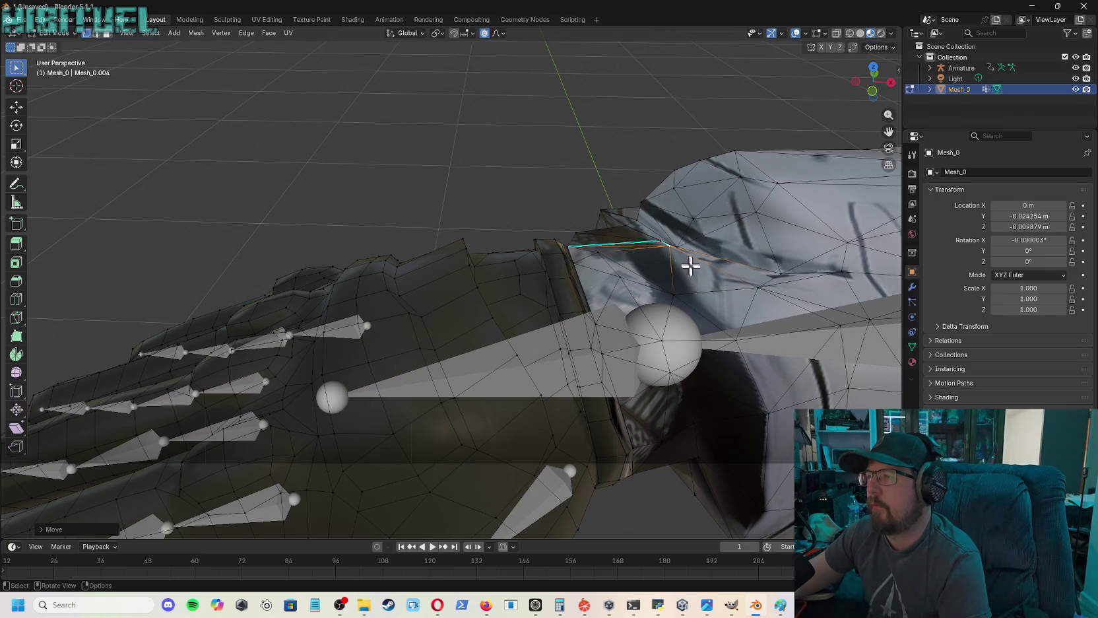
# - Proportionally move the neighbouring sleeve edge to close the seam gap, checking it from below
pyautogui.click(751, 287)
pyautogui.press('g')
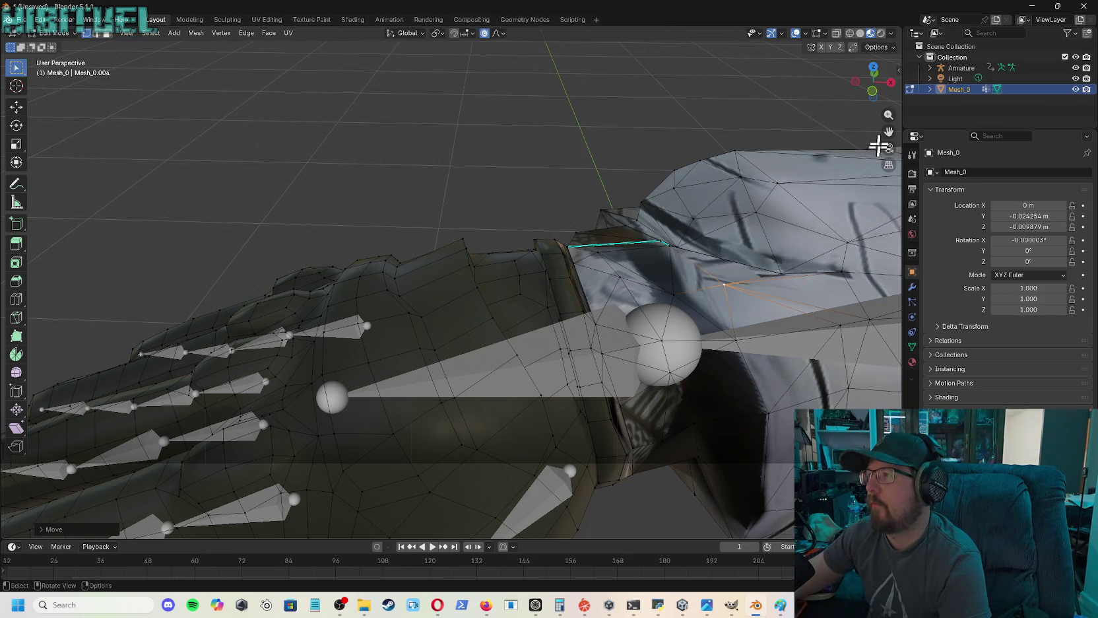
pyautogui.moveTo(882, 98); pyautogui.dragTo(871, 116)
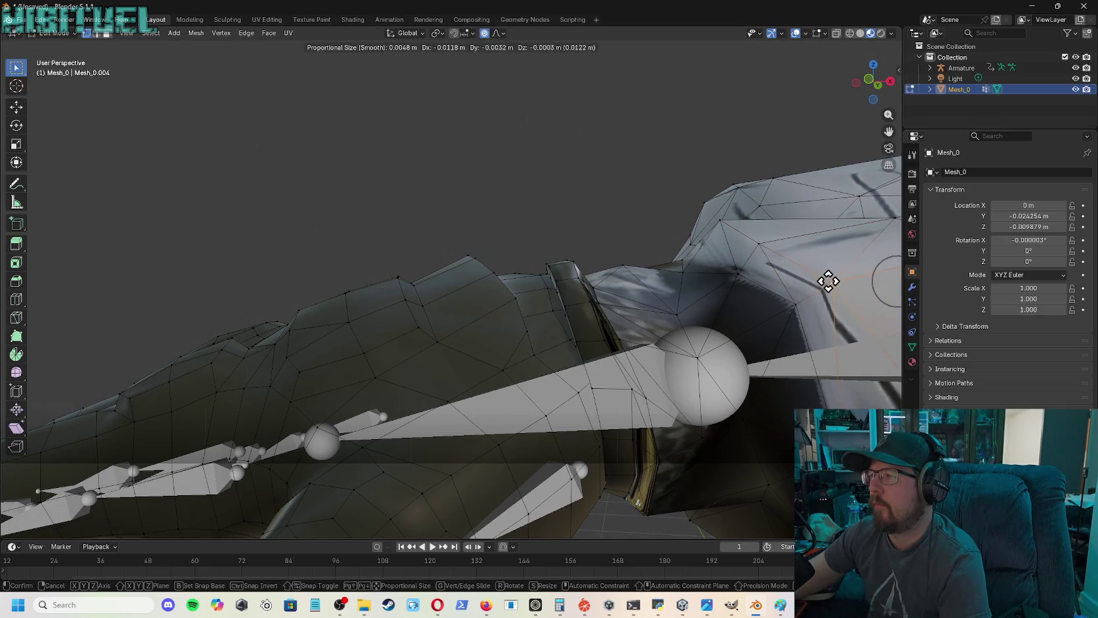
pyautogui.moveTo(873, 83); pyautogui.dragTo(846, 116)
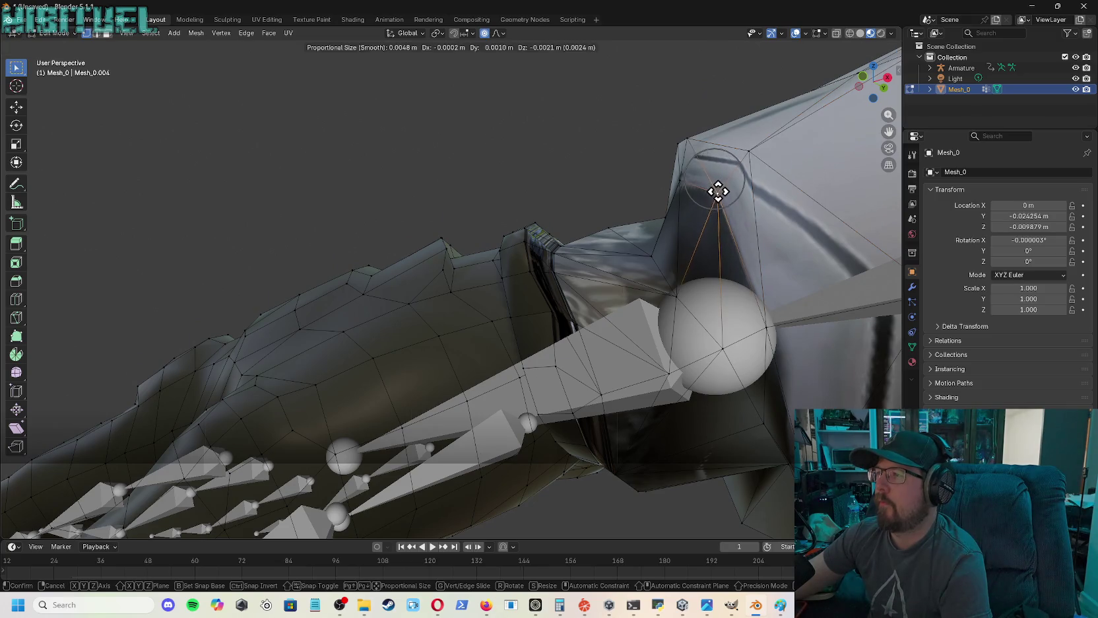
pyautogui.click(720, 196)
pyautogui.moveTo(865, 95); pyautogui.dragTo(836, 112)
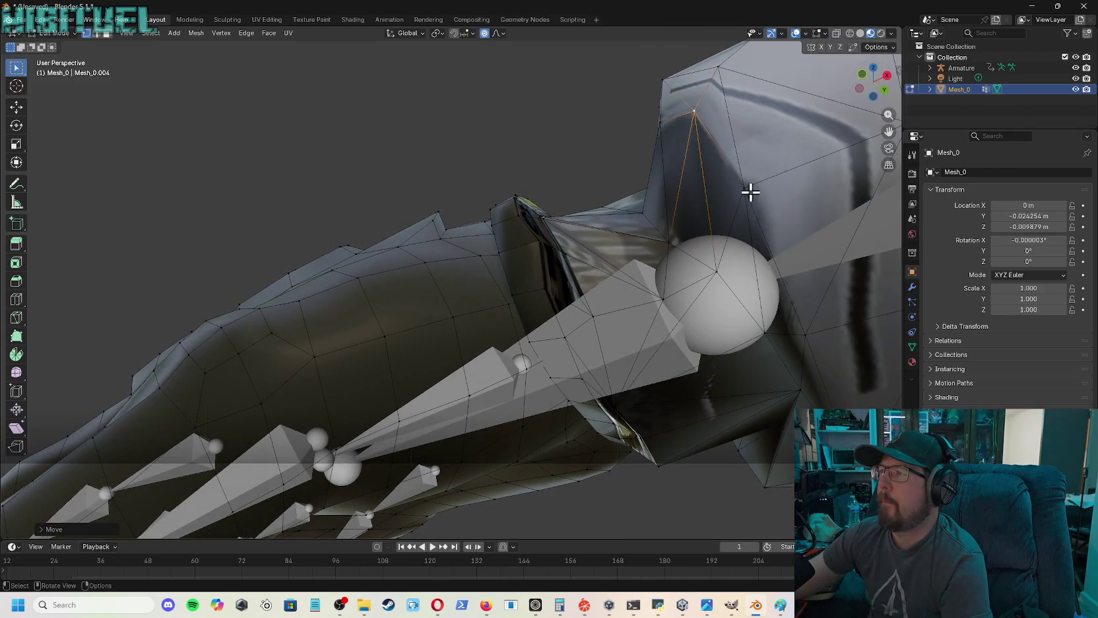
pyautogui.click(749, 205)
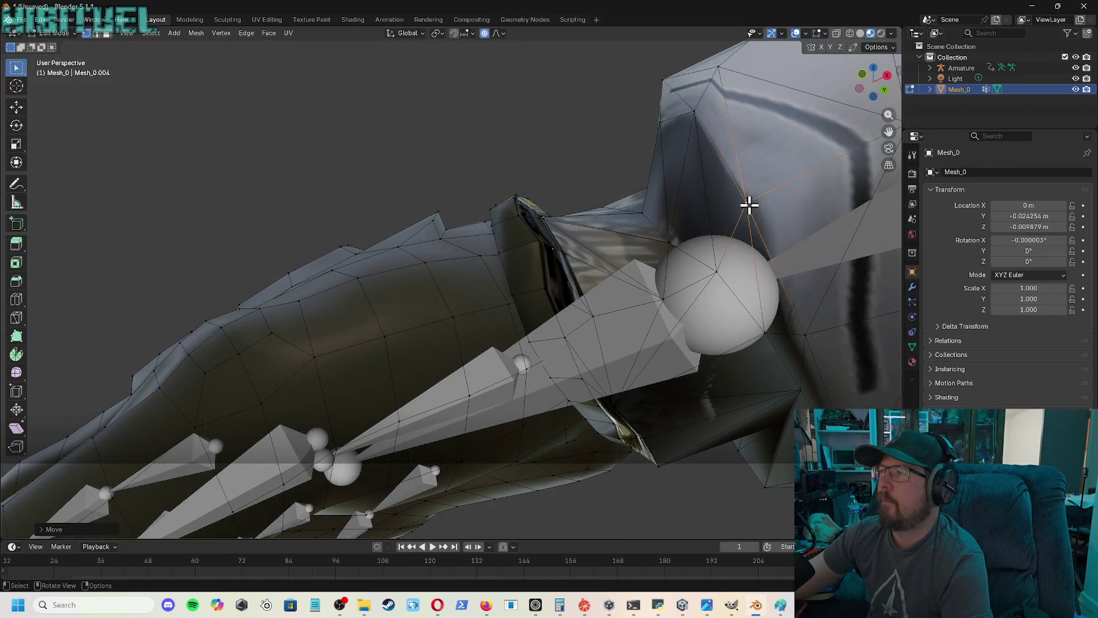
# - Nudge the selected vertex down onto the seam and begin another proportional move
pyautogui.press('g')
pyautogui.click(696, 134)
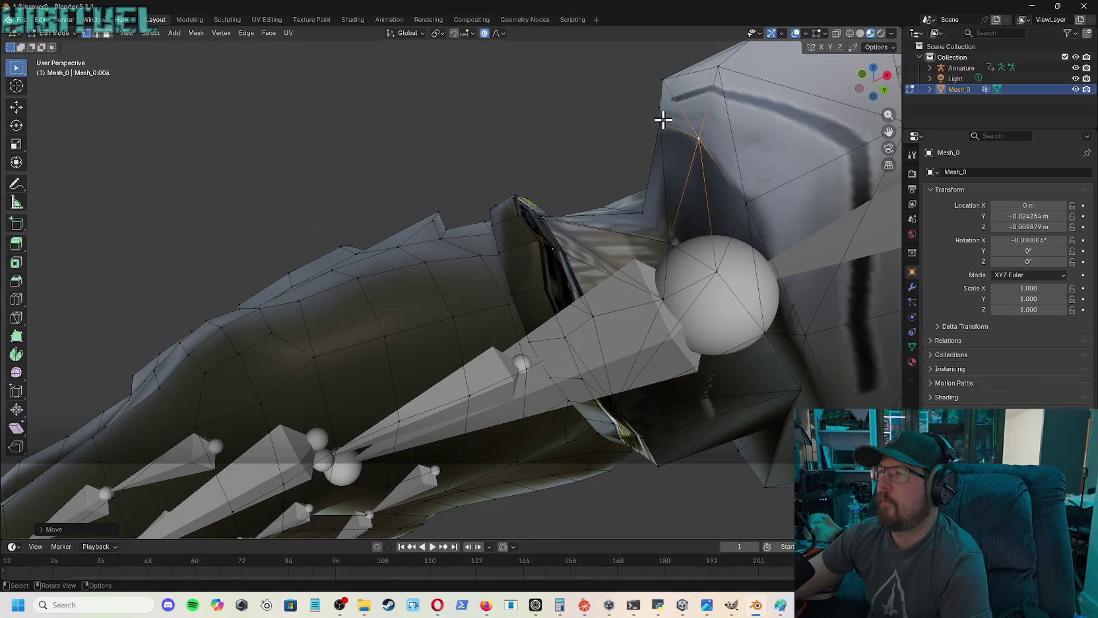
pyautogui.press('g')
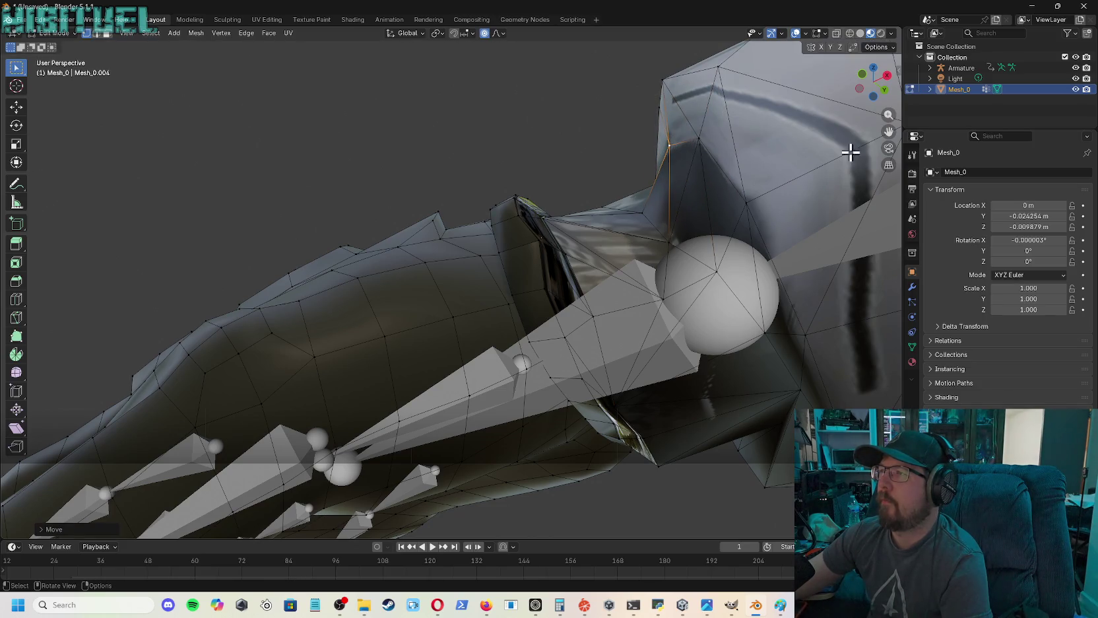
pyautogui.moveTo(883, 87)
pyautogui.mouseDown()
pyautogui.moveTo(852, 91)
pyautogui.moveTo(882, 92)
pyautogui.mouseUp()
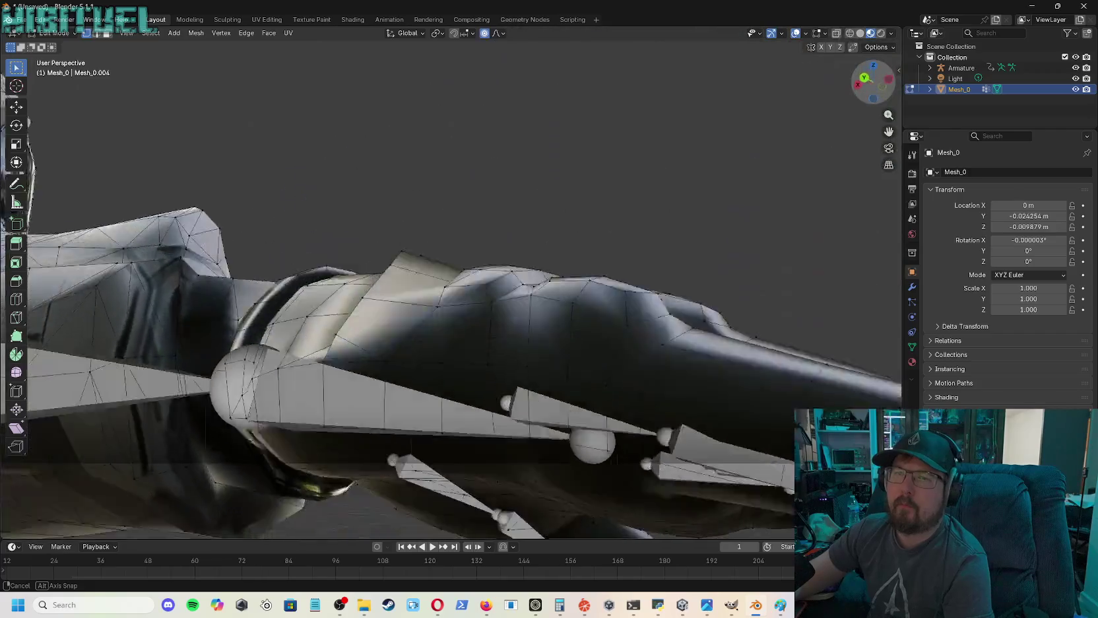
# - Place two wrist seam vertices with smooth falloff so the glove meets the armoured sleeve
pyautogui.moveTo(882, 92)
pyautogui.mouseDown()
pyautogui.moveTo(562, 396)
pyautogui.moveTo(541, 370)
pyautogui.moveTo(462, 330)
pyautogui.mouseUp()
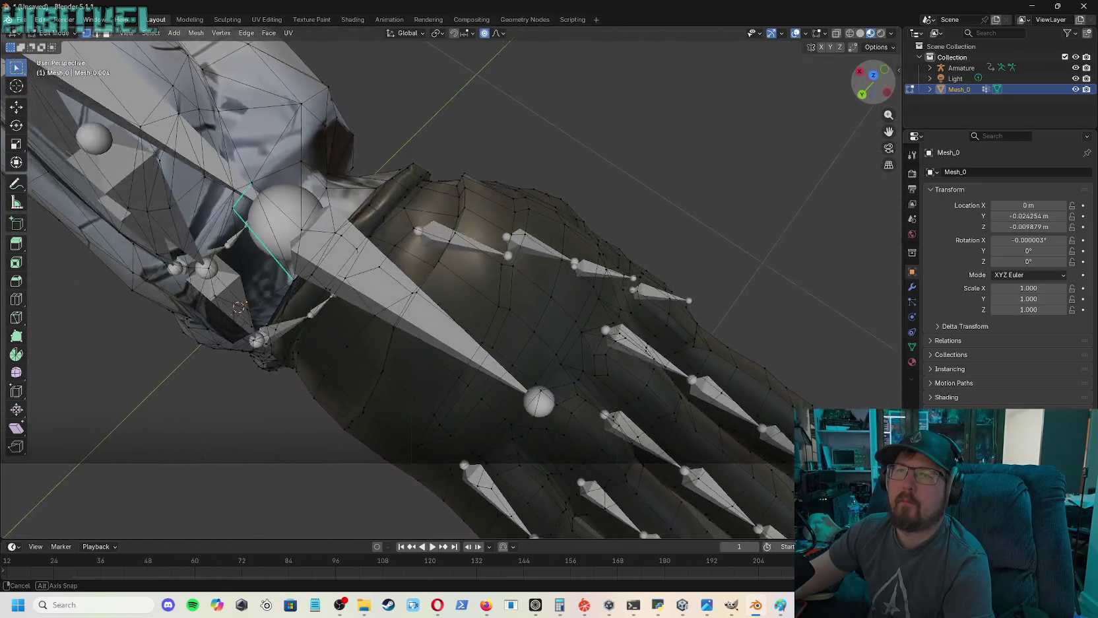
pyautogui.moveTo(462, 330)
pyautogui.mouseDown(button='middle')
pyautogui.moveTo(396, 277)
pyautogui.moveTo(764, 187)
pyautogui.mouseUp(button='middle')
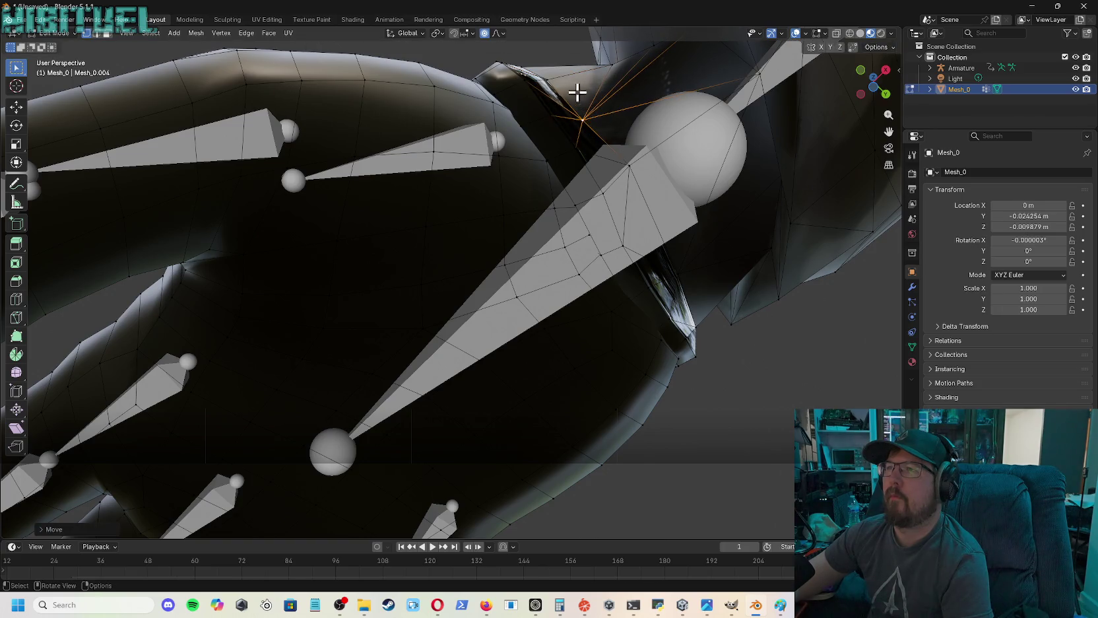
pyautogui.moveTo(759, 192); pyautogui.dragTo(594, 264, button='middle')
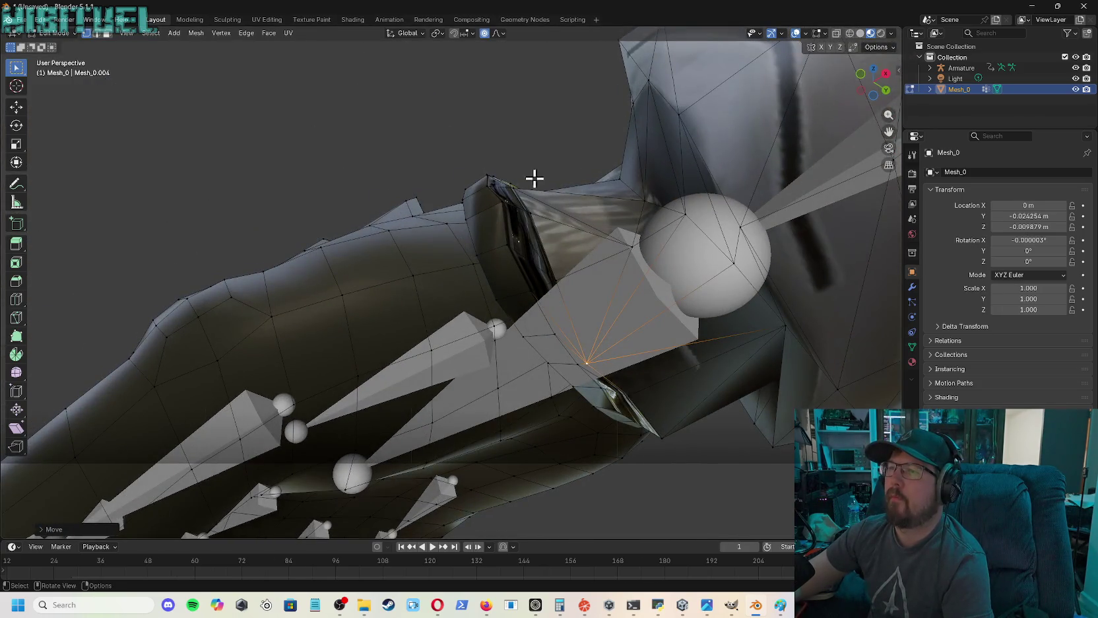
pyautogui.click(529, 216)
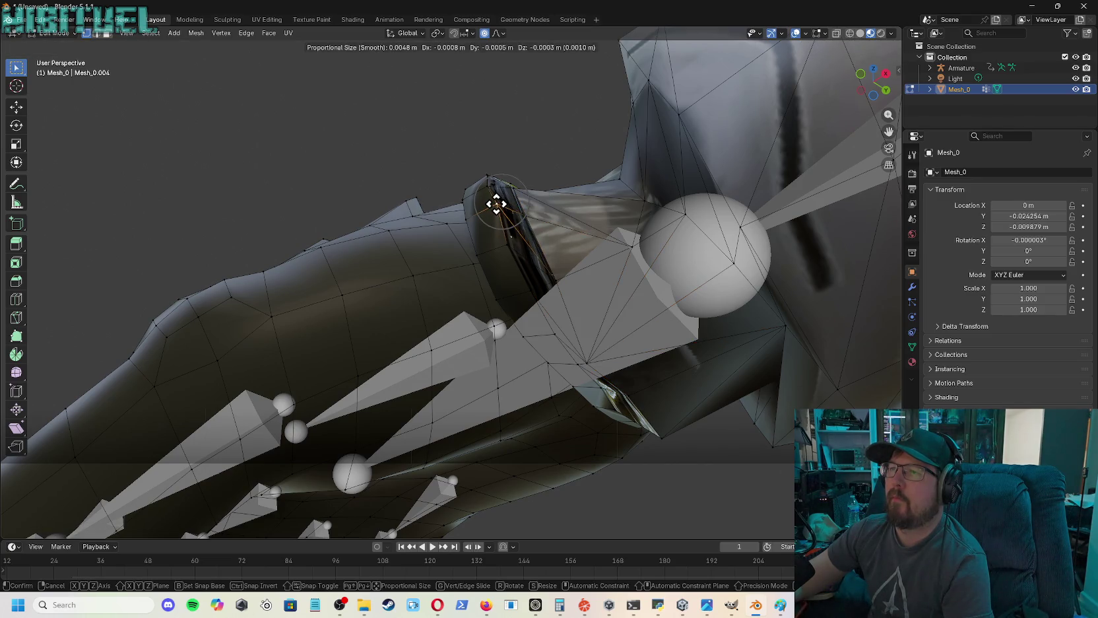
pyautogui.click(501, 205)
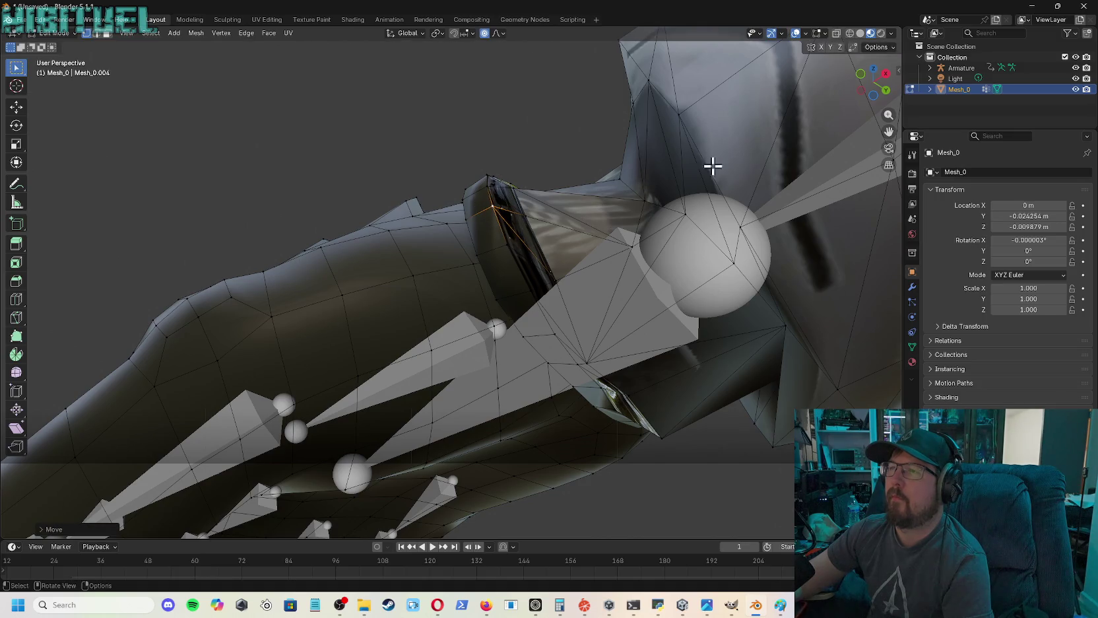
pyautogui.moveTo(872, 79); pyautogui.dragTo(442, 485)
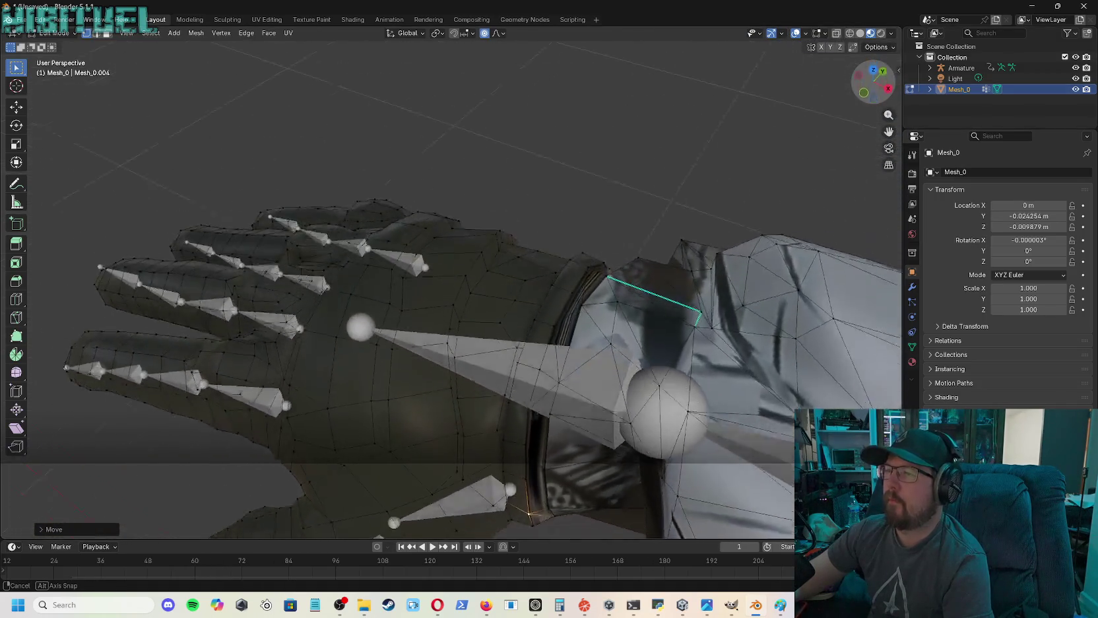
pyautogui.moveTo(443, 486)
pyautogui.mouseDown()
pyautogui.moveTo(198, 482)
pyautogui.moveTo(172, 462)
pyautogui.mouseUp()
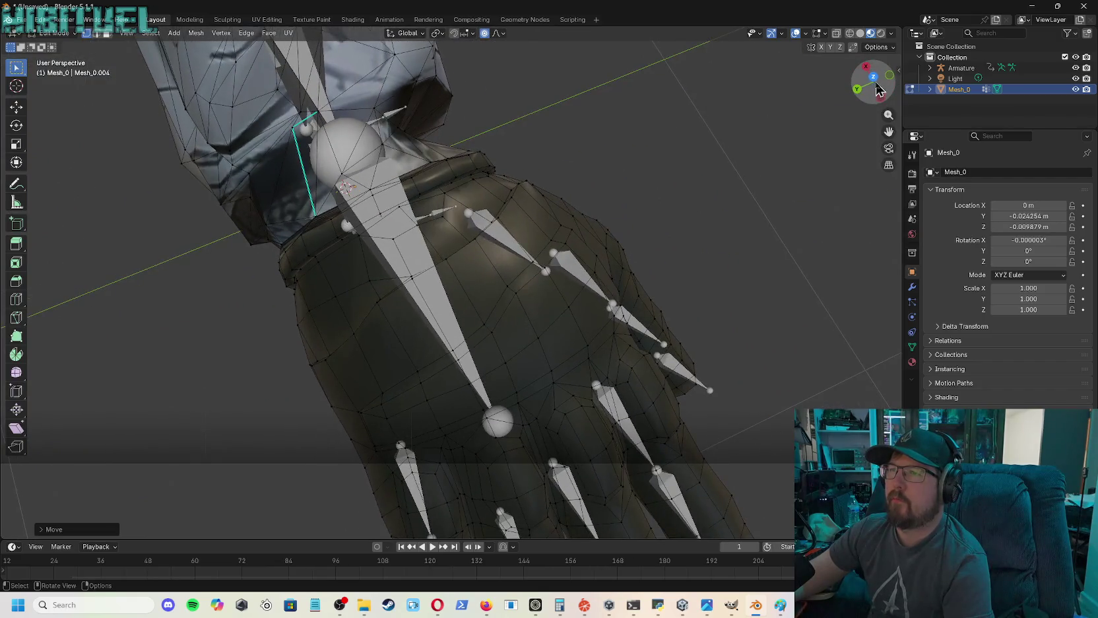
pyautogui.moveTo(172, 462); pyautogui.dragTo(873, 99)
pyautogui.scroll(-4, 873, 99)
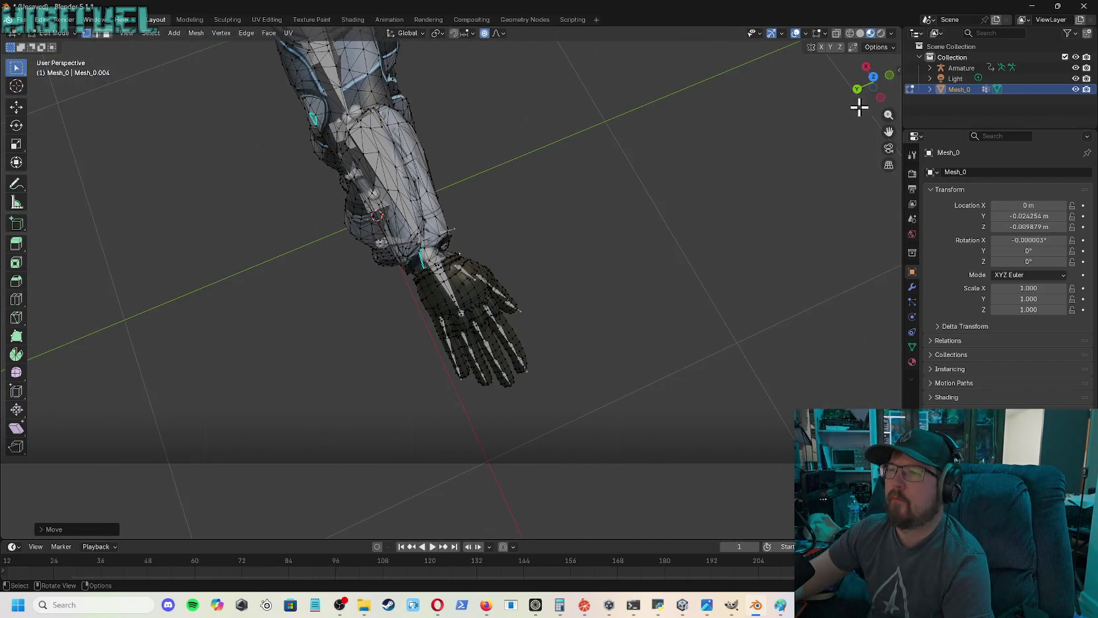
pyautogui.moveTo(880, 83); pyautogui.dragTo(792, 198)
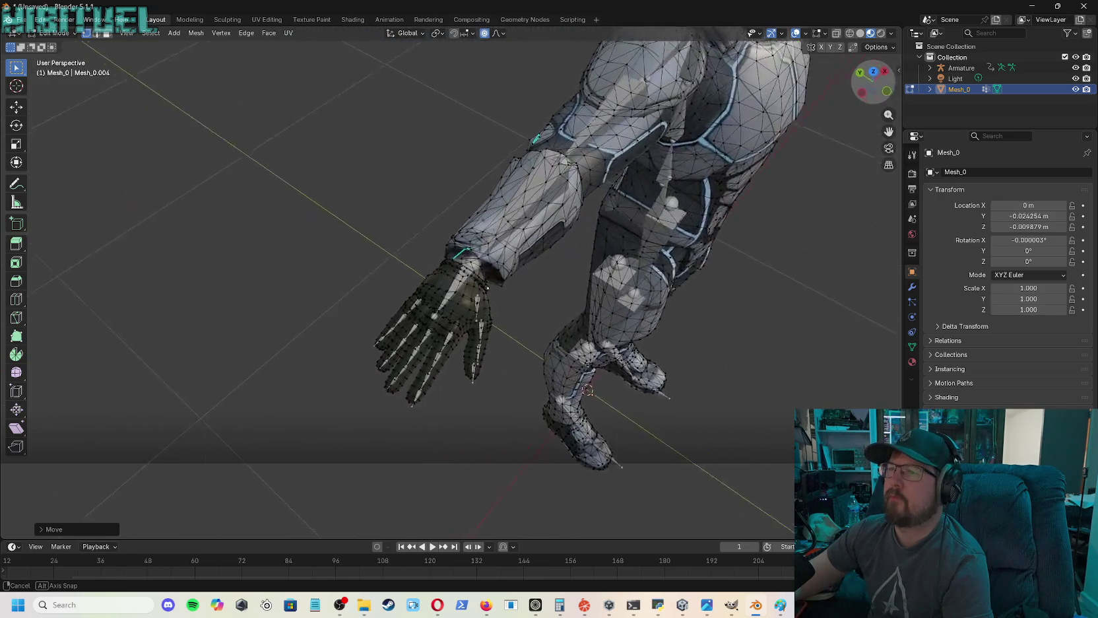
pyautogui.moveTo(462, 322)
pyautogui.mouseDown(button='middle')
pyautogui.moveTo(660, 498)
pyautogui.moveTo(591, 206)
pyautogui.moveTo(880, 112)
pyautogui.moveTo(888, 131)
pyautogui.mouseUp(button='middle')
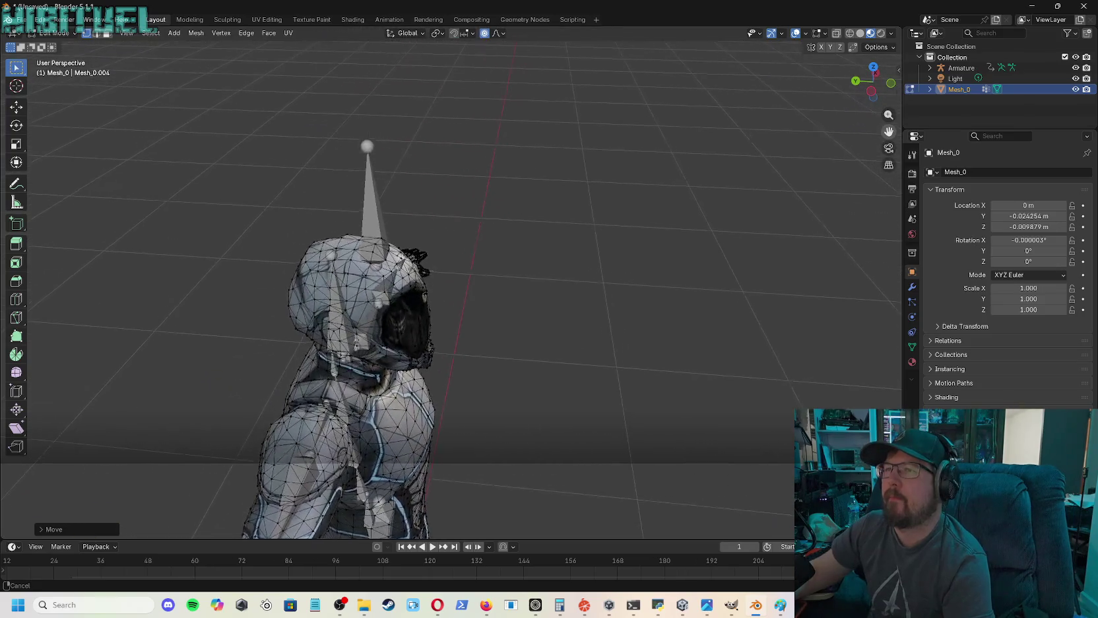
pyautogui.moveTo(873, 81); pyautogui.dragTo(882, 84)
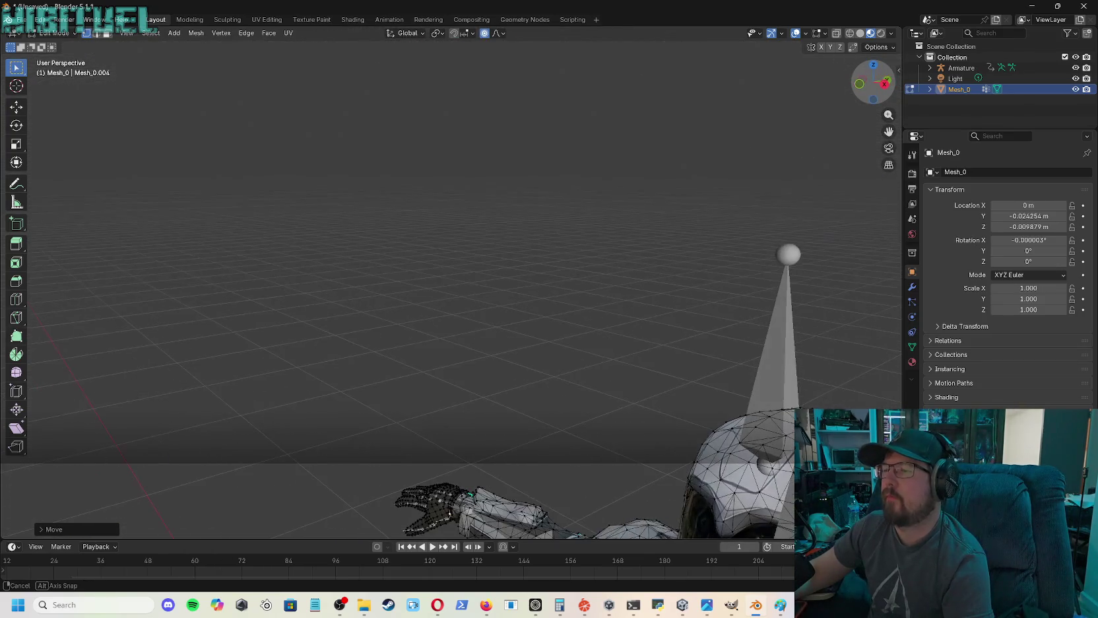
pyautogui.moveTo(887, 135)
pyautogui.mouseDown()
pyautogui.moveTo(726, 99)
pyautogui.moveTo(594, 165)
pyautogui.mouseUp()
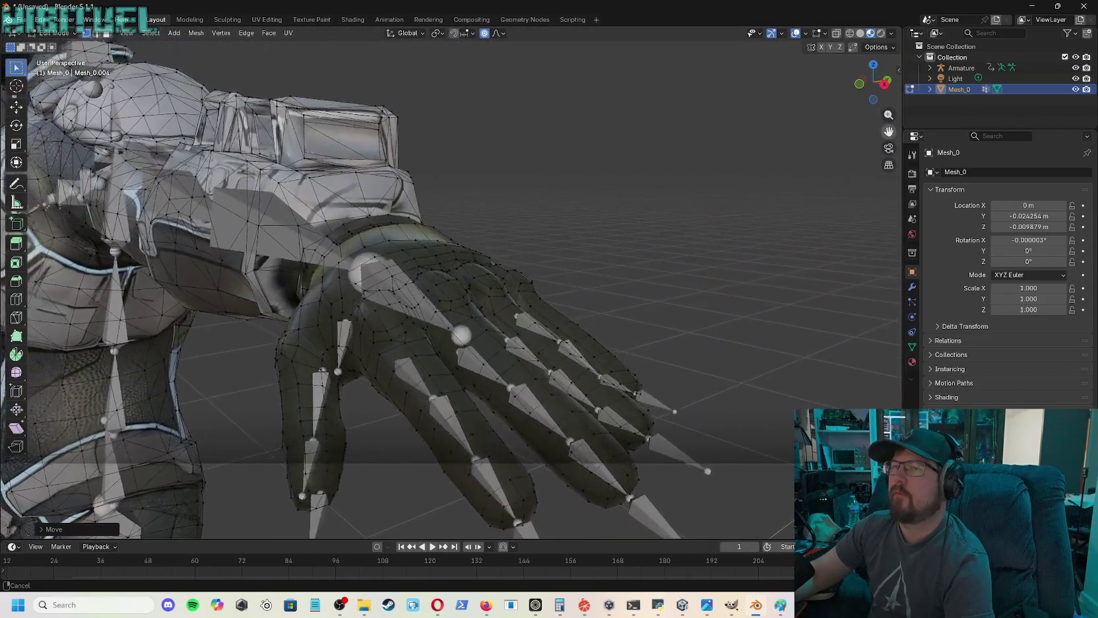
pyautogui.moveTo(889, 132); pyautogui.dragTo(890, 163)
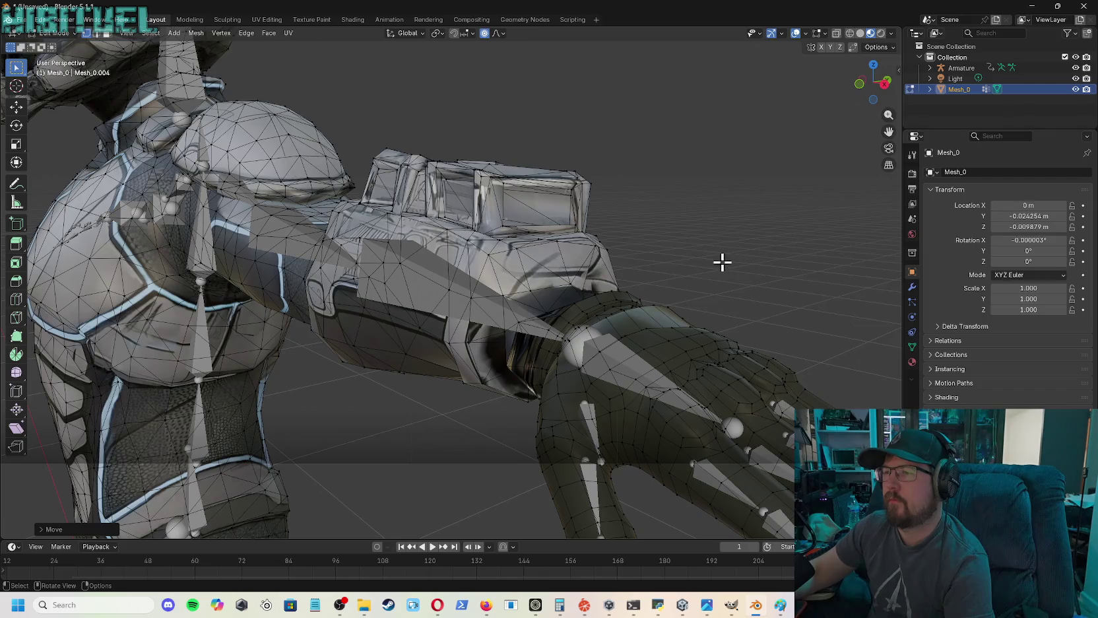
pyautogui.scroll(5, 669, 311)
pyautogui.click(875, 87)
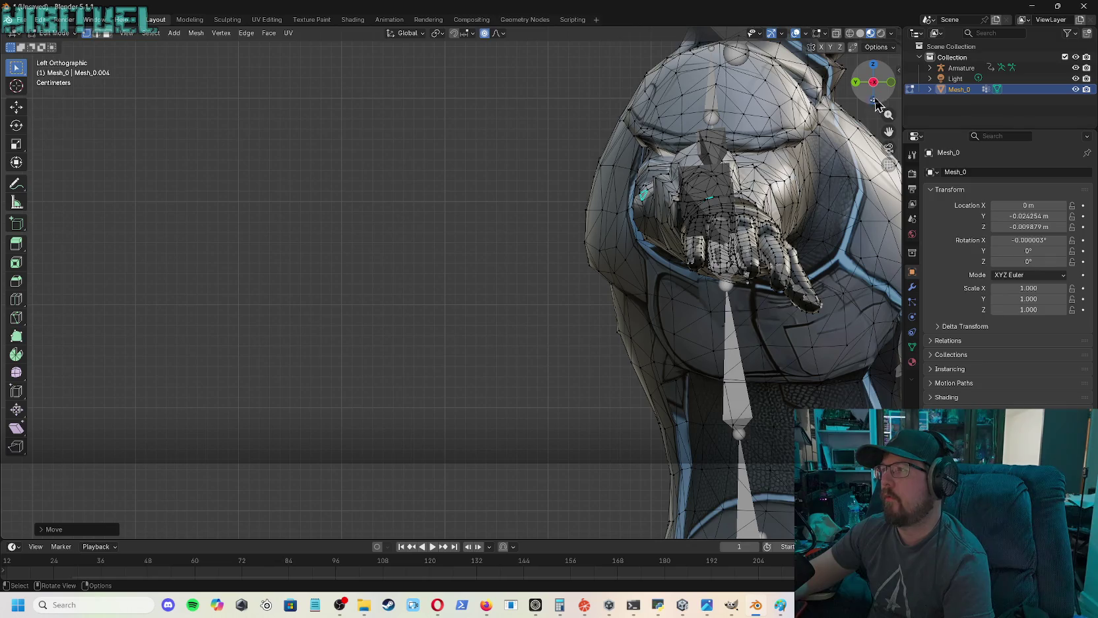
pyautogui.moveTo(888, 121); pyautogui.dragTo(873, 86)
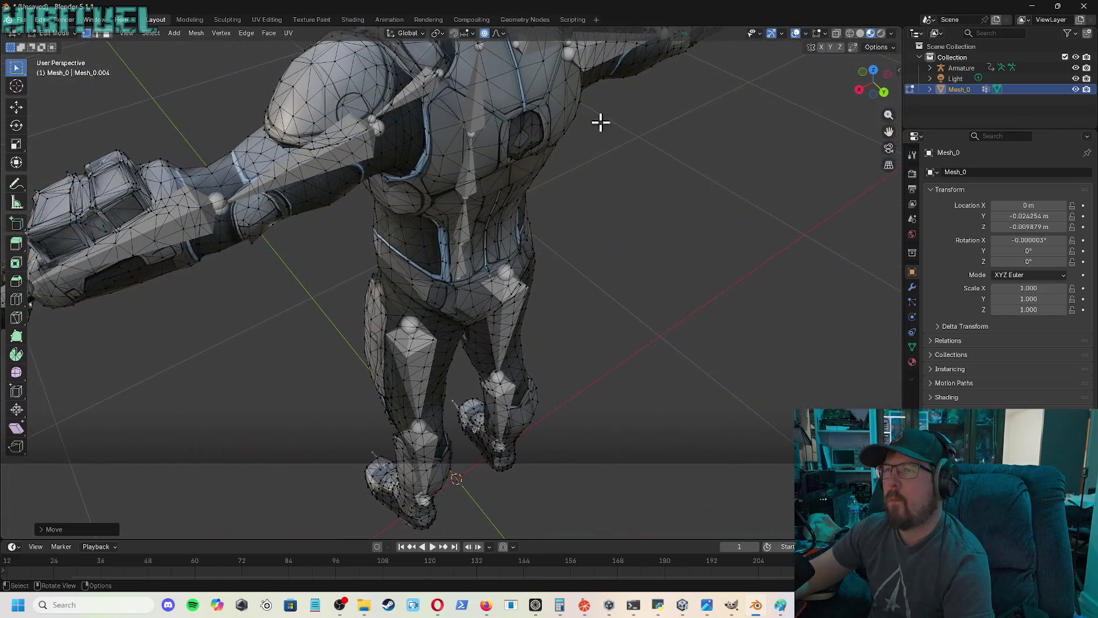
pyautogui.moveTo(892, 134); pyautogui.dragTo(906, 116)
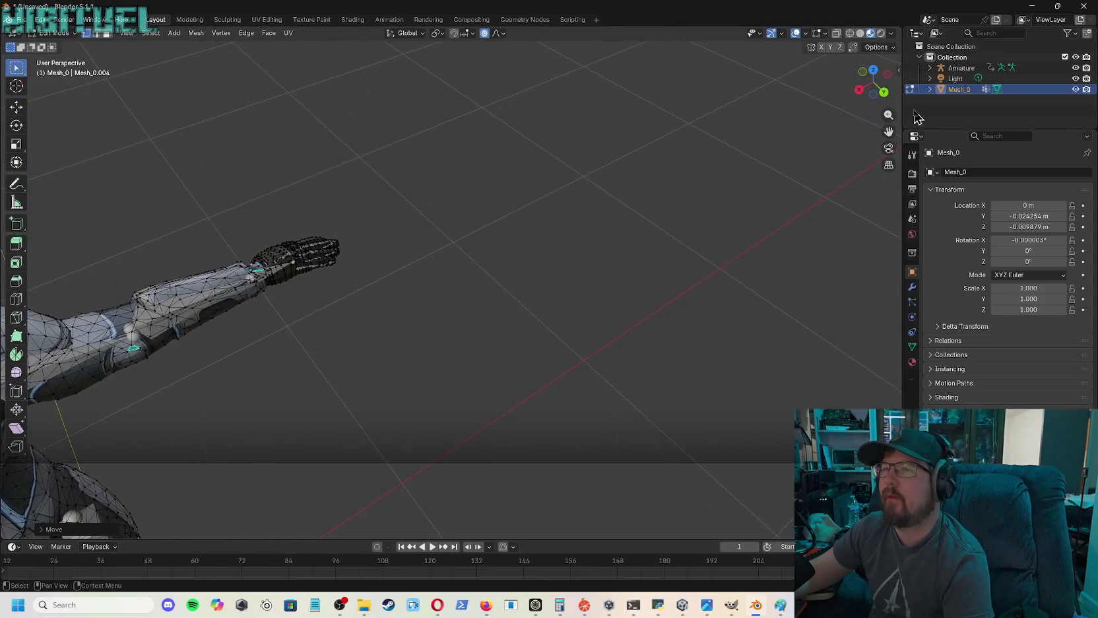
pyautogui.moveTo(881, 78); pyautogui.dragTo(888, 78)
pyautogui.moveTo(889, 132)
pyautogui.mouseDown()
pyautogui.moveTo(889, 114)
pyautogui.moveTo(879, 125)
pyautogui.mouseUp()
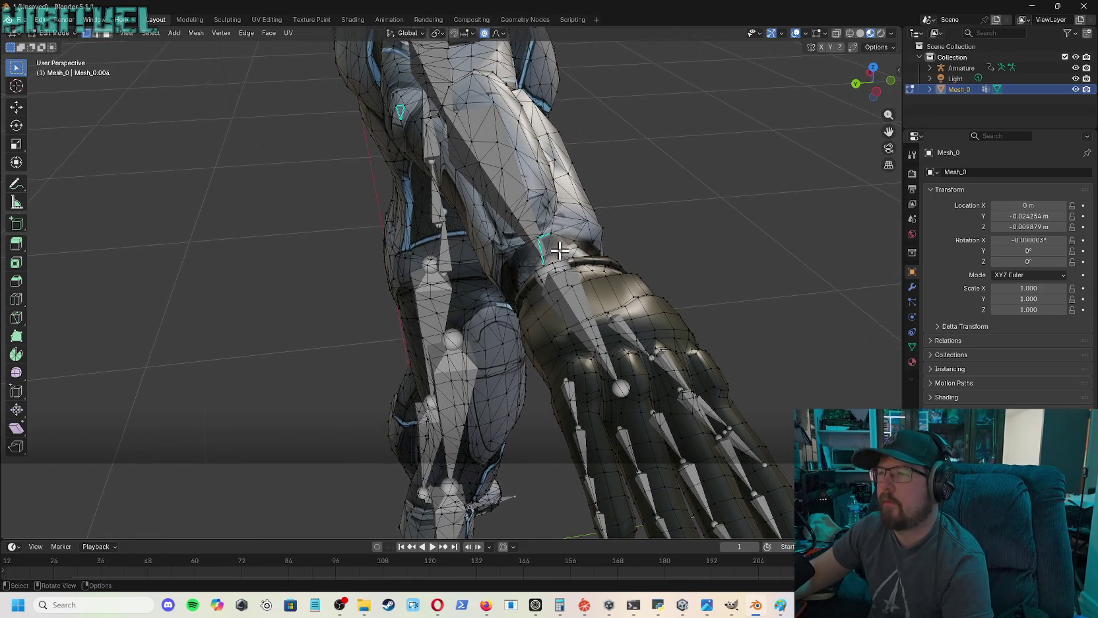
# - Frame the selected seam vertex, zoom out and orbit to a side view of the gap
pyautogui.press('KP_Decimal')
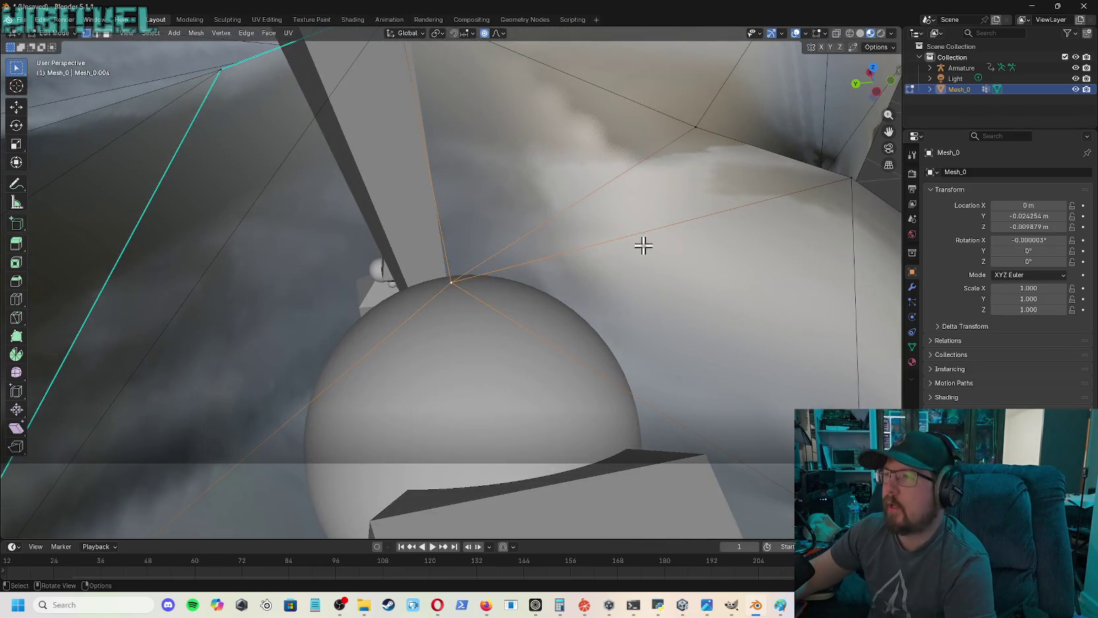
pyautogui.scroll(-2, 637, 192)
pyautogui.scroll(-3, 637, 191)
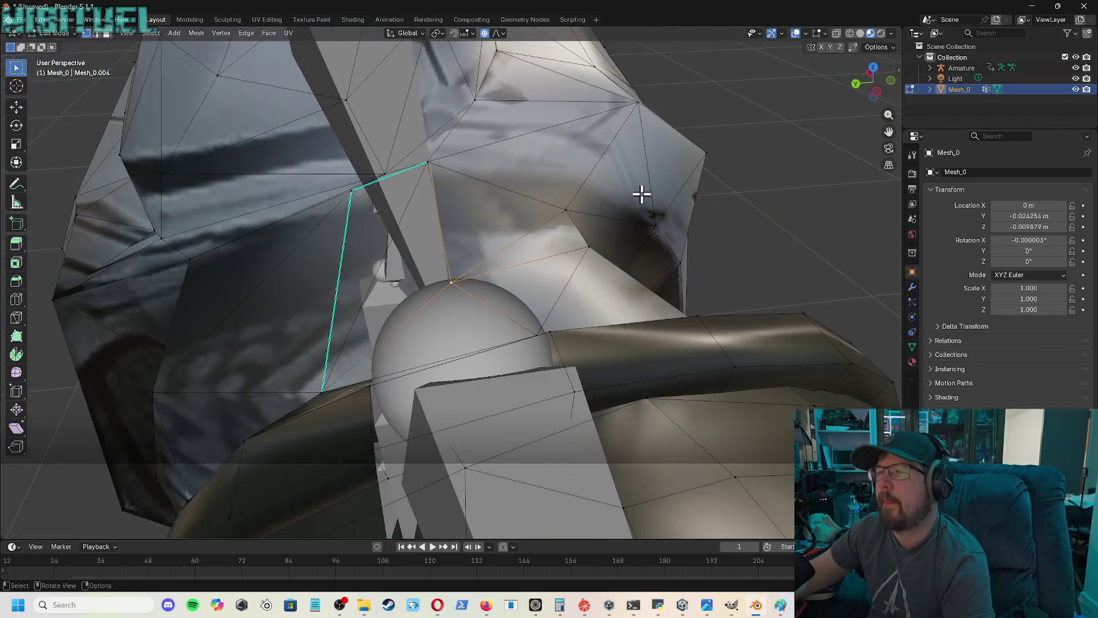
pyautogui.scroll(-2, 641, 194)
pyautogui.moveTo(854, 96)
pyautogui.mouseDown()
pyautogui.moveTo(875, 74)
pyautogui.moveTo(872, 82)
pyautogui.mouseUp()
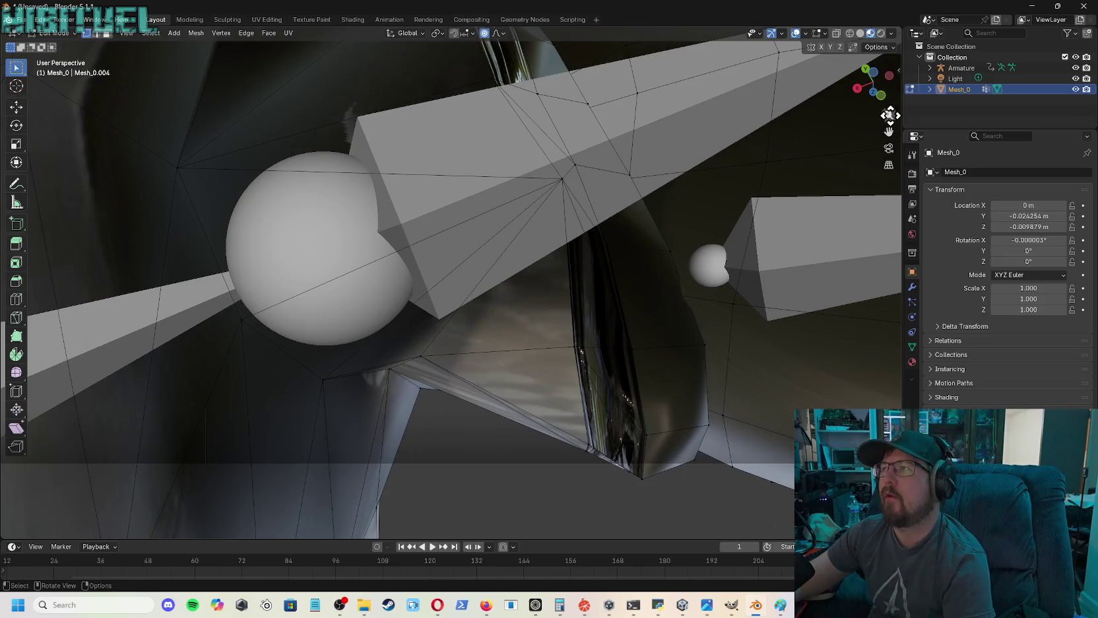
pyautogui.scroll(-3, 798, 140)
pyautogui.scroll(-1, 708, 135)
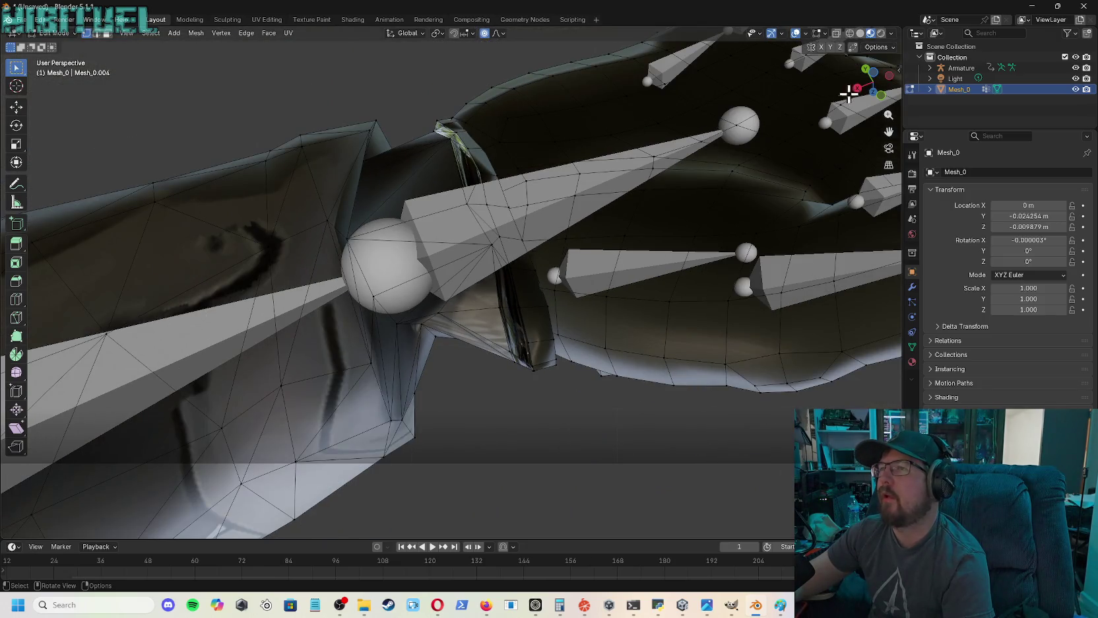
pyautogui.moveTo(861, 96); pyautogui.dragTo(873, 80)
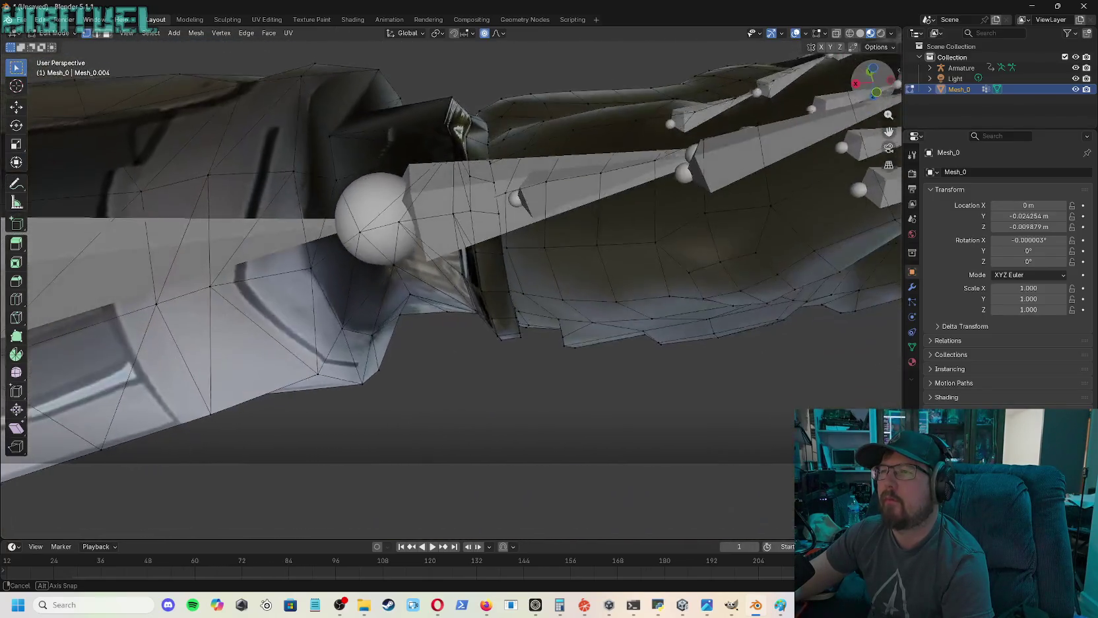
pyautogui.moveTo(873, 80); pyautogui.dragTo(856, 89)
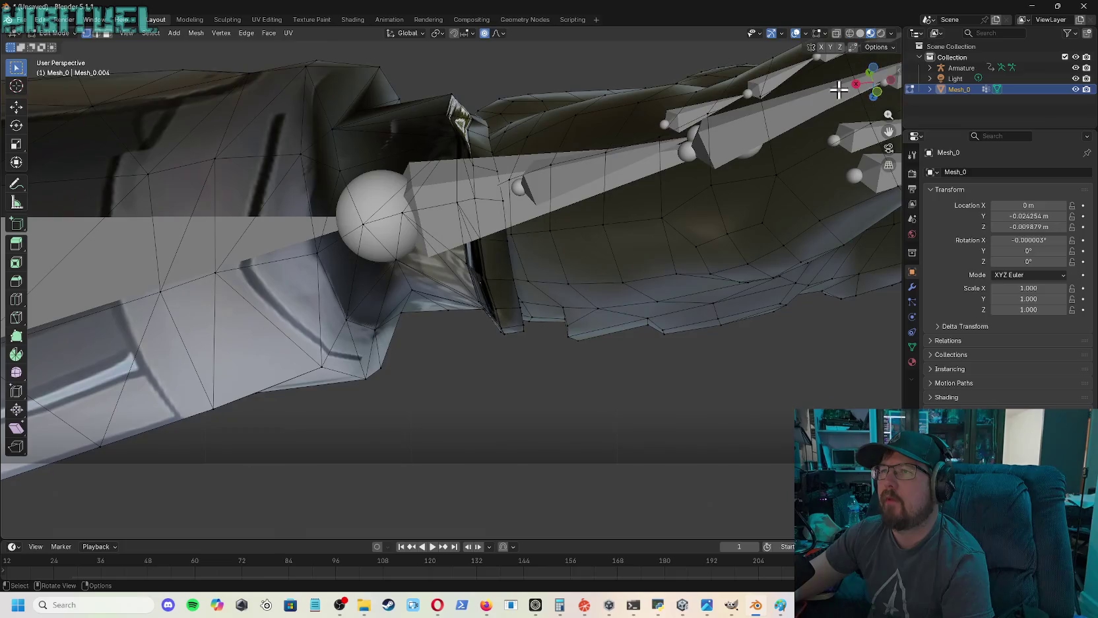
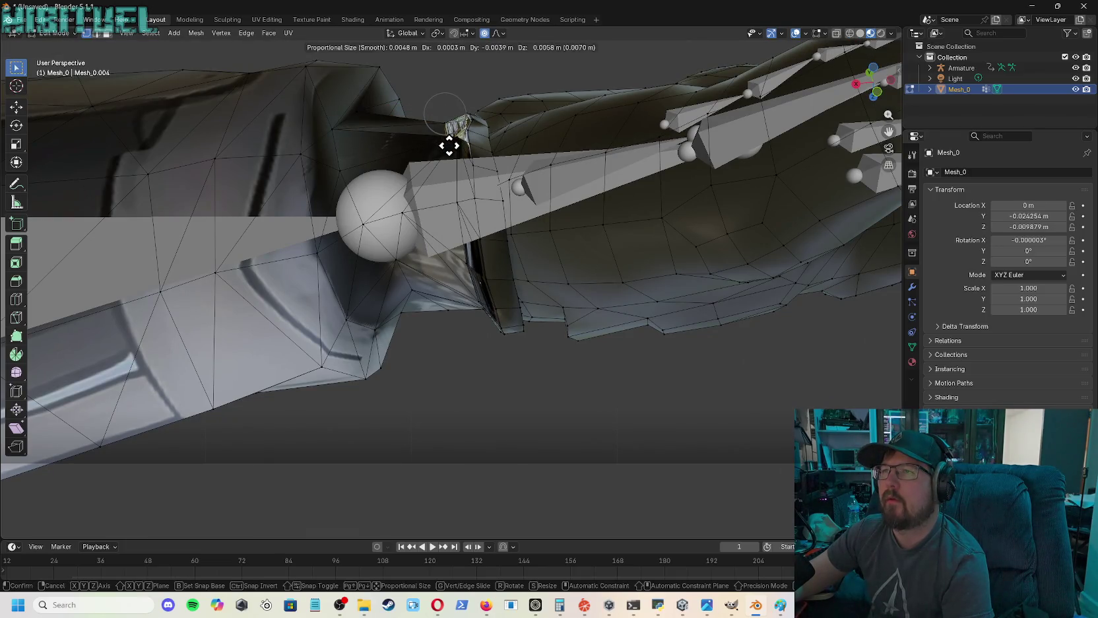
# - Move the sleeve vertices at the top of the wrist up and away from the bone with proportional editing
pyautogui.click(449, 146)
pyautogui.press('g')
pyautogui.click(467, 132)
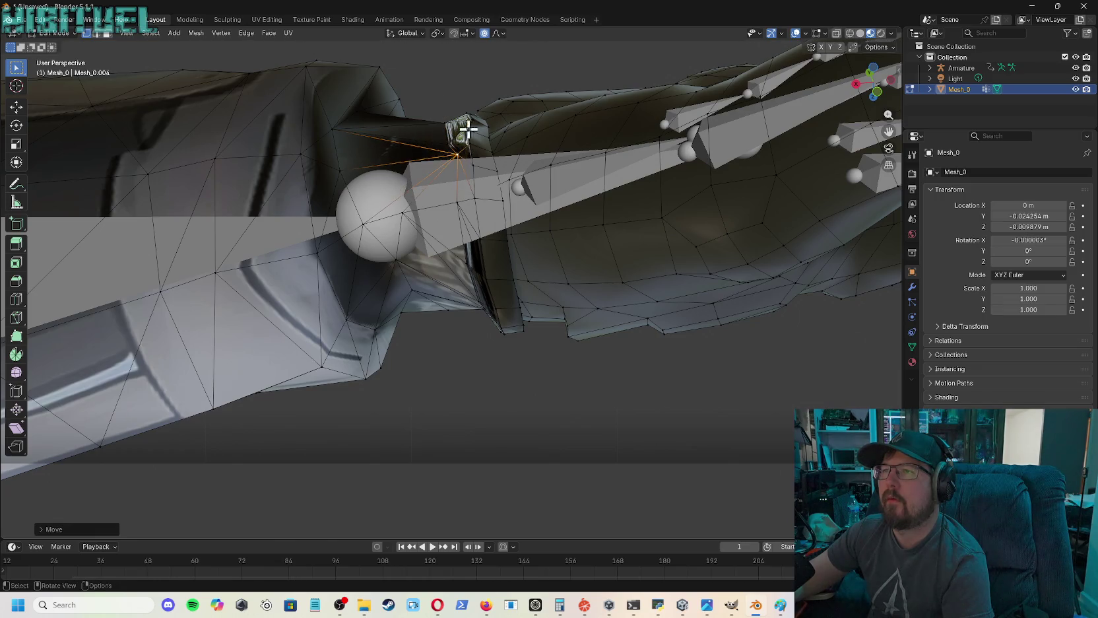
pyautogui.click(467, 121)
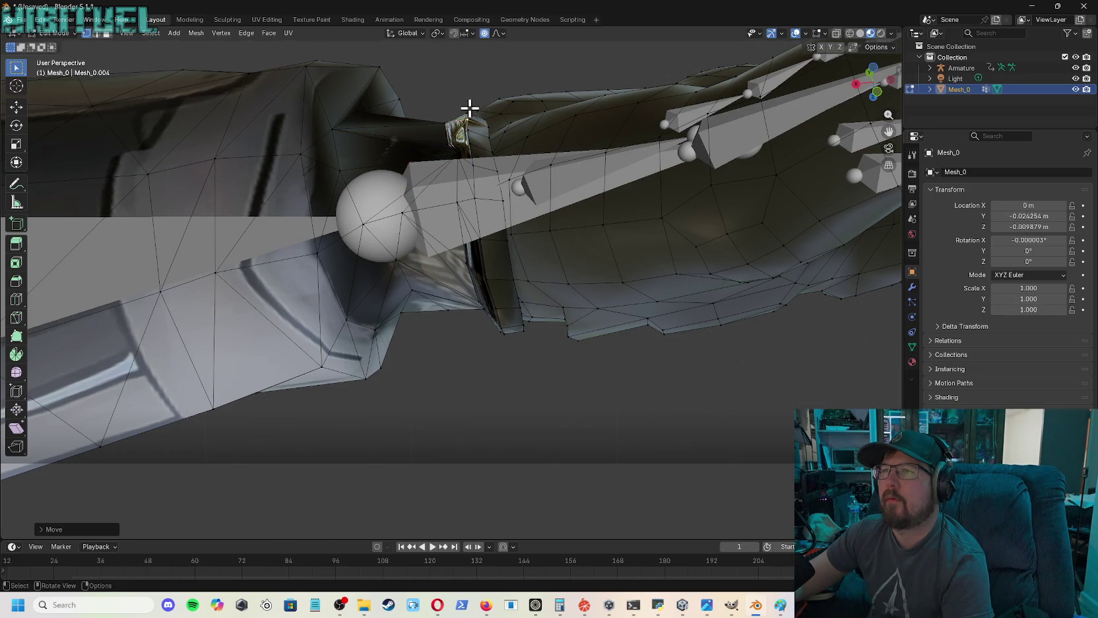
pyautogui.click(465, 113)
pyautogui.click(450, 125)
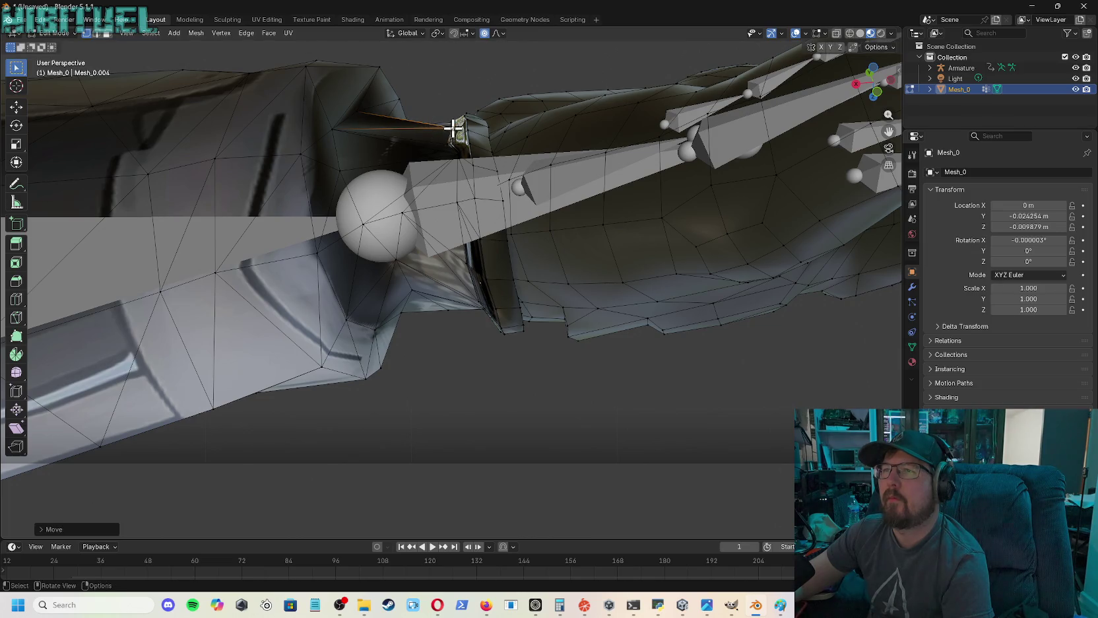
pyautogui.click(457, 143)
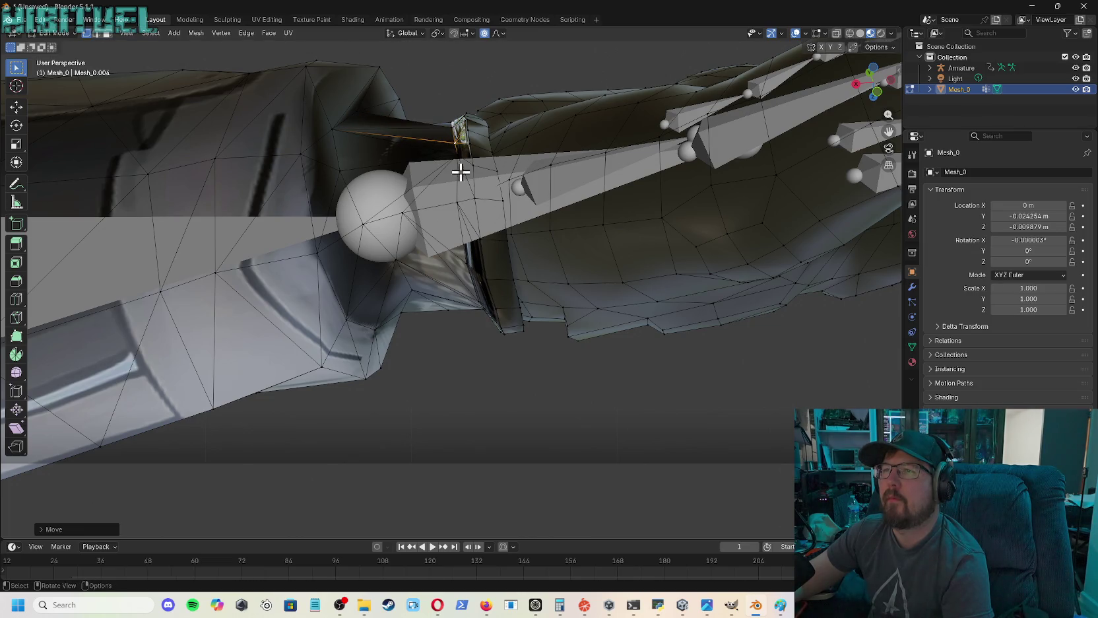
pyautogui.click(463, 204)
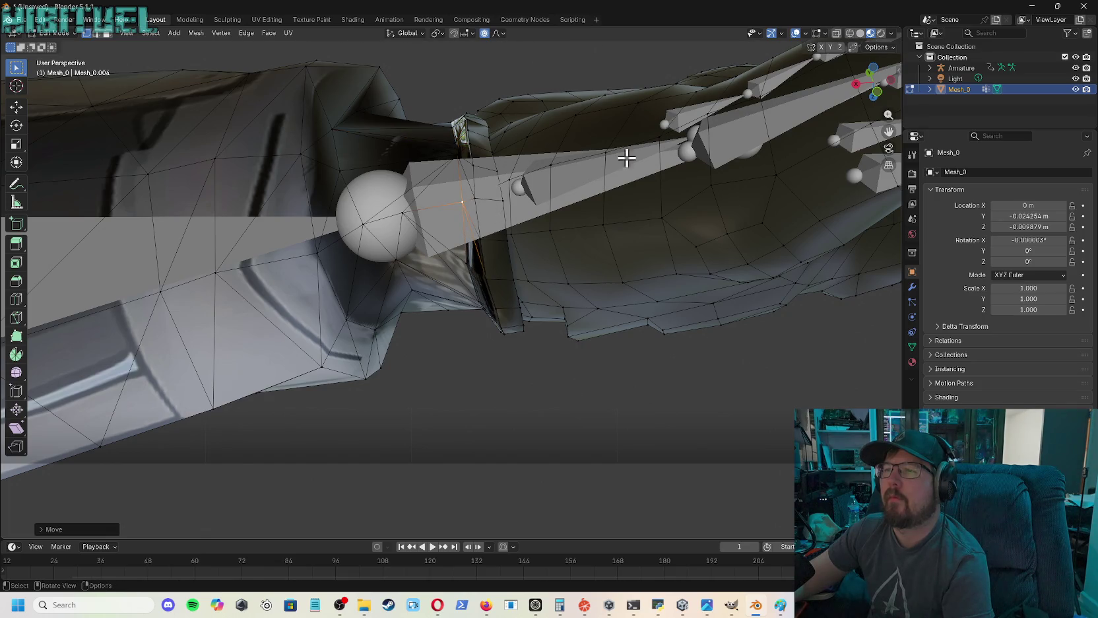
# - Orbit and zoom out around the arm and hand to check the wrist from several angles
pyautogui.moveTo(862, 89)
pyautogui.mouseDown()
pyautogui.moveTo(881, 93)
pyautogui.moveTo(870, 78)
pyautogui.mouseUp()
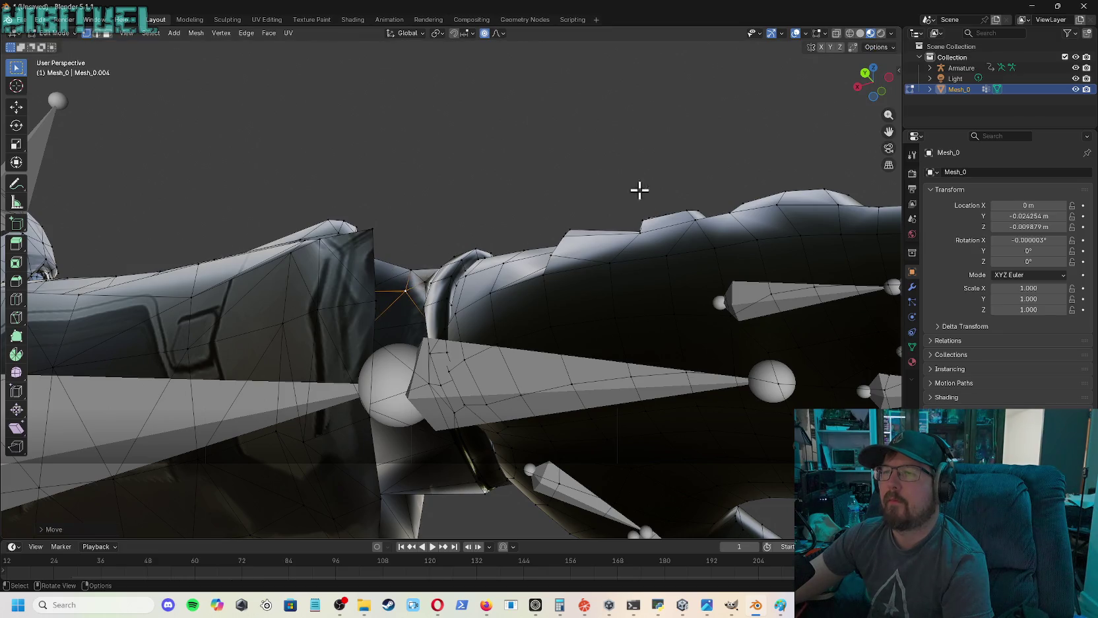
pyautogui.moveTo(889, 94); pyautogui.dragTo(582, 227)
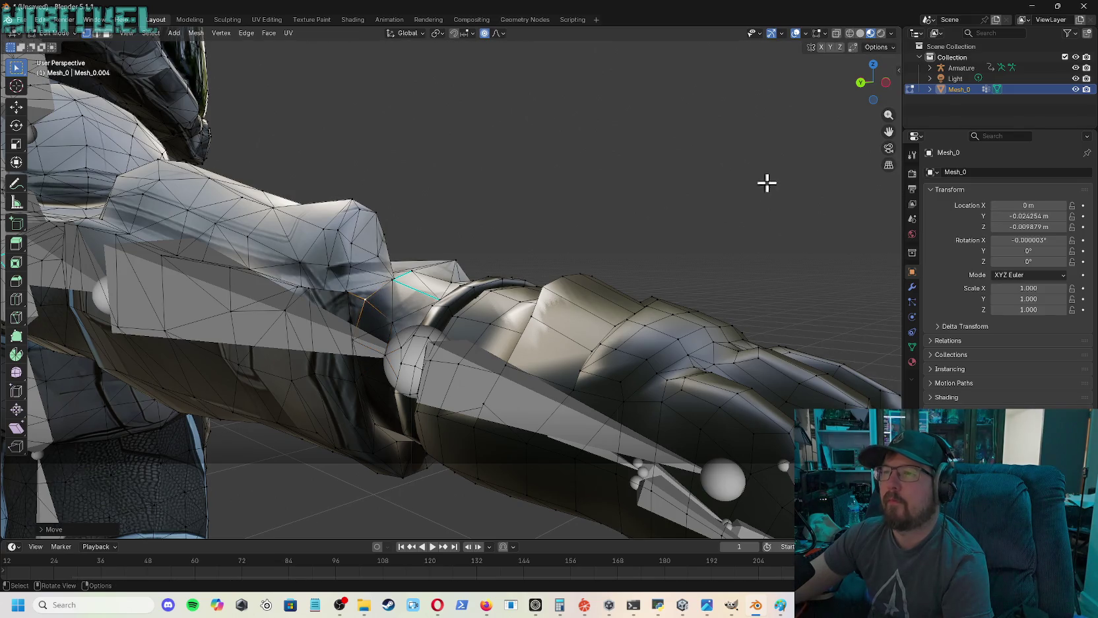
pyautogui.moveTo(870, 95)
pyautogui.mouseDown()
pyautogui.moveTo(759, 171)
pyautogui.moveTo(726, 225)
pyautogui.mouseUp()
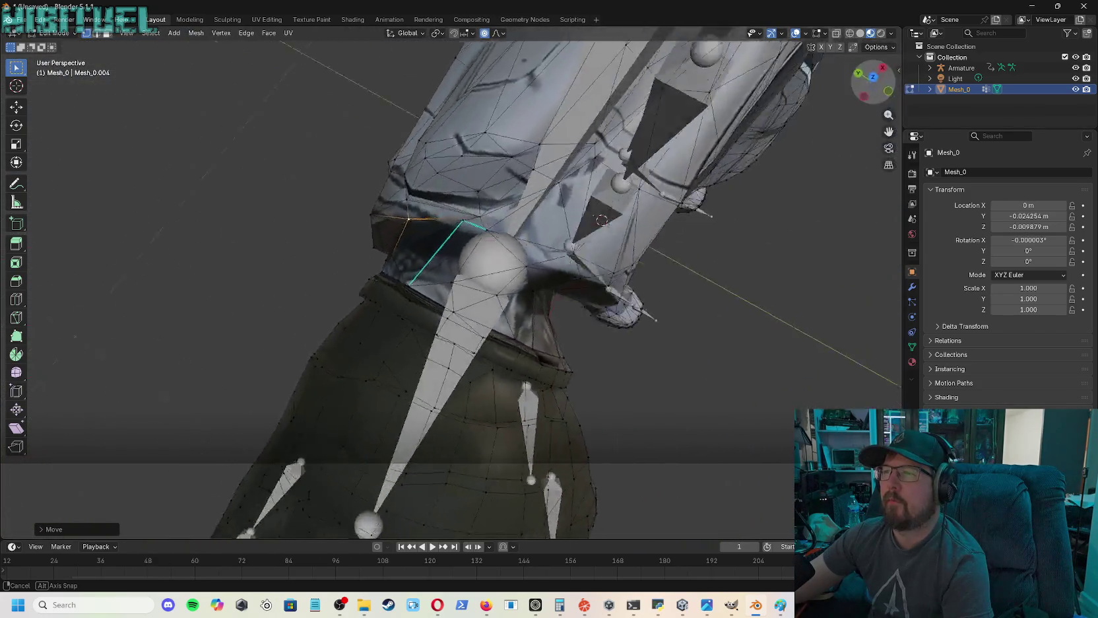
pyautogui.scroll(-5, 727, 172)
pyautogui.scroll(-4, 706, 183)
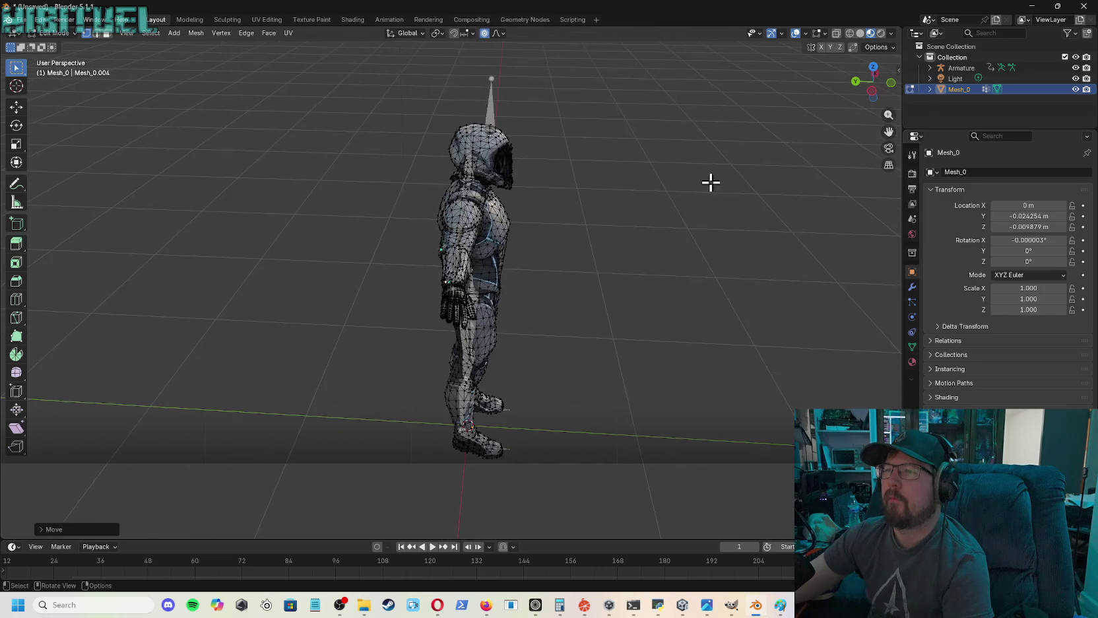
pyautogui.moveTo(860, 96)
pyautogui.mouseDown()
pyautogui.moveTo(778, 99)
pyautogui.moveTo(943, 129)
pyautogui.moveTo(892, 130)
pyautogui.moveTo(888, 110)
pyautogui.mouseUp()
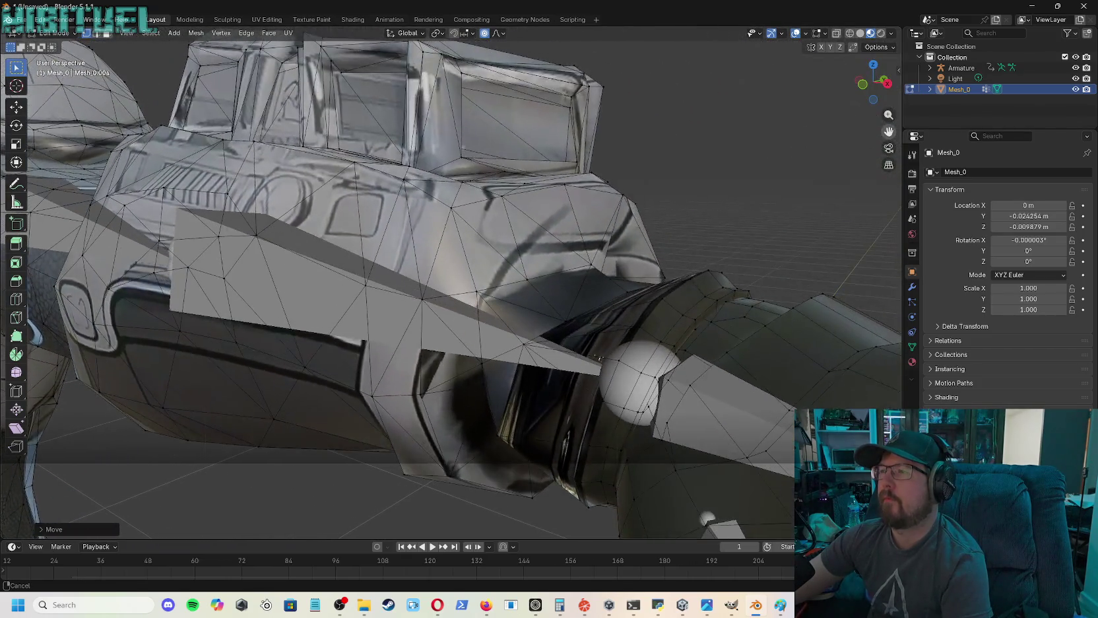
# - Pull the wrist vertex and the vertex beside the wrist joint outward, off the bone
pyautogui.moveTo(873, 80)
pyautogui.mouseDown()
pyautogui.moveTo(903, 109)
pyautogui.moveTo(883, 92)
pyautogui.moveTo(889, 131)
pyautogui.moveTo(721, 275)
pyautogui.mouseUp()
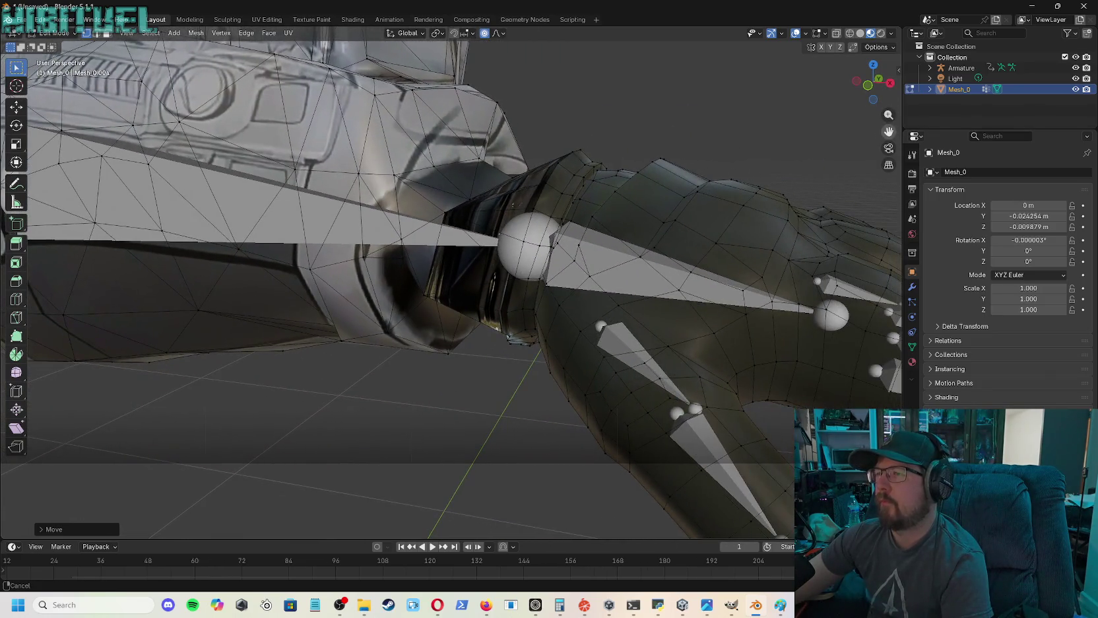
pyautogui.press('g')
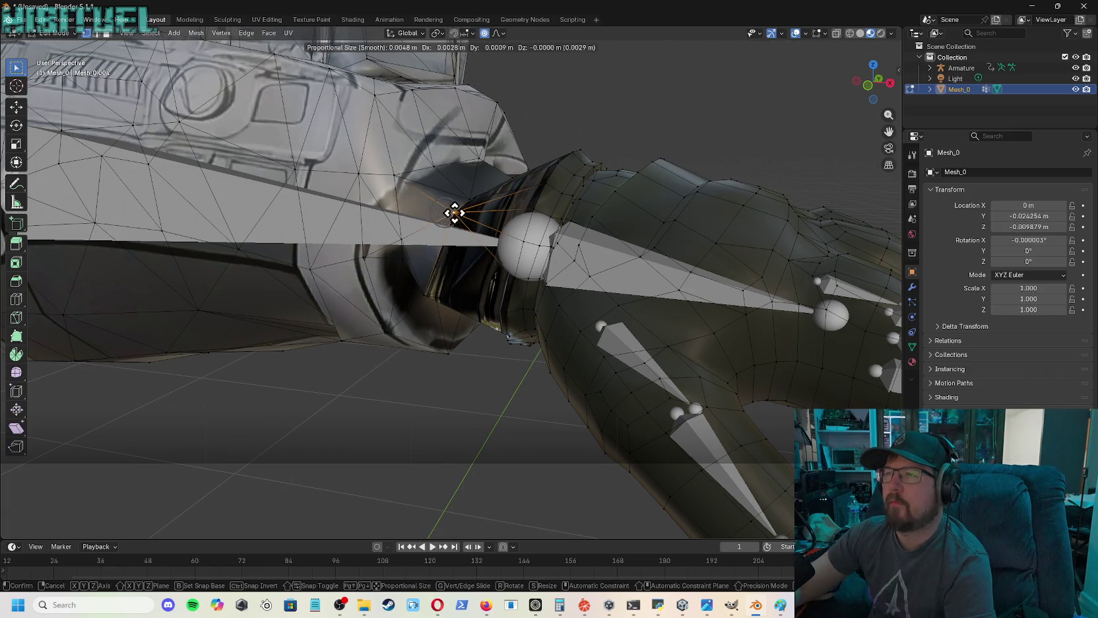
pyautogui.click(500, 203)
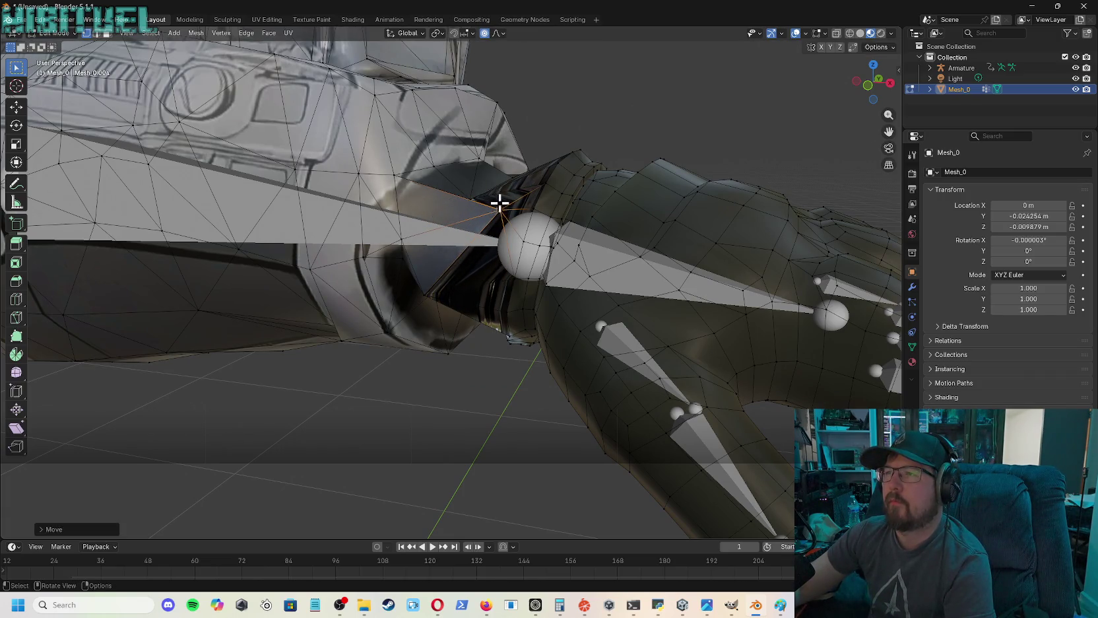
pyautogui.click(472, 197)
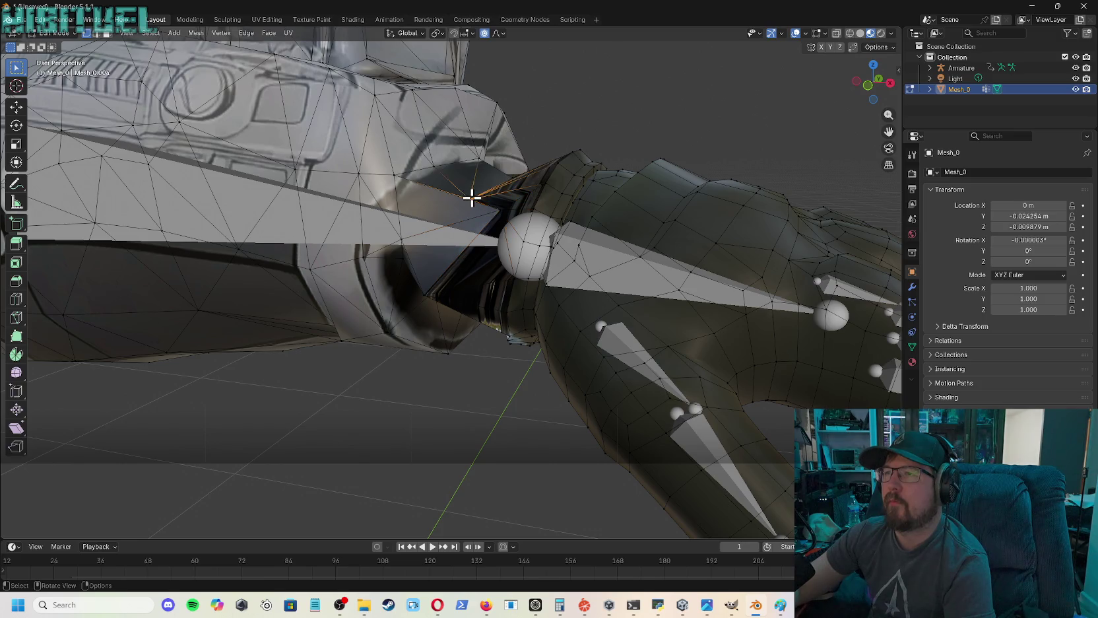
pyautogui.press('g')
pyautogui.click(527, 189)
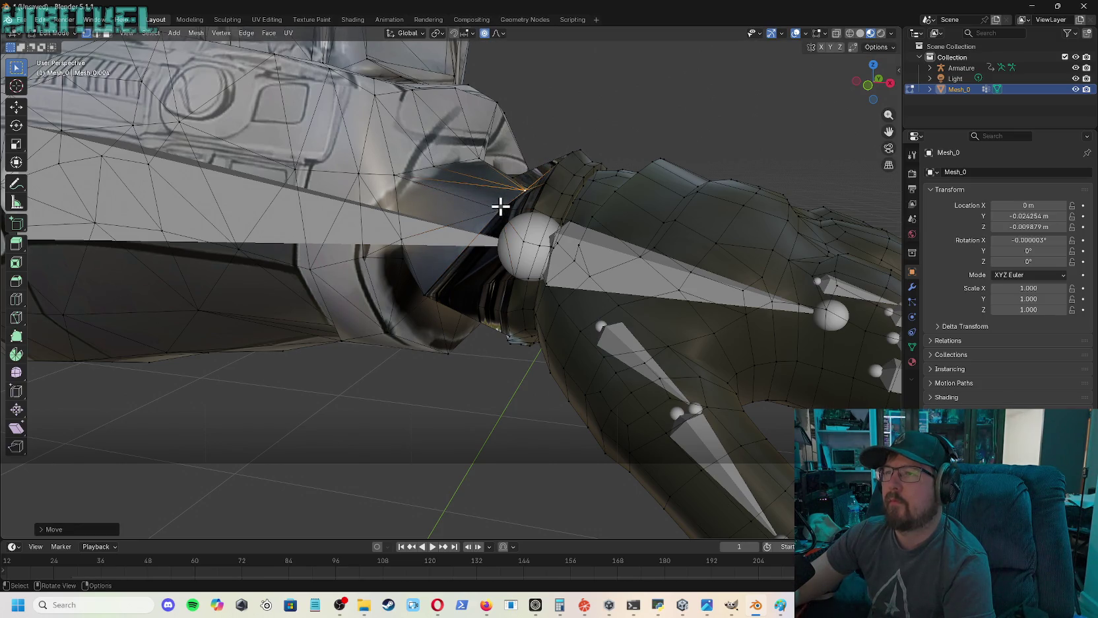
pyautogui.press('g')
pyautogui.click(528, 206)
# - Reposition the neighbouring wrist vertex and the vertices below the joint so the forearm wraps cleanly
pyautogui.click(527, 189)
pyautogui.press('g')
pyautogui.click(524, 200)
pyautogui.click(433, 292)
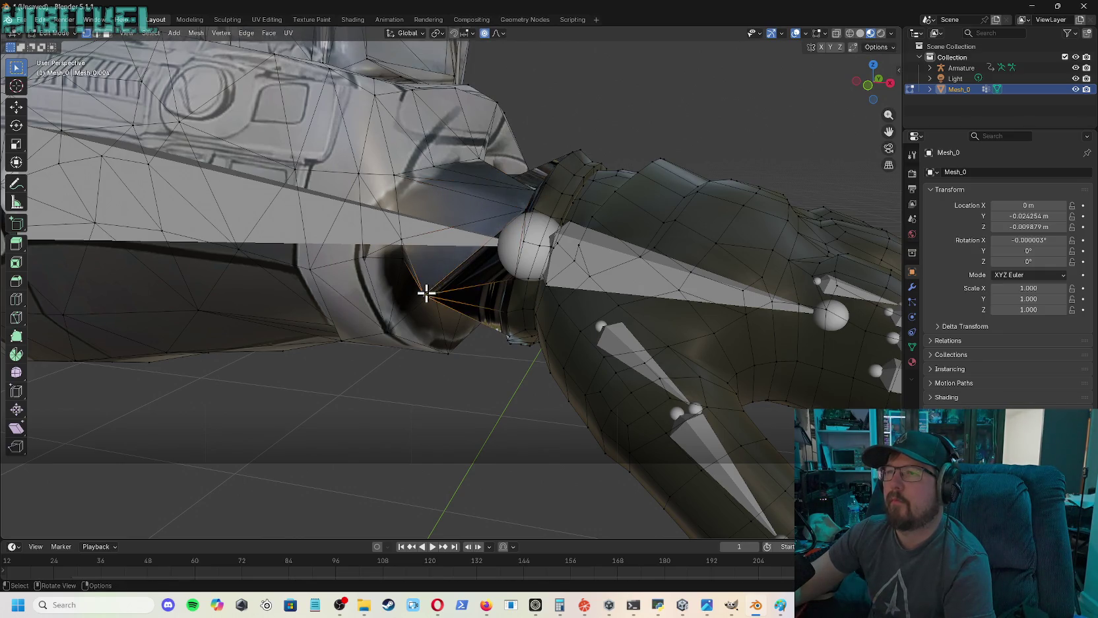
pyautogui.press('g')
pyautogui.click(496, 287)
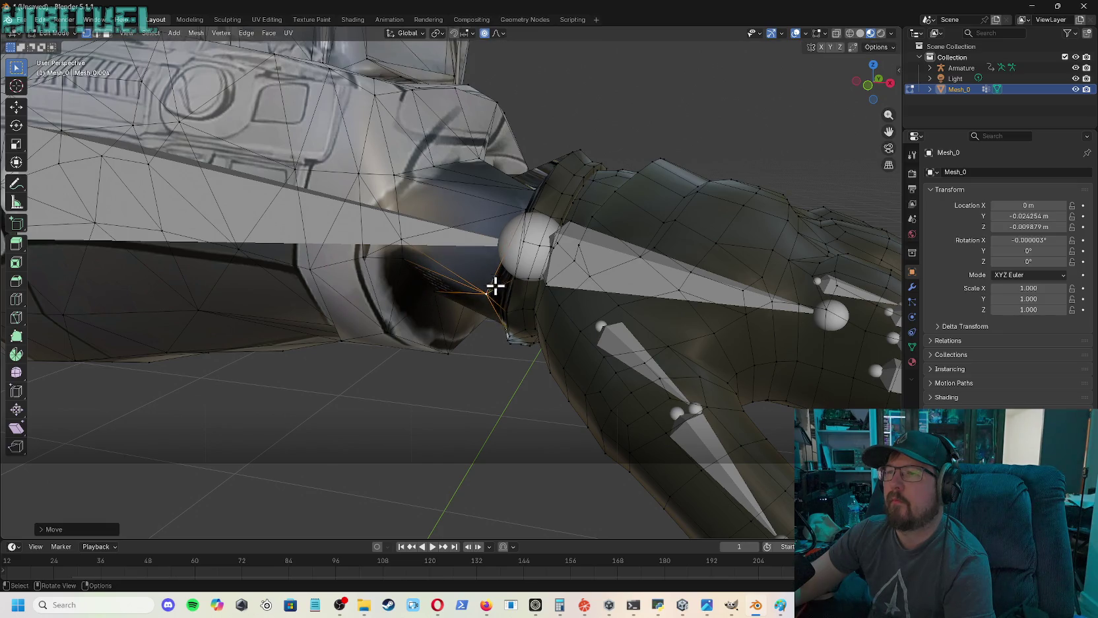
pyautogui.click(403, 236)
pyautogui.press('g')
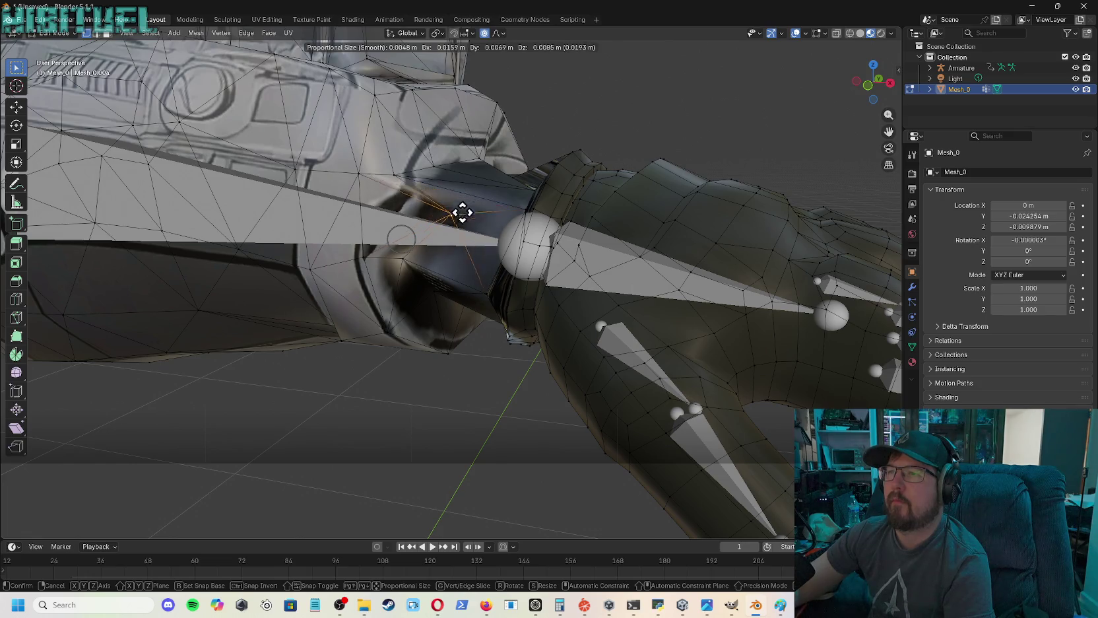
pyautogui.click(447, 228)
pyautogui.press('g')
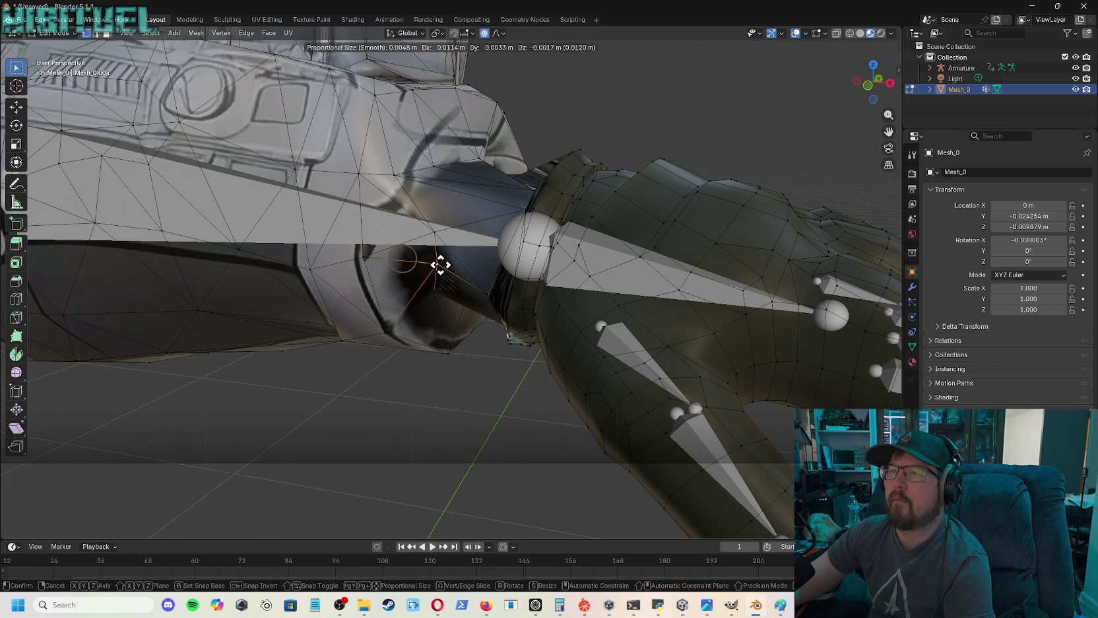
pyautogui.click(441, 264)
# - Shift a vertex on the upper sleeve above the wrist into place
pyautogui.click(394, 177)
pyautogui.press('g')
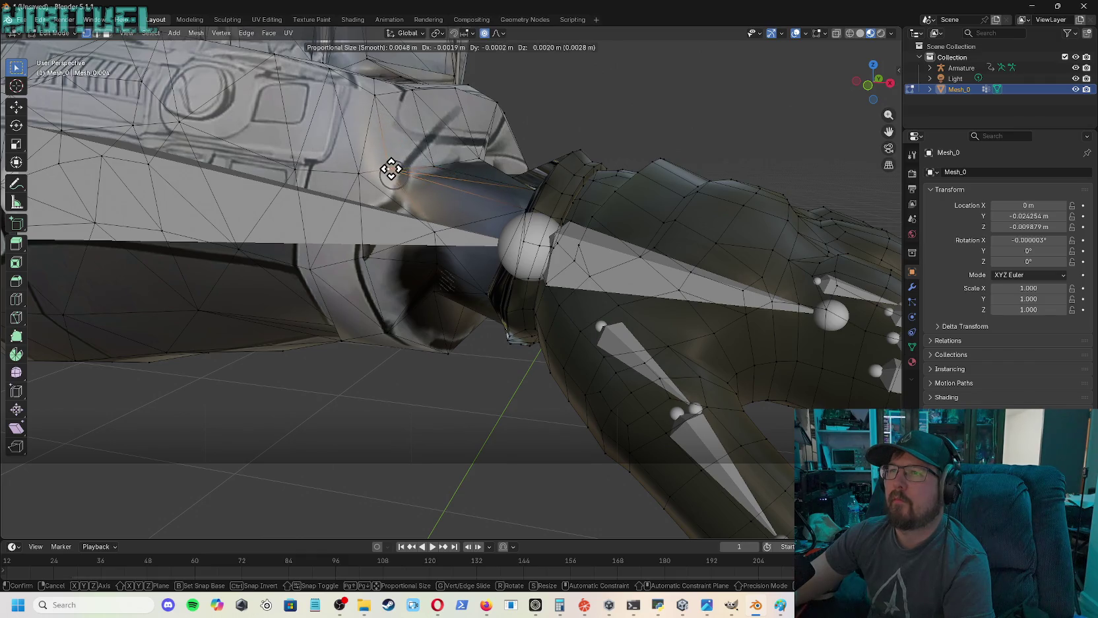
pyautogui.click(411, 189)
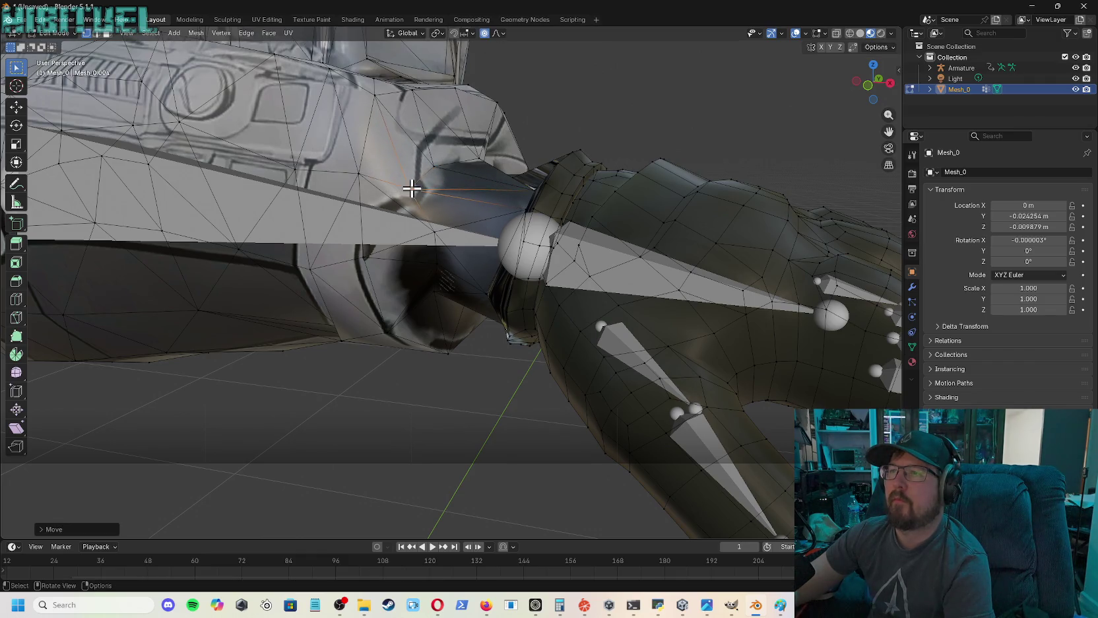
pyautogui.moveTo(871, 83); pyautogui.dragTo(838, 124)
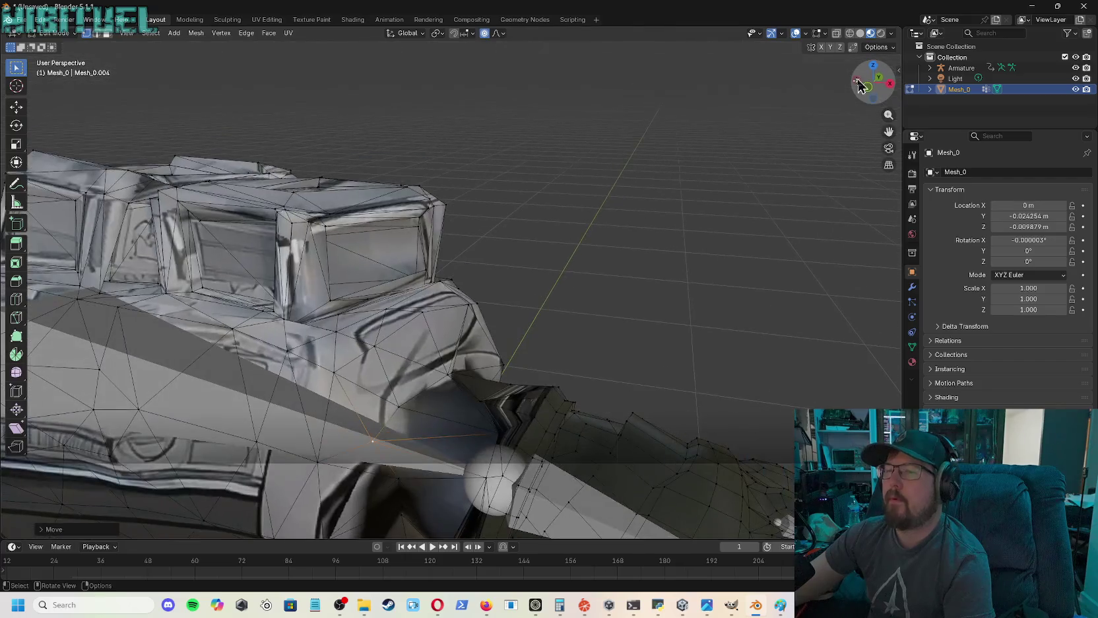
# - Nudge a vertex below the joint slightly and centre the joint in view
pyautogui.click(399, 481)
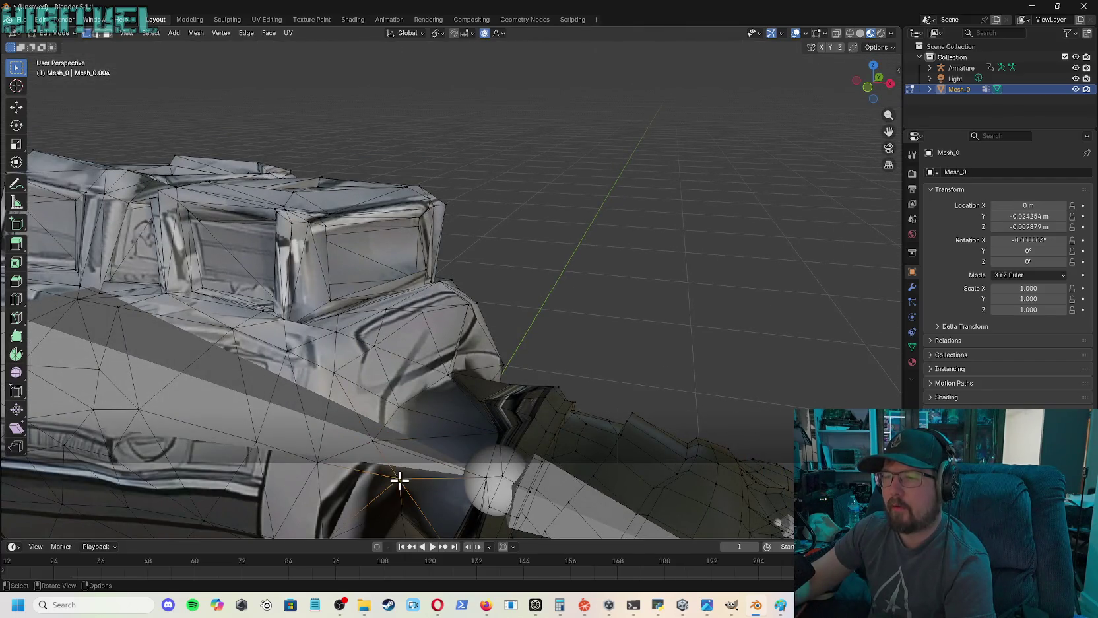
pyautogui.press('g')
pyautogui.click(392, 478)
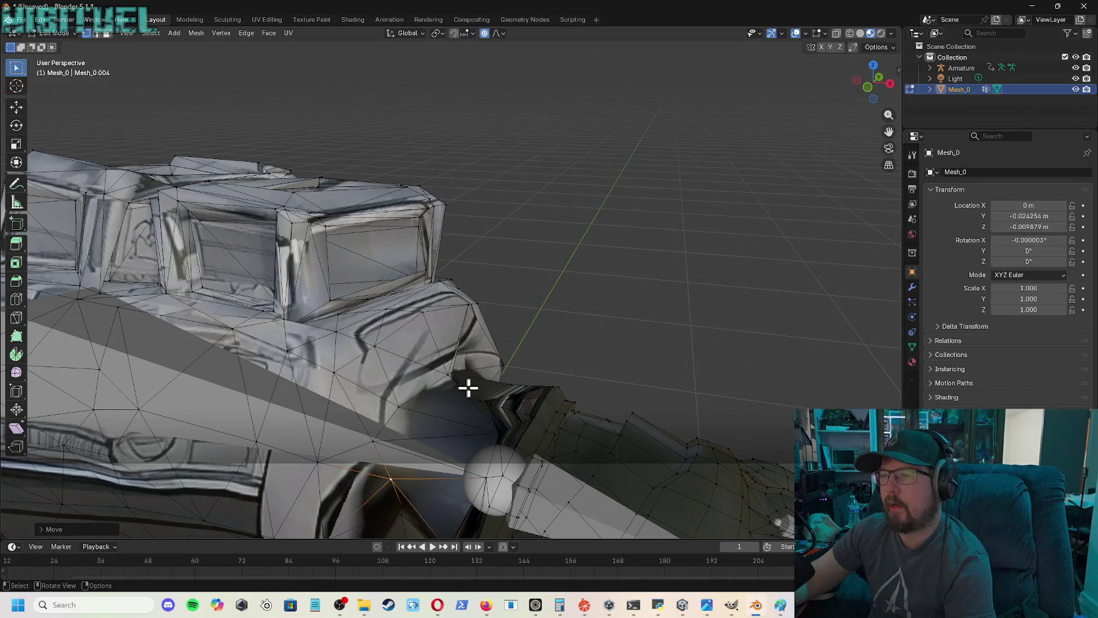
pyautogui.moveTo(889, 126)
pyautogui.mouseDown()
pyautogui.moveTo(888, 109)
pyautogui.moveTo(888, 132)
pyautogui.moveTo(858, 91)
pyautogui.mouseUp()
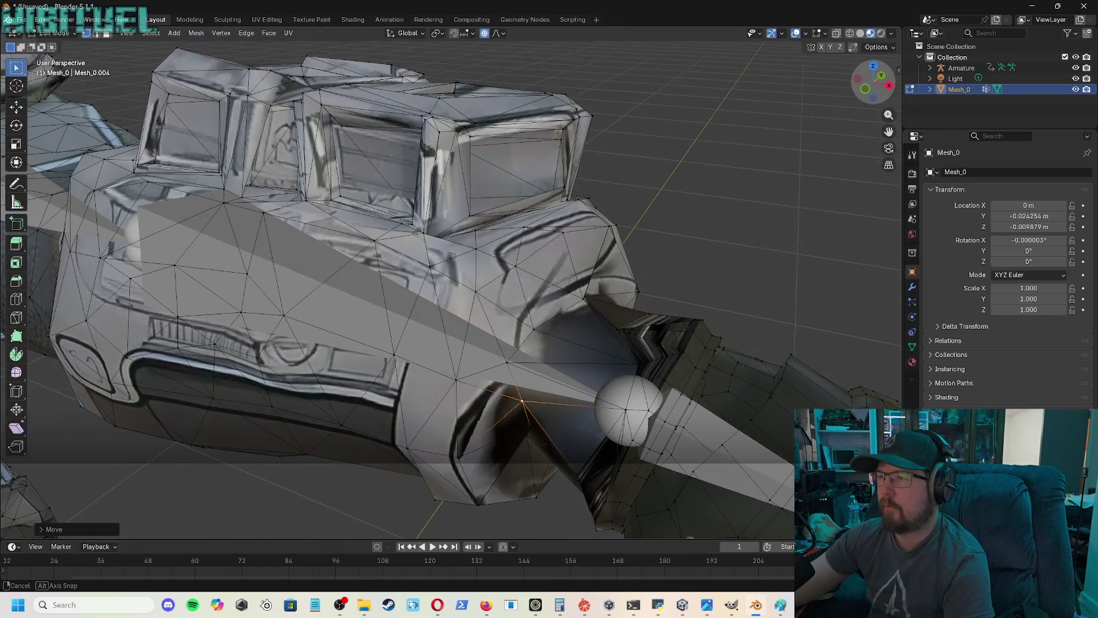
# - Work the armor-edge vertex outward through several moves until it clears the joint sphere
pyautogui.click(618, 329)
pyautogui.press('g')
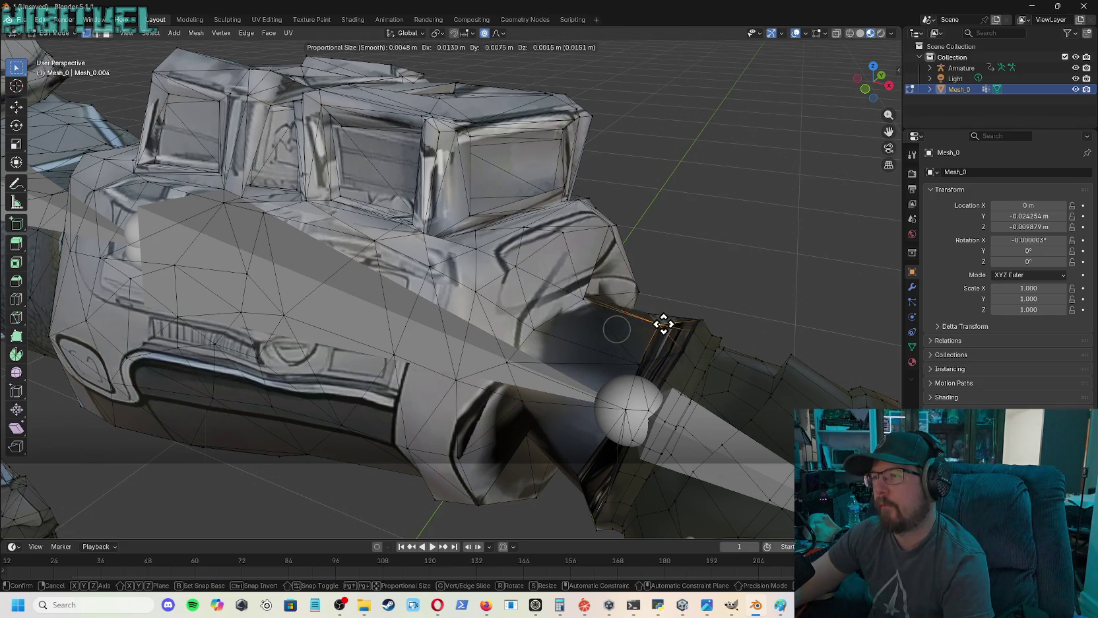
pyautogui.click(659, 329)
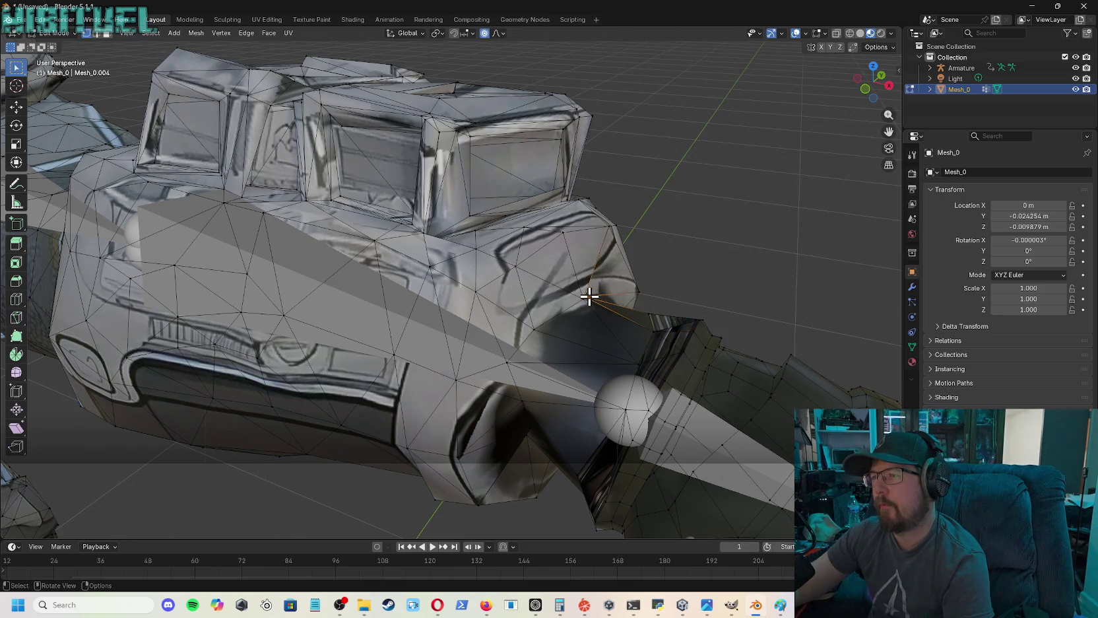
pyautogui.press('g')
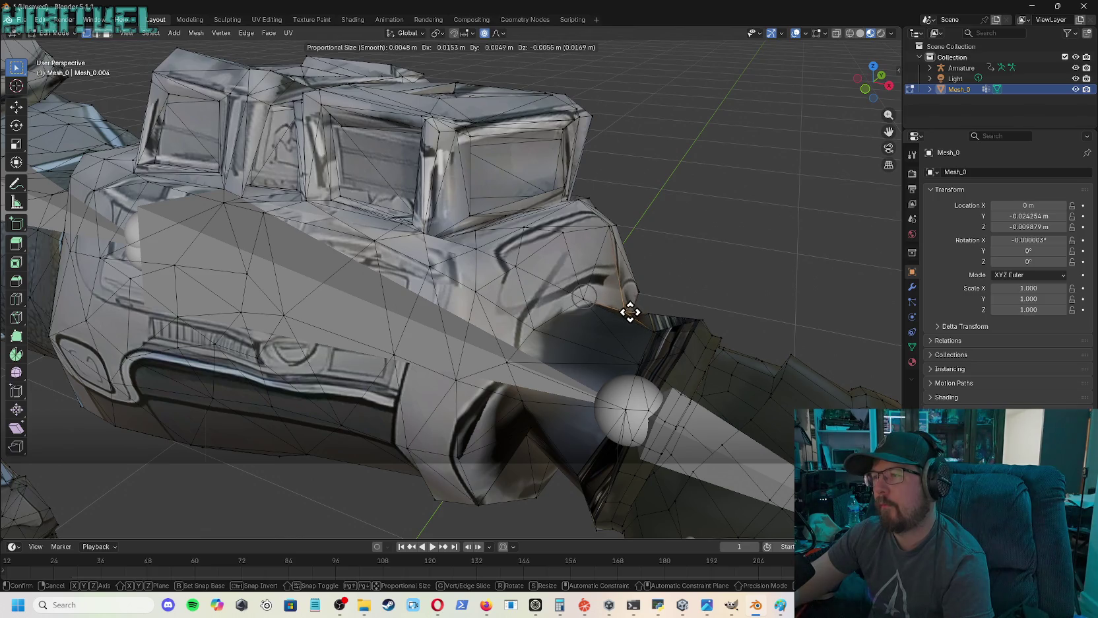
pyautogui.click(638, 314)
pyautogui.press('g')
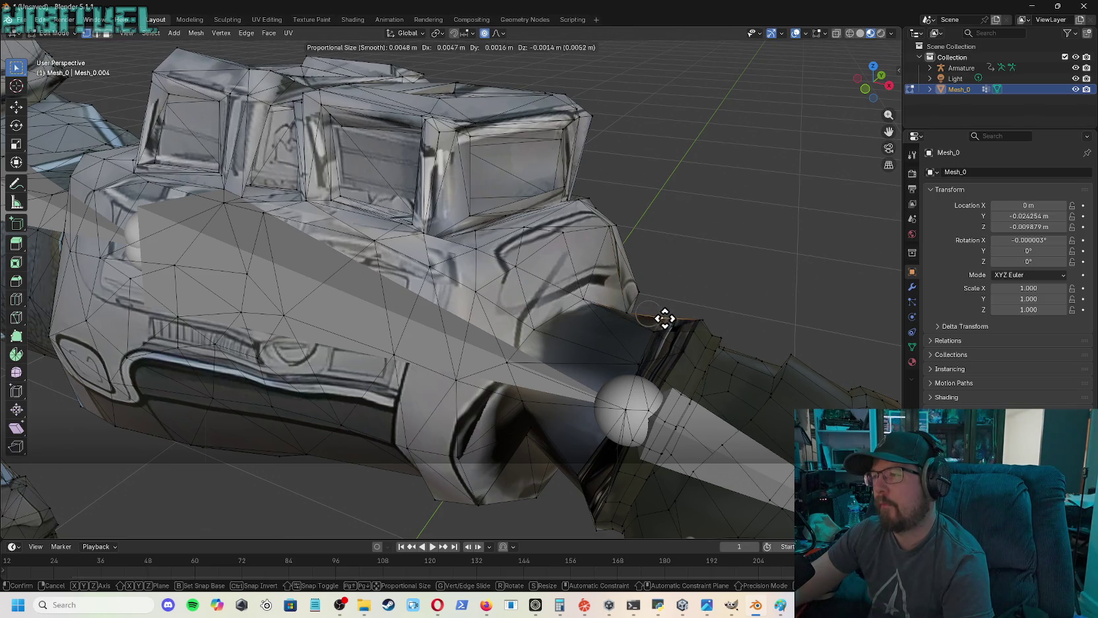
pyautogui.click(682, 323)
pyautogui.press('g')
pyautogui.click(672, 338)
pyautogui.press('g')
pyautogui.click(645, 368)
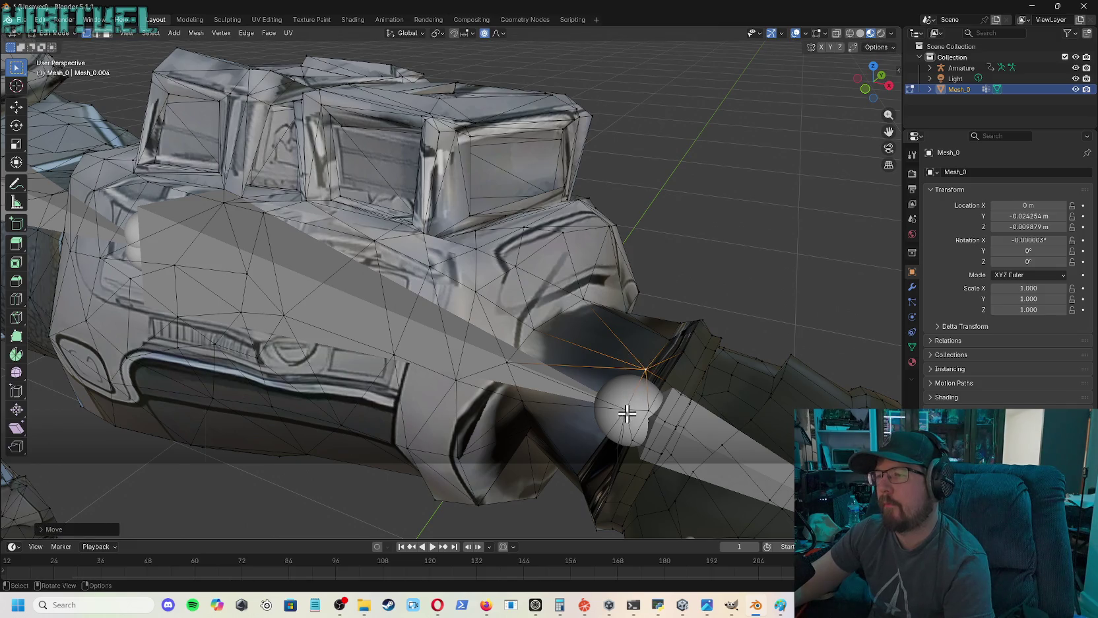
# - Nudge the vertex beside the joint sphere, then select another arm vertex and frame it
pyautogui.click(627, 414)
pyautogui.press('g')
pyautogui.click(631, 414)
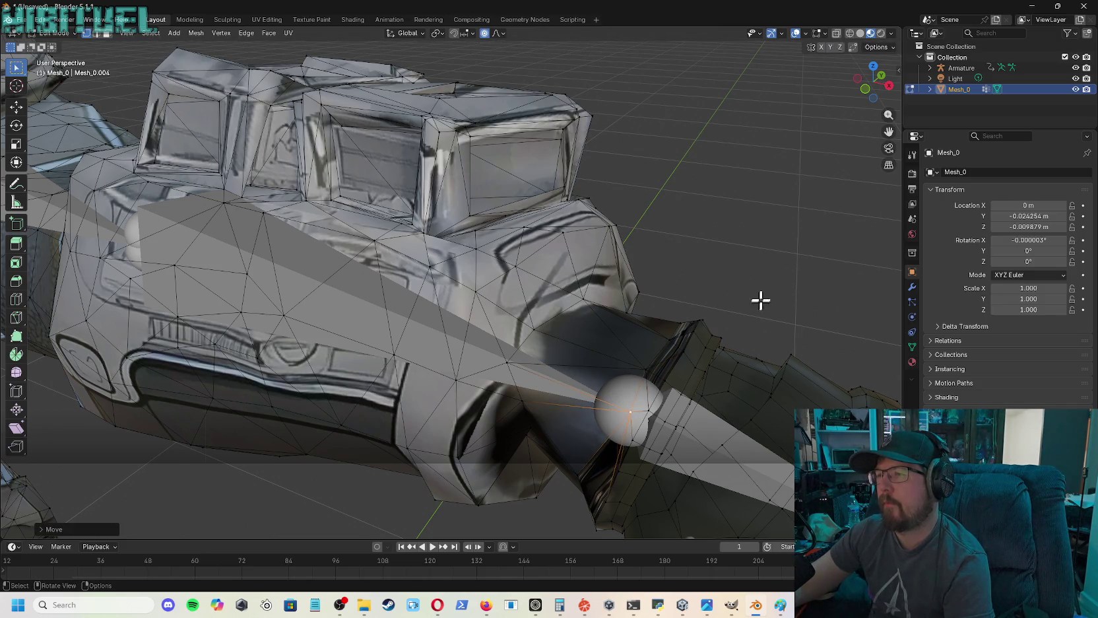
pyautogui.moveTo(870, 104)
pyautogui.mouseDown()
pyautogui.moveTo(872, 86)
pyautogui.moveTo(859, 106)
pyautogui.moveTo(873, 89)
pyautogui.mouseUp()
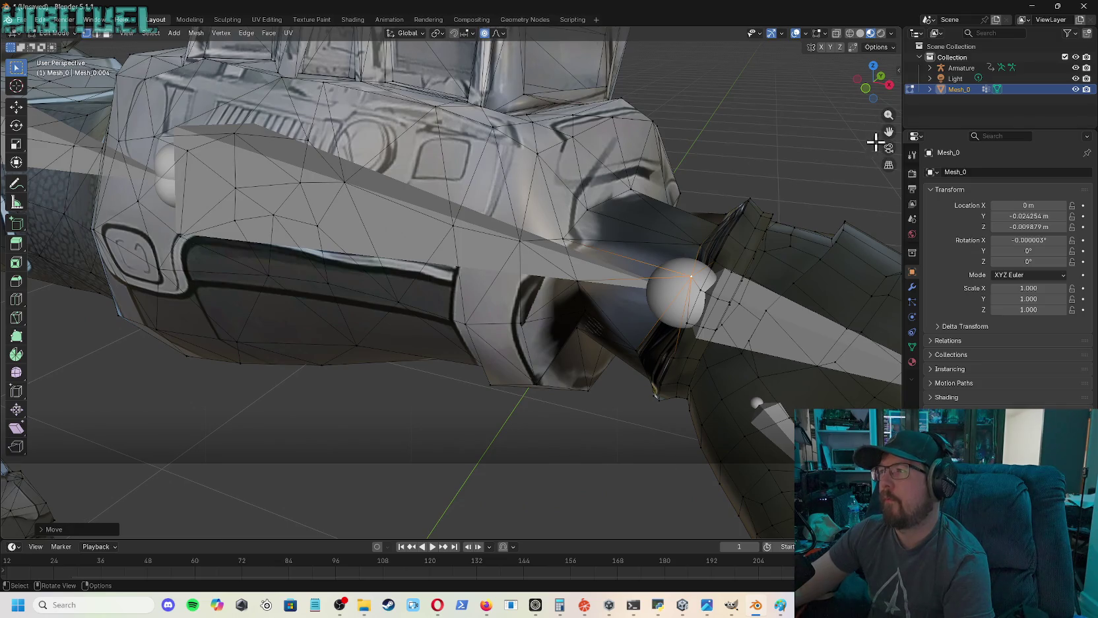
pyautogui.click(637, 351)
pyautogui.press('KP_Decimal')
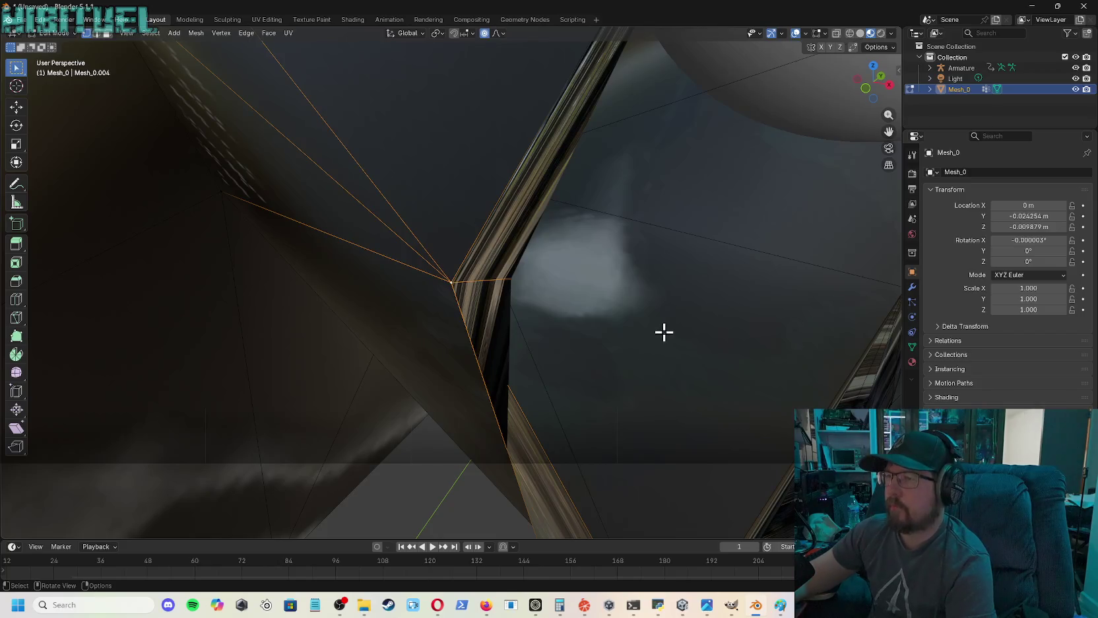
# - Pull armor vertices right and up with smooth proportional falloff around the joint
pyautogui.scroll(-2, 718, 203)
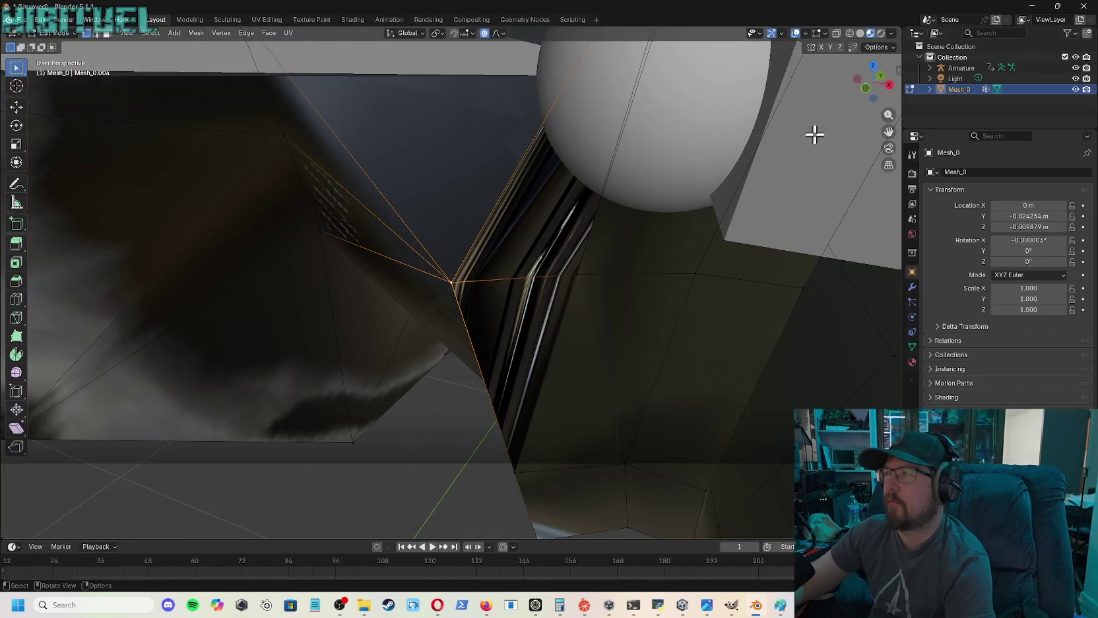
pyautogui.click(861, 100)
pyautogui.moveTo(872, 87); pyautogui.dragTo(844, 96)
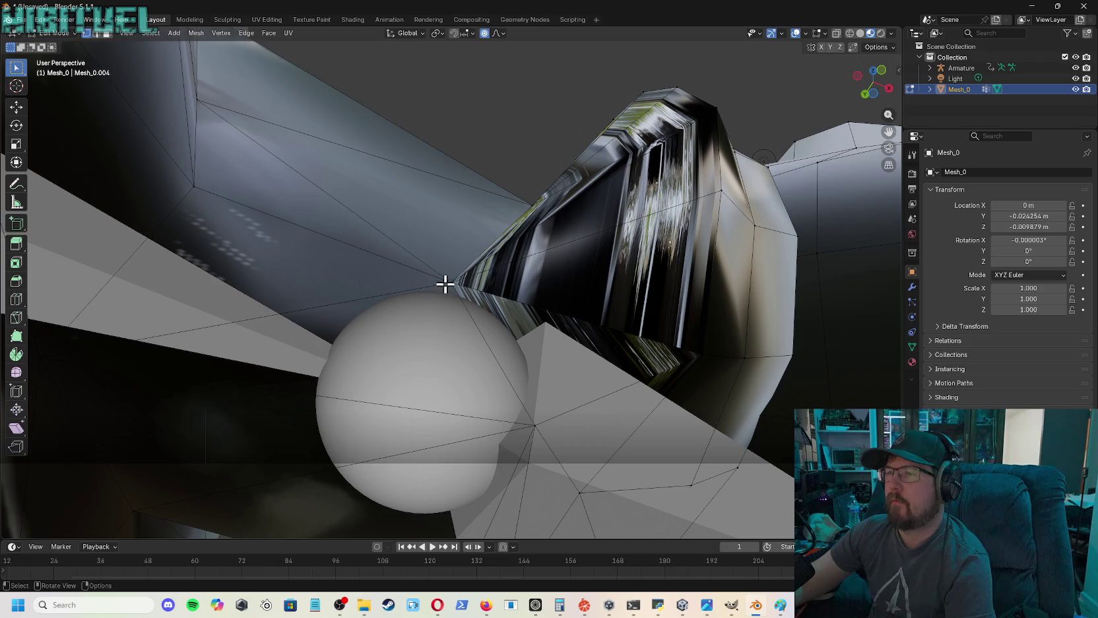
pyautogui.moveTo(445, 284)
pyautogui.mouseDown()
pyautogui.moveTo(623, 284)
pyautogui.moveTo(609, 284)
pyautogui.mouseUp()
pyautogui.moveTo(539, 206); pyautogui.dragTo(621, 167)
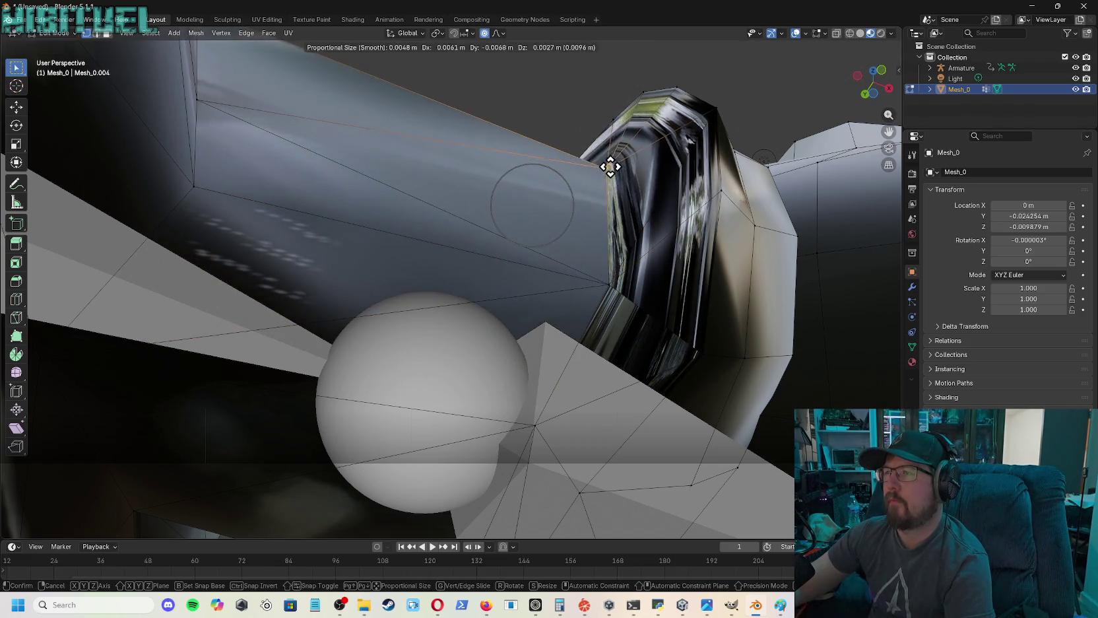
pyautogui.moveTo(855, 95)
pyautogui.mouseDown()
pyautogui.moveTo(818, 112)
pyautogui.moveTo(852, 89)
pyautogui.mouseUp()
# - Move the armor-edge vertex down and left, then back upward, to clear the bone
pyautogui.click(361, 391)
pyautogui.moveTo(358, 387); pyautogui.dragTo(335, 396)
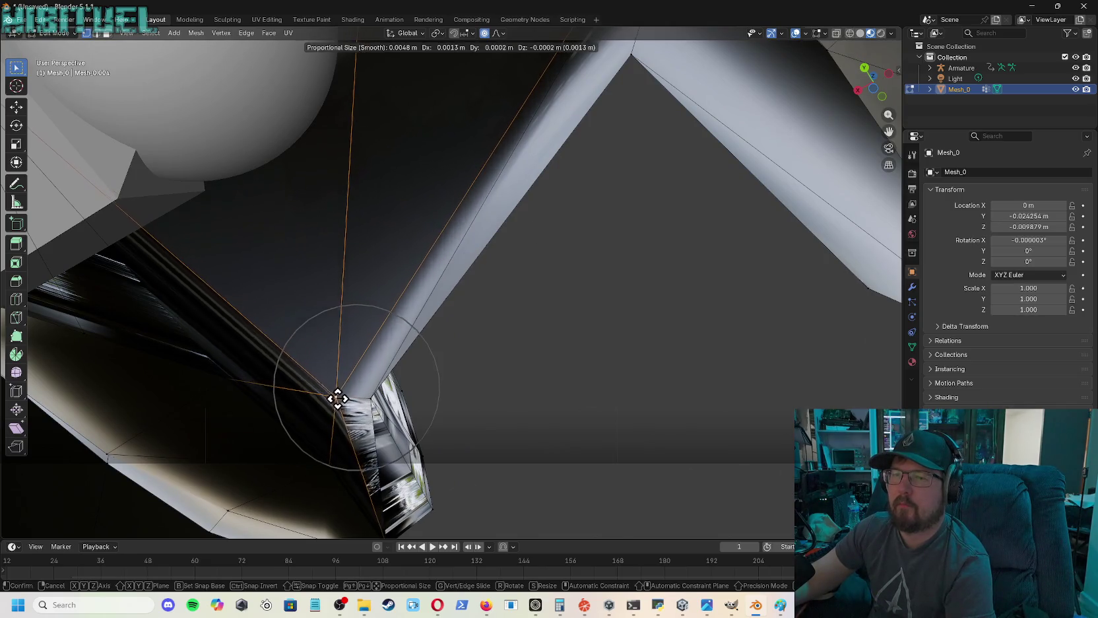
pyautogui.press('g')
pyautogui.click(197, 395)
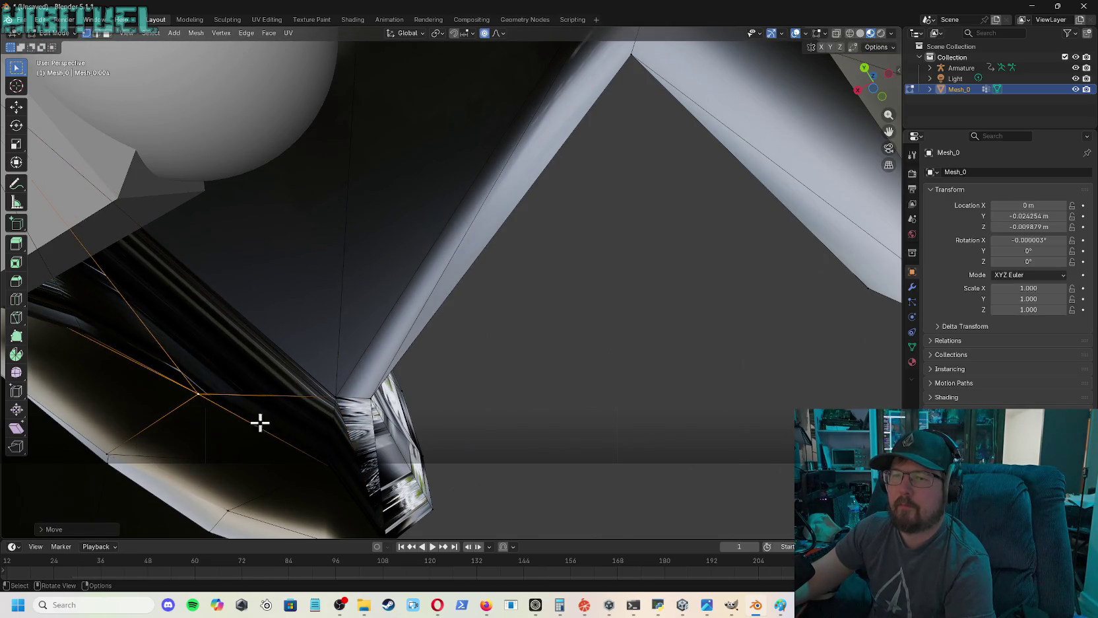
pyautogui.press('g')
pyautogui.click(302, 481)
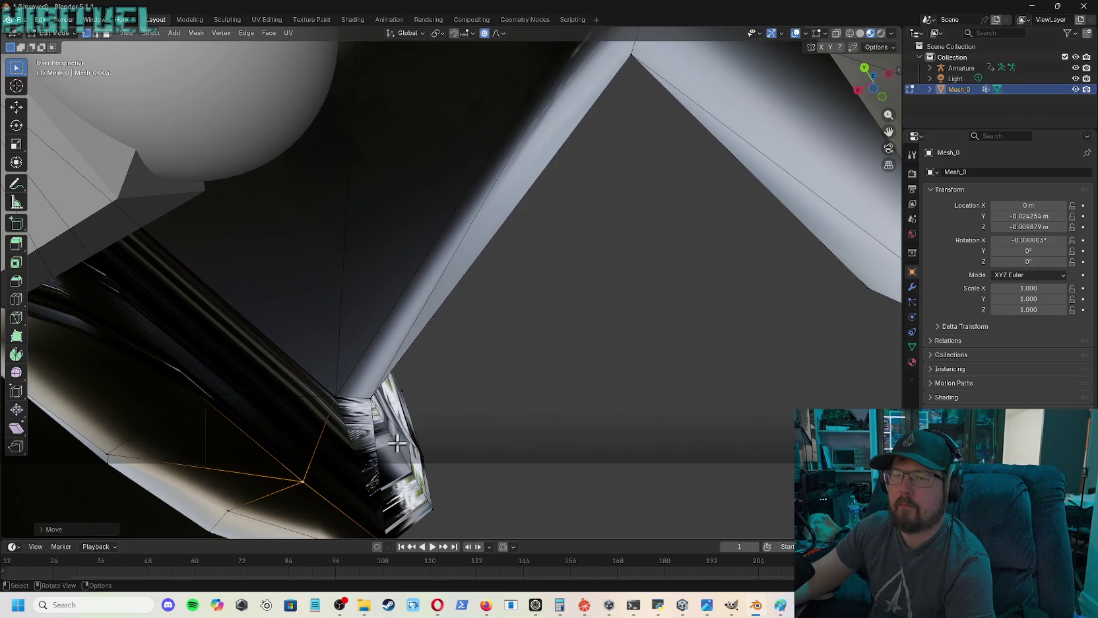
pyautogui.moveTo(872, 85); pyautogui.dragTo(859, 105)
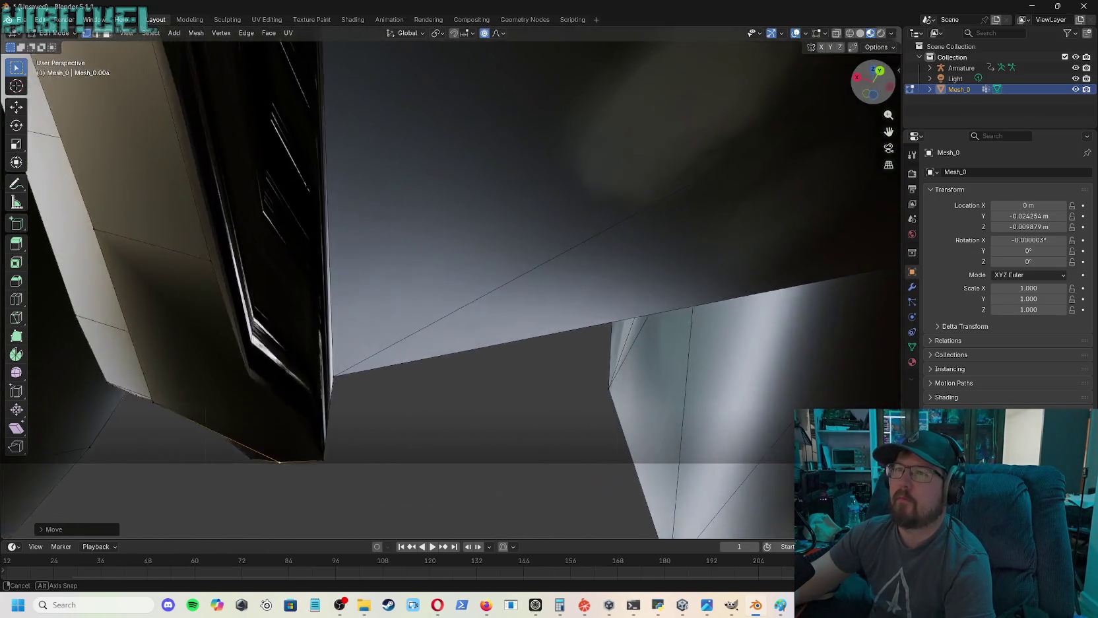
pyautogui.press('g')
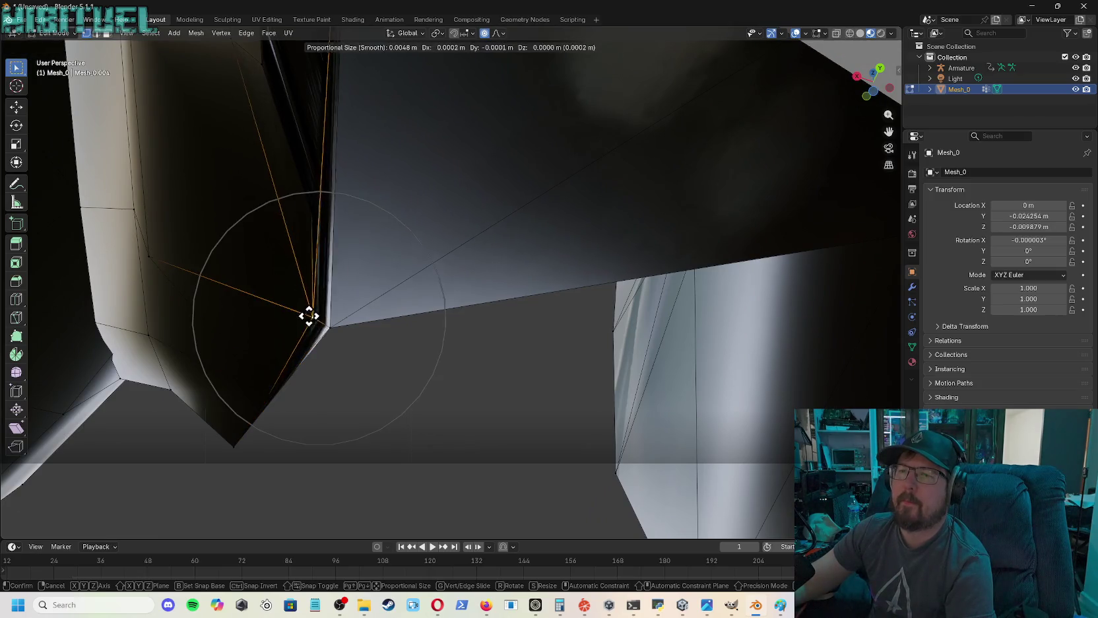
pyautogui.click(283, 308)
# - Tuck in the dark plate's corner vertex and another edge vertex, then bring the joint sphere into view
pyautogui.click(331, 328)
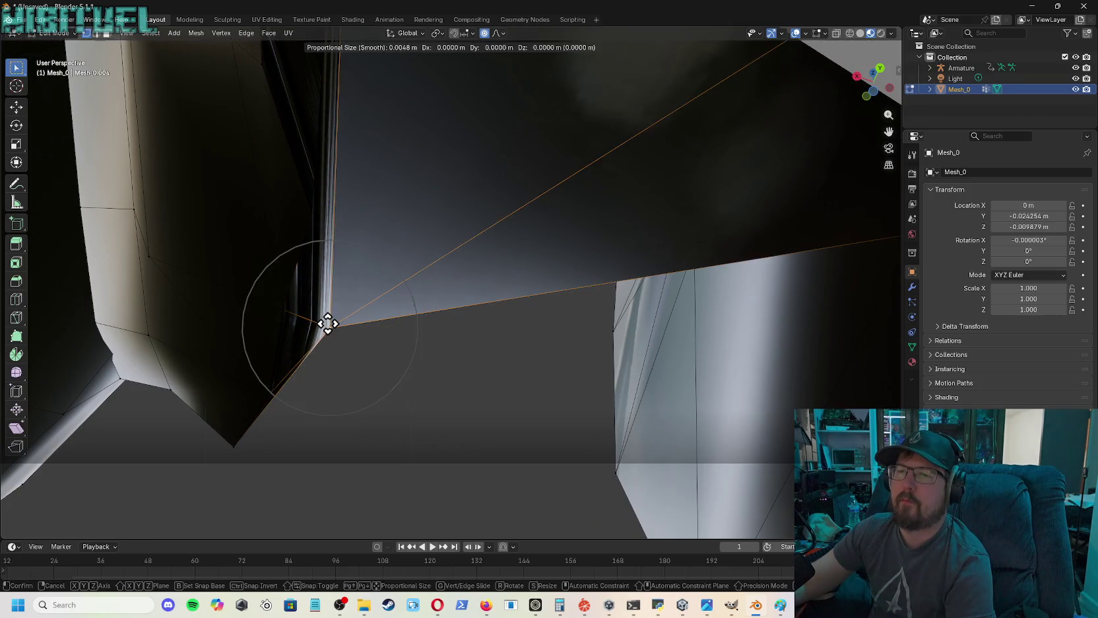
pyautogui.press('g')
pyautogui.click(320, 316)
pyautogui.click(307, 216)
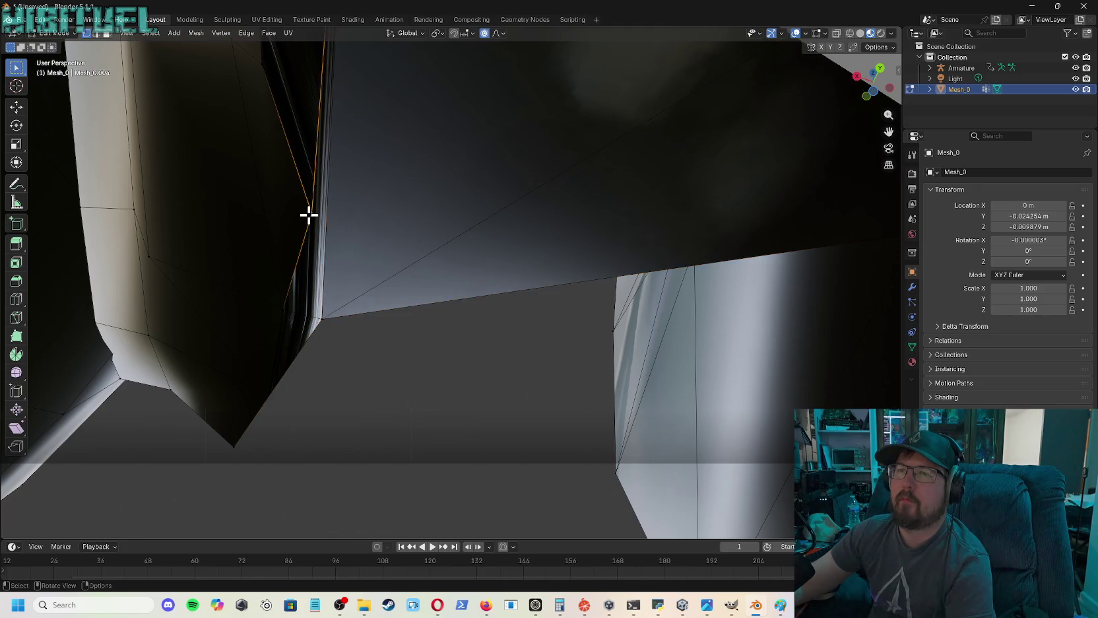
pyautogui.press('g')
pyautogui.click(287, 198)
pyautogui.moveTo(873, 85); pyautogui.dragTo(699, 115)
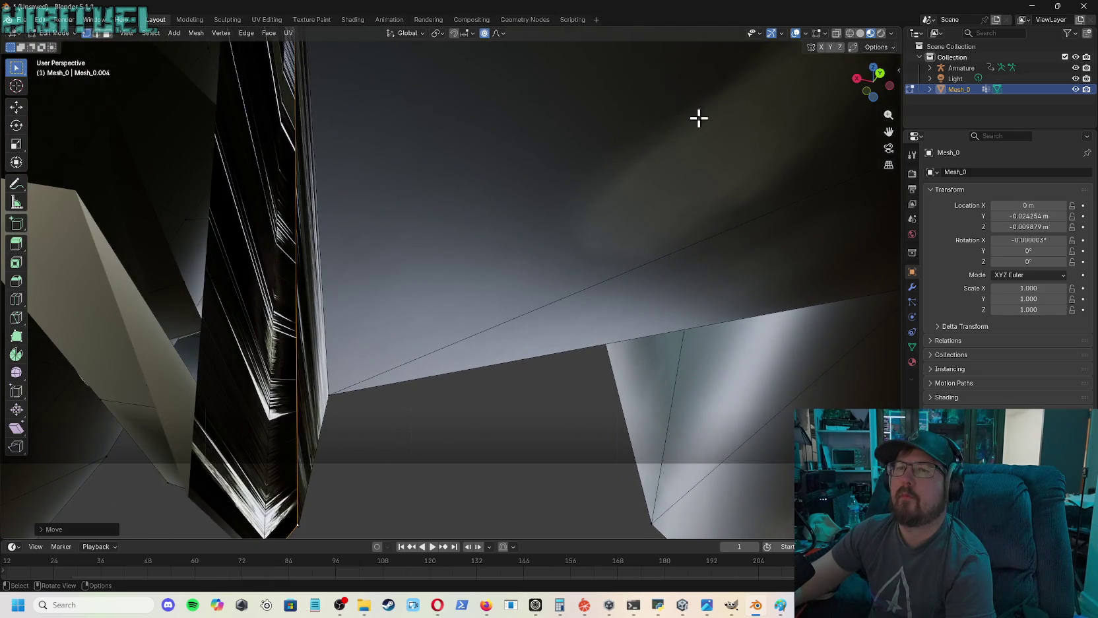
pyautogui.moveTo(699, 116); pyautogui.dragTo(690, 118, button='middle')
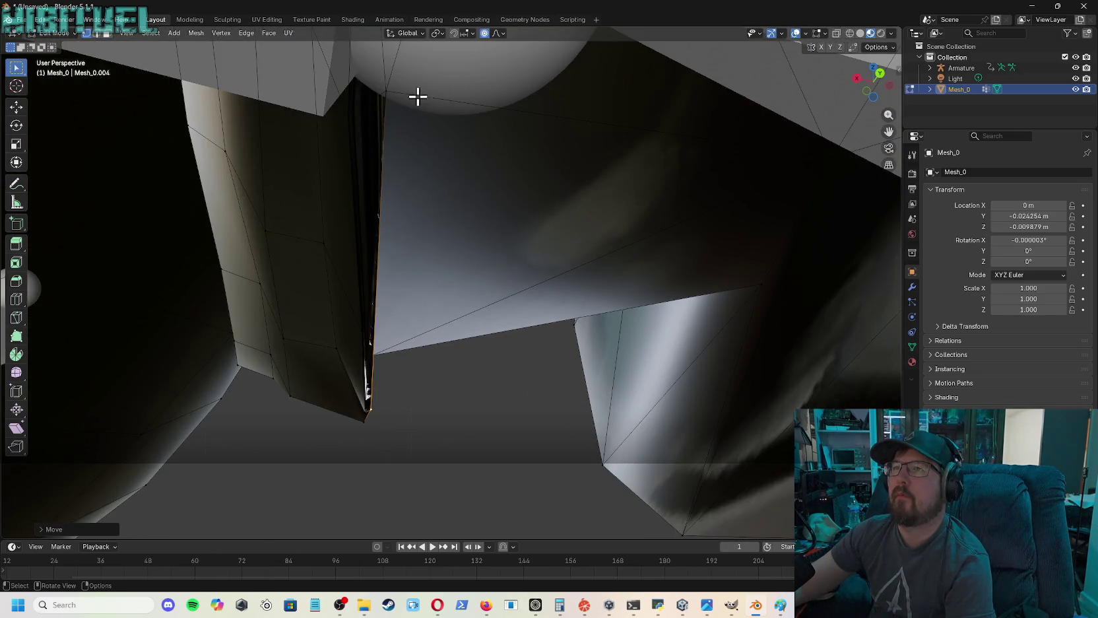
pyautogui.moveTo(875, 76); pyautogui.dragTo(743, 118)
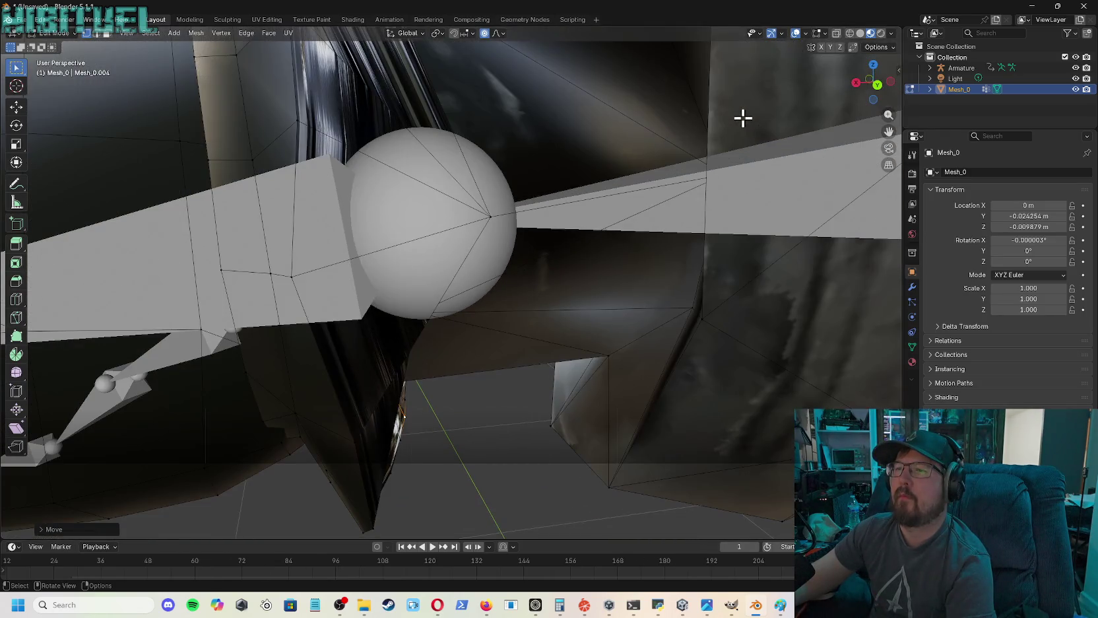
# - Shift the vertices beside and below the joint sphere left, away from the bone
pyautogui.click(491, 216)
pyautogui.press('g')
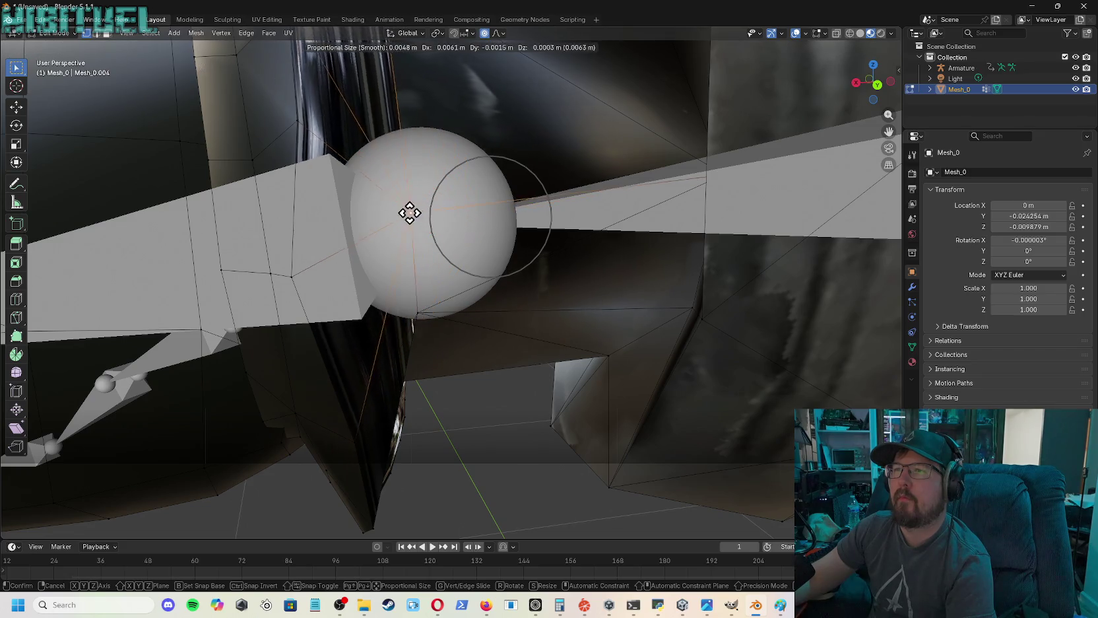
pyautogui.click(384, 207)
pyautogui.click(414, 315)
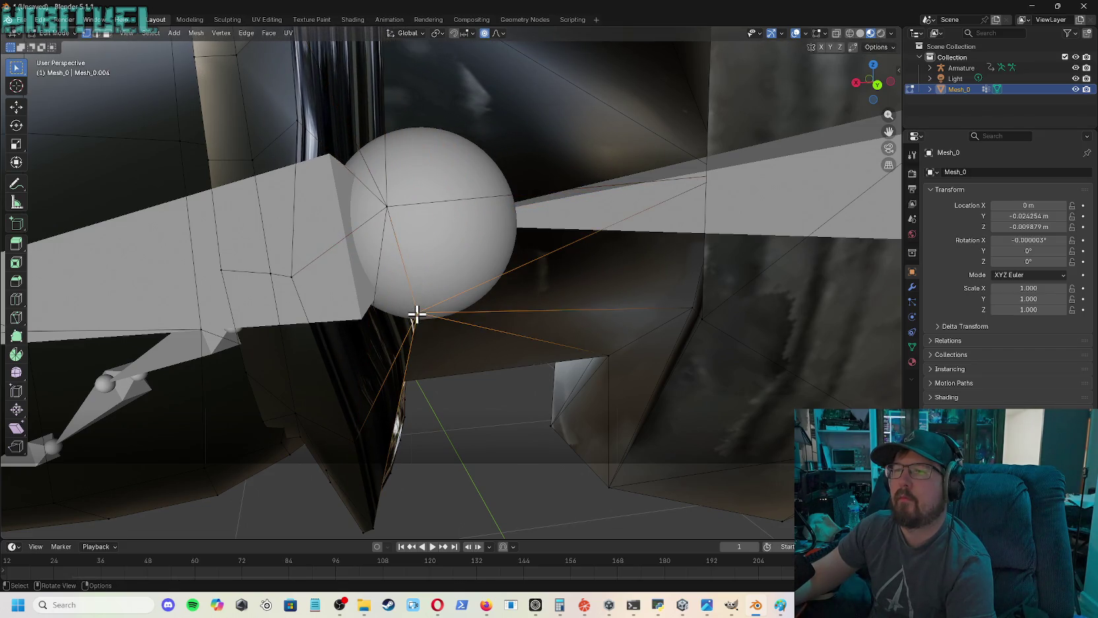
pyautogui.press('g')
pyautogui.click(389, 315)
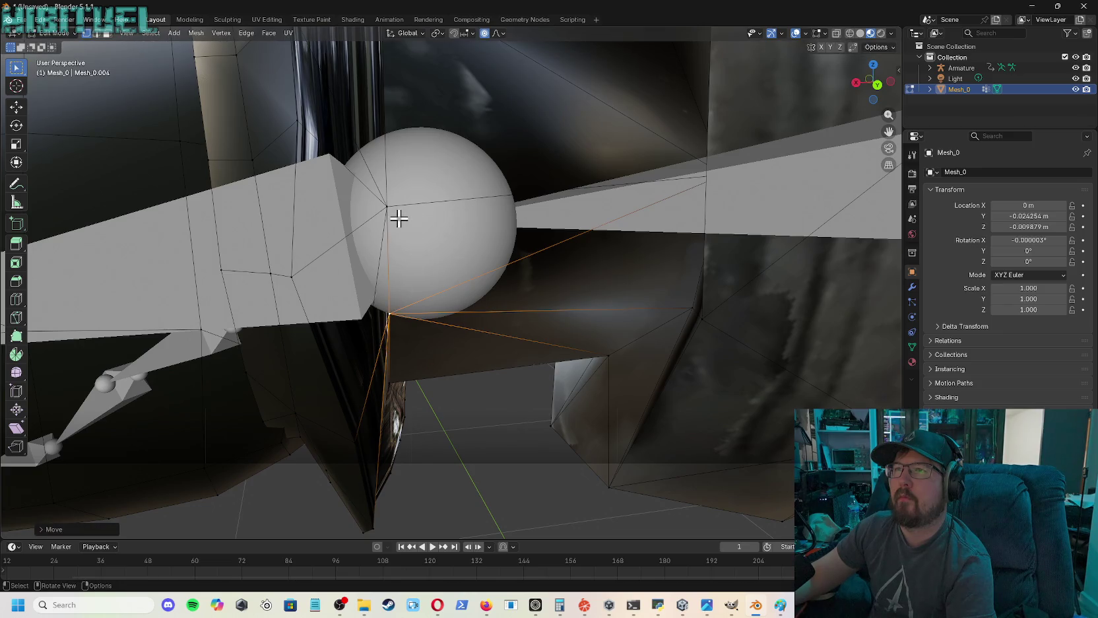
pyautogui.press('g')
pyautogui.click(373, 203)
pyautogui.moveTo(873, 83); pyautogui.dragTo(826, 92)
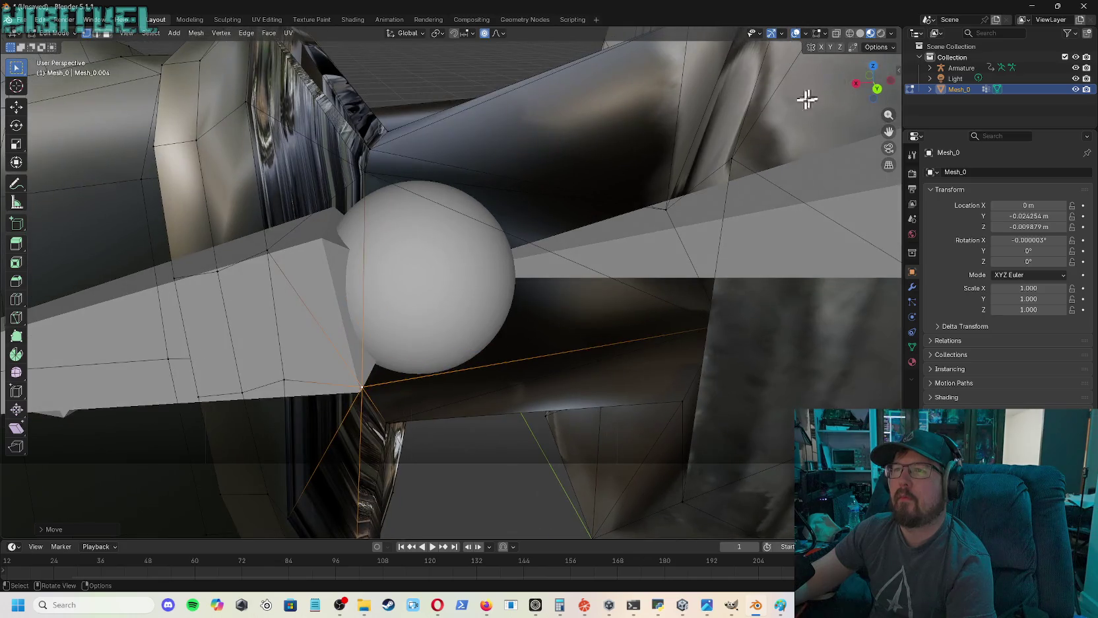
# - Move the dark armor panel vertex left, then raise it further
pyautogui.click(369, 173)
pyautogui.press('g')
pyautogui.click(336, 175)
pyautogui.press('g')
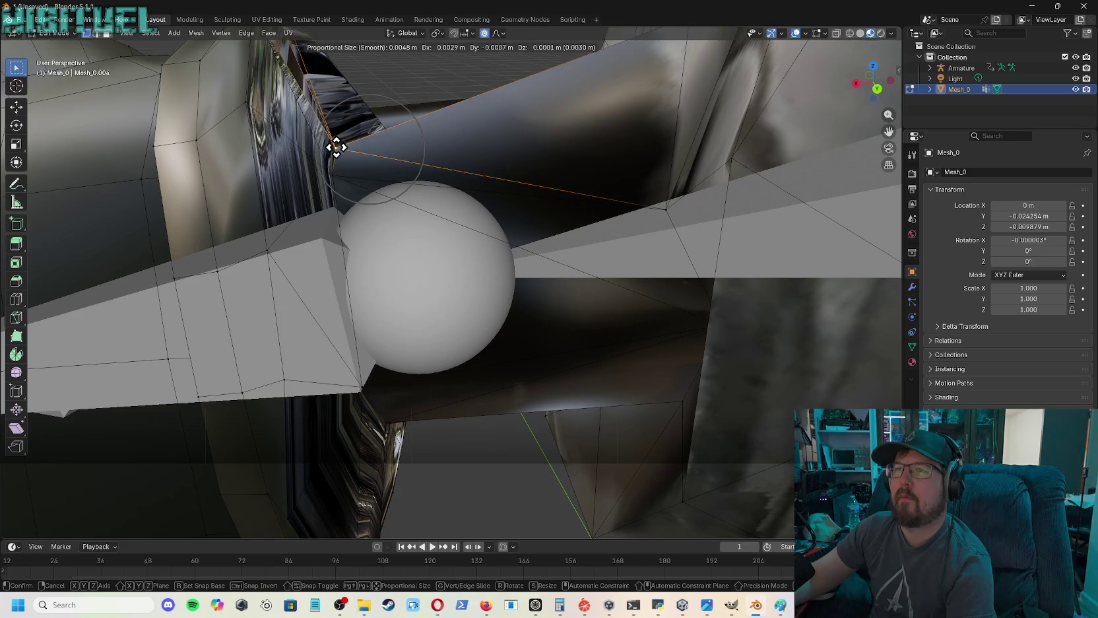
pyautogui.click(336, 148)
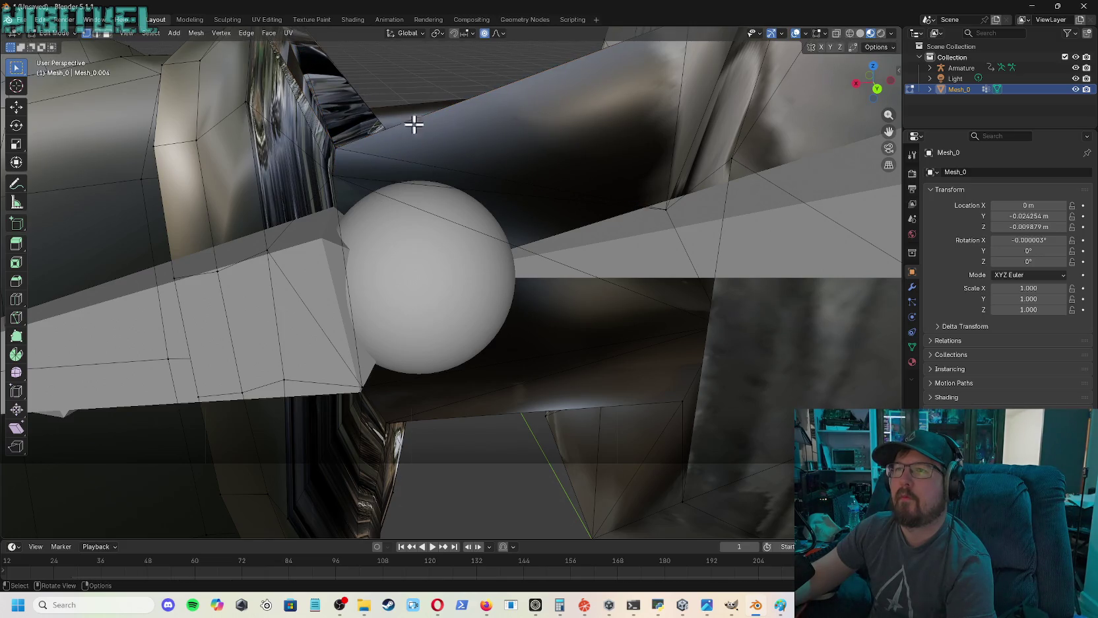
pyautogui.moveTo(881, 93); pyautogui.dragTo(865, 102)
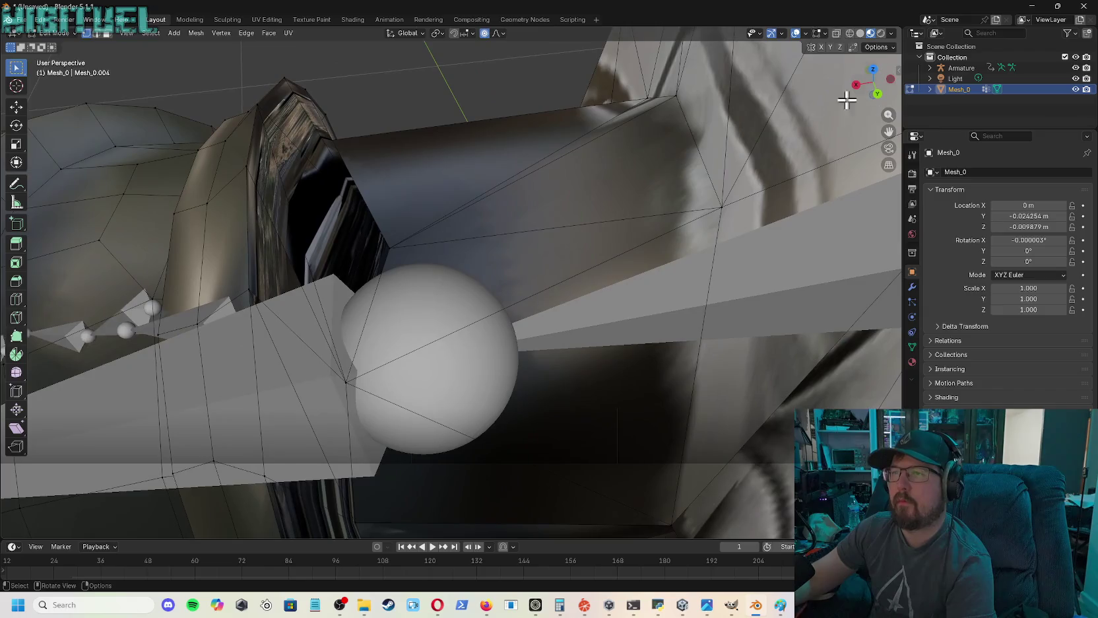
# - Tuck a vertex into the armor rim and shift the vertex below the joint sphere left
pyautogui.click(391, 245)
pyautogui.press('g')
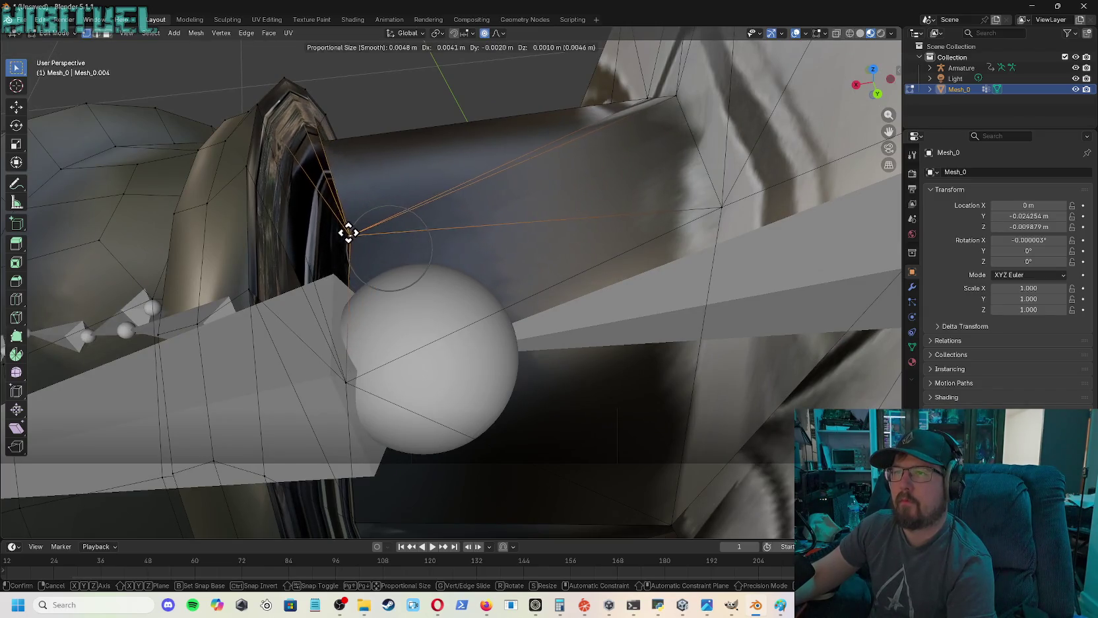
pyautogui.click(309, 211)
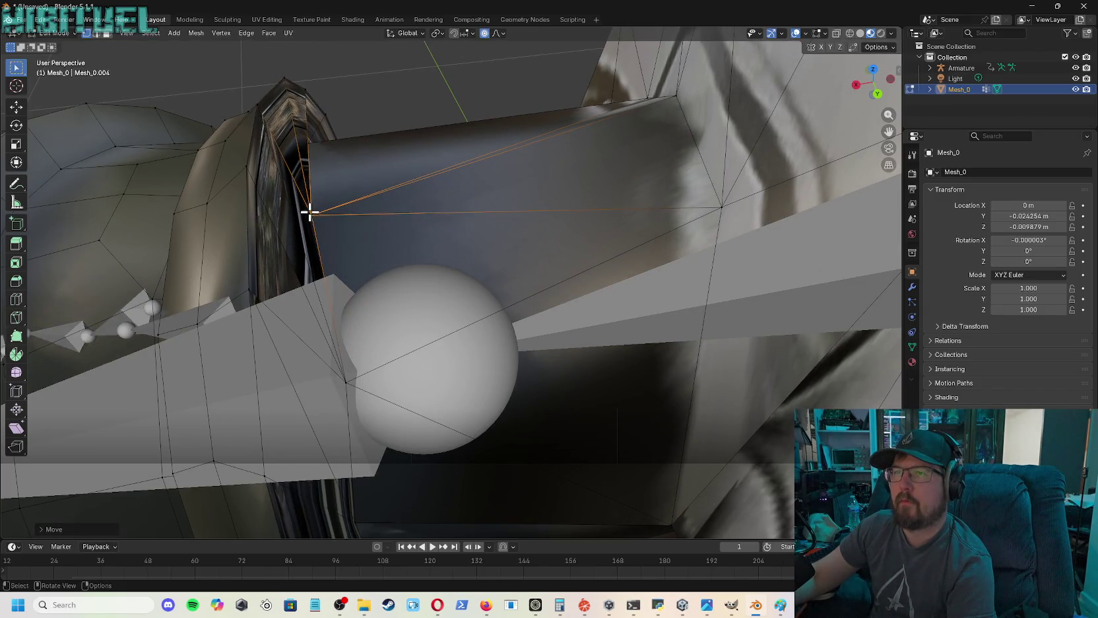
pyautogui.click(349, 377)
pyautogui.press('g')
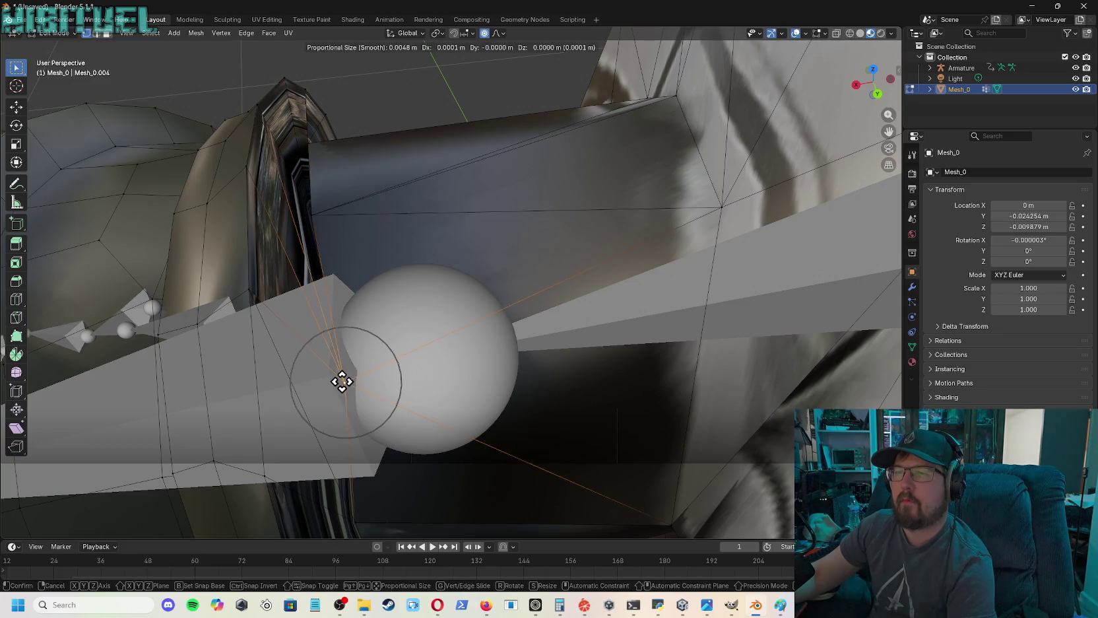
pyautogui.click(313, 375)
pyautogui.moveTo(873, 85); pyautogui.dragTo(876, 81)
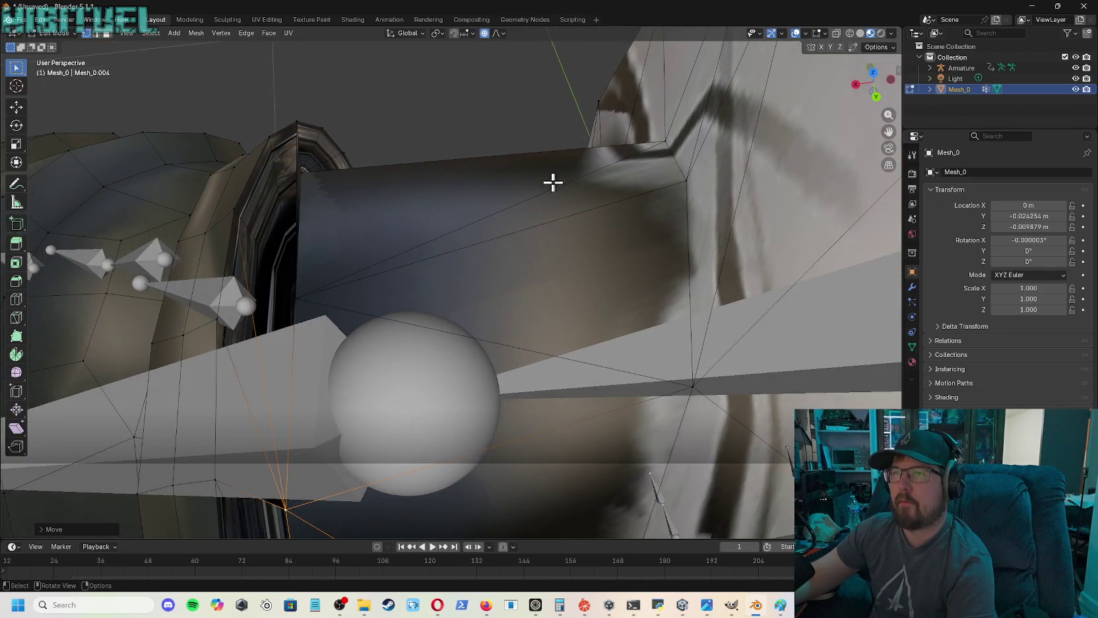
# - Nudge a vertex near the armor rim and move a cuff-edge vertex right
pyautogui.click(293, 294)
pyautogui.press('g')
pyautogui.click(278, 285)
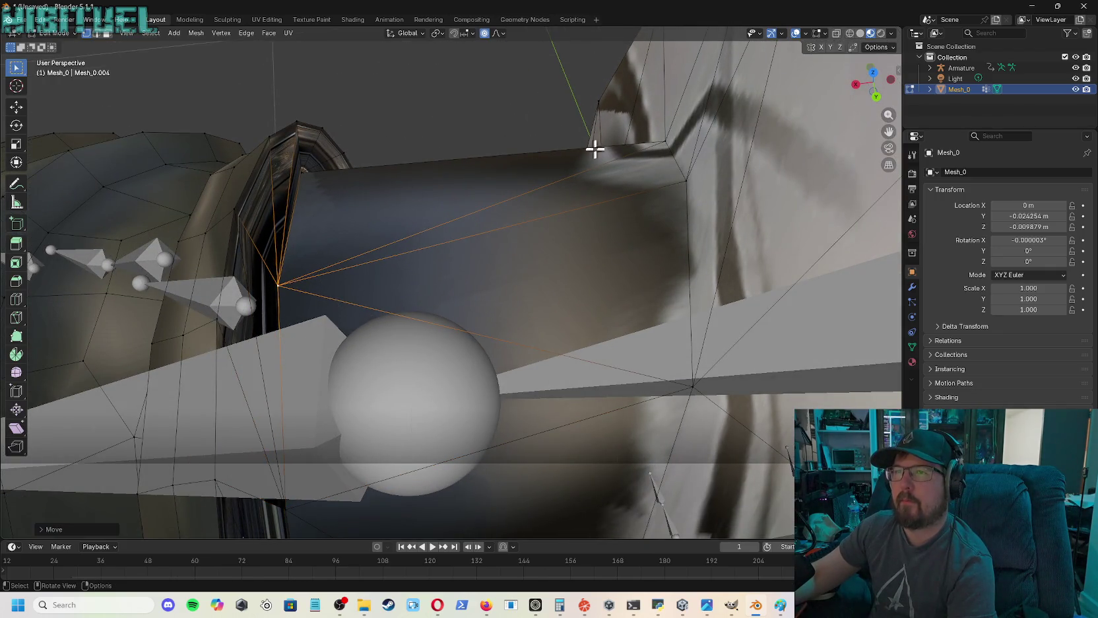
pyautogui.moveTo(871, 82); pyautogui.dragTo(694, 173)
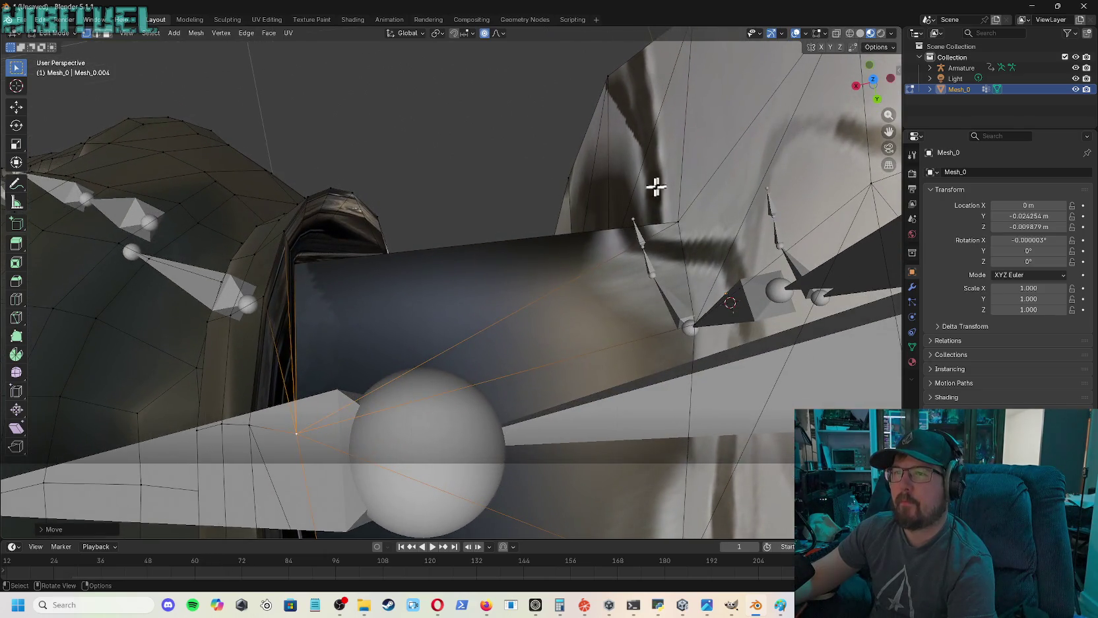
pyautogui.click(297, 264)
pyautogui.press('g')
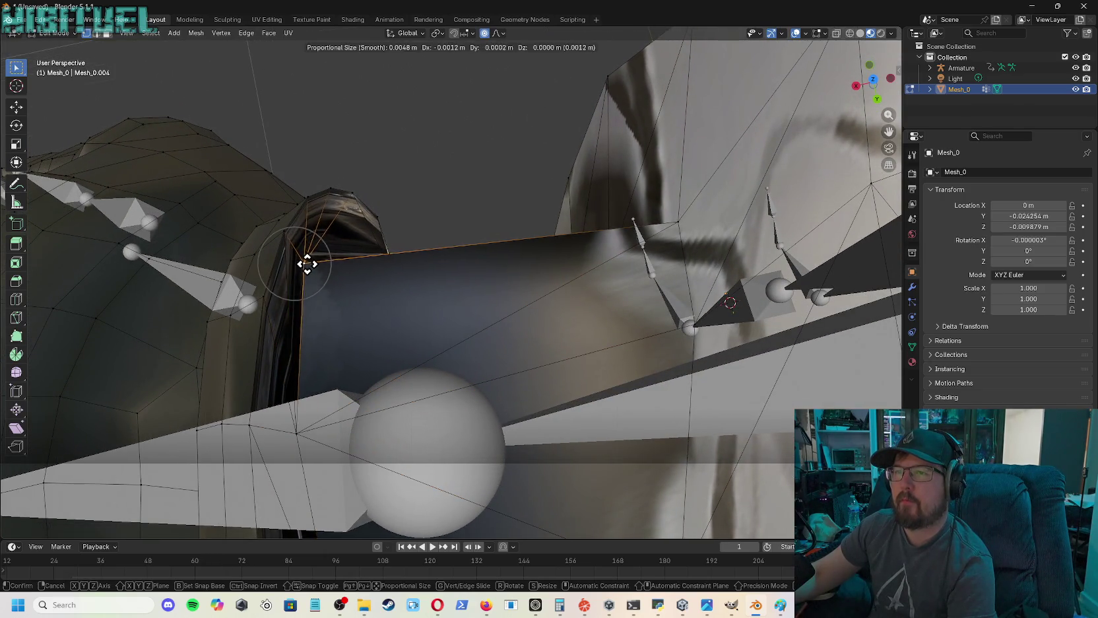
pyautogui.click(332, 262)
# - Slightly nudge the armor-edge vertex with proportional falloff, checking from new angles
pyautogui.moveTo(871, 85); pyautogui.dragTo(759, 132)
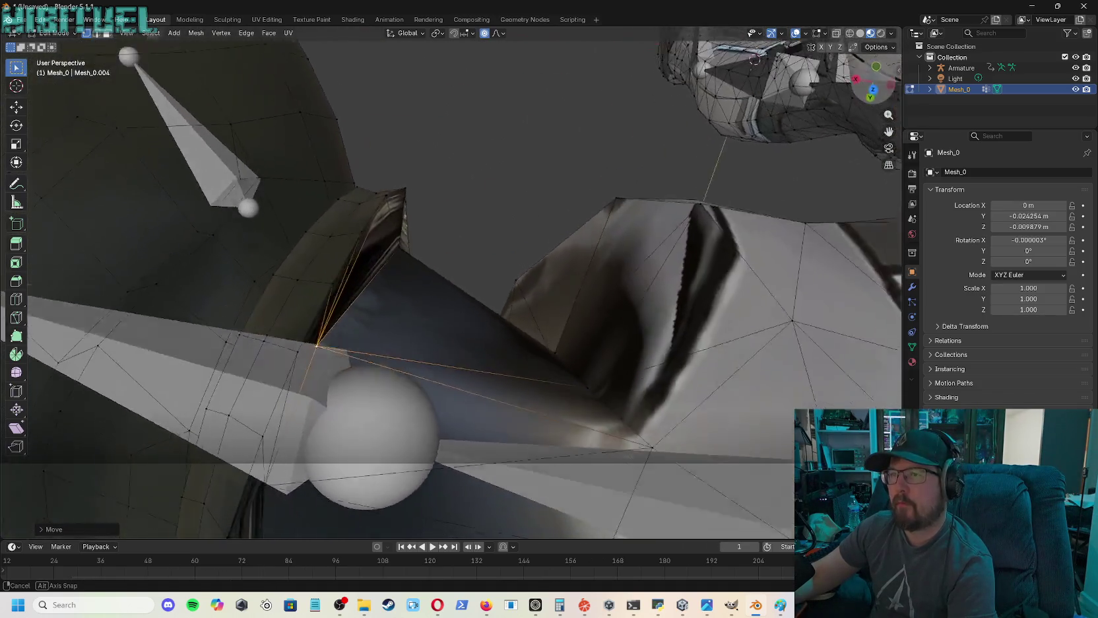
pyautogui.moveTo(754, 59); pyautogui.dragTo(726, 99)
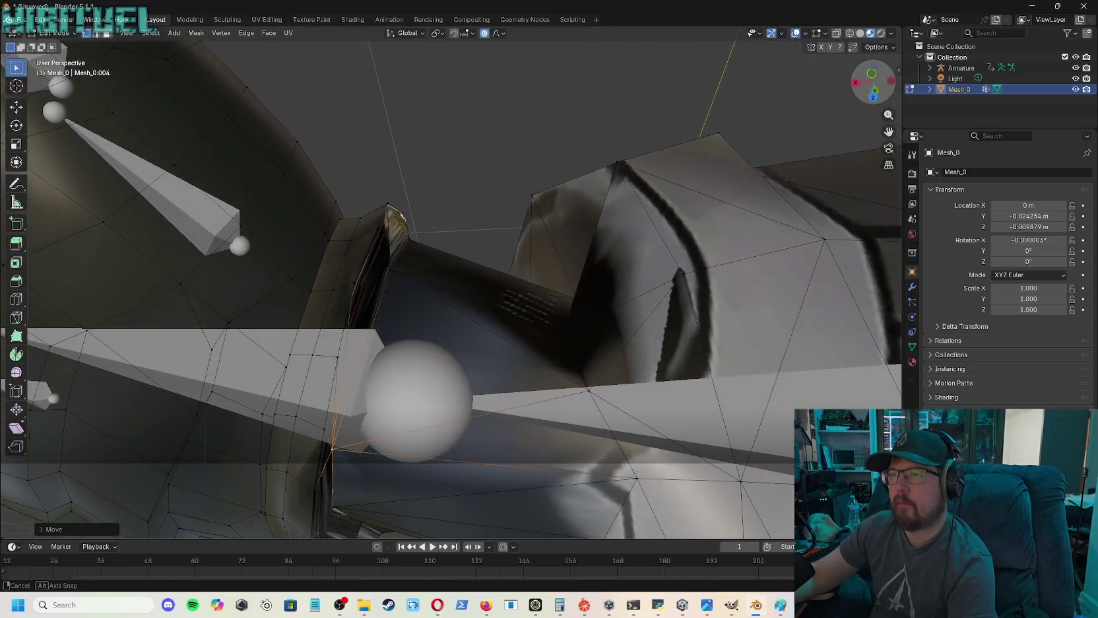
pyautogui.moveTo(873, 85); pyautogui.dragTo(700, 169)
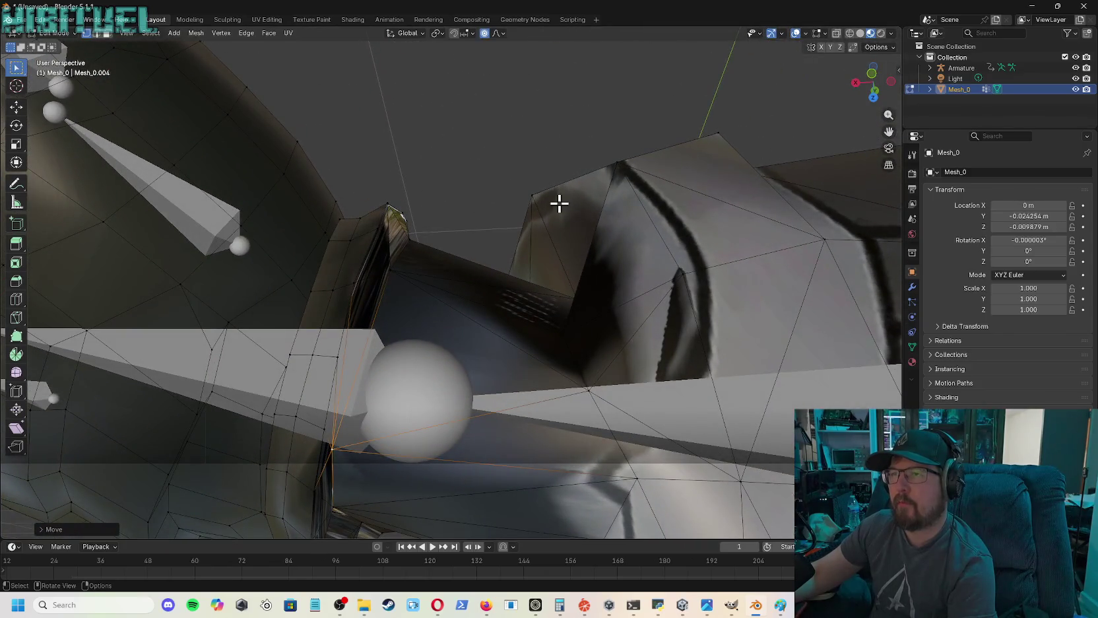
pyautogui.click(391, 266)
pyautogui.press('g')
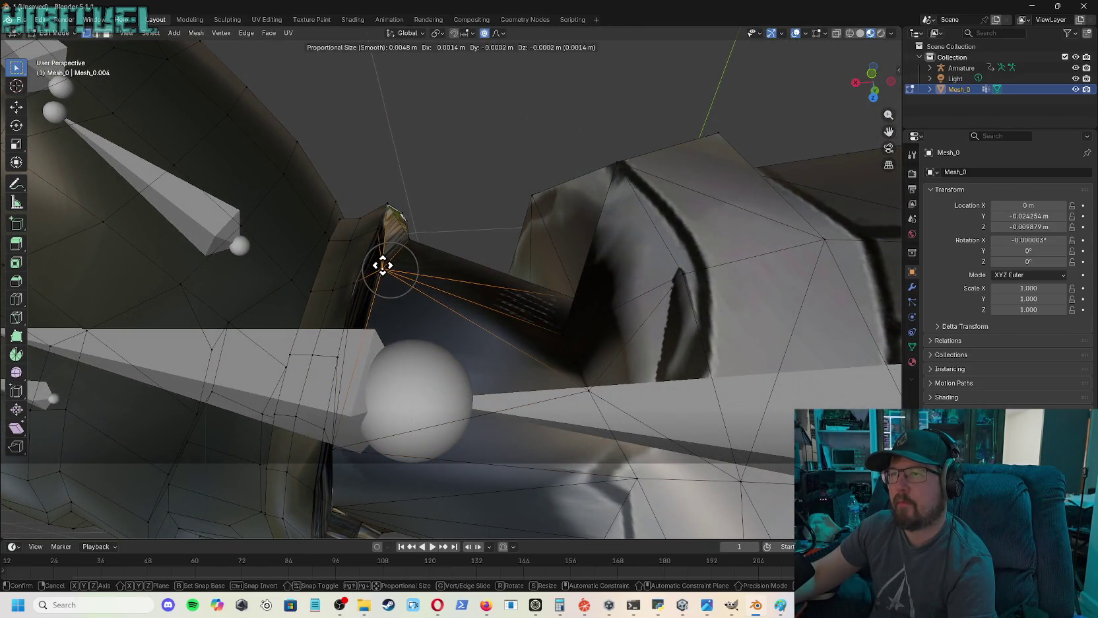
pyautogui.click(383, 266)
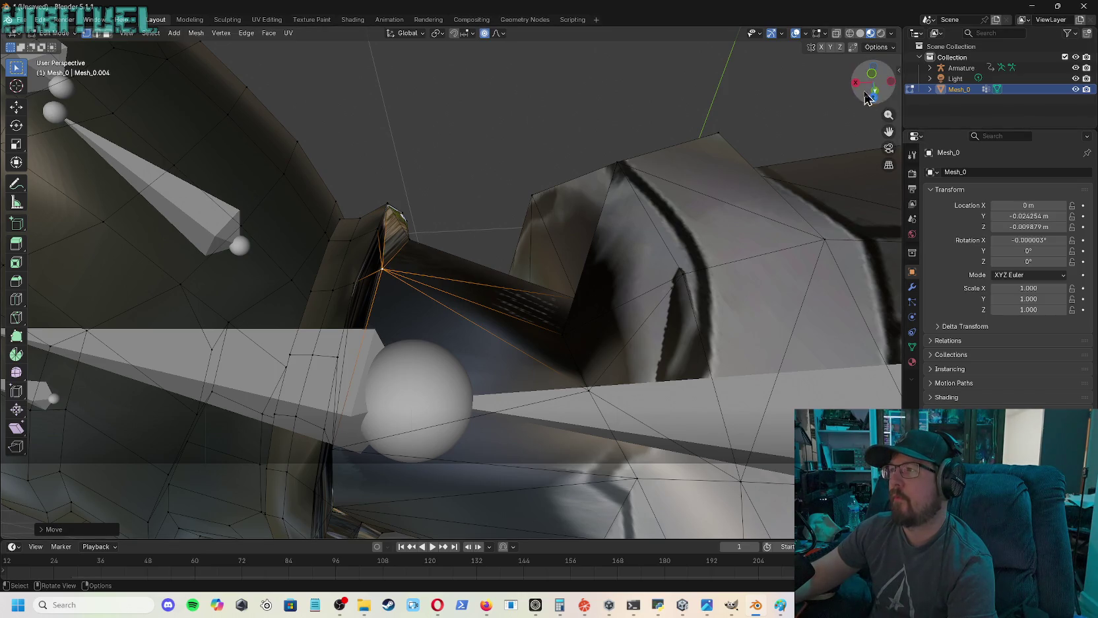
pyautogui.moveTo(873, 84); pyautogui.dragTo(539, 228)
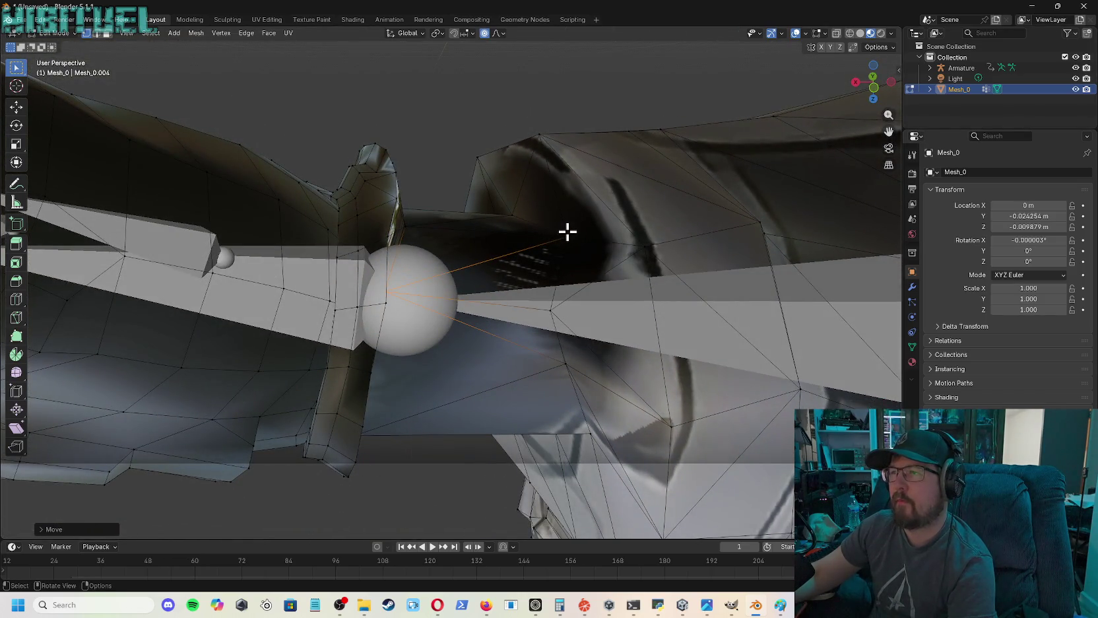
# - Move the vertex inside the armor gap left, then down out of the bone area
pyautogui.click(567, 231)
pyautogui.press('g')
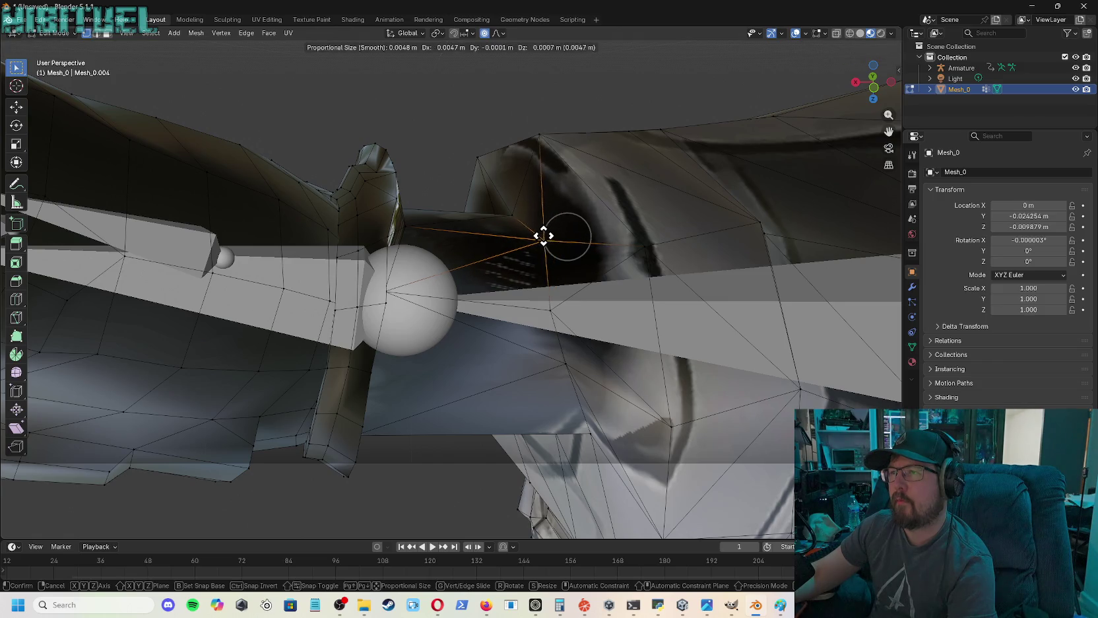
pyautogui.click(542, 235)
pyautogui.press('g')
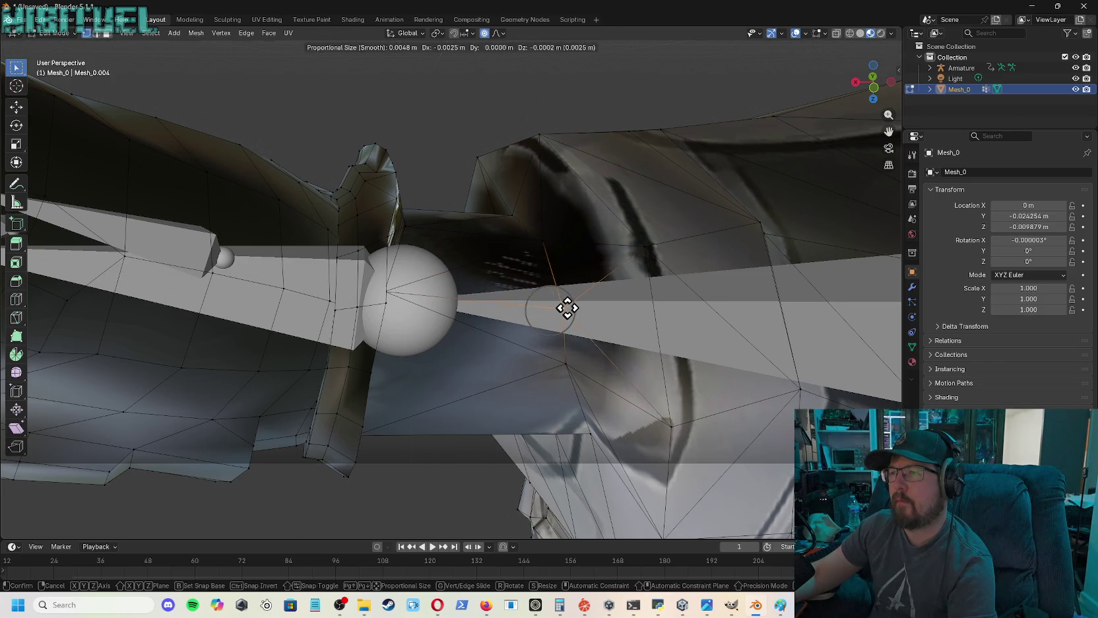
pyautogui.click(568, 307)
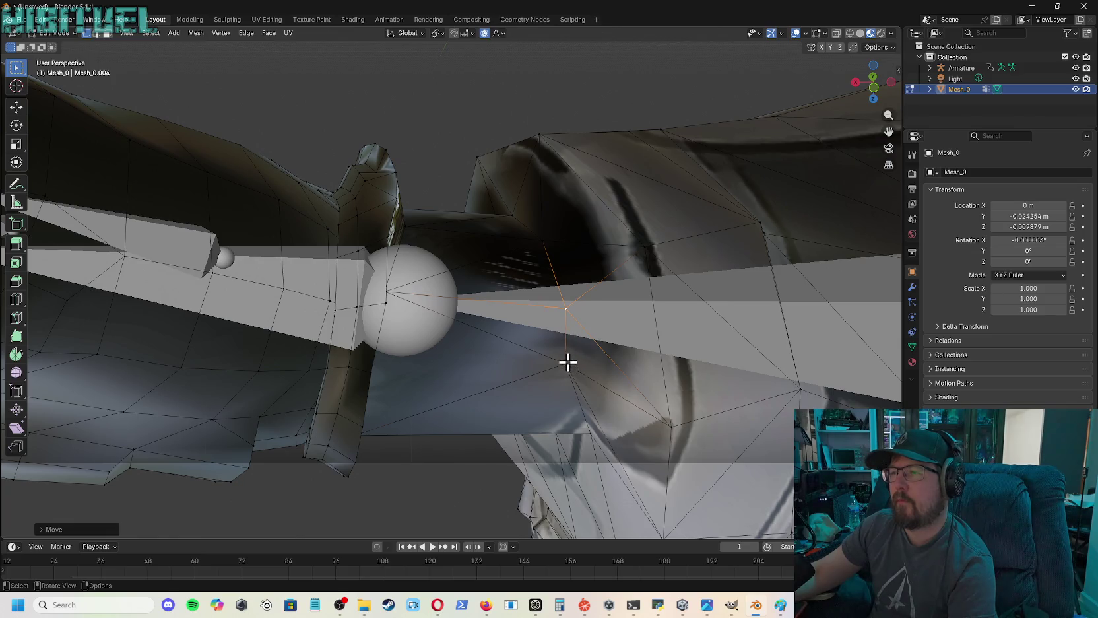
pyautogui.press('g')
pyautogui.click(590, 365)
pyautogui.moveTo(874, 82); pyautogui.dragTo(874, 89)
# - Drop the vertex under the armor plate lower-left and nudge a vertex lower on the arm
pyautogui.press('g')
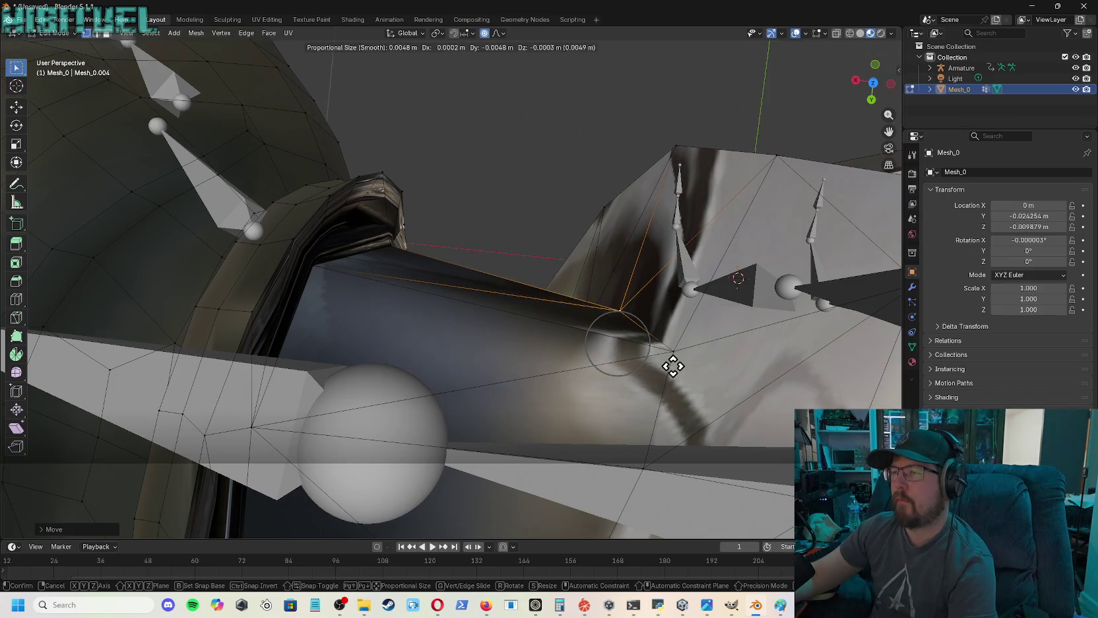
pyautogui.click(672, 360)
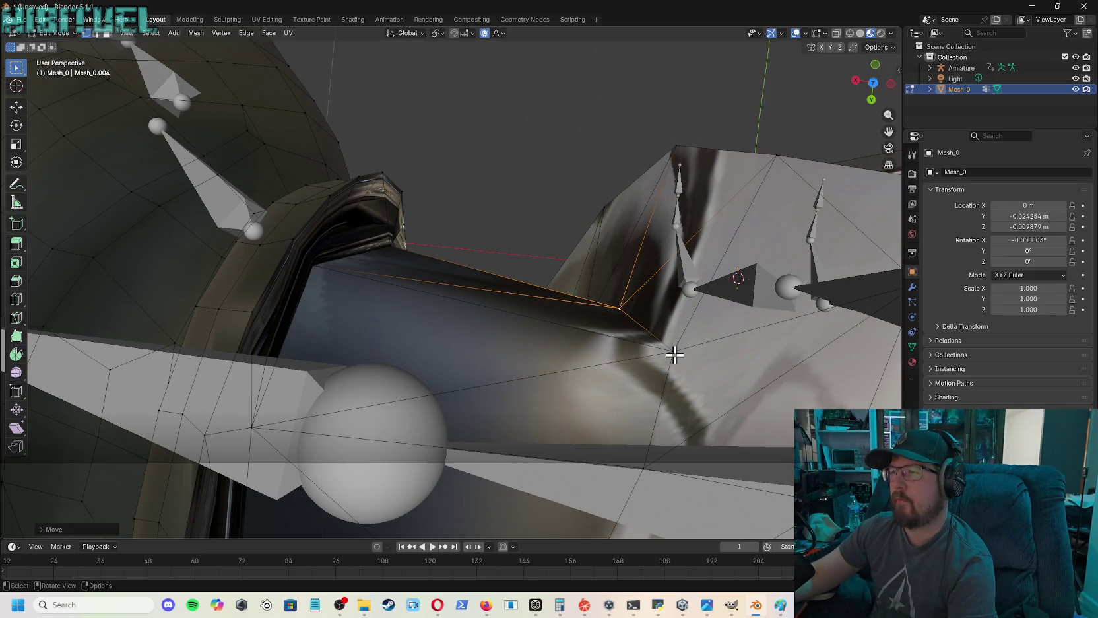
pyautogui.press('g')
pyautogui.click(648, 362)
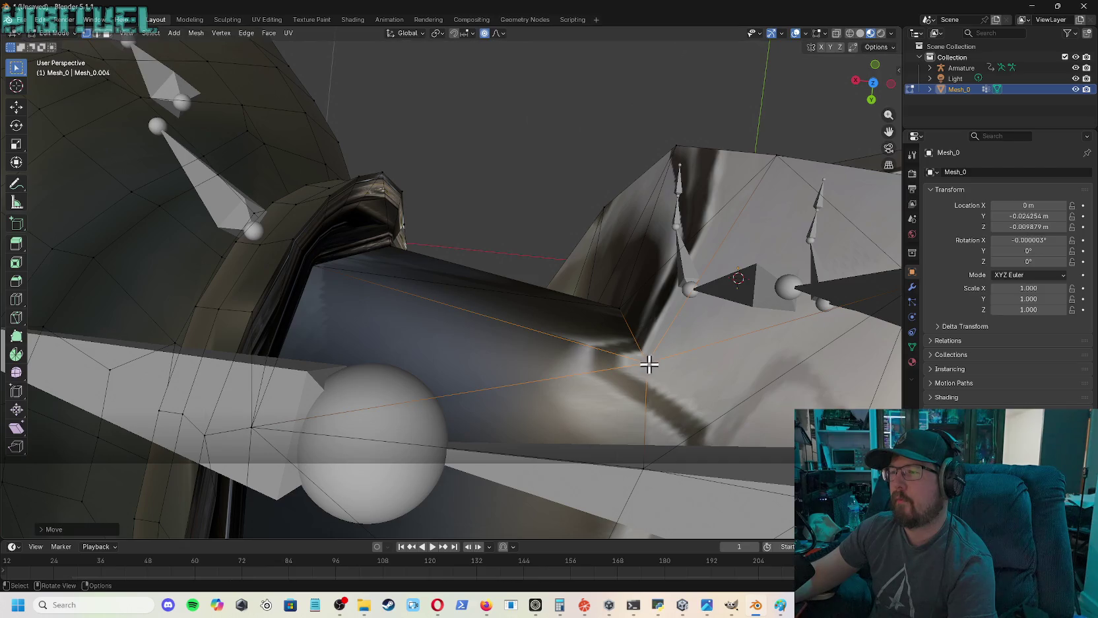
pyautogui.click(638, 470)
pyautogui.press('g')
pyautogui.click(633, 467)
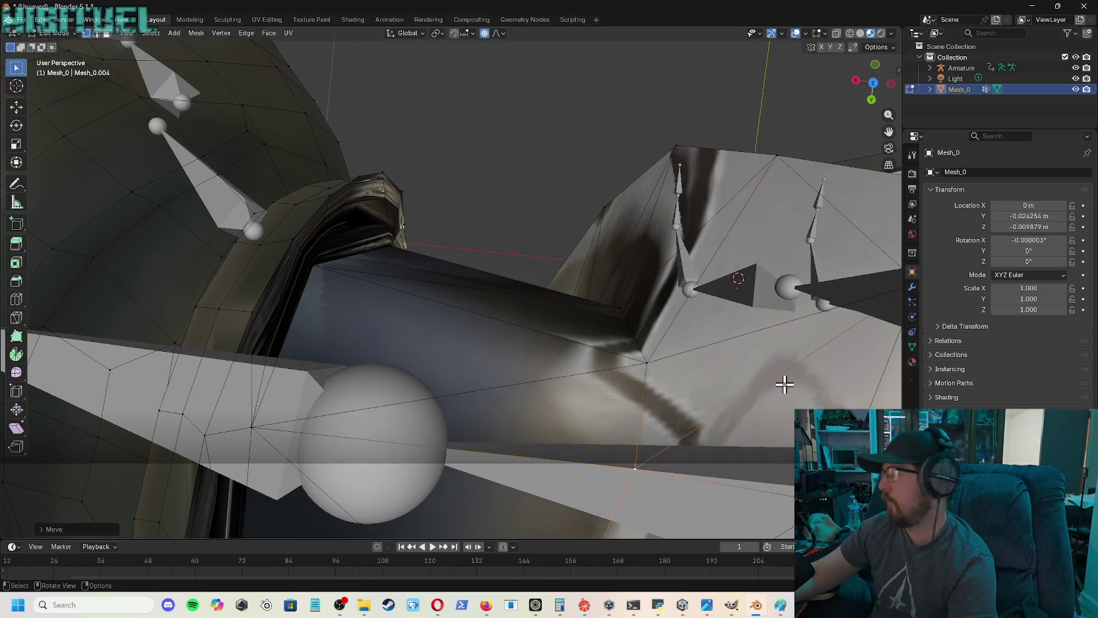
pyautogui.moveTo(873, 82)
pyautogui.mouseDown()
pyautogui.moveTo(865, 93)
pyautogui.moveTo(873, 83)
pyautogui.mouseUp()
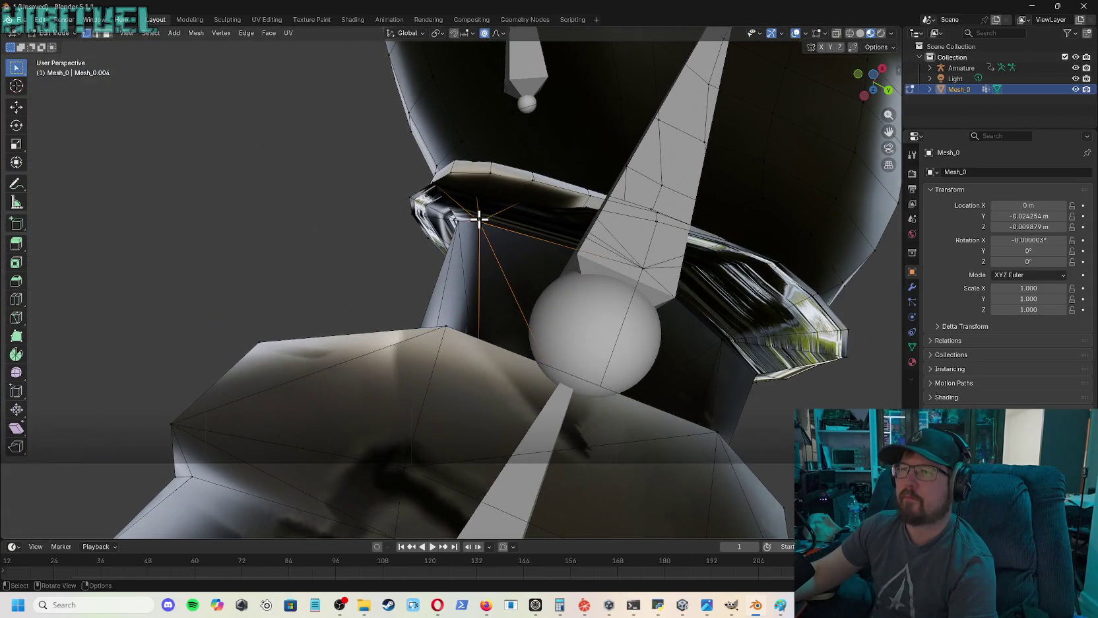
# - Grab the arm-joint vertex and drag it into place to reduce clipping
pyautogui.press('g')
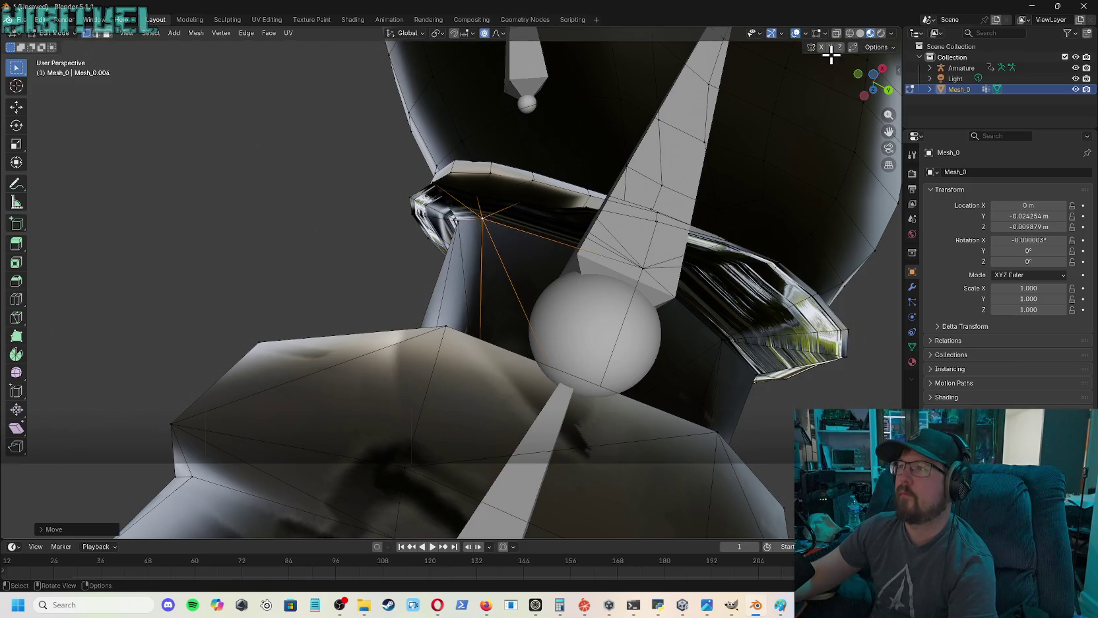
pyautogui.moveTo(876, 99)
pyautogui.mouseDown()
pyautogui.moveTo(851, 119)
pyautogui.moveTo(874, 82)
pyautogui.moveTo(873, 102)
pyautogui.mouseUp()
pyautogui.moveTo(761, 96); pyautogui.dragTo(751, 99)
# - Zoom out and orbit around to frame the gloved hand and forearm near the wrist
pyautogui.scroll(-6, 840, 114)
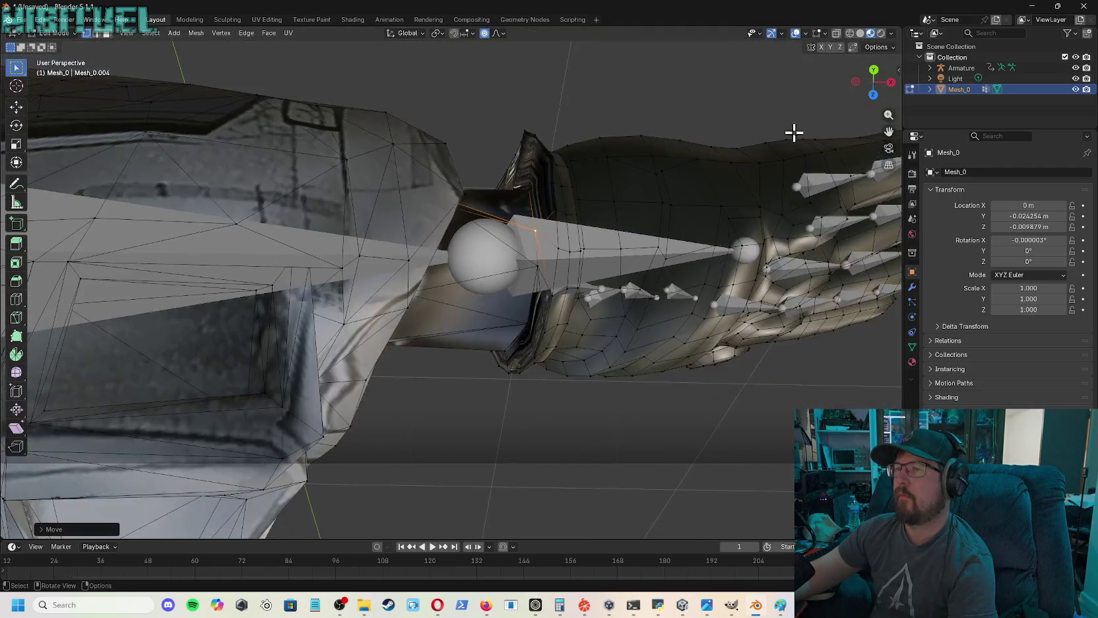
pyautogui.moveTo(879, 98); pyautogui.dragTo(873, 86)
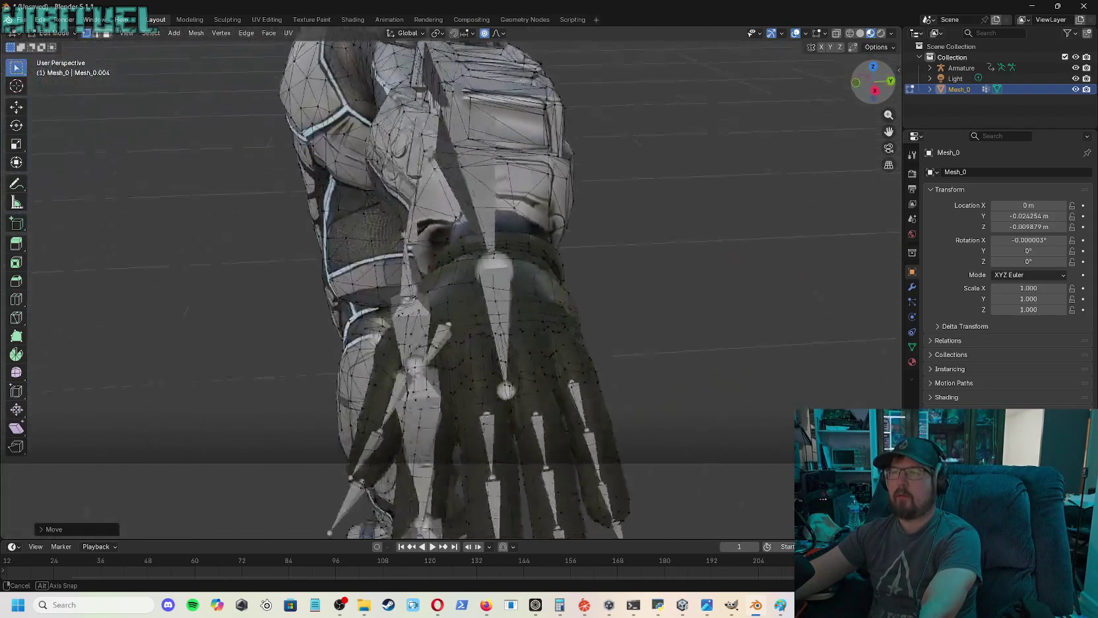
pyautogui.moveTo(873, 86); pyautogui.dragTo(873, 84)
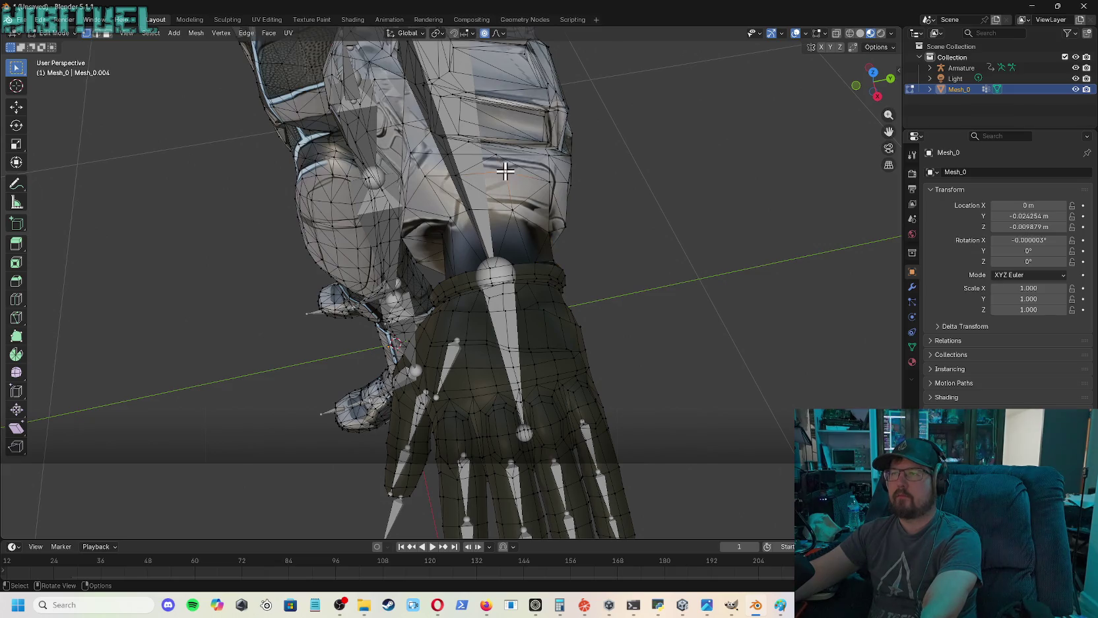
pyautogui.moveTo(871, 86); pyautogui.dragTo(872, 84)
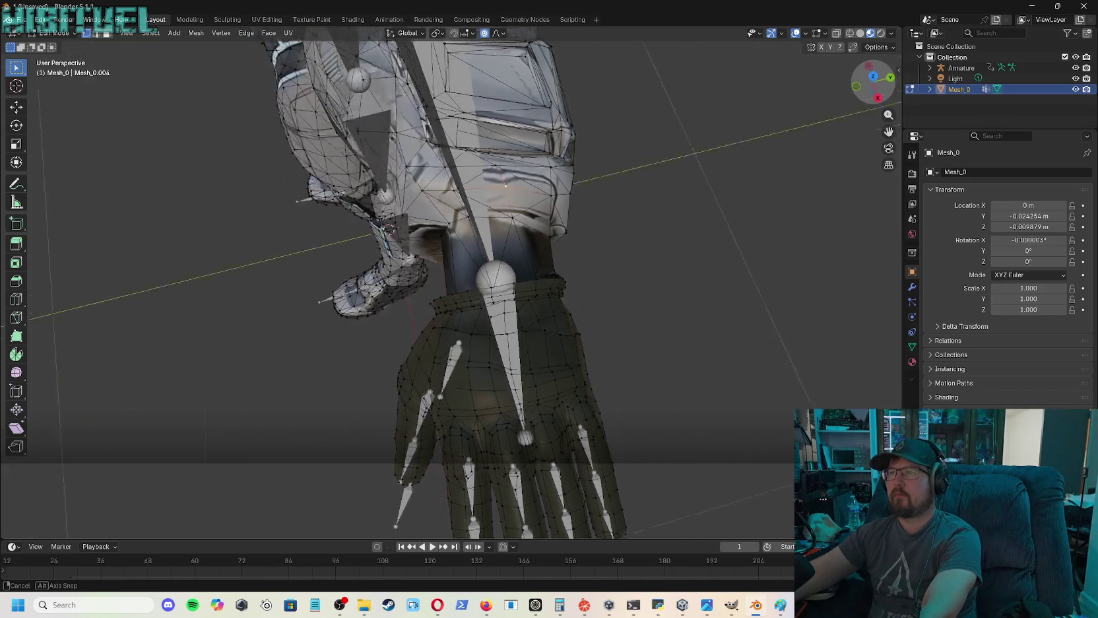
pyautogui.moveTo(654, 155); pyautogui.dragTo(409, 212)
pyautogui.moveTo(886, 99); pyautogui.dragTo(878, 80)
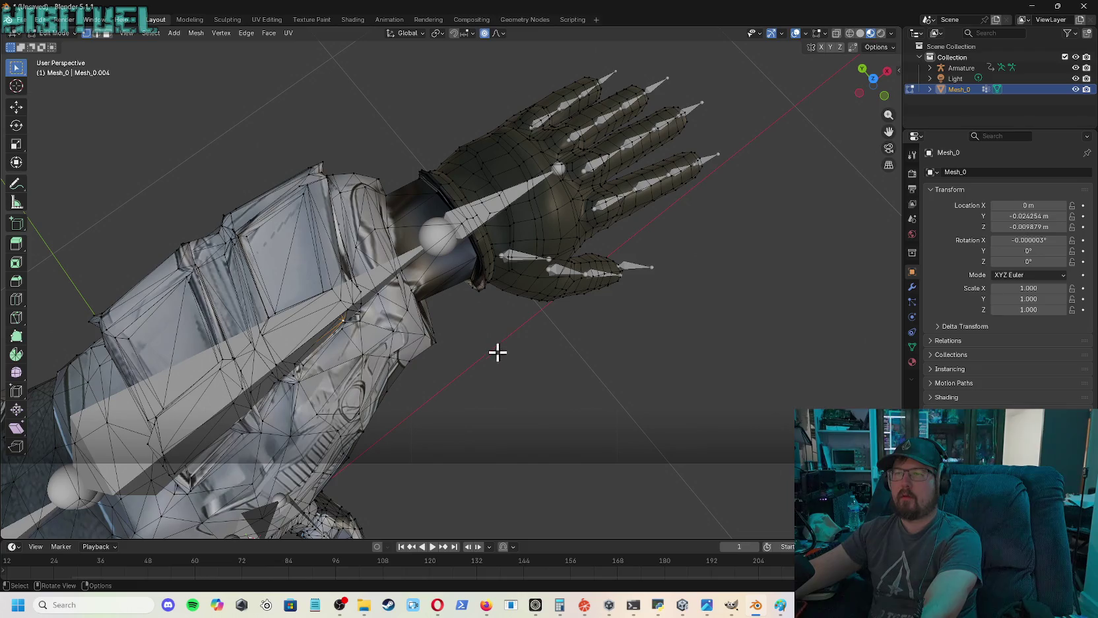
# - Move the bracer's wrist-end vertices with proportional editing so it clears the wrist bone
pyautogui.moveTo(880, 98)
pyautogui.mouseDown()
pyautogui.moveTo(865, 105)
pyautogui.moveTo(890, 99)
pyautogui.mouseUp()
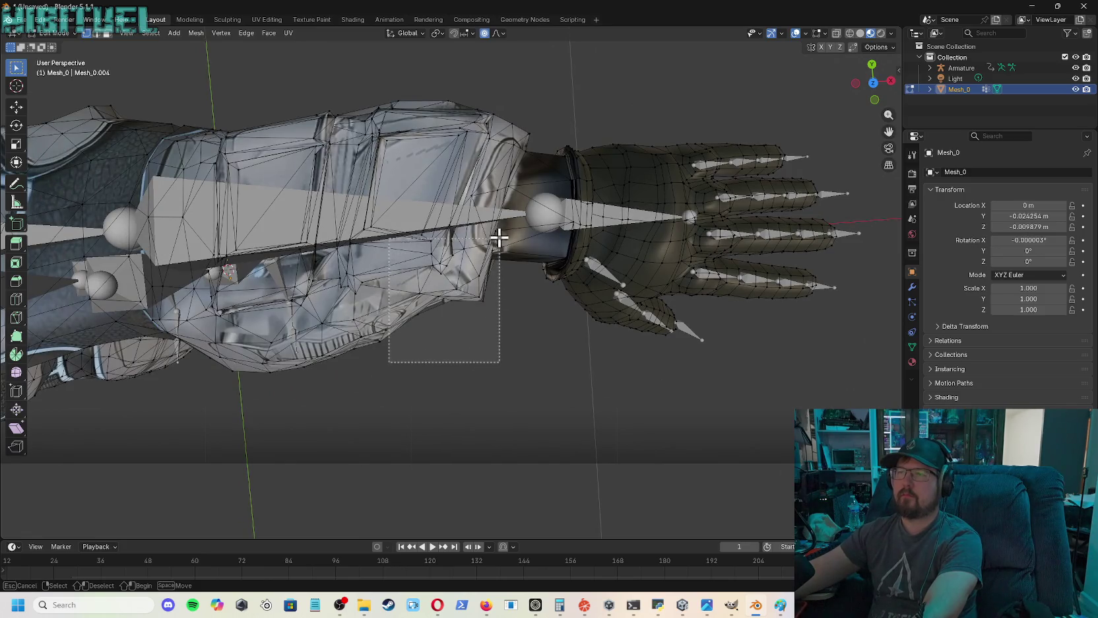
pyautogui.moveTo(503, 188); pyautogui.dragTo(503, 187)
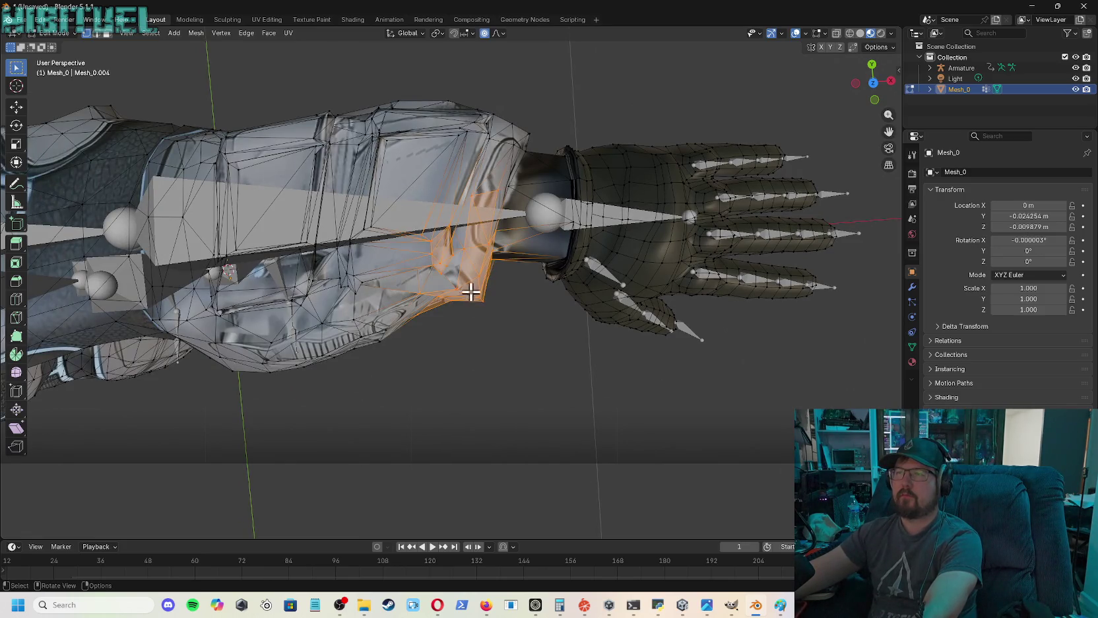
pyautogui.press('g')
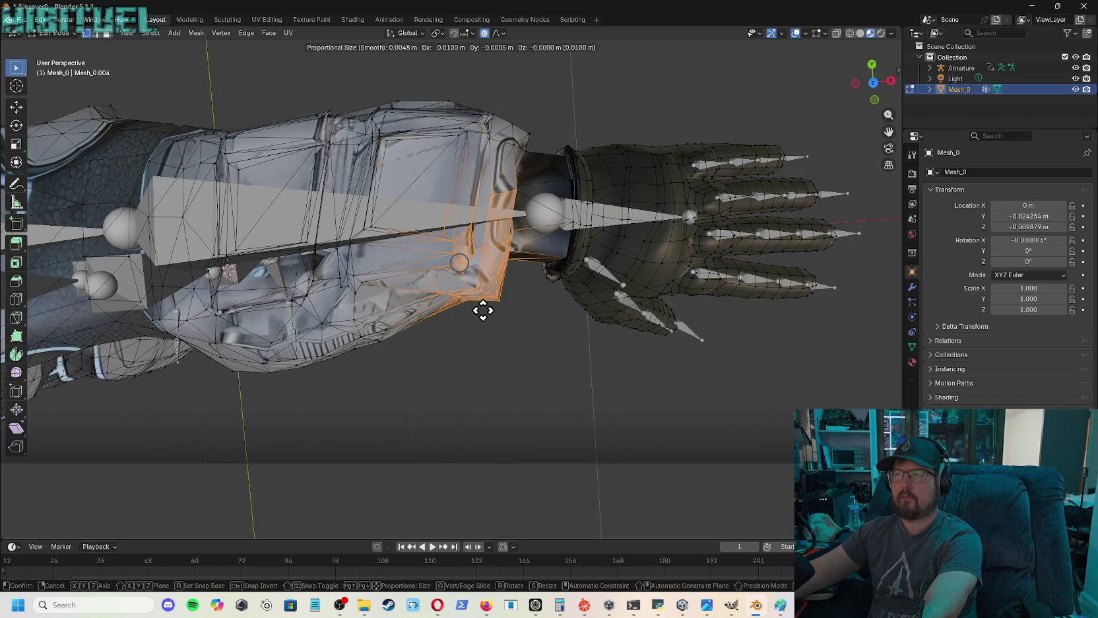
pyautogui.click(480, 310)
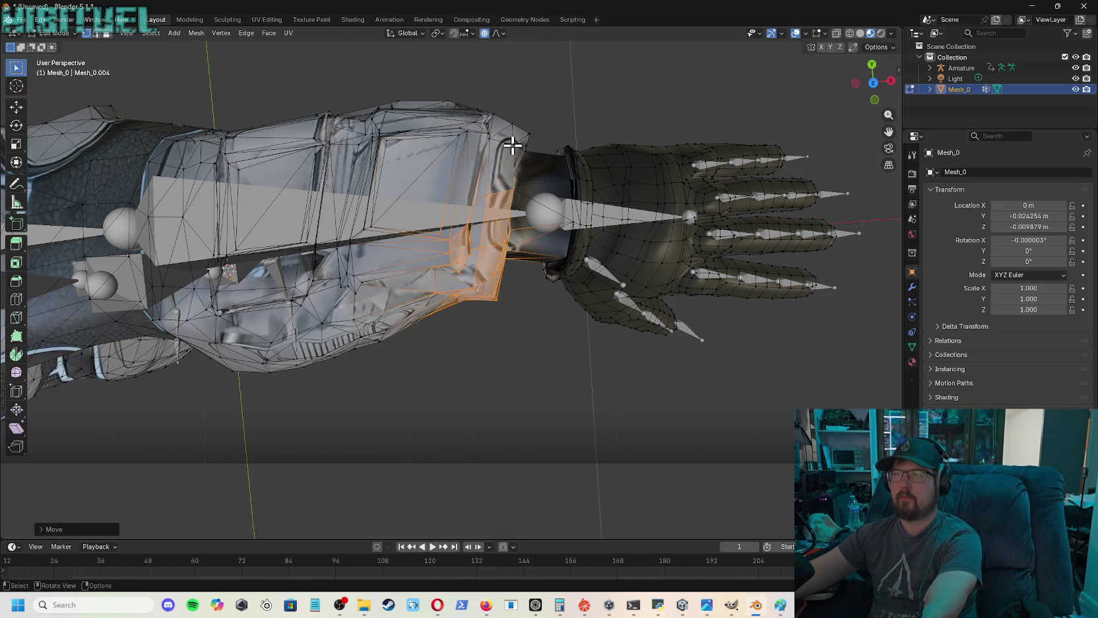
# - Deselect all, then shift the cuff-top vertex slightly with smooth falloff
pyautogui.hotkey('alt', 'a')
pyautogui.press('g')
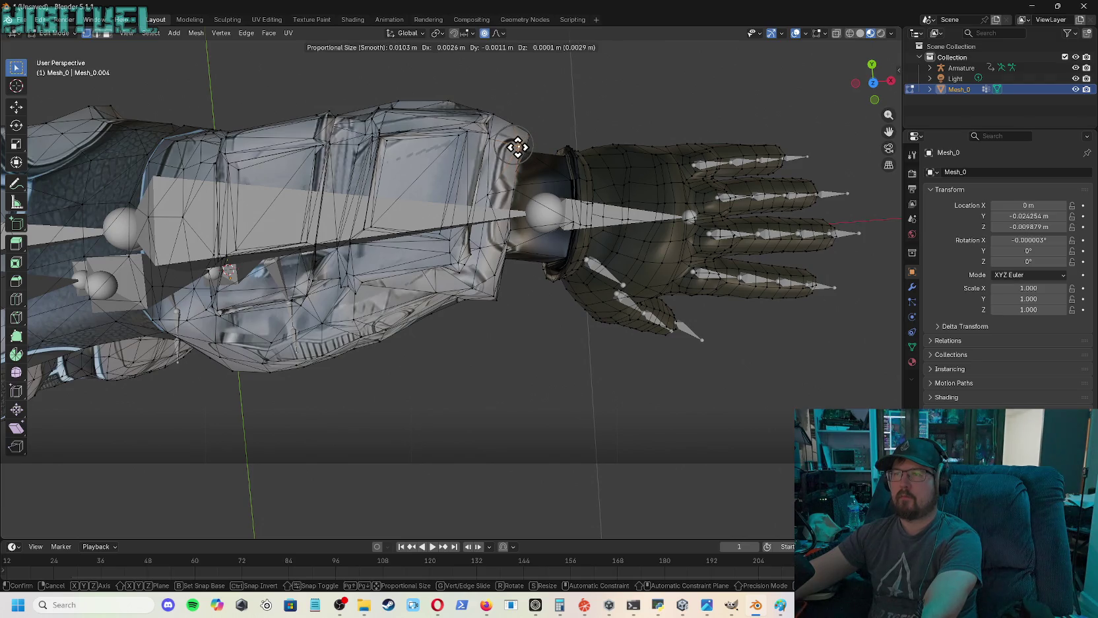
pyautogui.click(518, 148)
pyautogui.moveTo(882, 74)
pyautogui.mouseDown()
pyautogui.moveTo(858, 99)
pyautogui.moveTo(873, 82)
pyautogui.moveTo(840, 81)
pyautogui.moveTo(881, 129)
pyautogui.mouseUp()
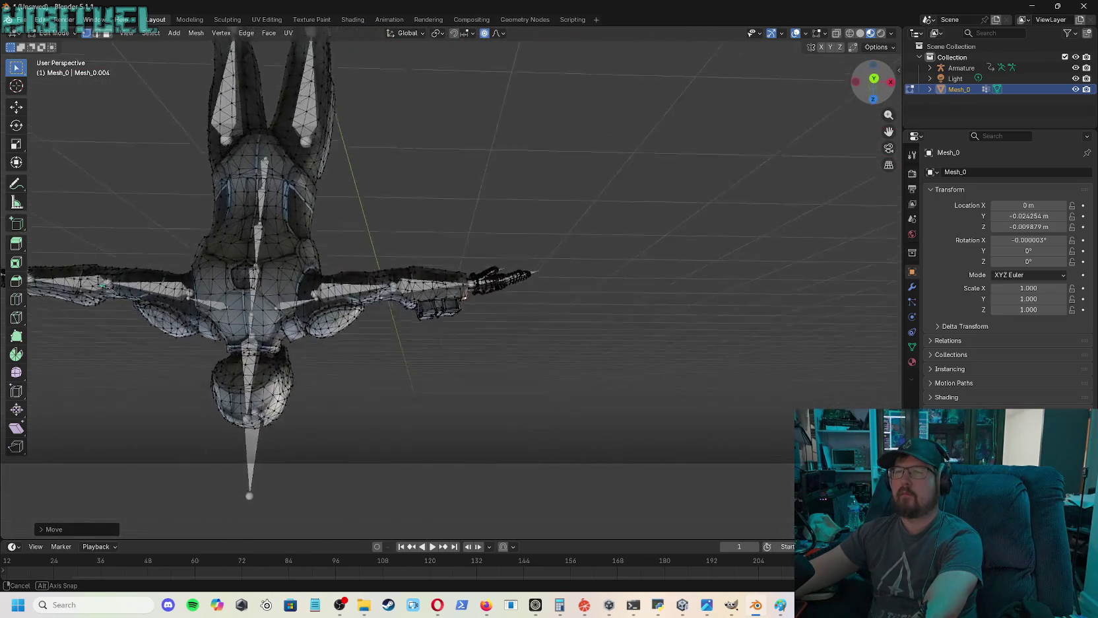
# - Move the fingertip vertices about 0.03 m along the arm with enlarged proportional falloff
pyautogui.moveTo(887, 133); pyautogui.dragTo(626, 288)
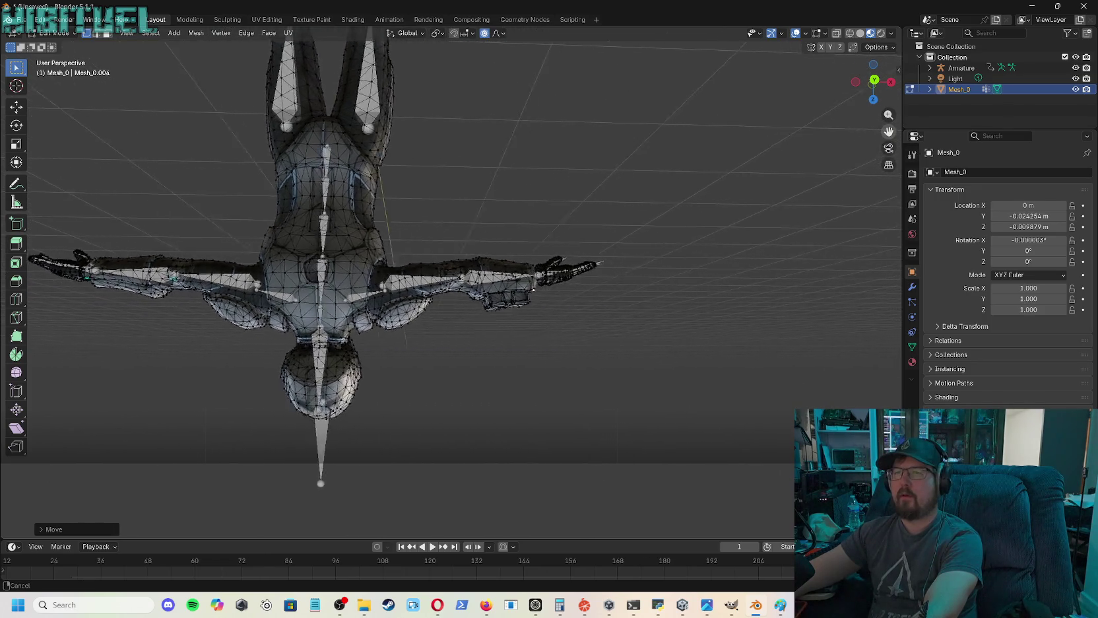
pyautogui.scroll(3, 625, 289)
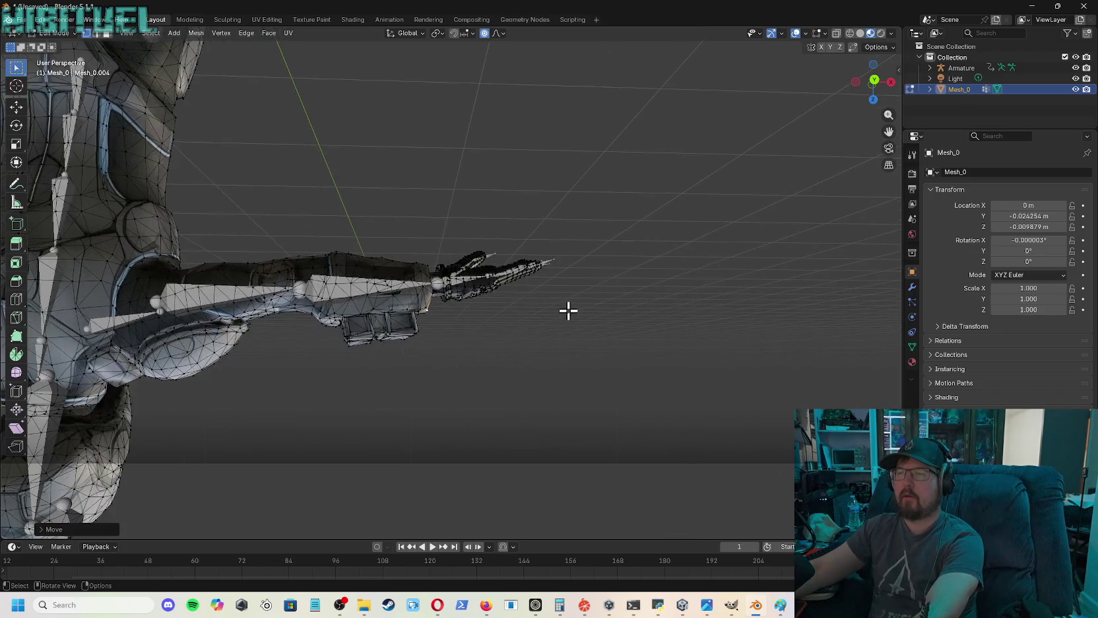
pyautogui.scroll(2, 569, 312)
pyautogui.scroll(2, 577, 299)
pyautogui.moveTo(889, 85); pyautogui.dragTo(878, 89)
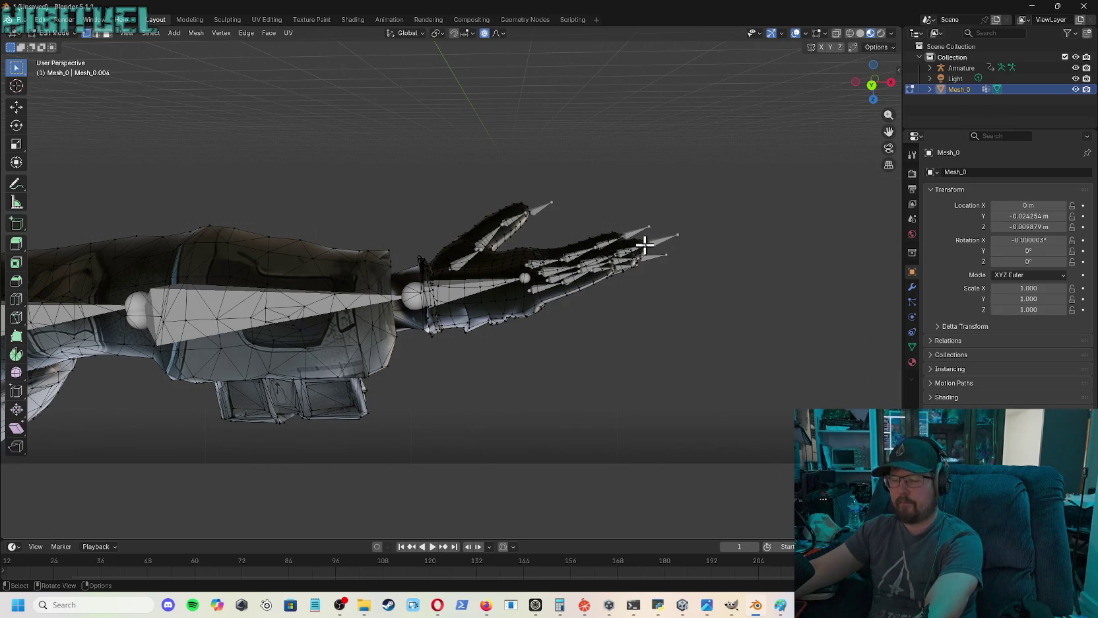
pyautogui.press('g')
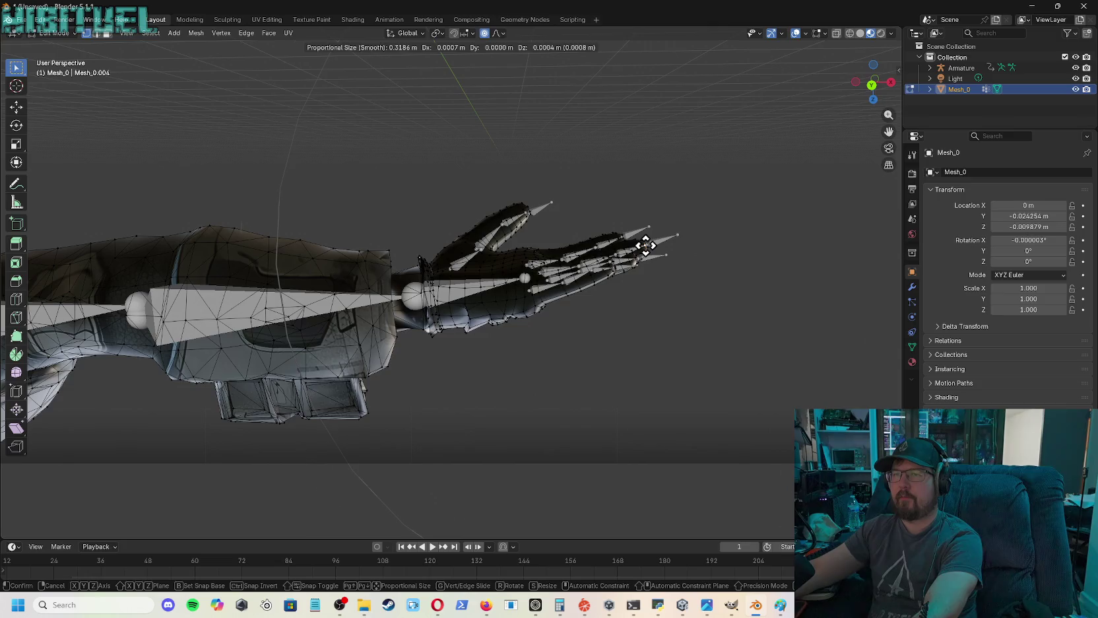
pyautogui.scroll(-3, 647, 246)
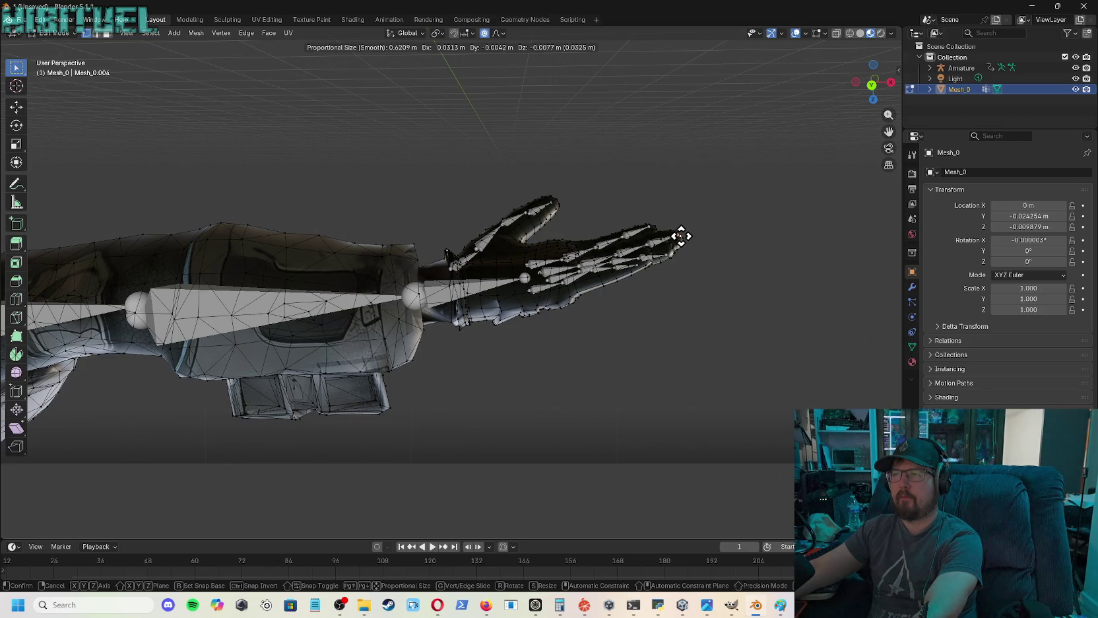
pyautogui.click(681, 236)
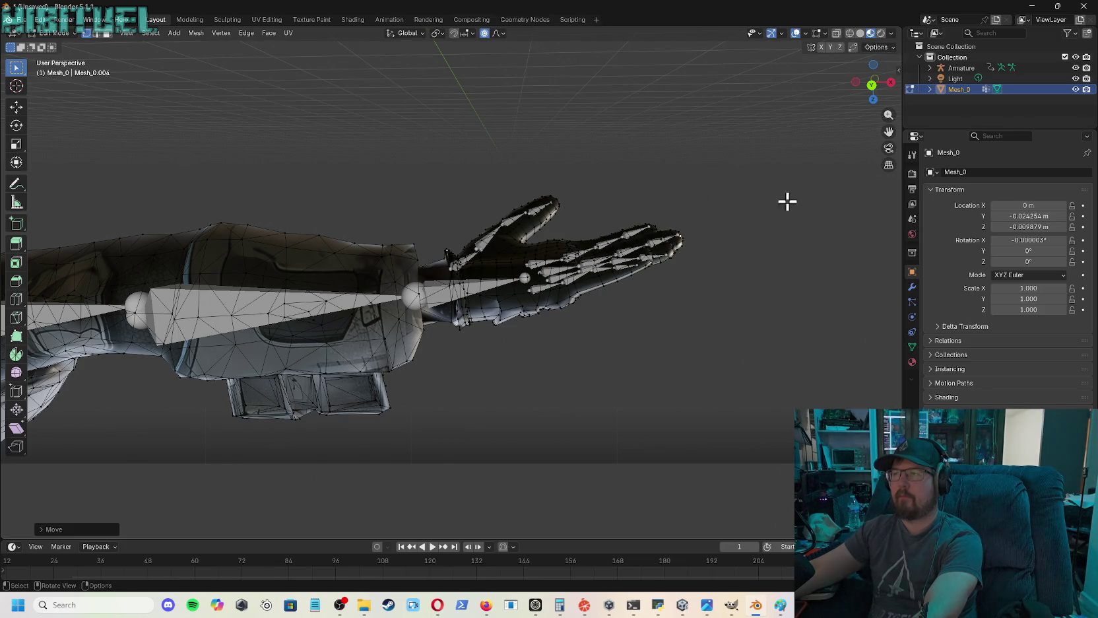
pyautogui.moveTo(871, 99); pyautogui.dragTo(858, 132)
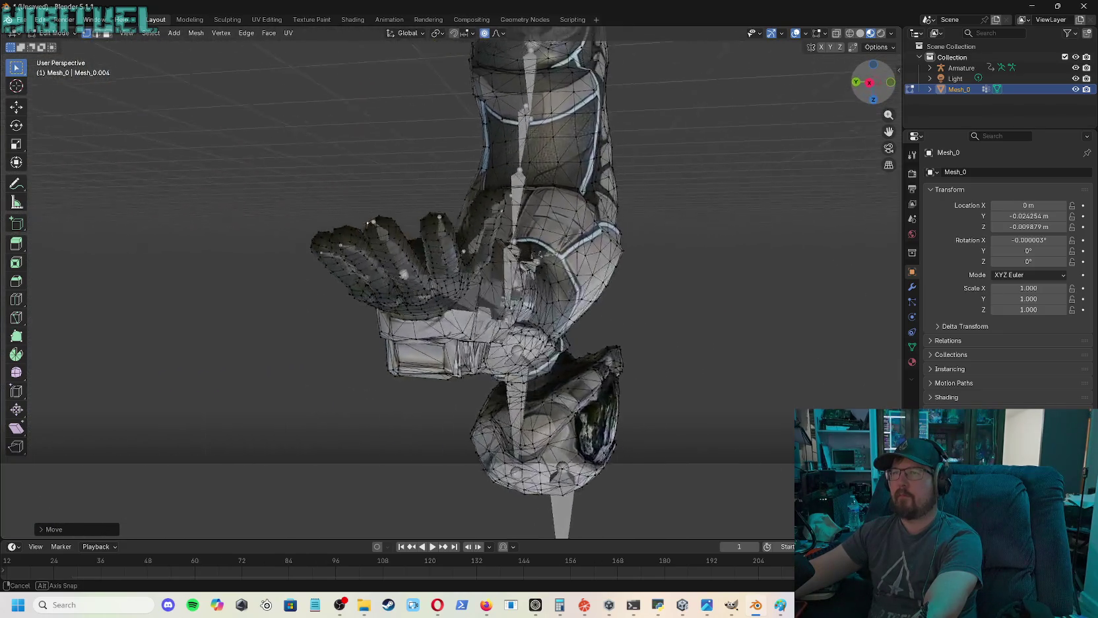
# - Orbit, zoom out and recentre to view the whole armored character upright from the front
pyautogui.moveTo(324, 198)
pyautogui.mouseDown(button='middle')
pyautogui.moveTo(481, 328)
pyautogui.moveTo(351, 391)
pyautogui.mouseUp(button='middle')
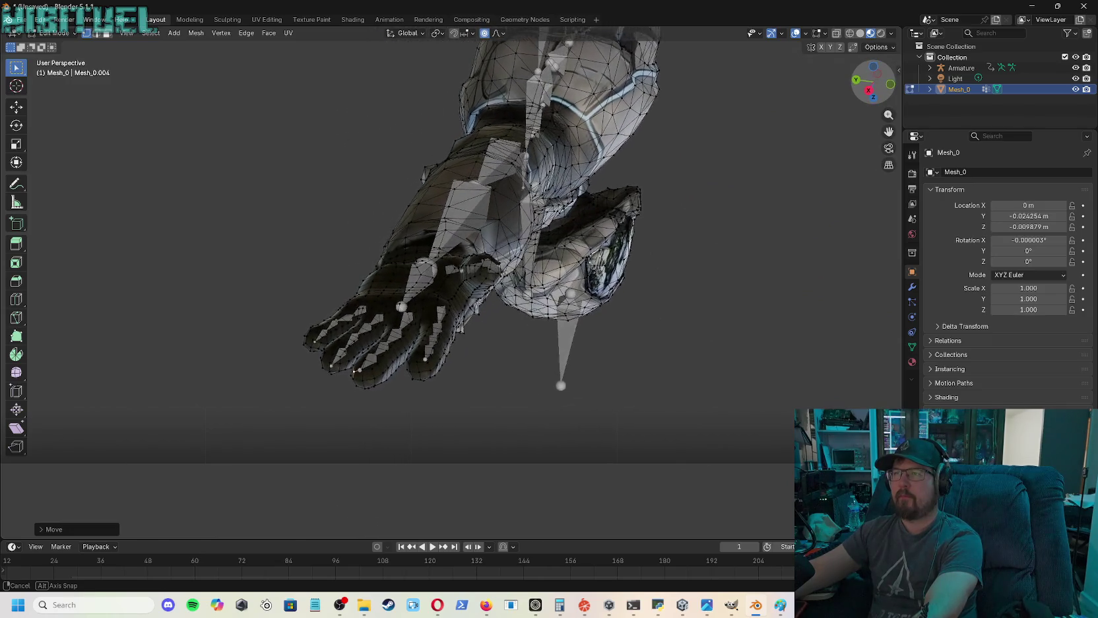
pyautogui.moveTo(350, 392)
pyautogui.mouseDown(button='middle')
pyautogui.moveTo(370, 297)
pyautogui.moveTo(253, 290)
pyautogui.moveTo(468, 252)
pyautogui.moveTo(726, 264)
pyautogui.moveTo(673, 157)
pyautogui.mouseUp(button='middle')
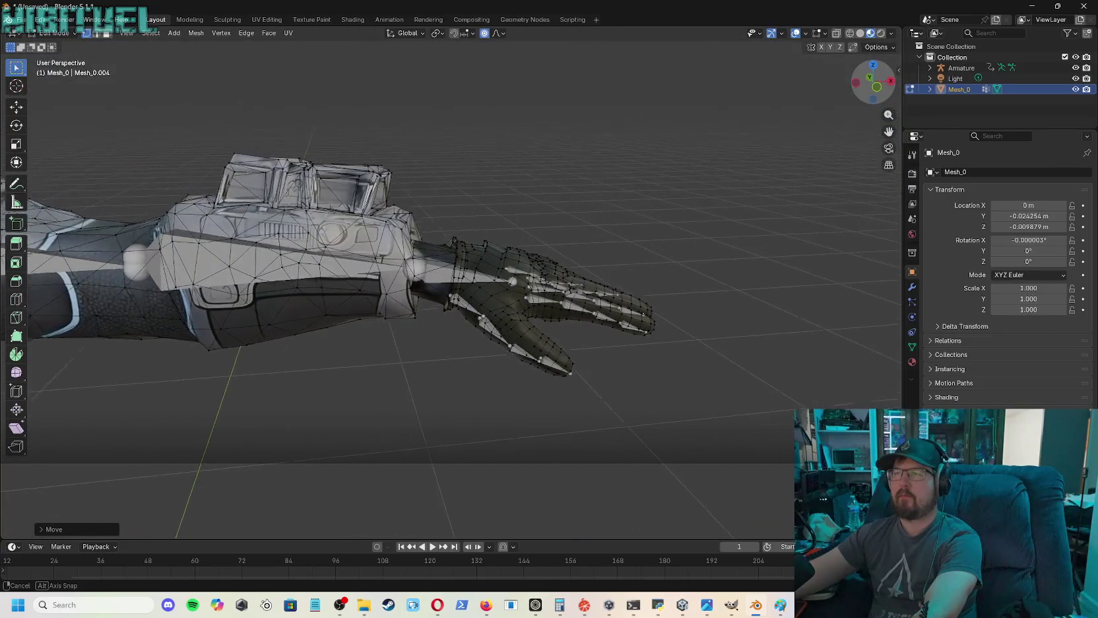
pyautogui.scroll(-3, 674, 156)
pyautogui.scroll(-3, 618, 154)
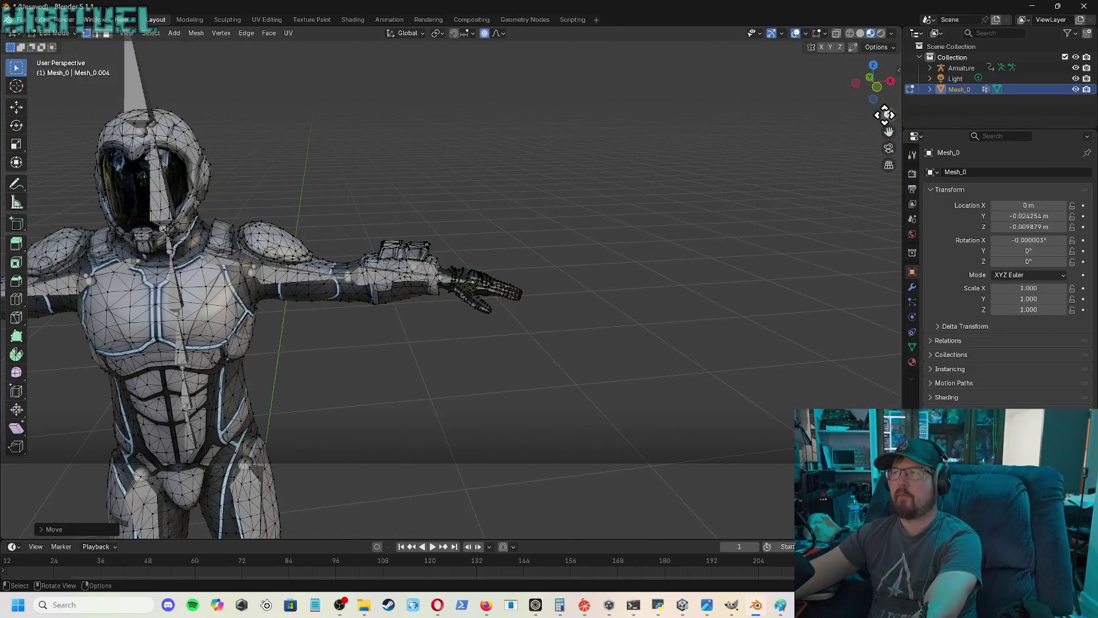
pyautogui.moveTo(867, 96); pyautogui.dragTo(897, 132)
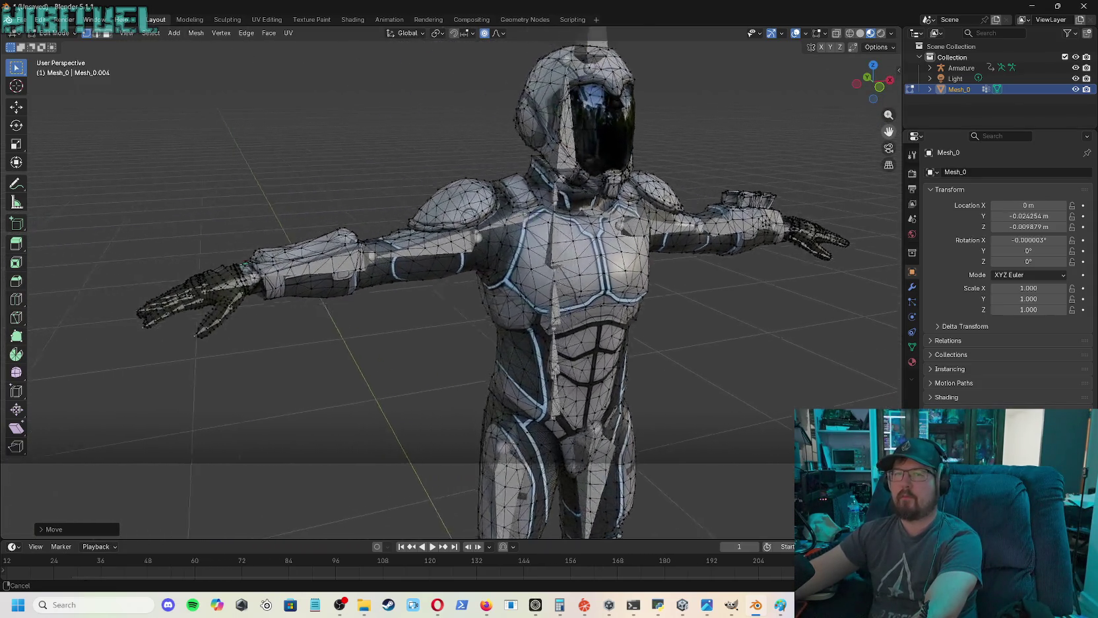
pyautogui.moveTo(889, 131)
pyautogui.mouseDown()
pyautogui.moveTo(647, 139)
pyautogui.moveTo(931, 140)
pyautogui.moveTo(691, 52)
pyautogui.moveTo(460, 112)
pyautogui.mouseUp()
pyautogui.moveTo(889, 89)
pyautogui.mouseDown()
pyautogui.moveTo(864, 72)
pyautogui.moveTo(888, 82)
pyautogui.moveTo(870, 85)
pyautogui.moveTo(876, 99)
pyautogui.mouseUp()
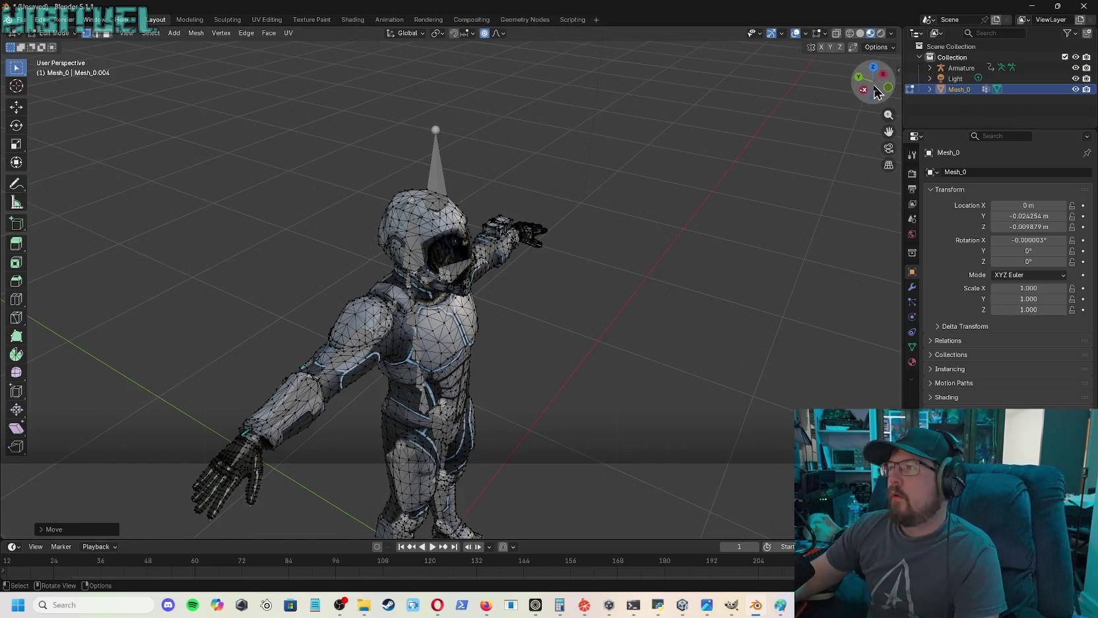
# - Frame both boots and nudge the sole-edge vertices slightly downward with smooth falloff
pyautogui.moveTo(882, 104); pyautogui.dragTo(865, 199)
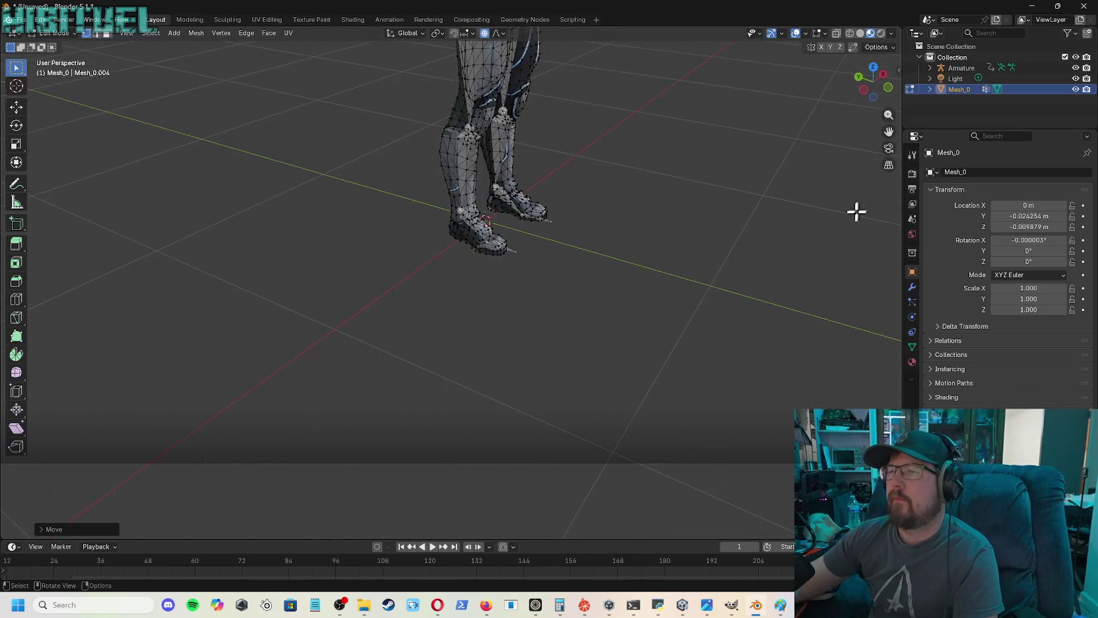
pyautogui.moveTo(517, 362); pyautogui.dragTo(514, 225, button='middle')
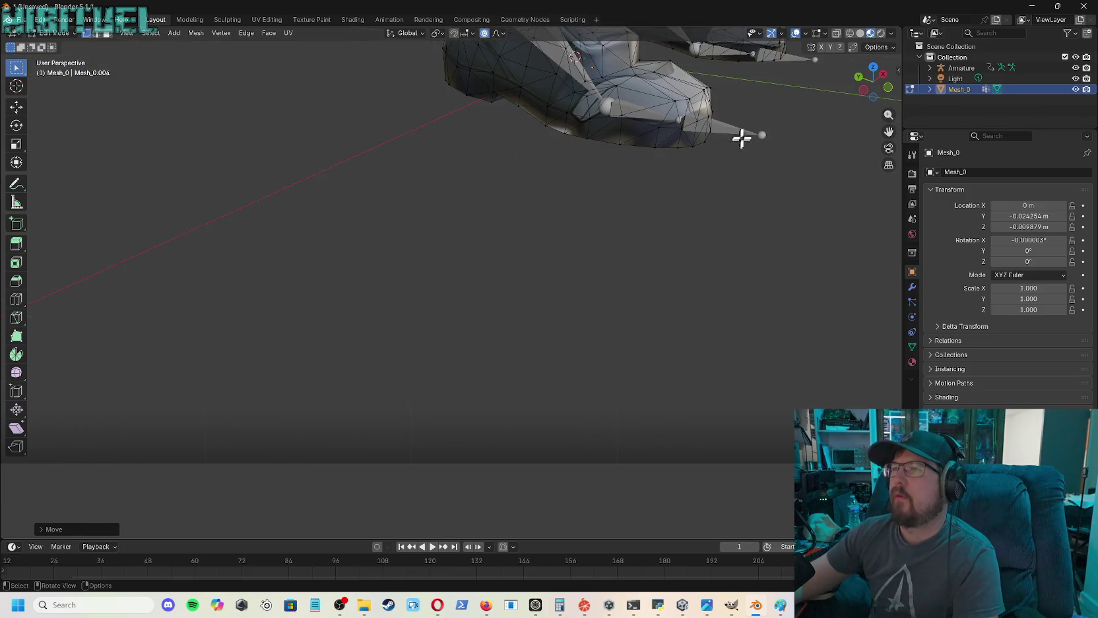
pyautogui.moveTo(870, 74)
pyautogui.mouseDown()
pyautogui.moveTo(825, 92)
pyautogui.moveTo(869, 88)
pyautogui.mouseUp()
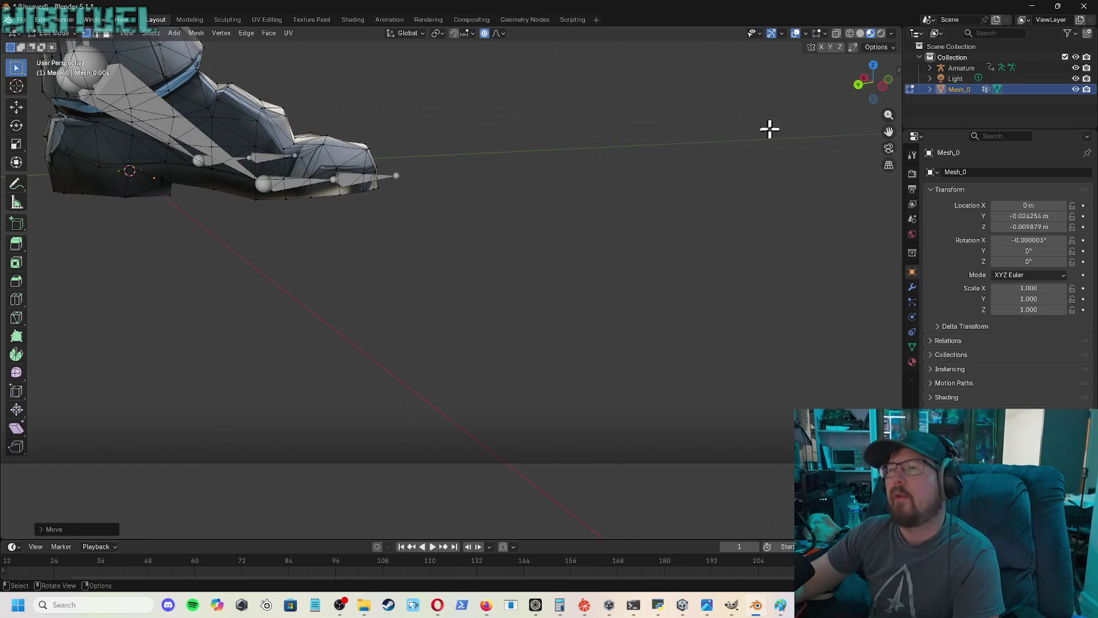
pyautogui.moveTo(886, 124); pyautogui.dragTo(1057, 152)
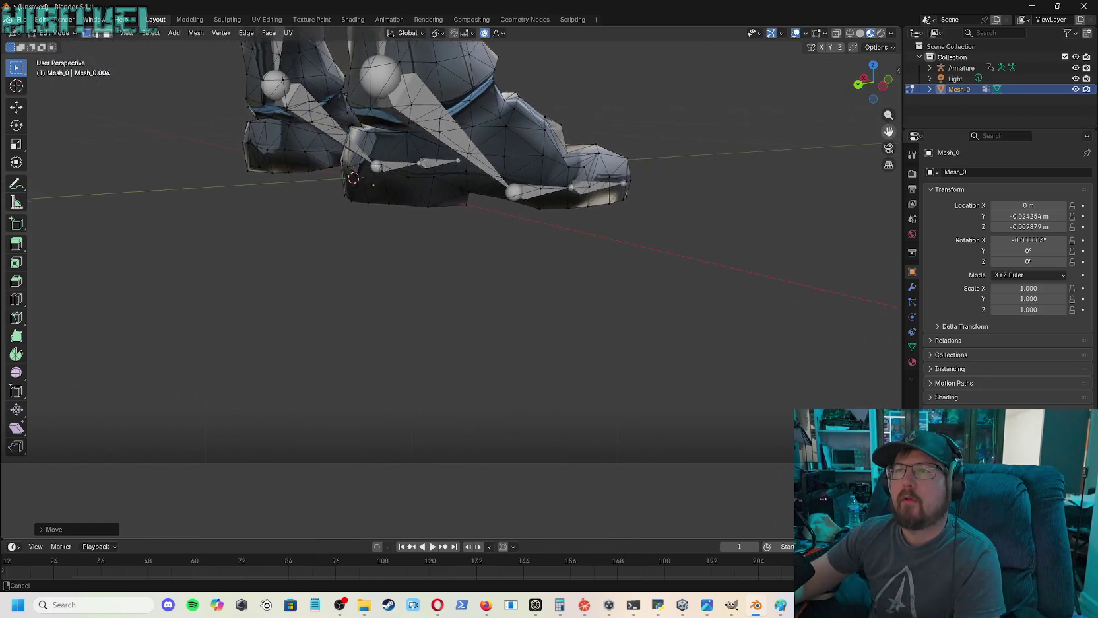
pyautogui.moveTo(861, 83); pyautogui.dragTo(873, 83)
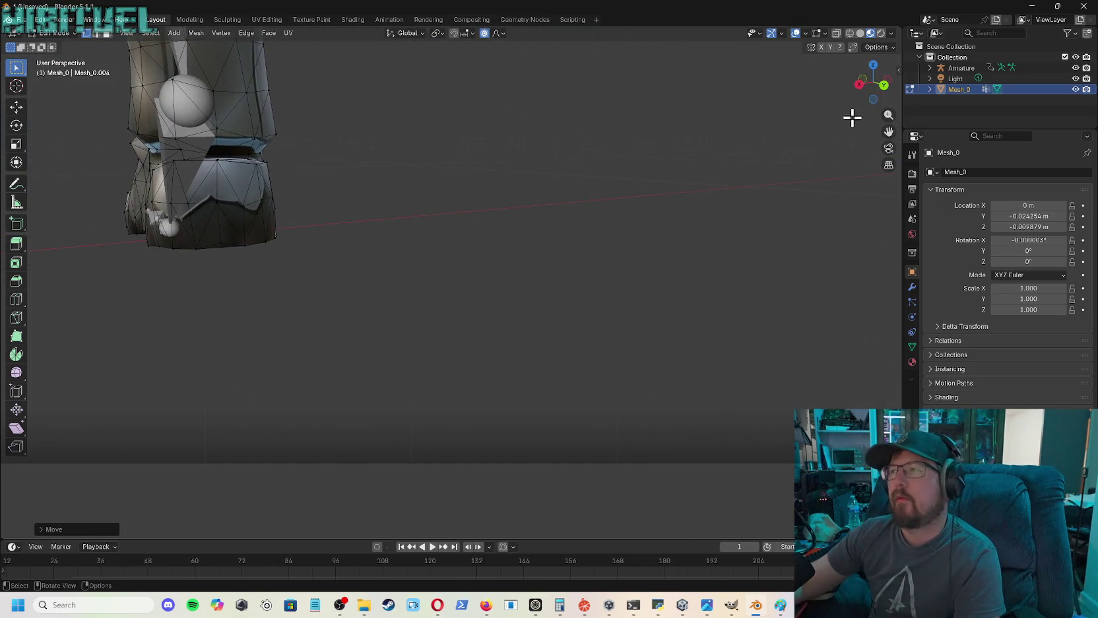
pyautogui.moveTo(889, 132); pyautogui.dragTo(861, 144)
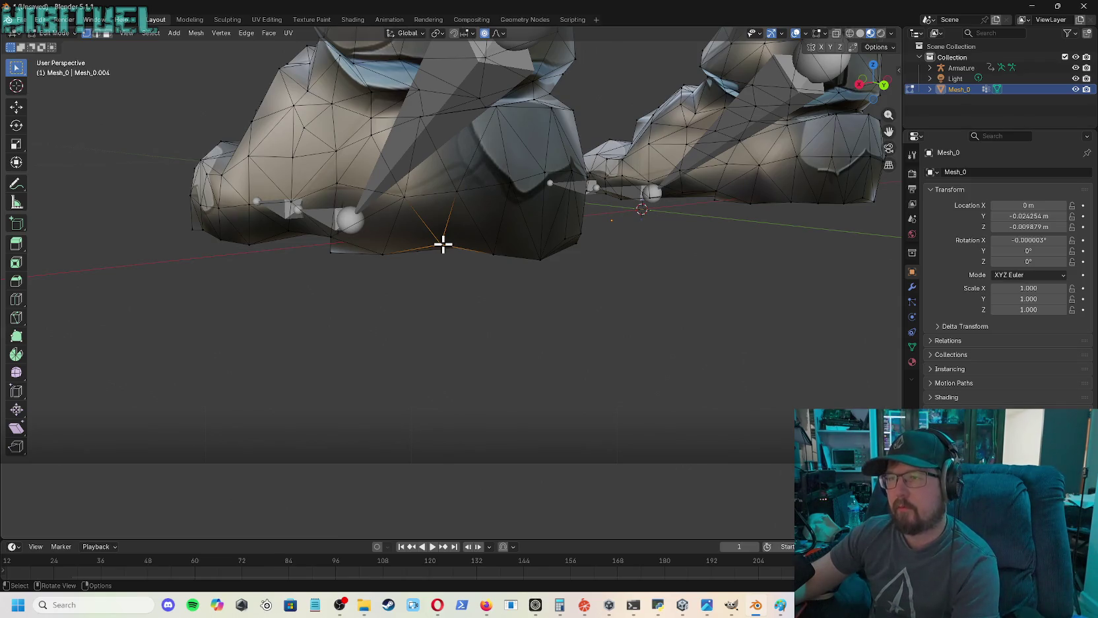
pyautogui.press('g')
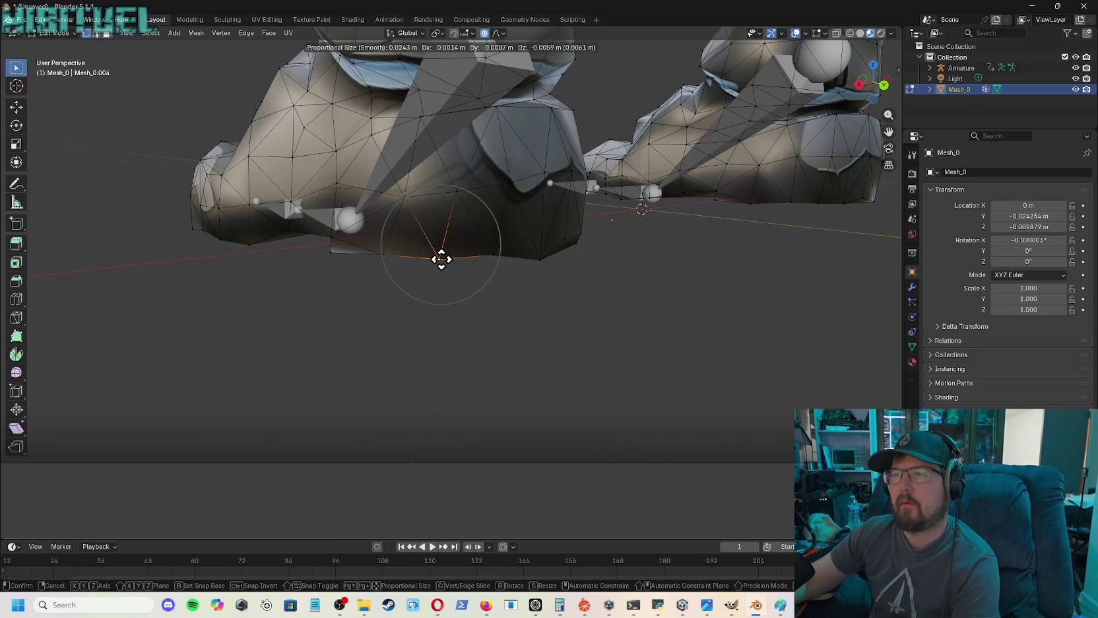
pyautogui.click(441, 263)
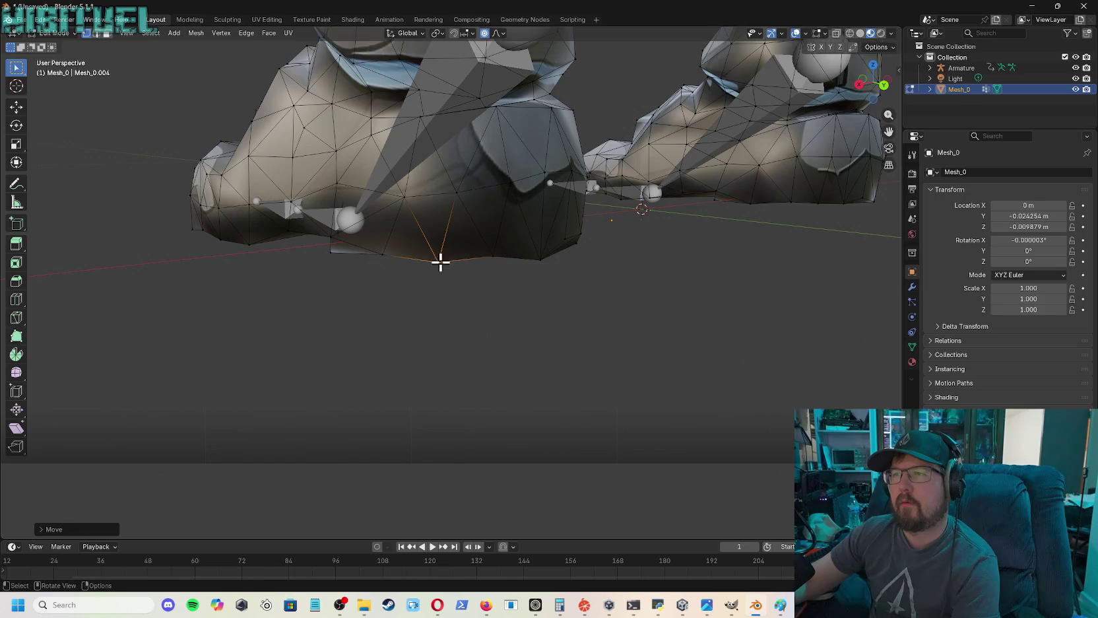
pyautogui.press('g')
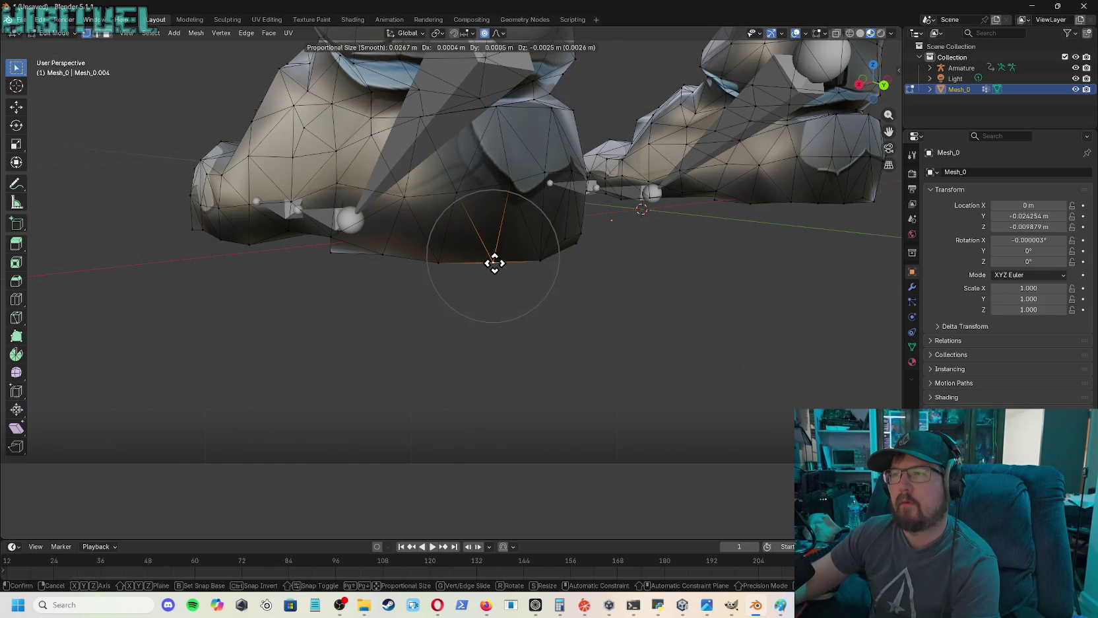
pyautogui.click(494, 262)
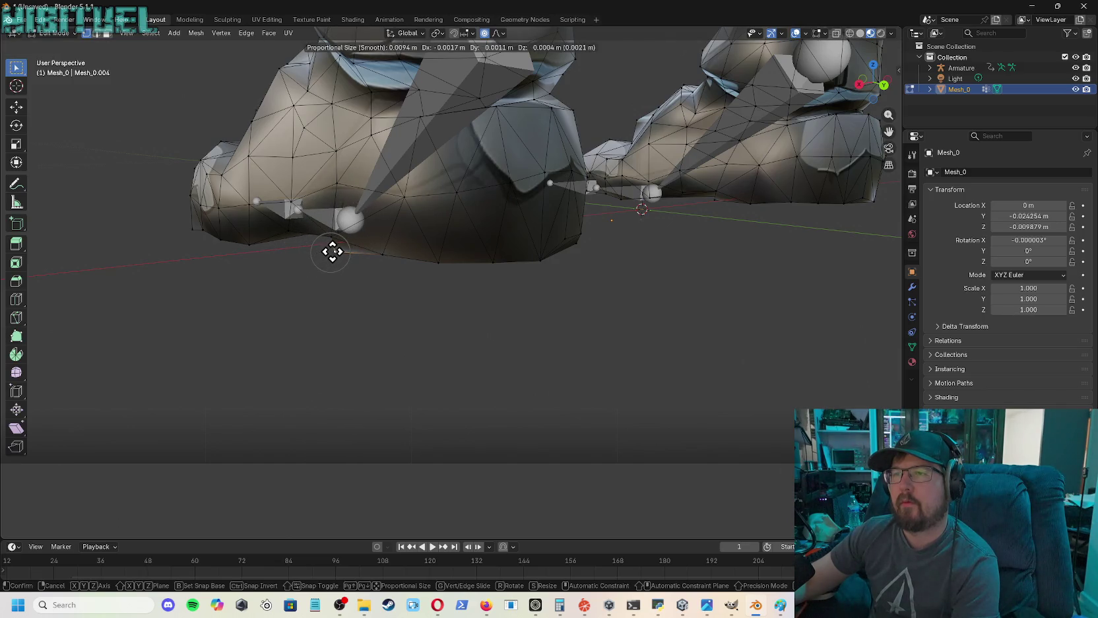
pyautogui.click(330, 252)
pyautogui.moveTo(881, 84); pyautogui.dragTo(876, 82)
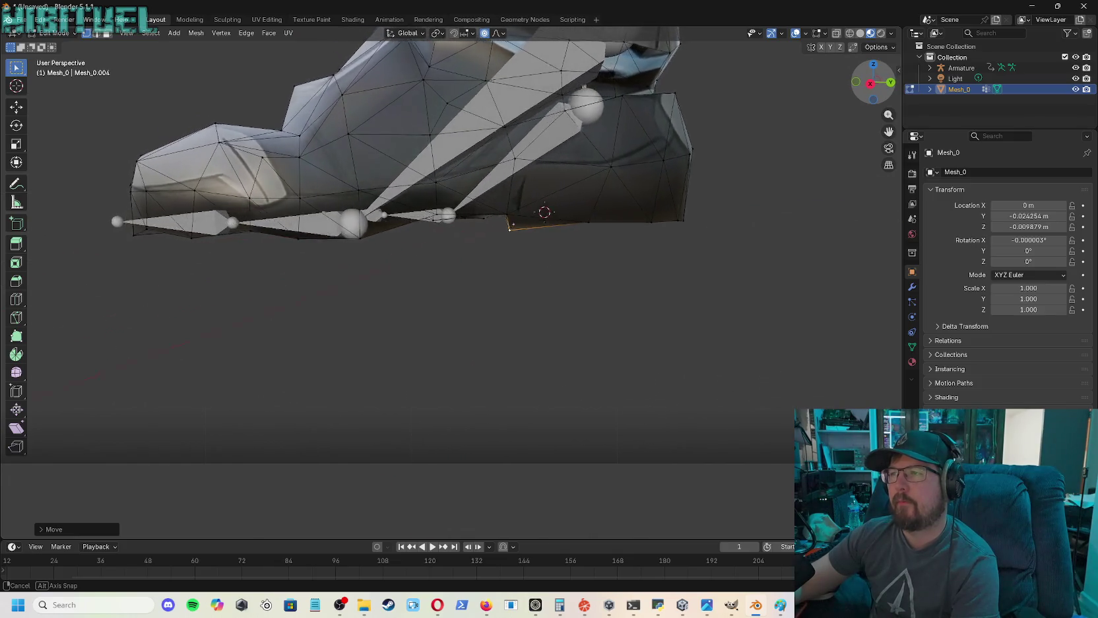
# - From a side view, shift the selected sole vertices with proportional editing
pyautogui.moveTo(875, 82); pyautogui.dragTo(860, 106)
pyautogui.press('g')
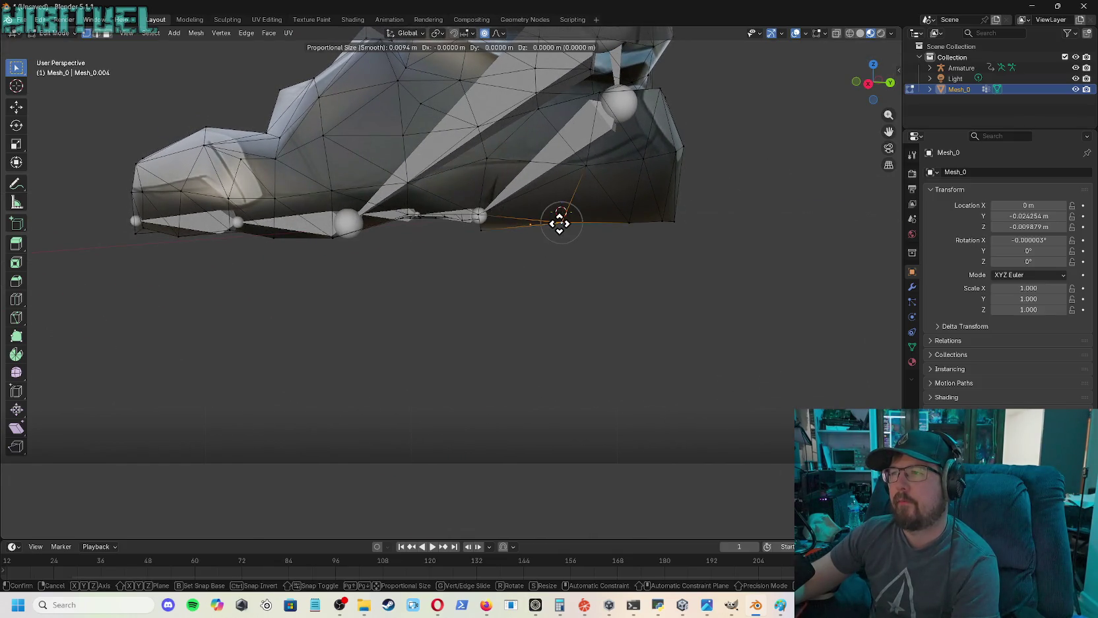
pyautogui.click(559, 227)
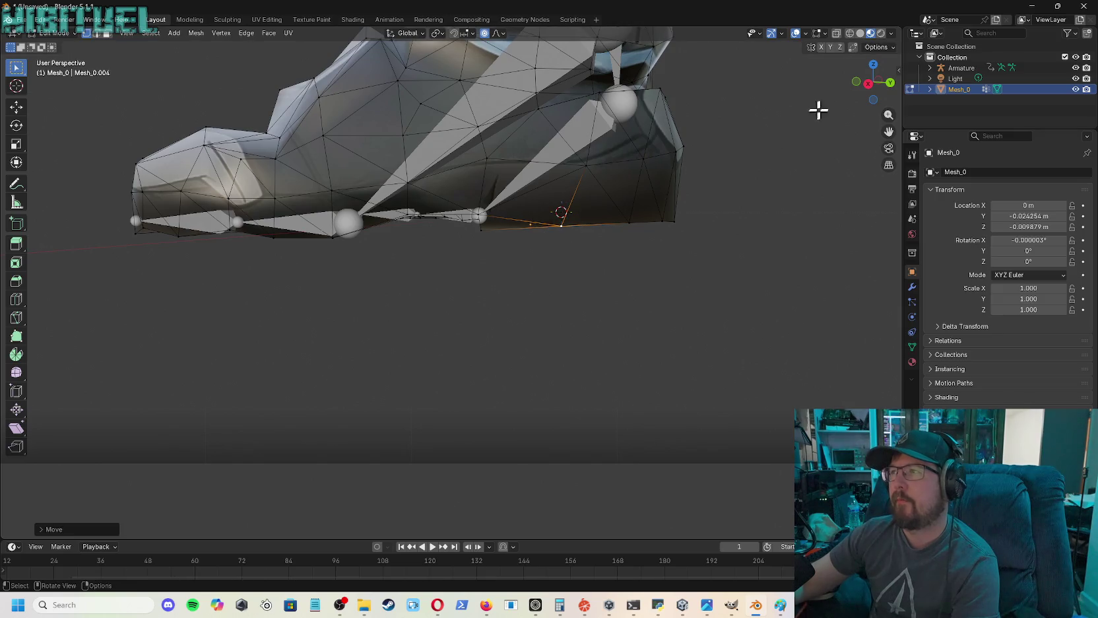
pyautogui.moveTo(889, 131); pyautogui.dragTo(885, 137)
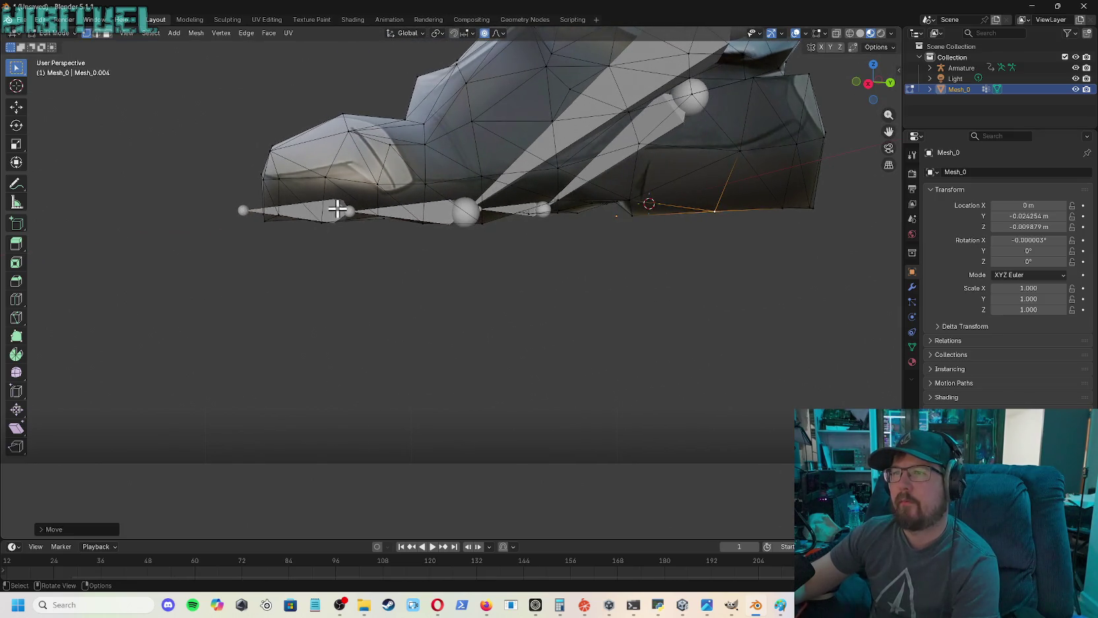
# - Move a toe vertex and a neighbouring sole vertex to fit the toe bones
pyautogui.click(378, 211)
pyautogui.press('g')
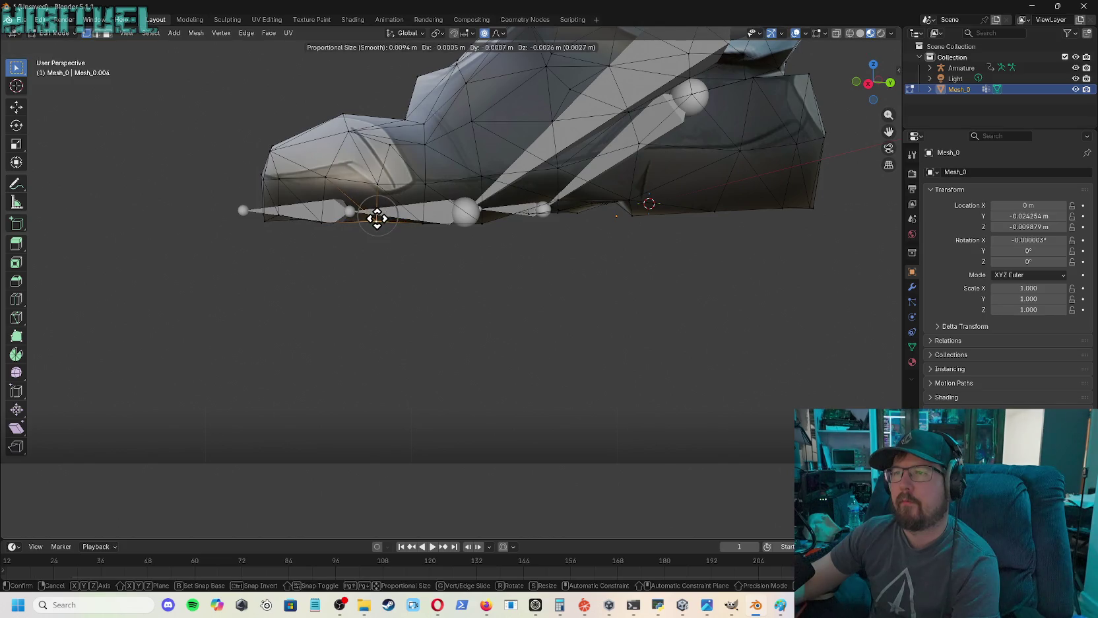
pyautogui.click(377, 218)
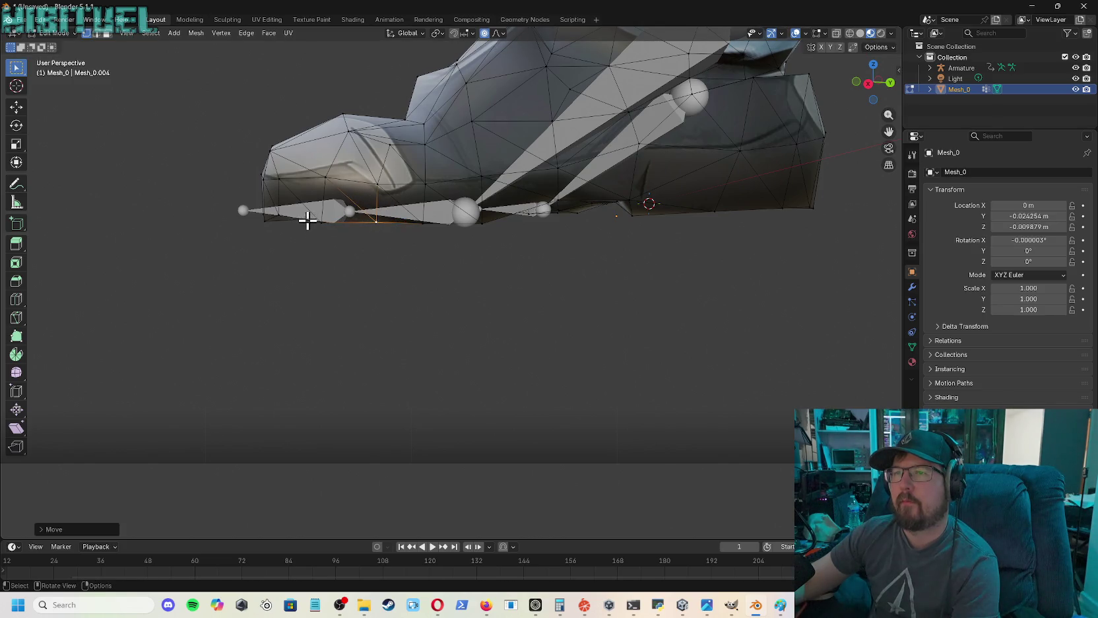
pyautogui.moveTo(850, 116); pyautogui.dragTo(762, 136, button='middle')
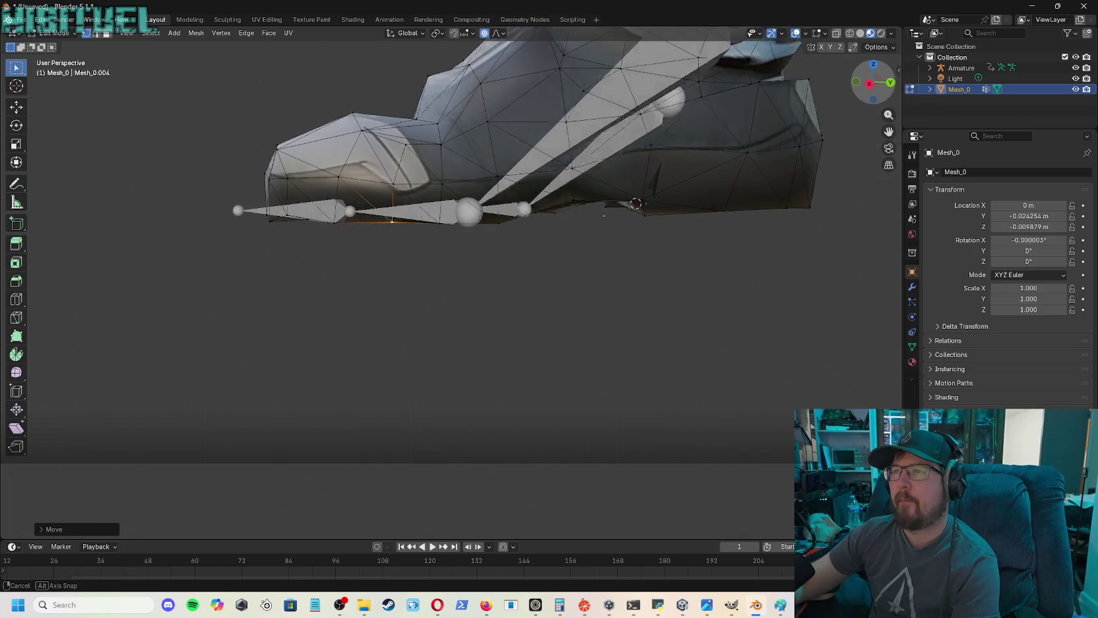
pyautogui.press('g')
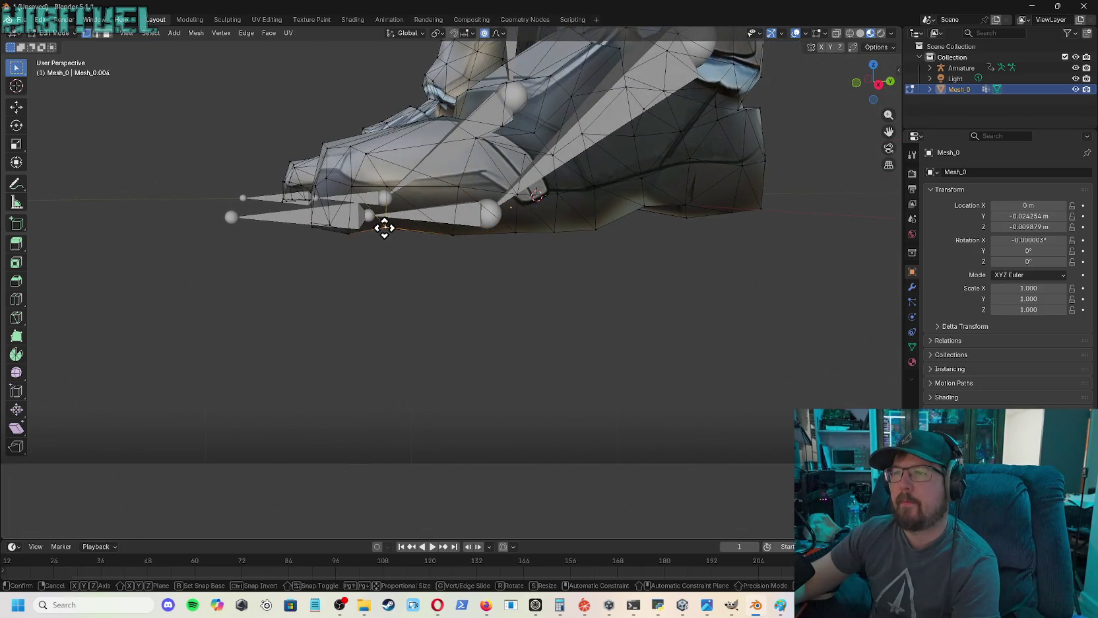
pyautogui.click(387, 233)
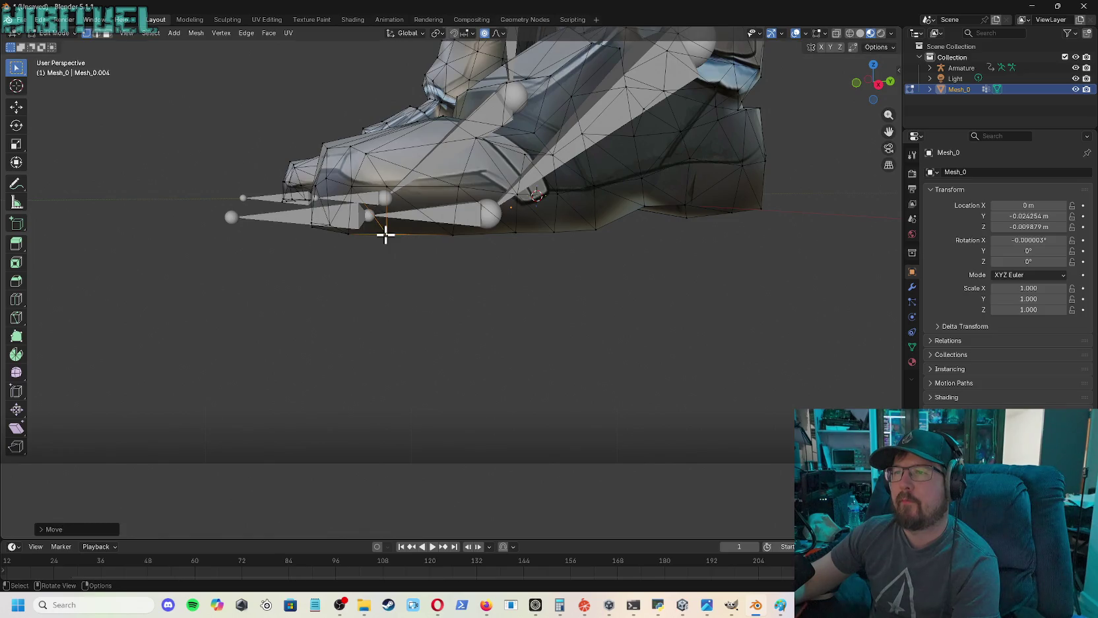
# - Move the vertex under the boot twice to tuck it around the bones
pyautogui.moveTo(875, 81); pyautogui.dragTo(862, 84)
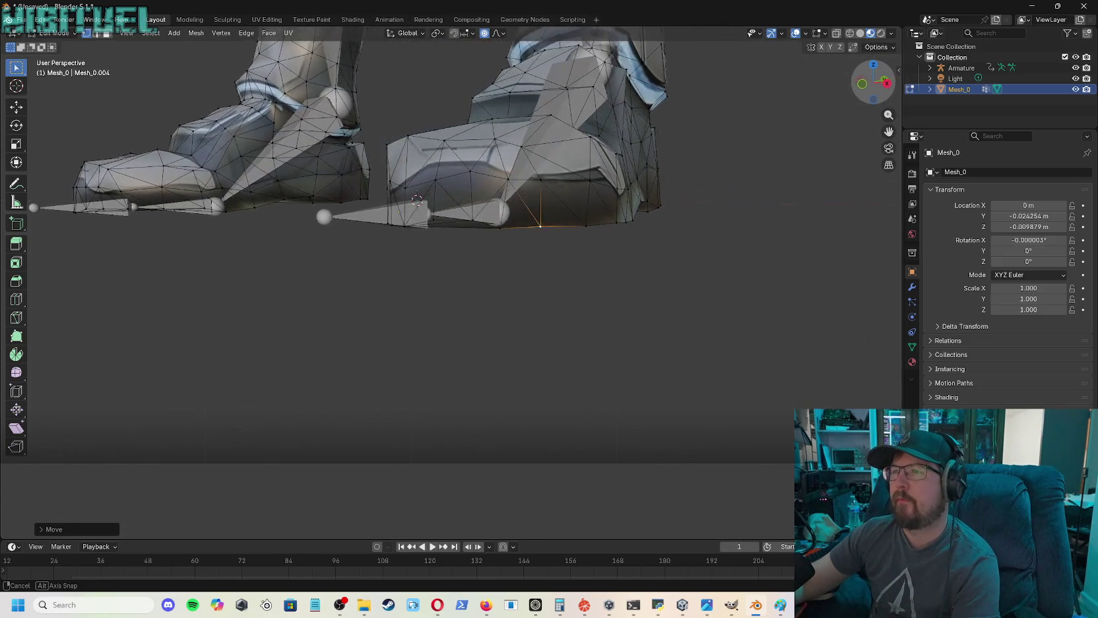
pyautogui.press('g')
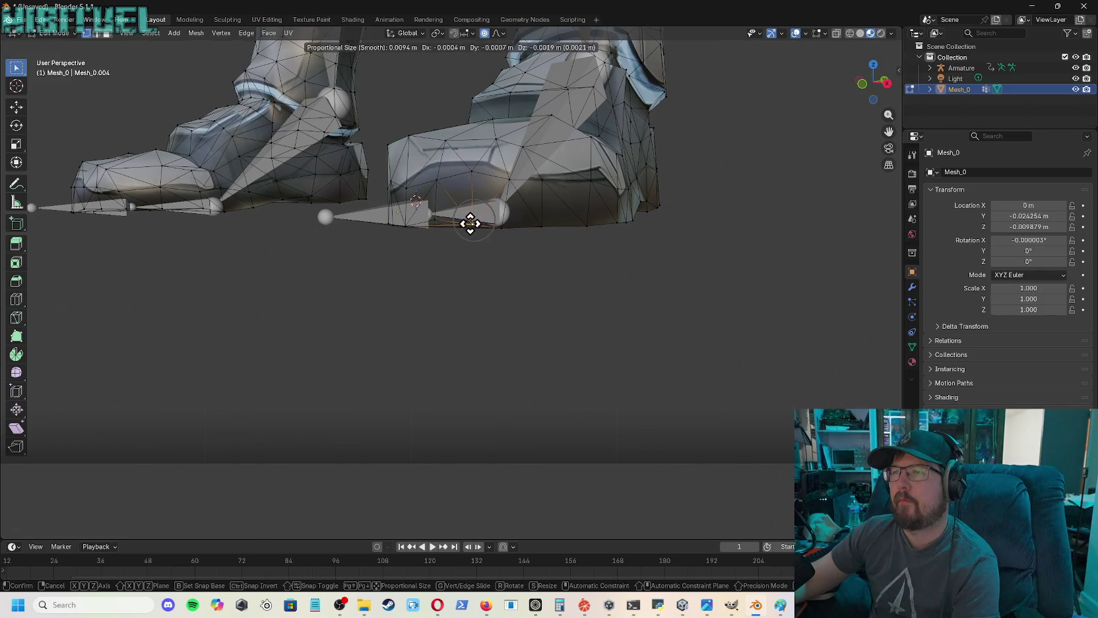
pyautogui.click(470, 227)
pyautogui.press('g')
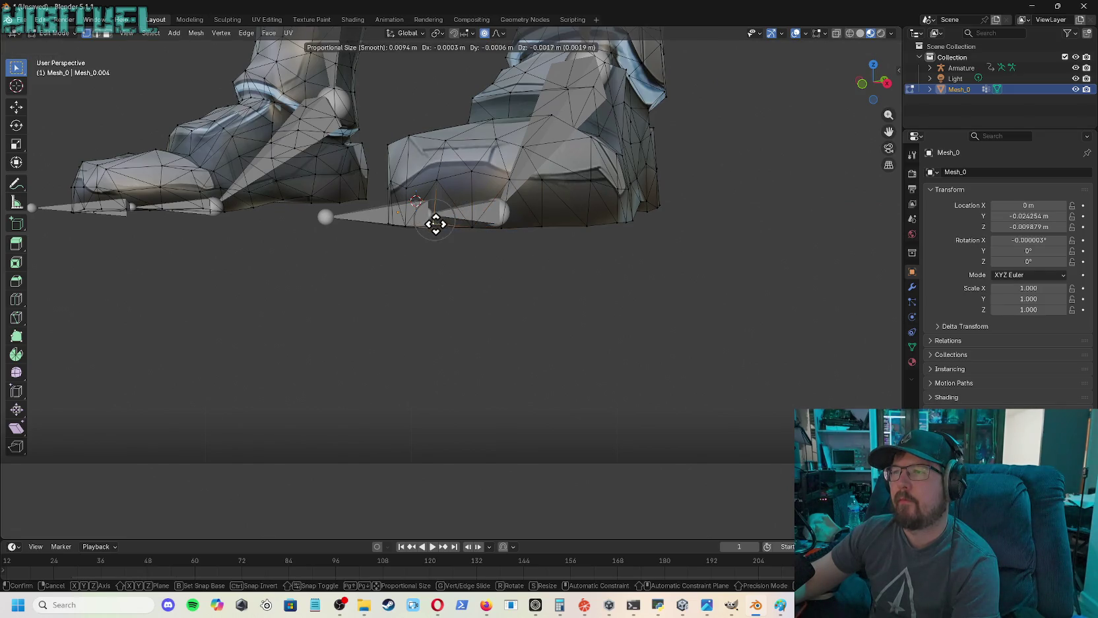
pyautogui.click(435, 228)
# - Orbit beneath the boot and reposition an underside vertex with smooth falloff
pyautogui.moveTo(872, 81); pyautogui.dragTo(848, 85)
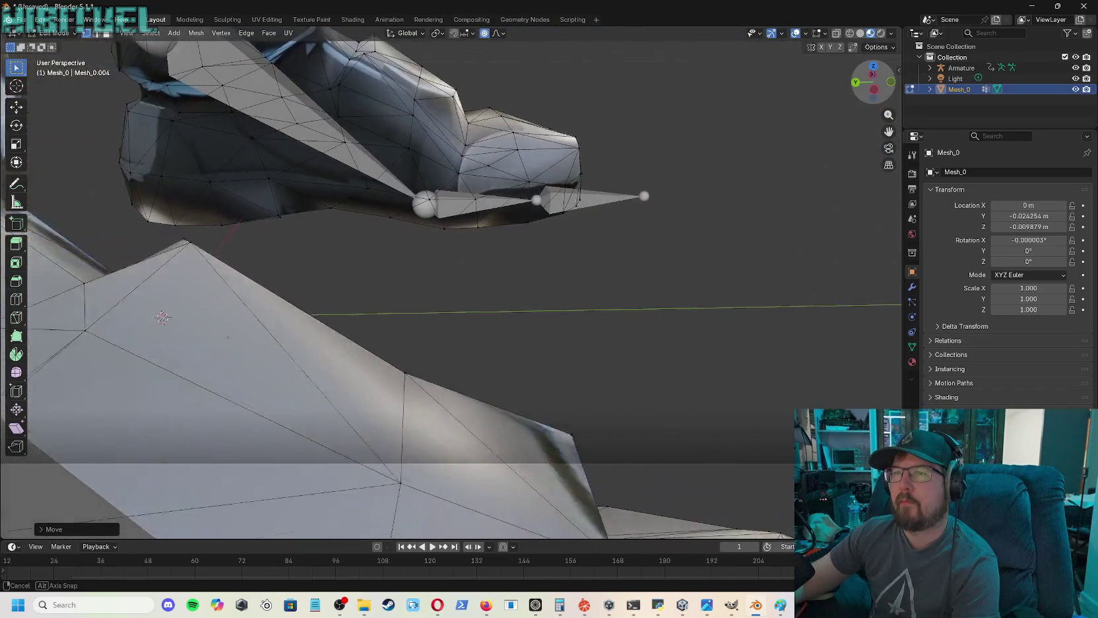
pyautogui.moveTo(848, 85); pyautogui.dragTo(839, 94)
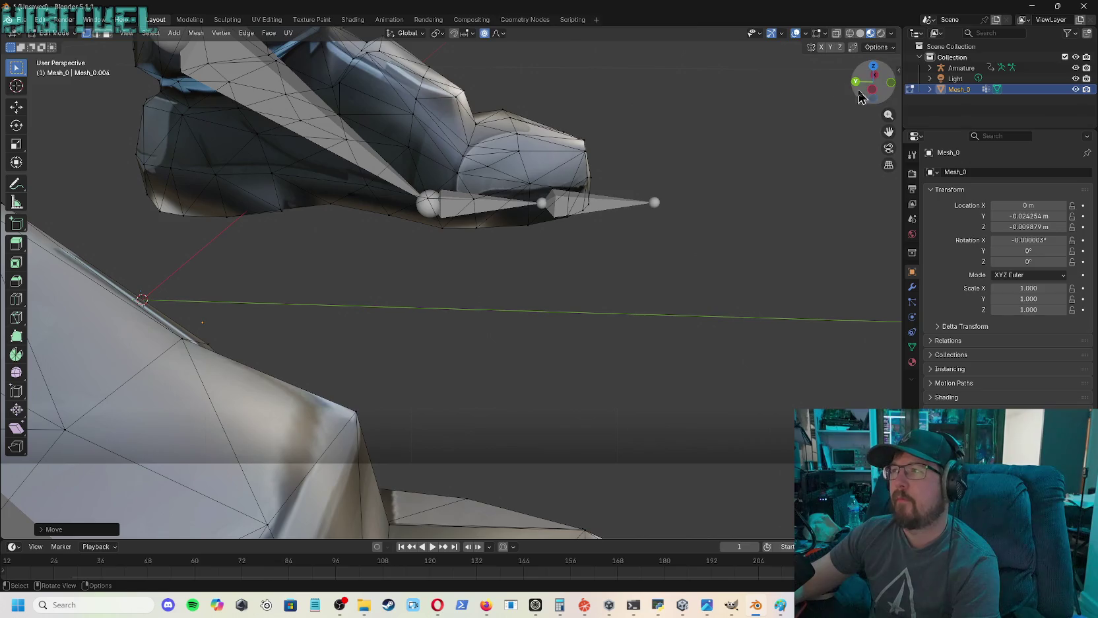
pyautogui.moveTo(660, 112); pyautogui.dragTo(372, 337, button='middle')
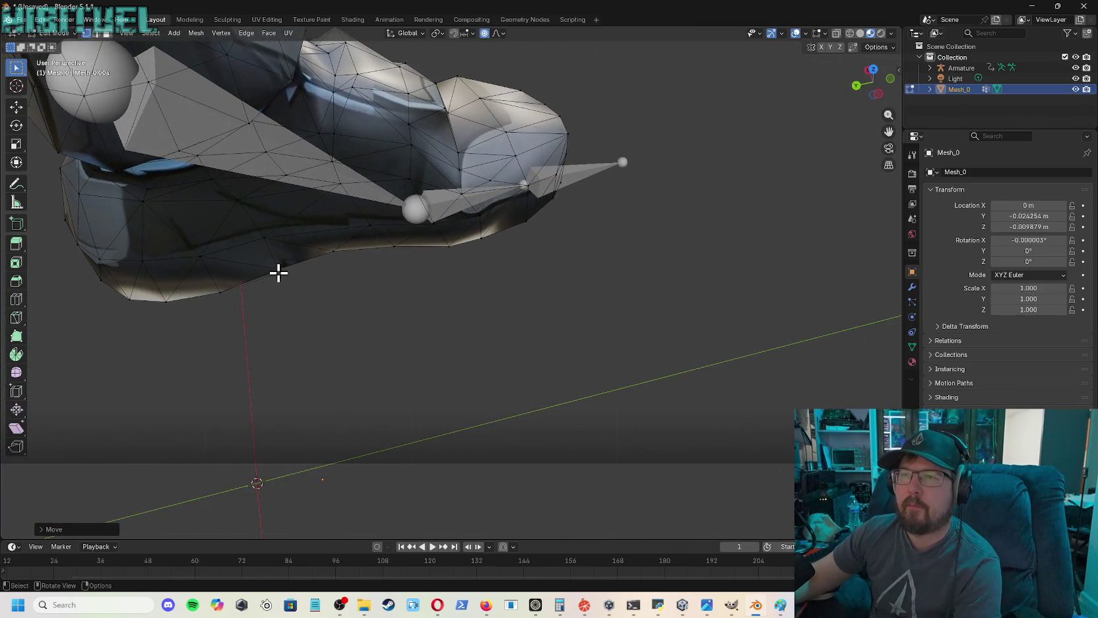
pyautogui.press('g')
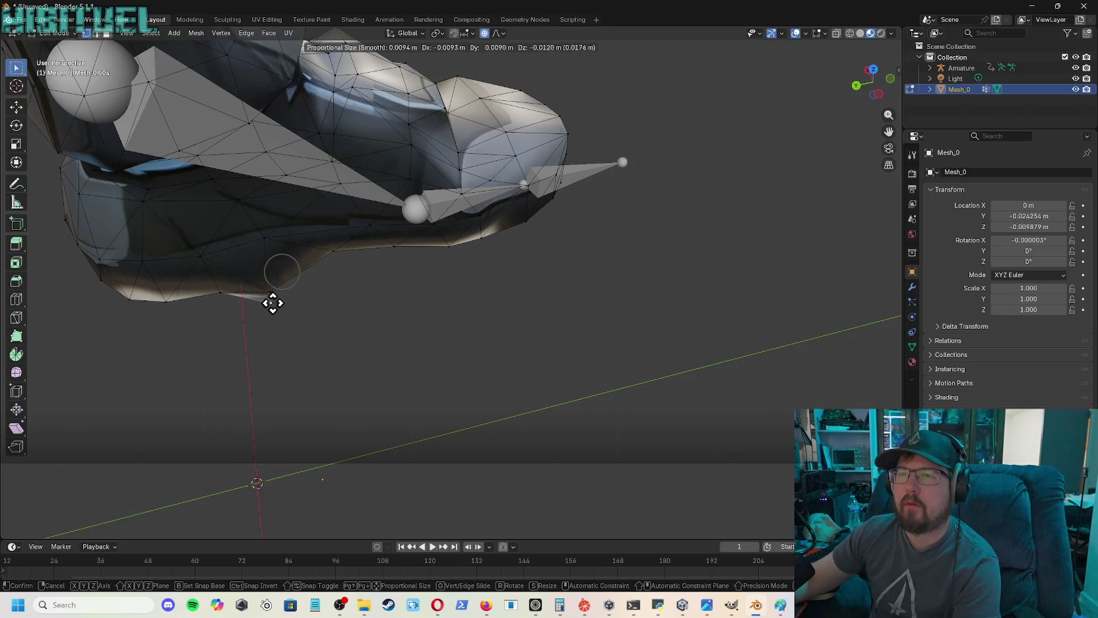
pyautogui.click(282, 298)
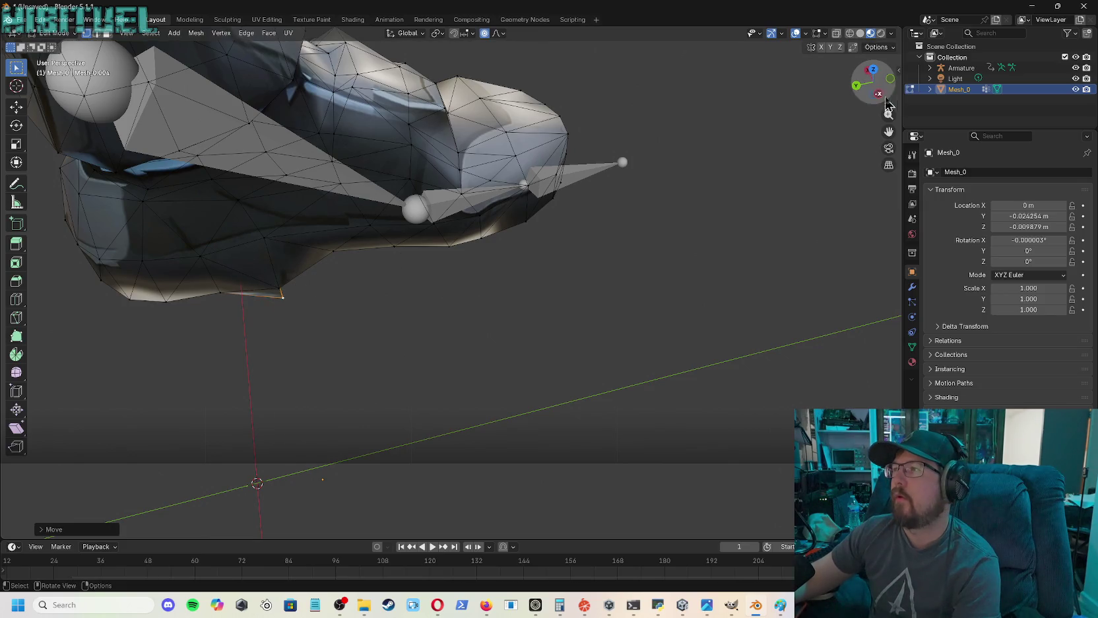
pyautogui.moveTo(647, 190)
pyautogui.mouseDown(button='middle')
pyautogui.moveTo(614, 218)
pyautogui.moveTo(594, 171)
pyautogui.moveTo(613, 140)
pyautogui.mouseUp(button='middle')
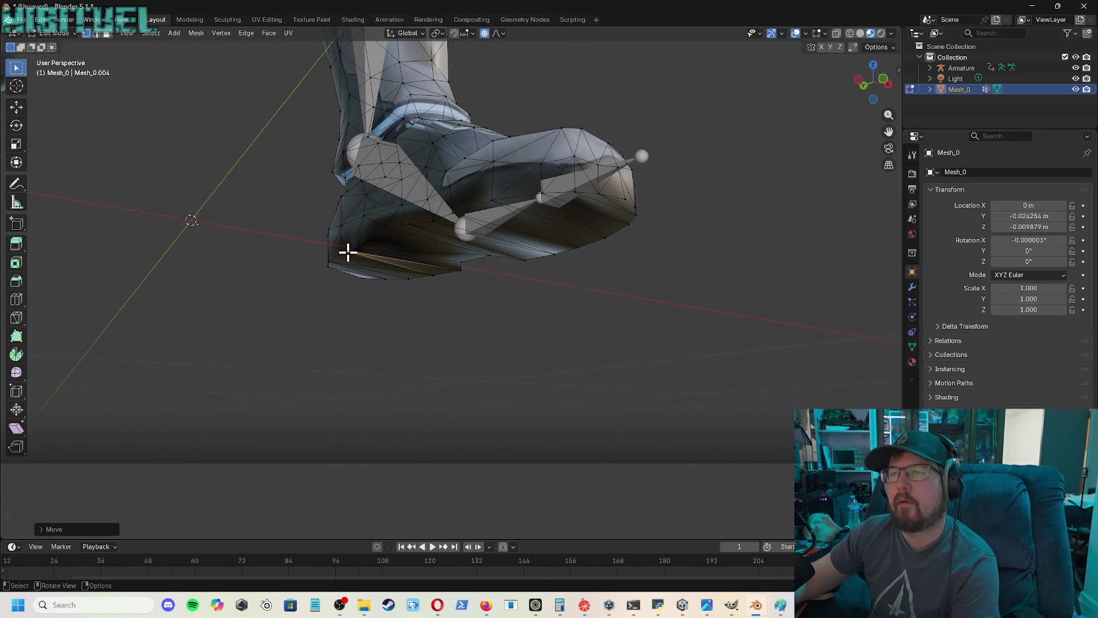
# - Move the heel vertex and nearby boot vertices with smooth falloff
pyautogui.press('g')
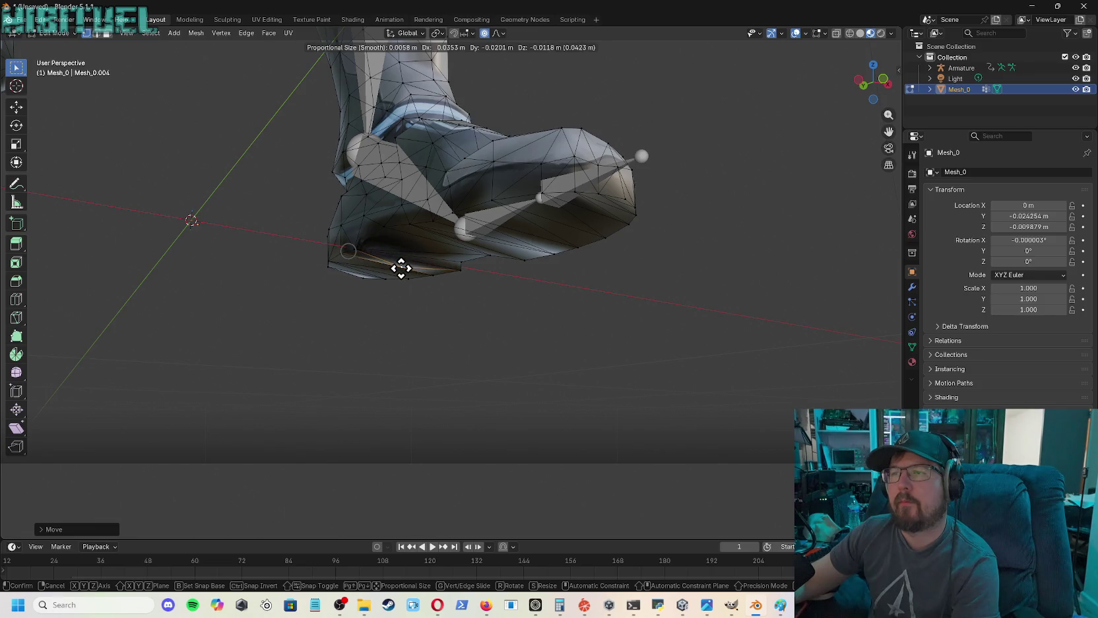
pyautogui.click(401, 267)
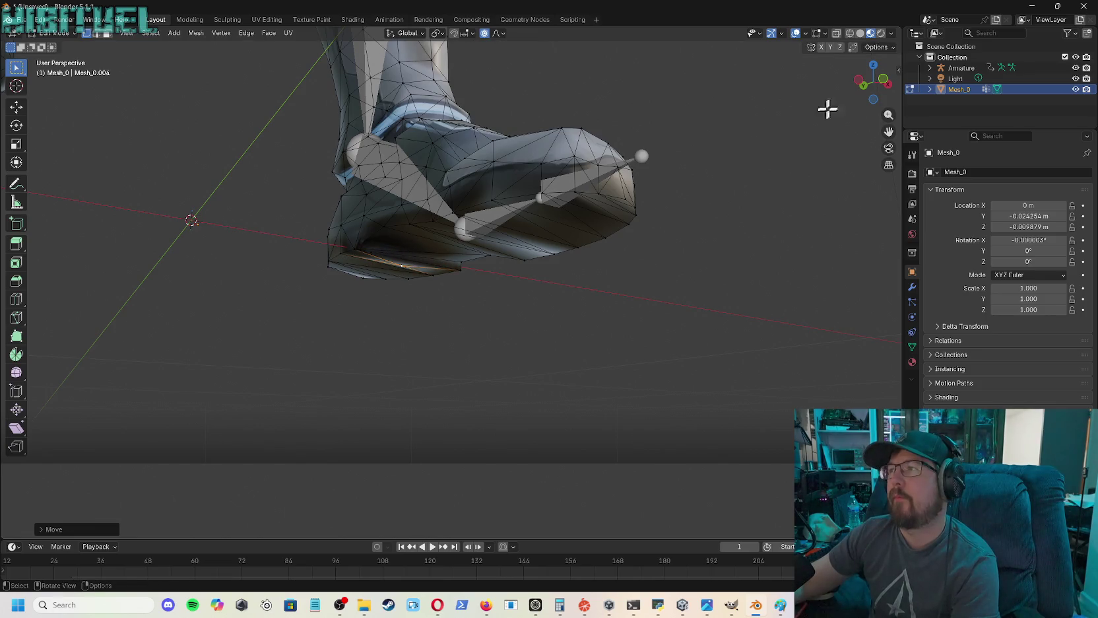
pyautogui.moveTo(871, 82)
pyautogui.mouseDown()
pyautogui.moveTo(852, 106)
pyautogui.moveTo(875, 94)
pyautogui.mouseUp()
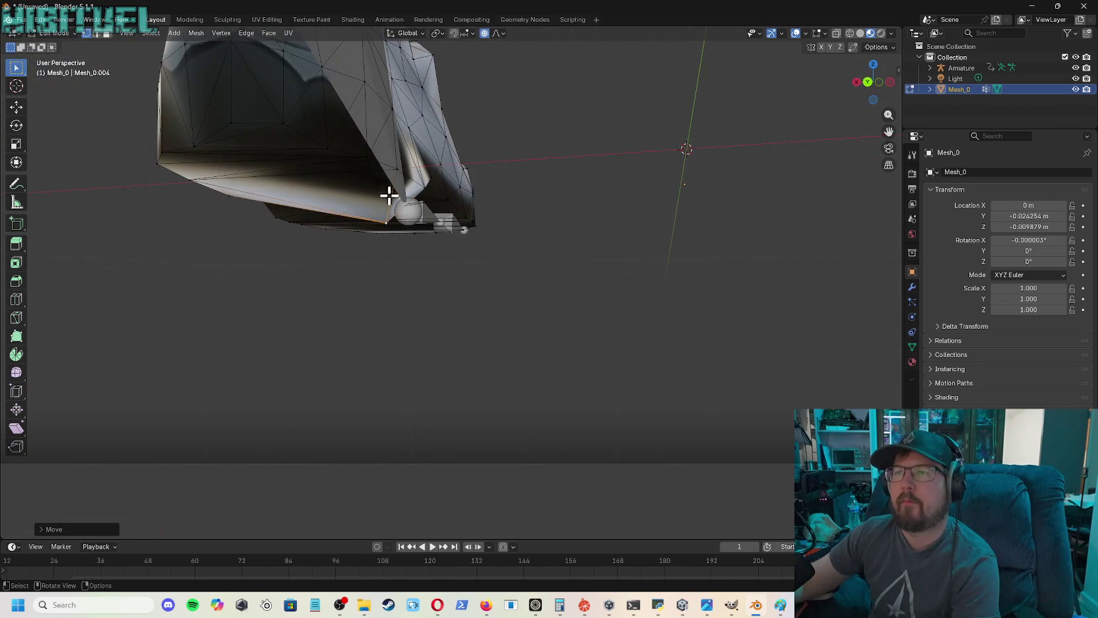
pyautogui.press('g')
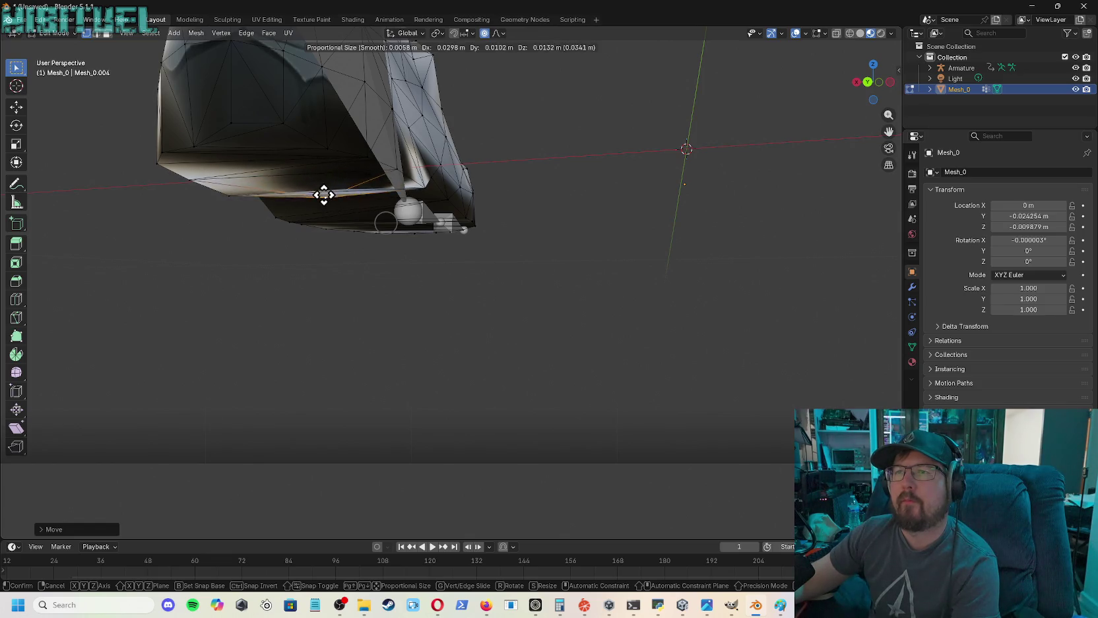
pyautogui.click(324, 189)
pyautogui.moveTo(871, 83)
pyautogui.mouseDown()
pyautogui.moveTo(825, 92)
pyautogui.moveTo(858, 86)
pyautogui.mouseUp()
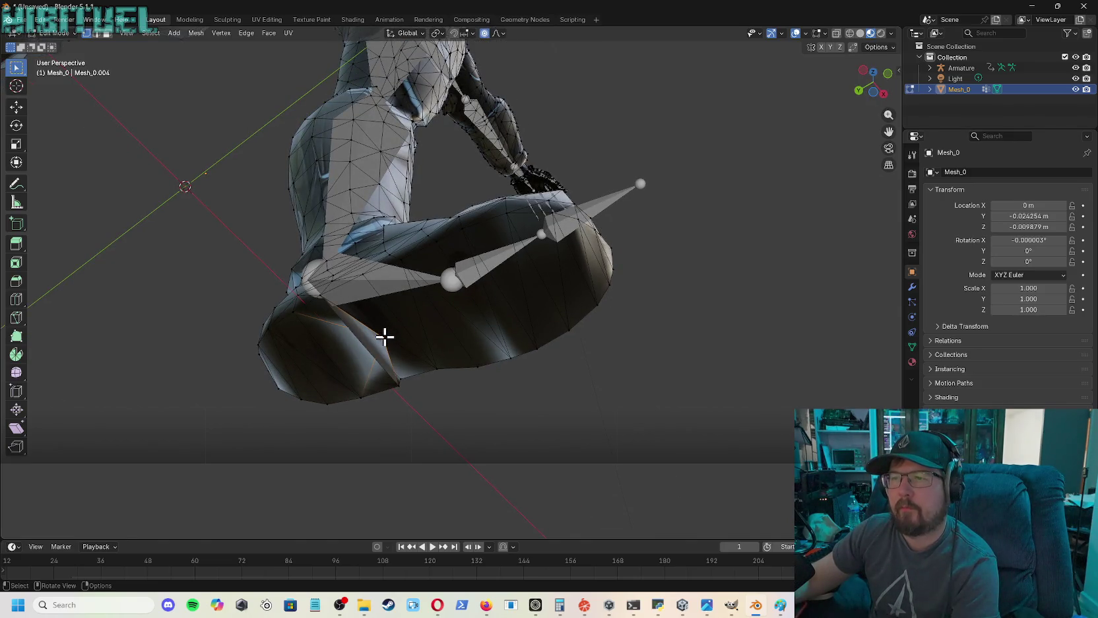
# - Adjust the sole vertices and one underside vertex to enclose the foot bones
pyautogui.press('g')
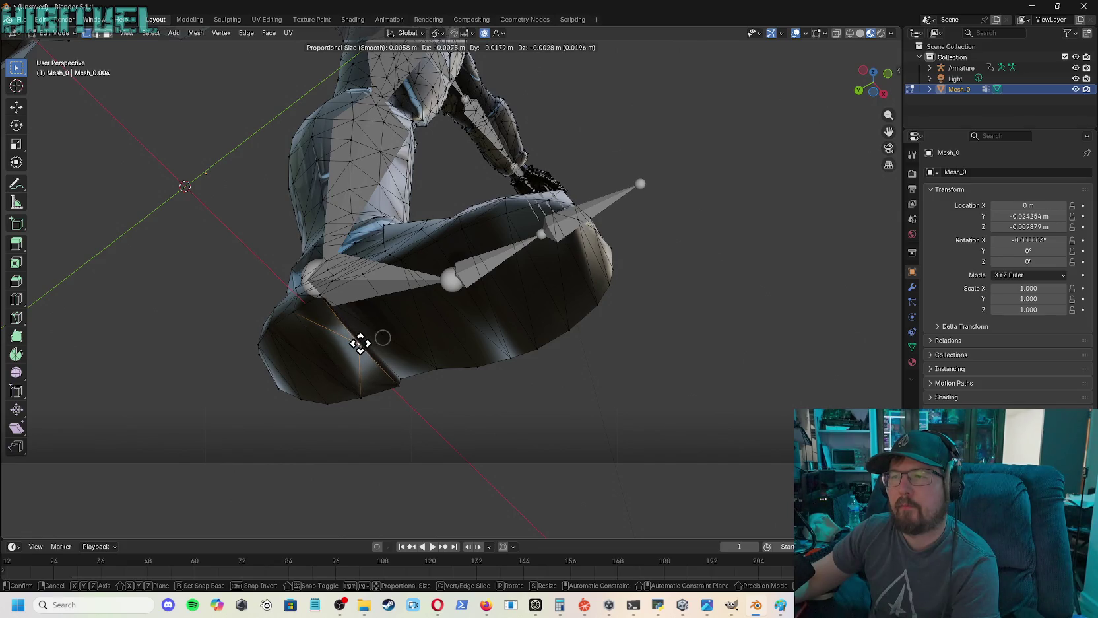
pyautogui.click(361, 343)
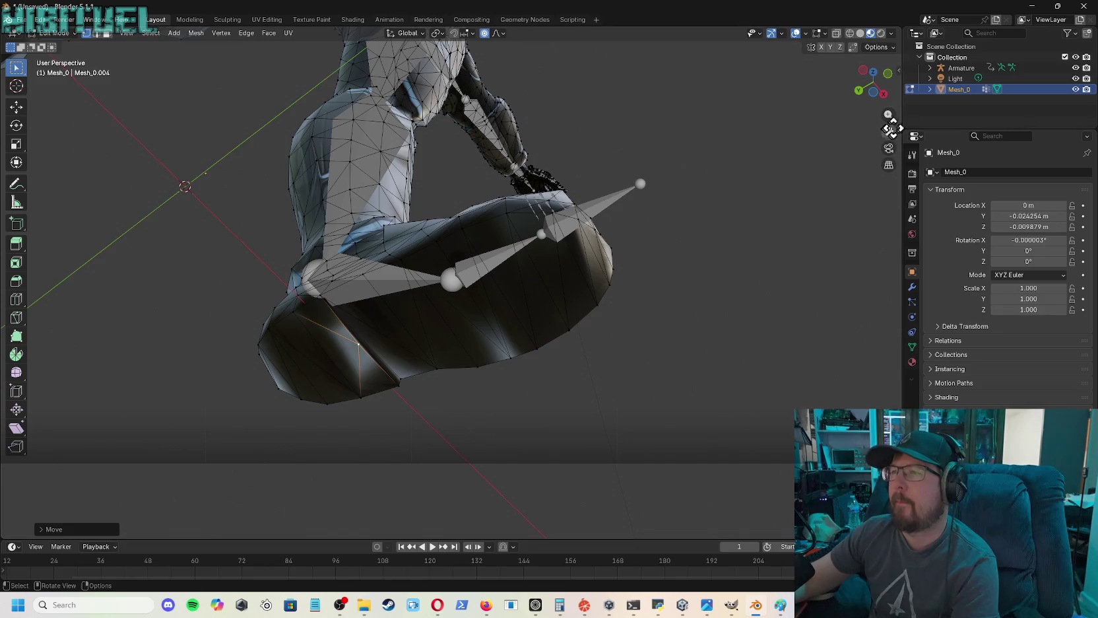
pyautogui.moveTo(873, 84)
pyautogui.mouseDown()
pyautogui.moveTo(851, 106)
pyautogui.moveTo(873, 84)
pyautogui.mouseUp()
pyautogui.click(222, 220)
pyautogui.press('g')
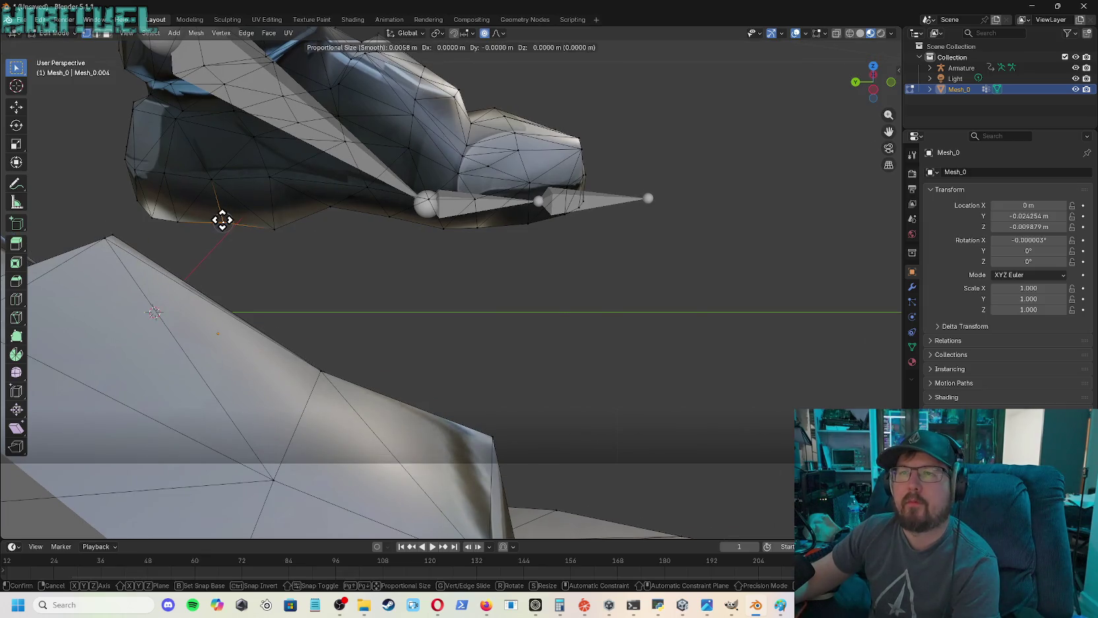
pyautogui.click(223, 225)
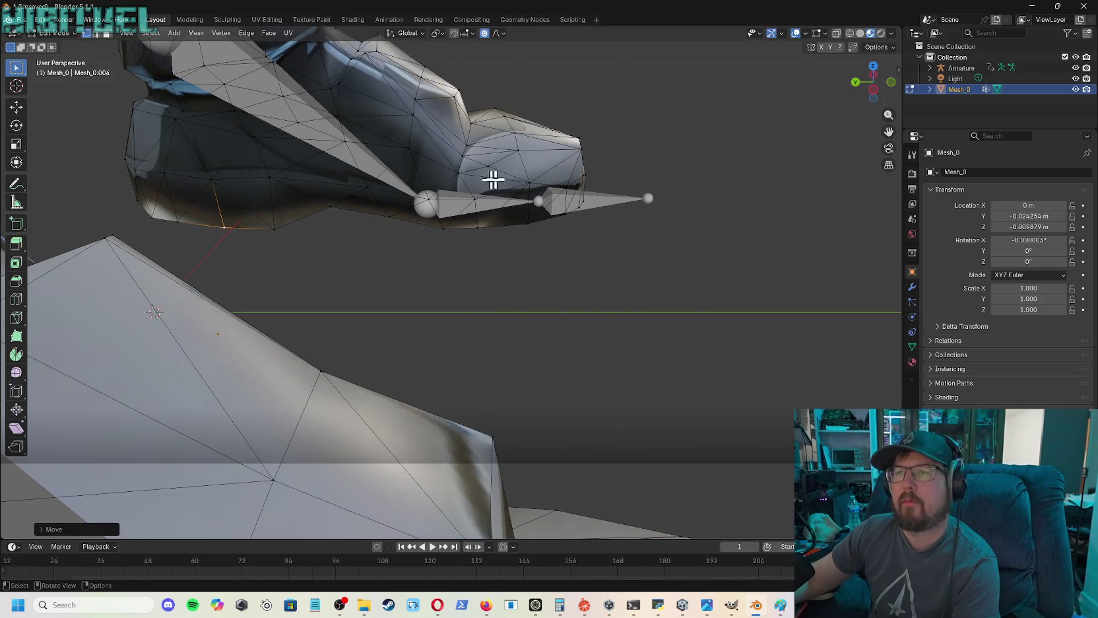
pyautogui.moveTo(873, 82); pyautogui.dragTo(811, 87)
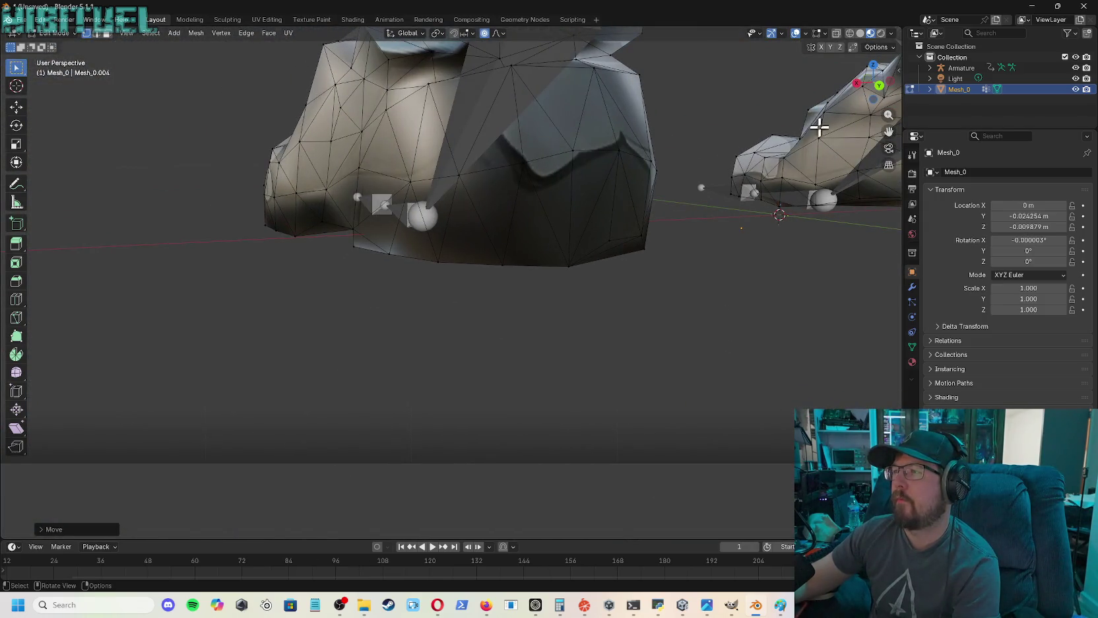
# - On the second boot, nudge a vertical edge, a sole edge and a sole vertex
pyautogui.moveTo(889, 131); pyautogui.dragTo(864, 211)
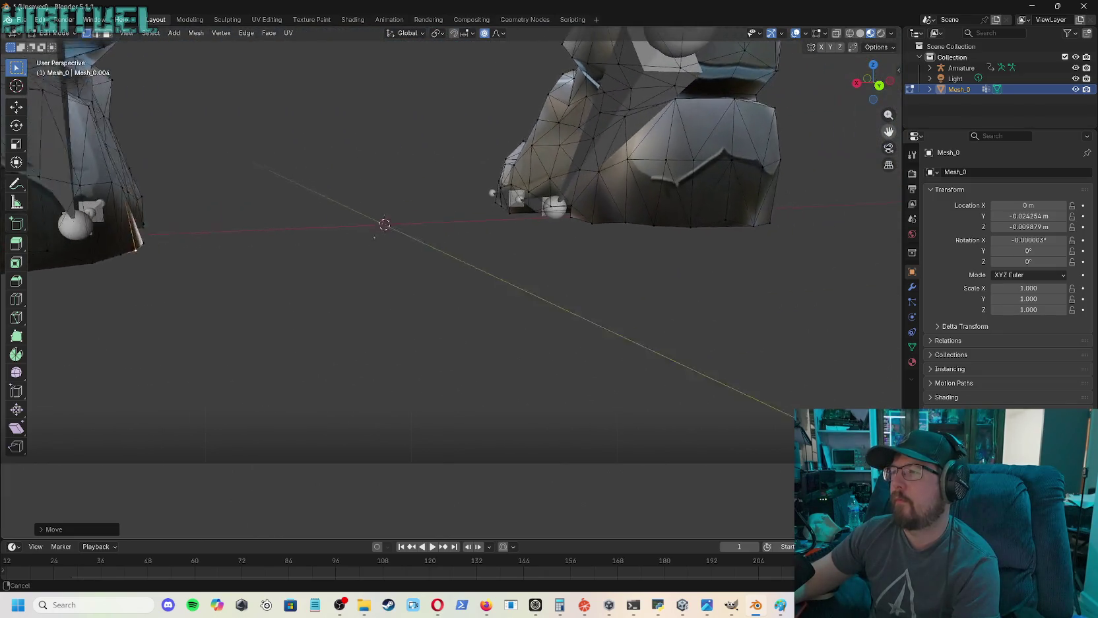
pyautogui.click(686, 226)
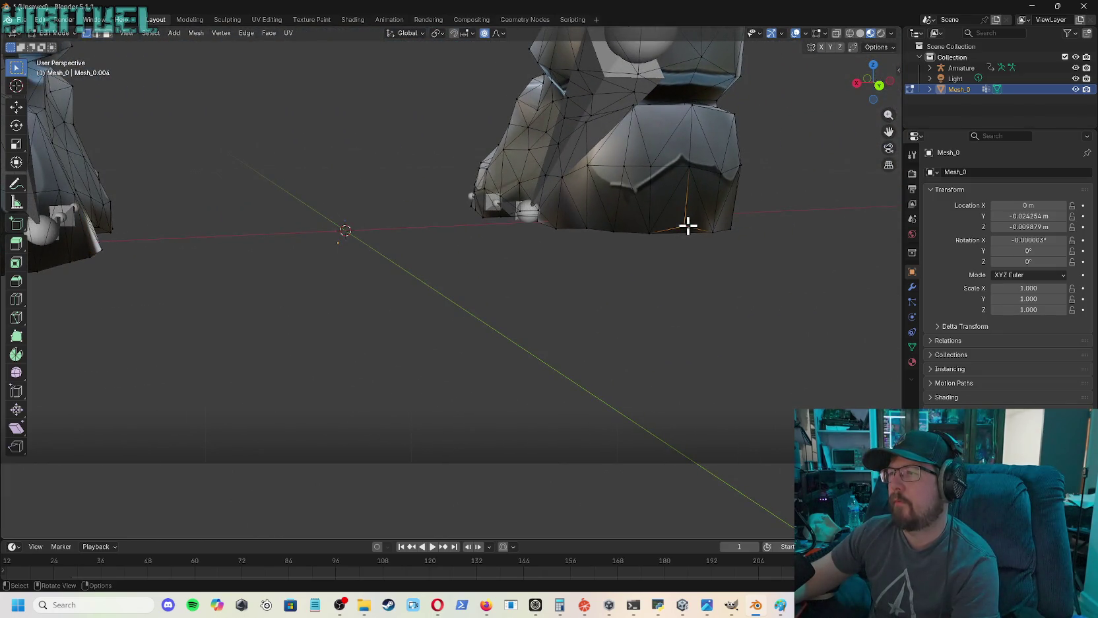
pyautogui.press('g')
pyautogui.click(680, 234)
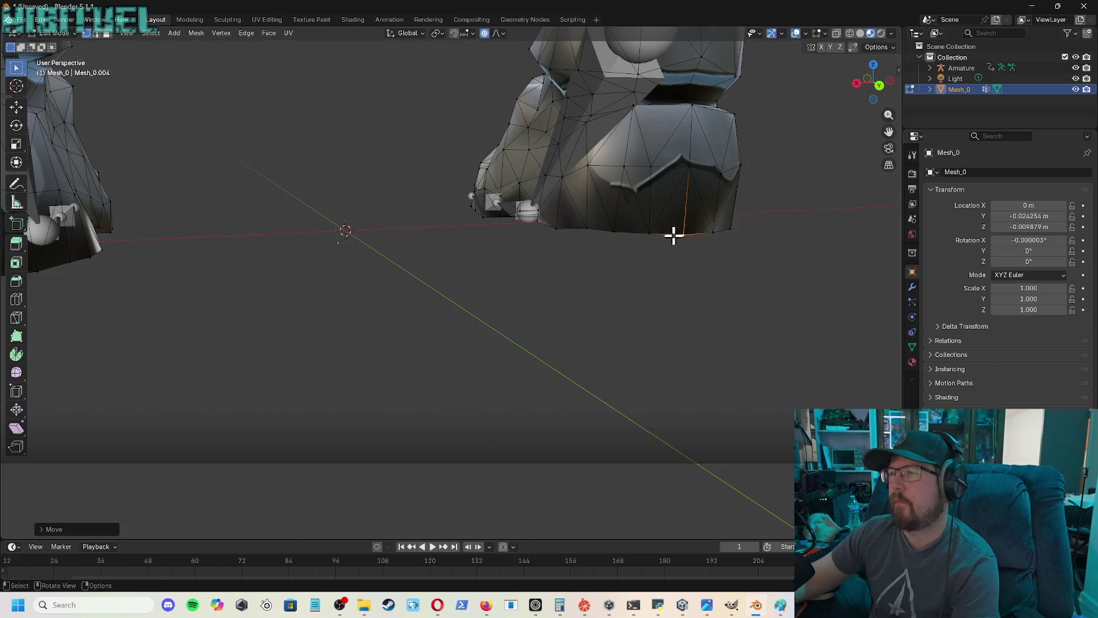
pyautogui.click(585, 228)
pyautogui.press('g')
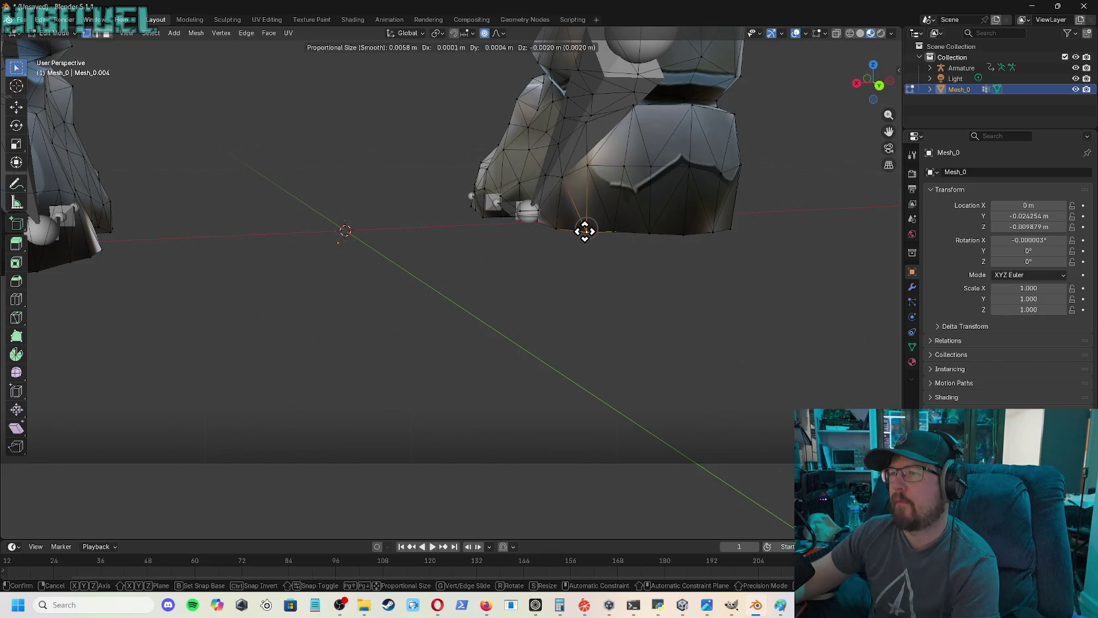
pyautogui.click(585, 231)
pyautogui.click(613, 231)
pyautogui.press('g')
pyautogui.click(615, 232)
# - Reshape the toe-area sole vertices and the toe-tip vertex around the toe bone
pyautogui.moveTo(875, 104)
pyautogui.mouseDown()
pyautogui.moveTo(792, 106)
pyautogui.moveTo(583, 188)
pyautogui.mouseUp()
pyautogui.press('g')
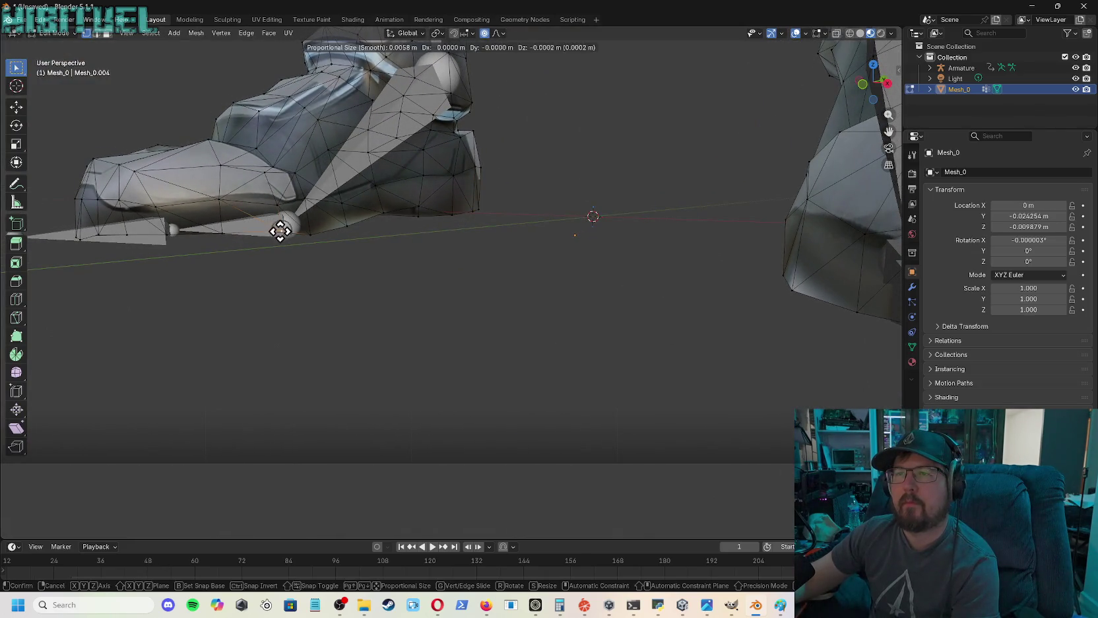
pyautogui.click(278, 238)
pyautogui.press('g')
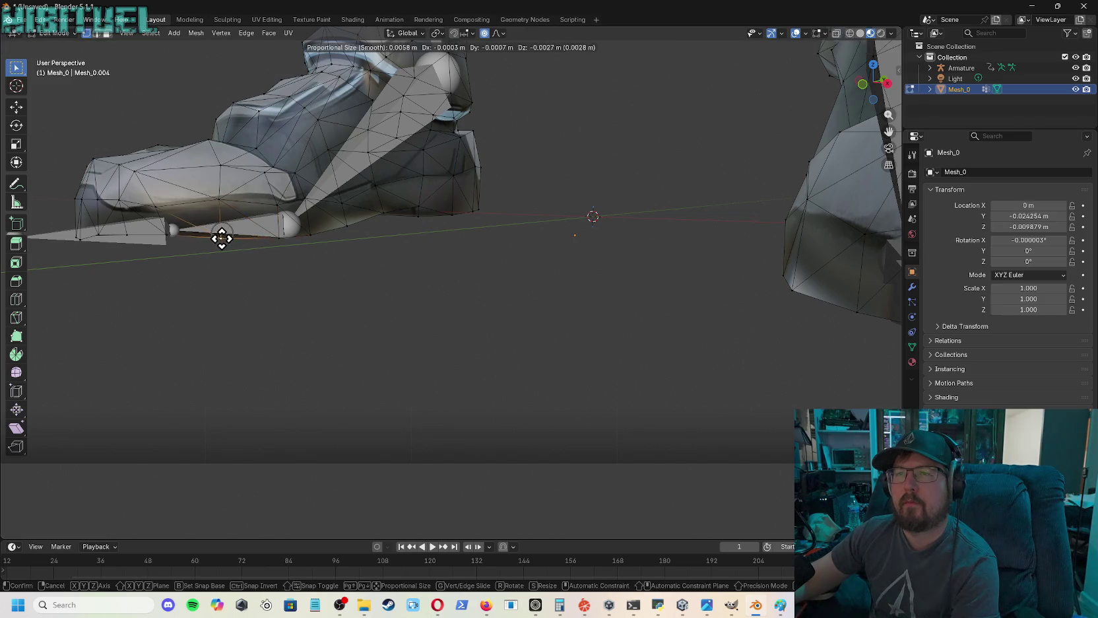
pyautogui.click(163, 248)
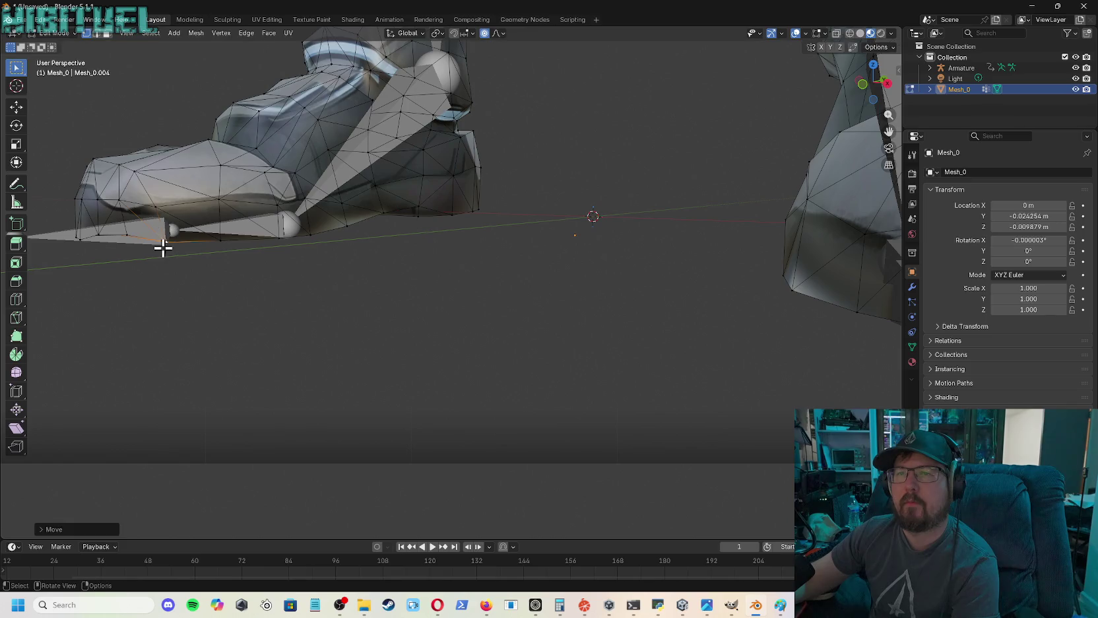
pyautogui.click(129, 238)
pyautogui.press('g')
pyautogui.click(128, 244)
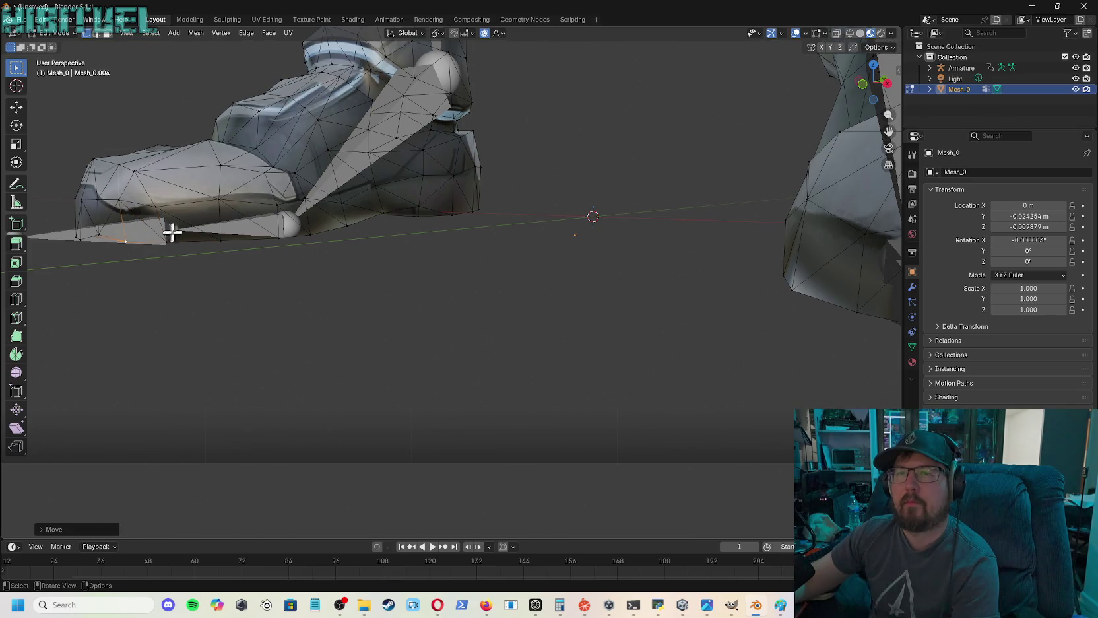
# - From a lower angle, lower two sole bottom-edge vertices beside the toe bone slightly
pyautogui.moveTo(870, 101); pyautogui.dragTo(334, 231)
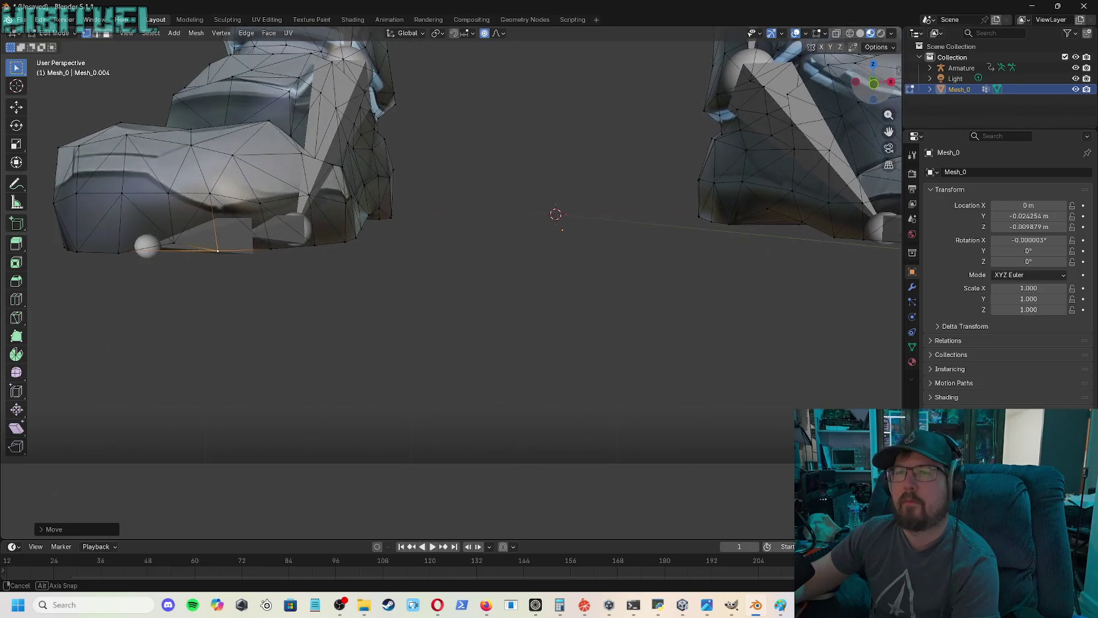
pyautogui.click(177, 244)
pyautogui.press('g')
pyautogui.click(203, 248)
pyautogui.click(218, 249)
pyautogui.press('g')
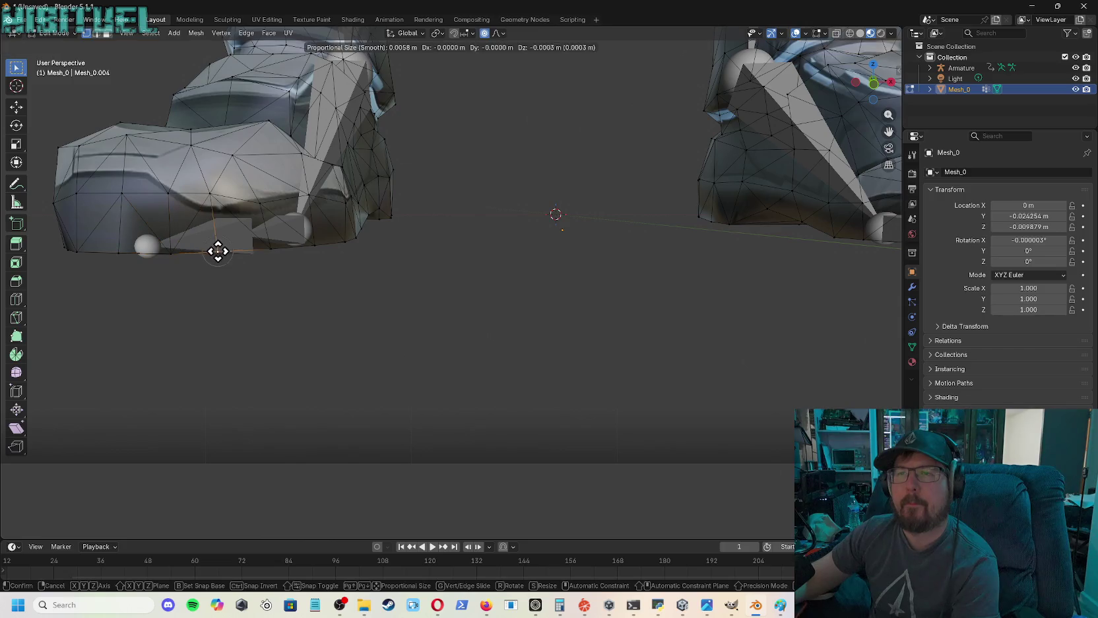
pyautogui.click(218, 253)
pyautogui.moveTo(881, 80); pyautogui.dragTo(825, 96)
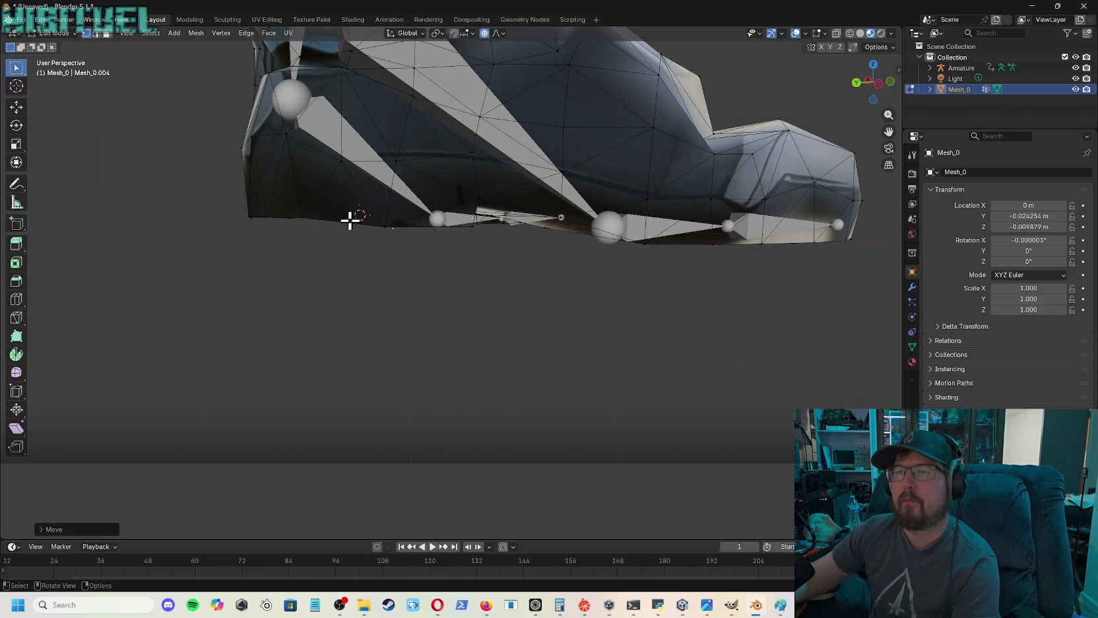
# - Lower the boot's back-edge and heel vertices about 0.0002 m with proportional editing
pyautogui.click(302, 215)
pyautogui.press('g')
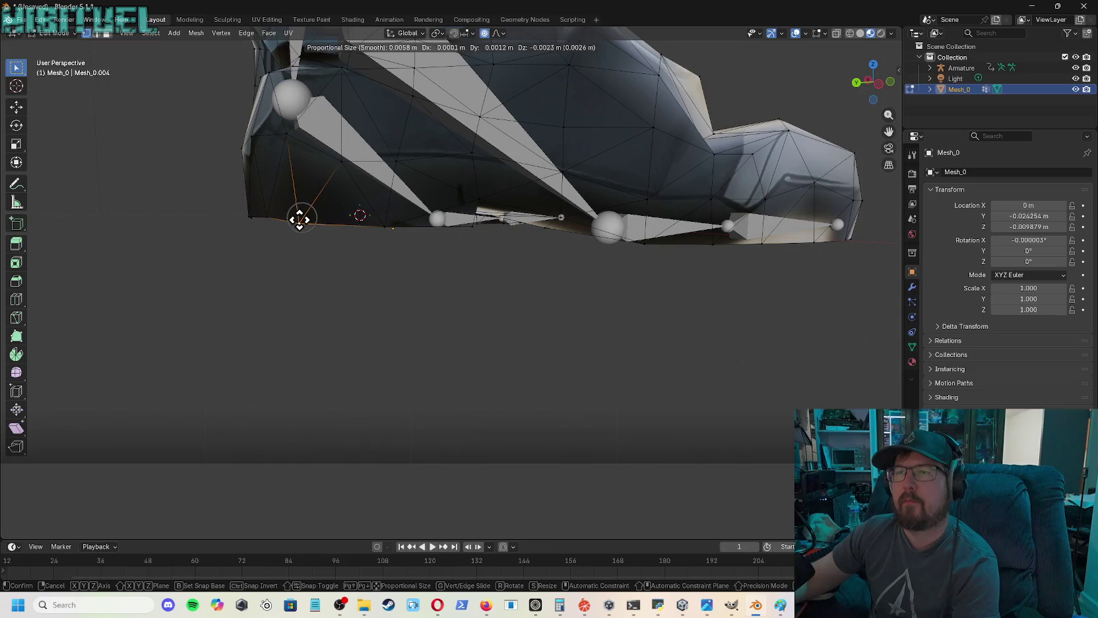
pyautogui.click(297, 218)
pyautogui.click(268, 217)
pyautogui.press('g')
pyautogui.click(265, 221)
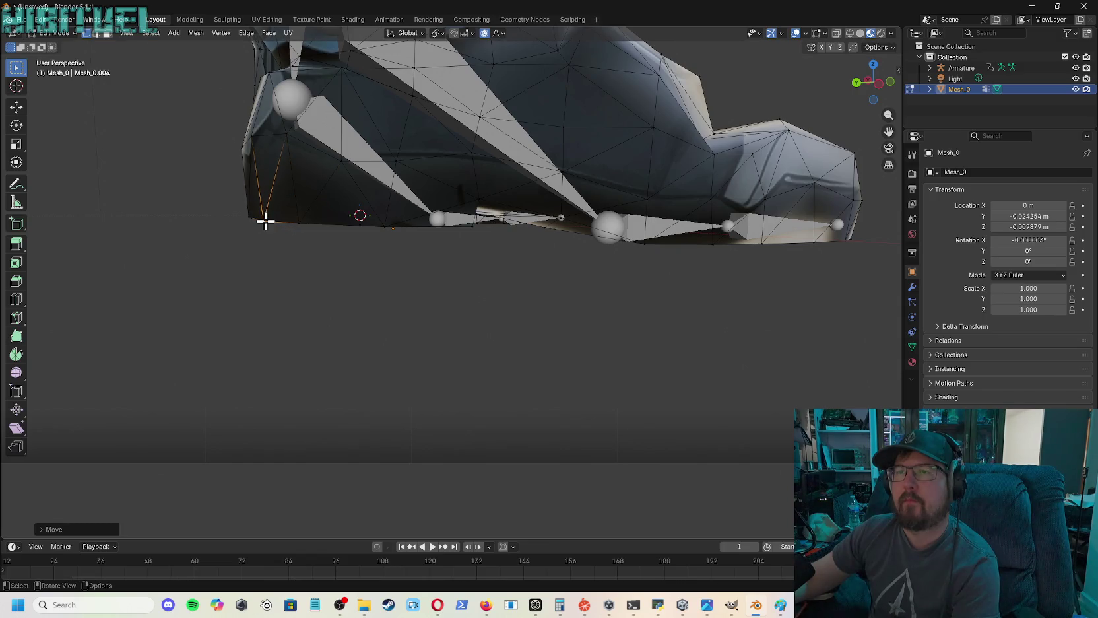
pyautogui.press('g')
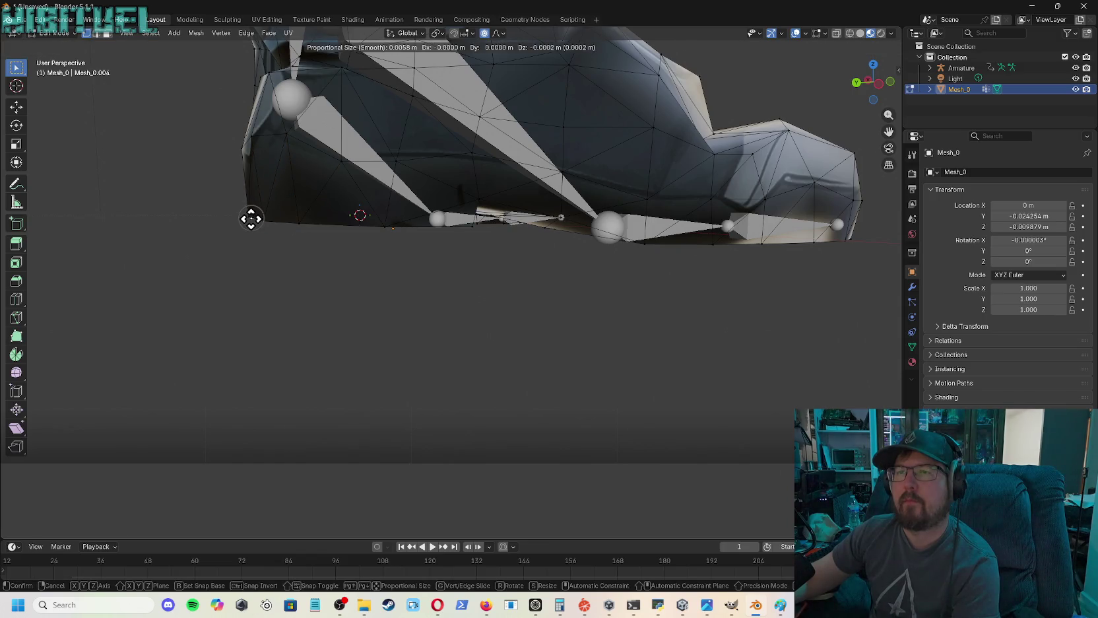
pyautogui.click(251, 219)
pyautogui.moveTo(888, 104)
pyautogui.mouseDown()
pyautogui.moveTo(881, 79)
pyautogui.moveTo(818, 93)
pyautogui.moveTo(878, 82)
pyautogui.moveTo(901, 106)
pyautogui.mouseUp()
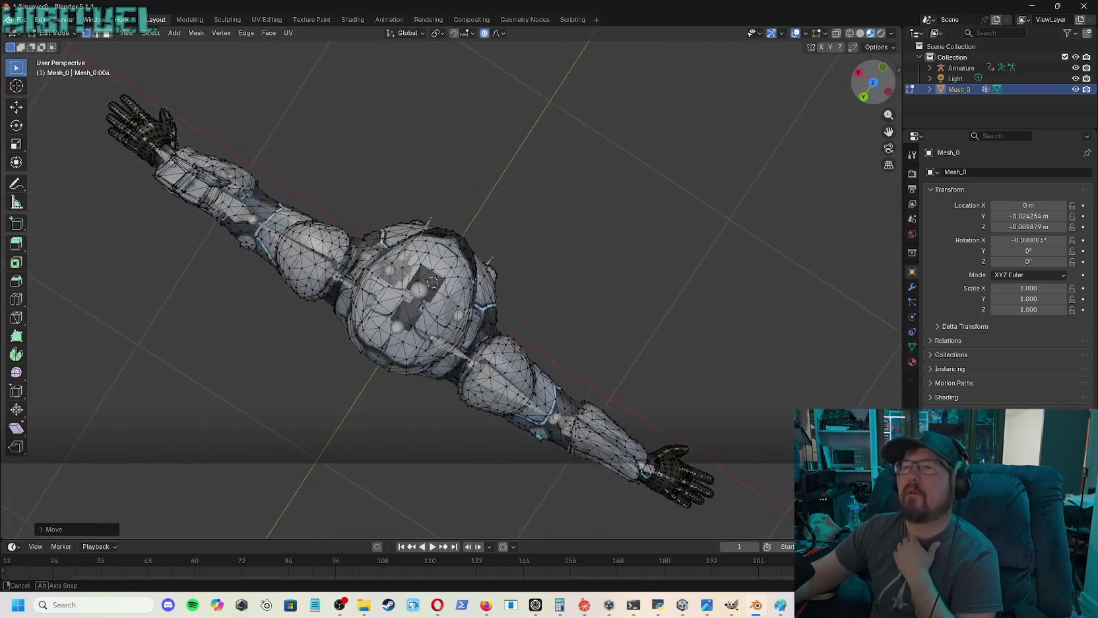
pyautogui.moveTo(901, 105)
pyautogui.mouseDown()
pyautogui.moveTo(885, 99)
pyautogui.moveTo(702, 176)
pyautogui.mouseUp()
pyautogui.scroll(2, 649, 190)
pyautogui.scroll(2, 651, 185)
pyautogui.scroll(2, 650, 185)
pyautogui.moveTo(891, 88)
pyautogui.mouseDown()
pyautogui.moveTo(872, 99)
pyautogui.moveTo(859, 85)
pyautogui.moveTo(875, 94)
pyautogui.mouseUp()
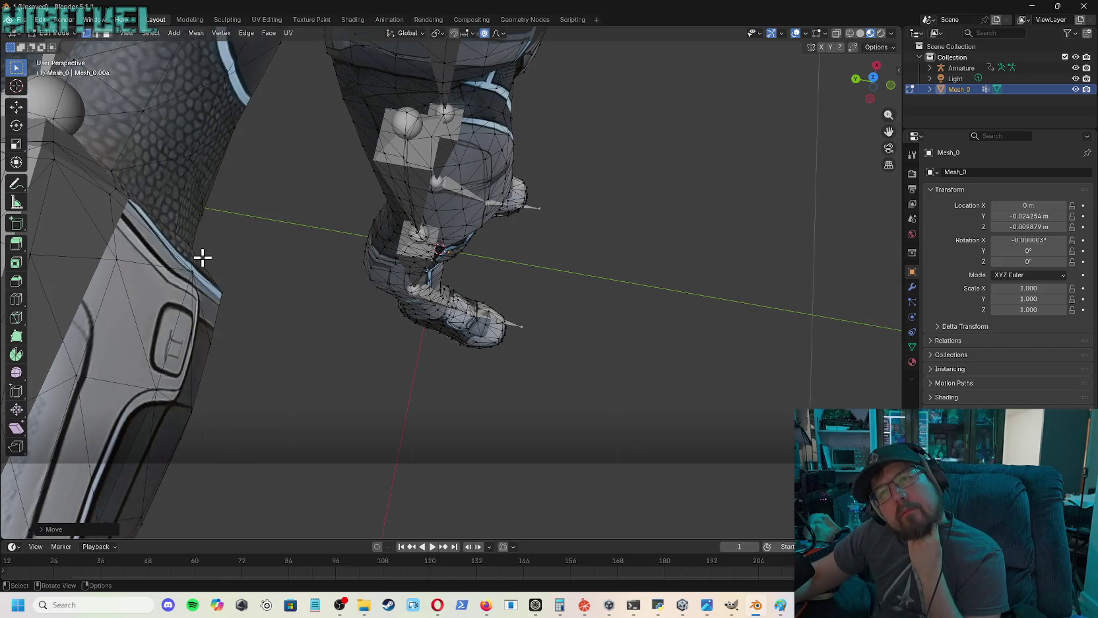
pyautogui.scroll(2, 428, 199)
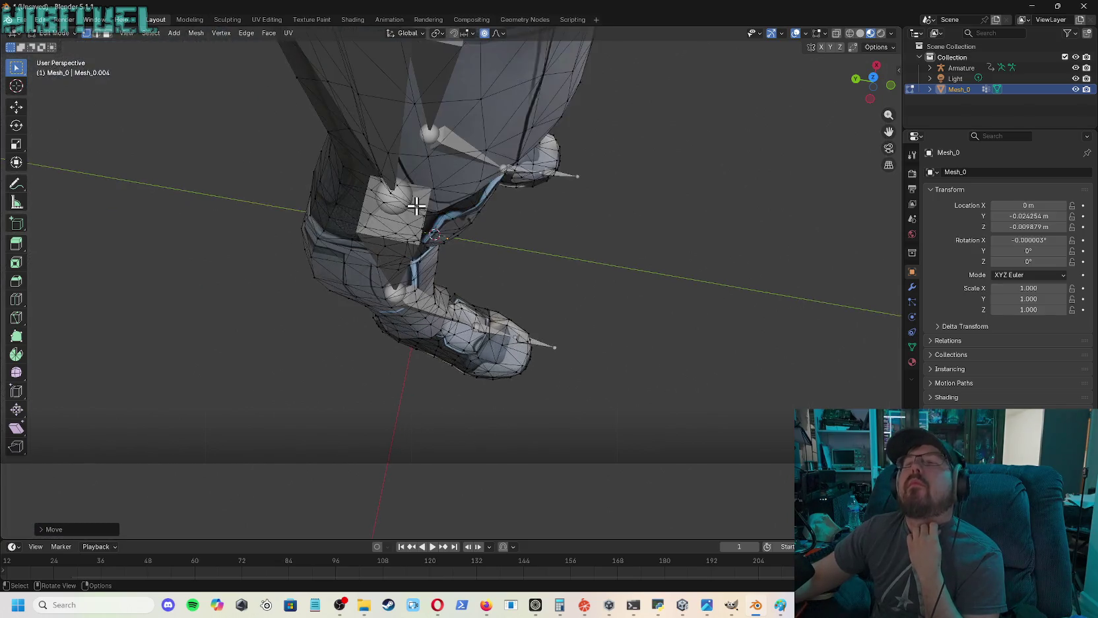
pyautogui.scroll(2, 429, 198)
pyautogui.moveTo(873, 78); pyautogui.dragTo(743, 123)
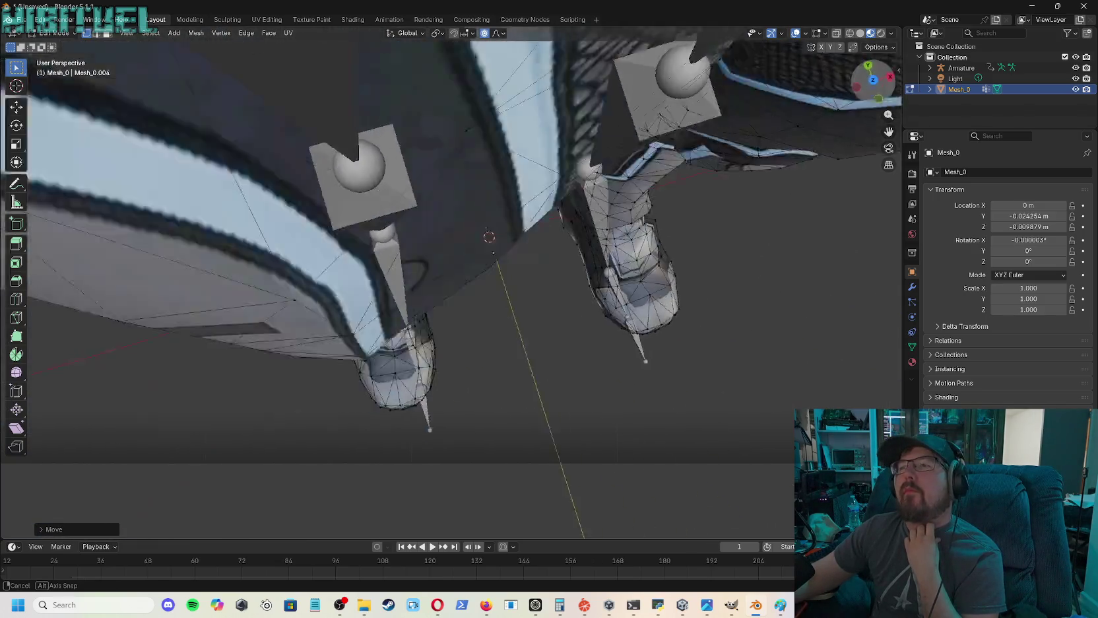
pyautogui.scroll(-5, 739, 124)
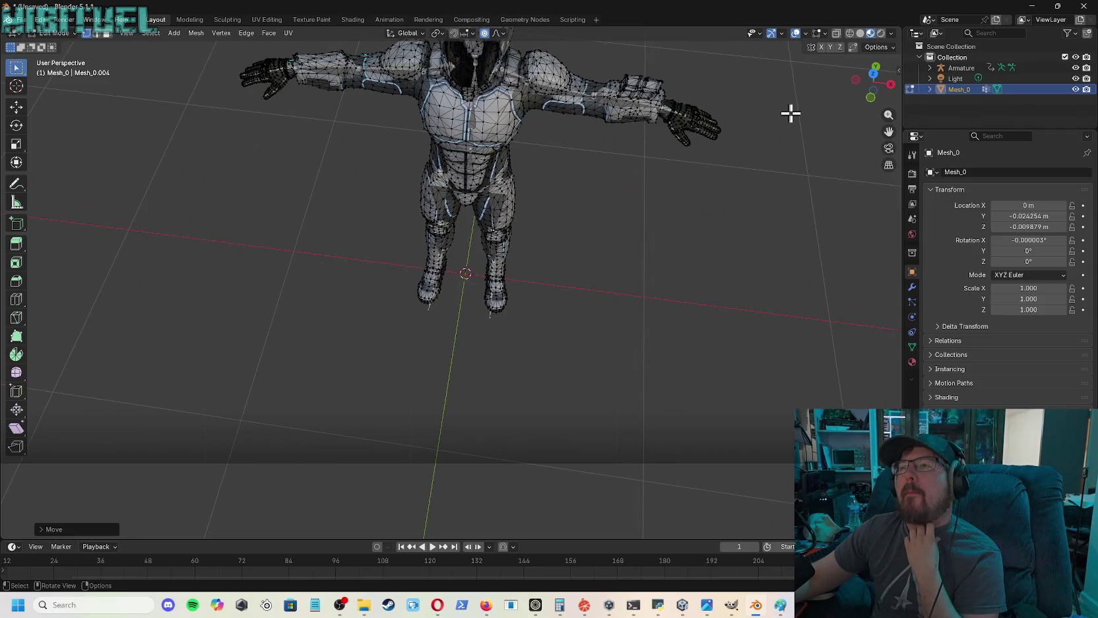
pyautogui.moveTo(850, 95); pyautogui.dragTo(769, 122)
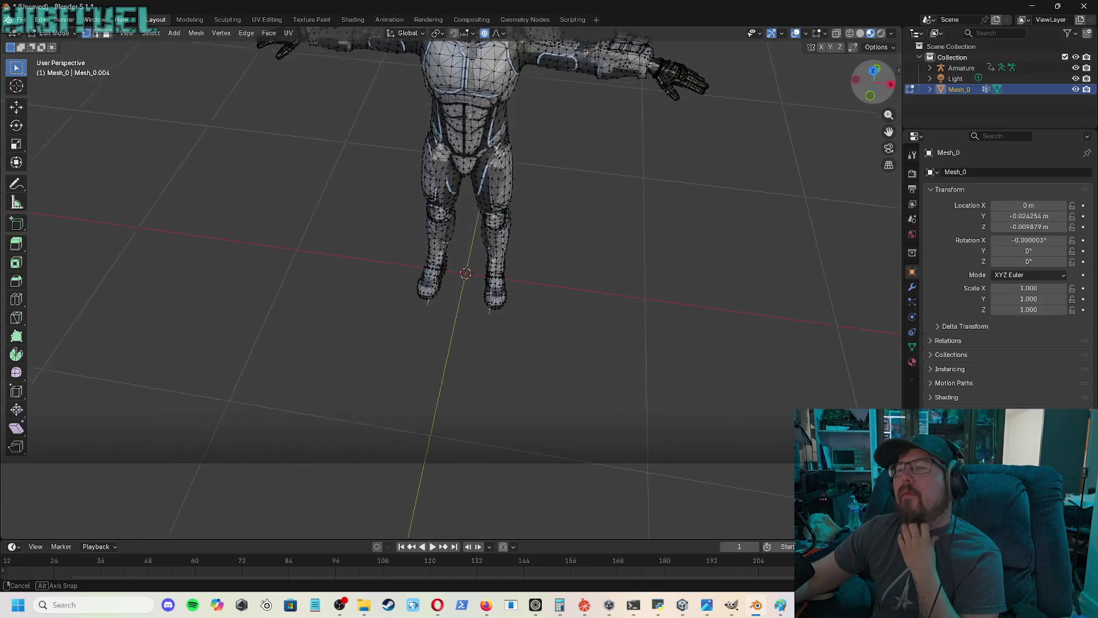
pyautogui.scroll(-3, 733, 139)
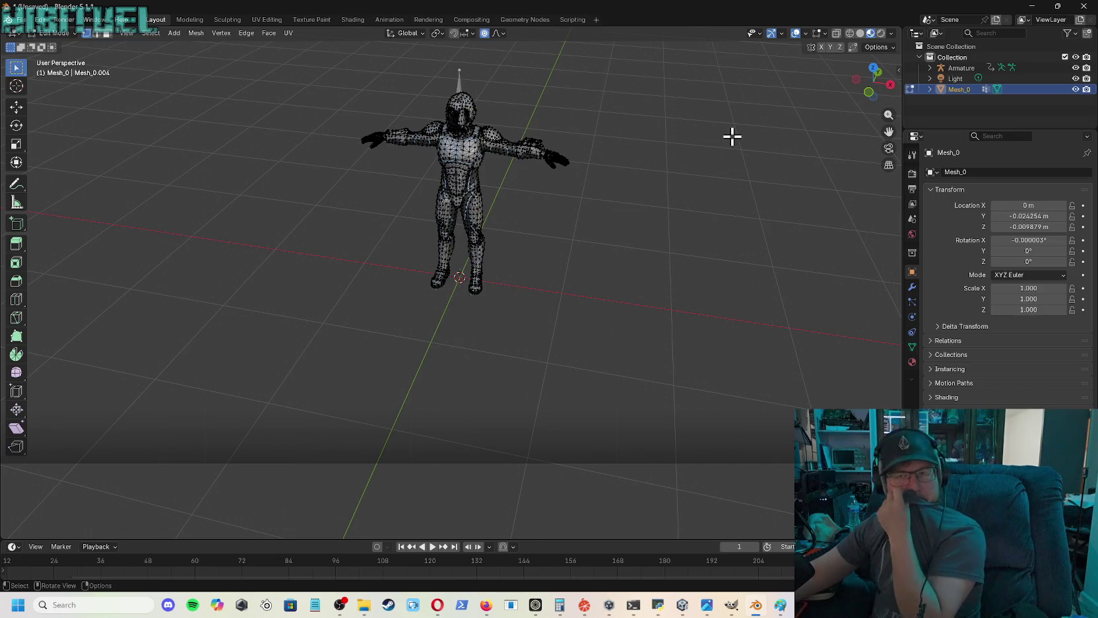